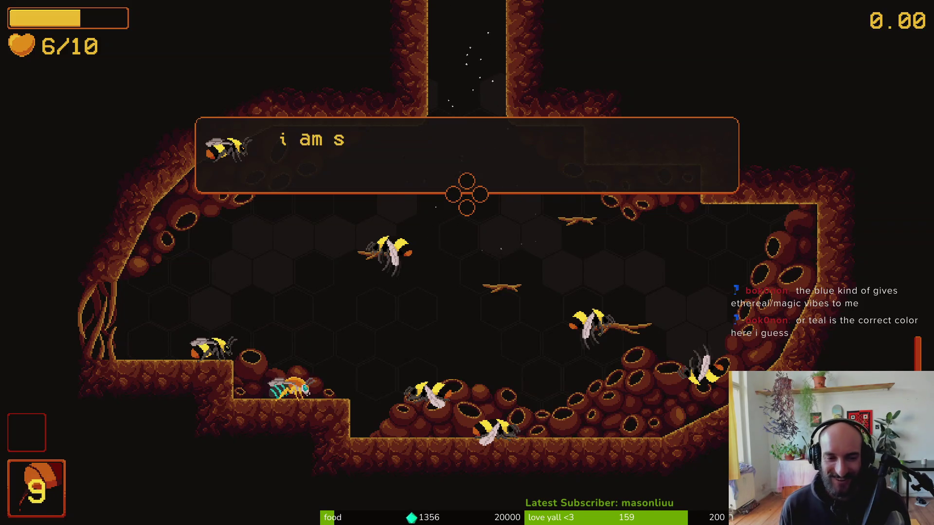
Finish the hive bee's dialogue and fly the player bee up toward the cave opening.
key("space")
key("space")
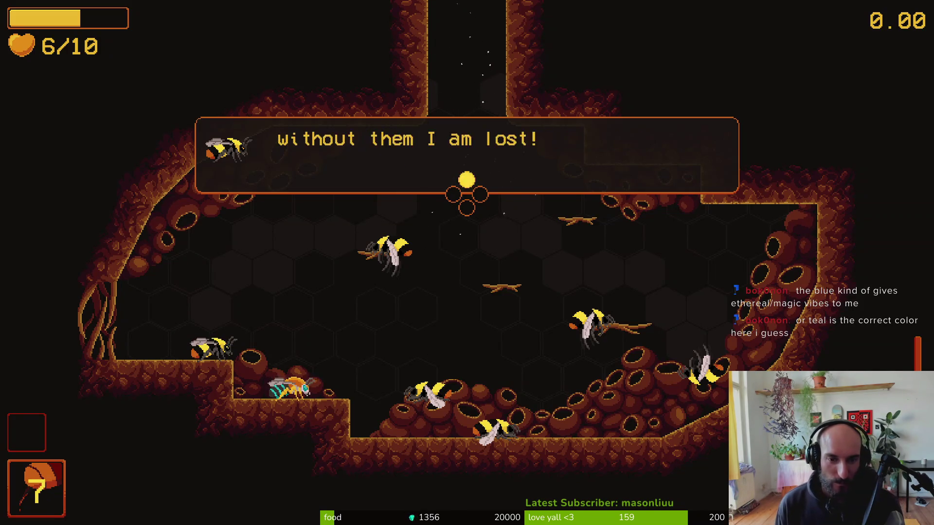
key("space")
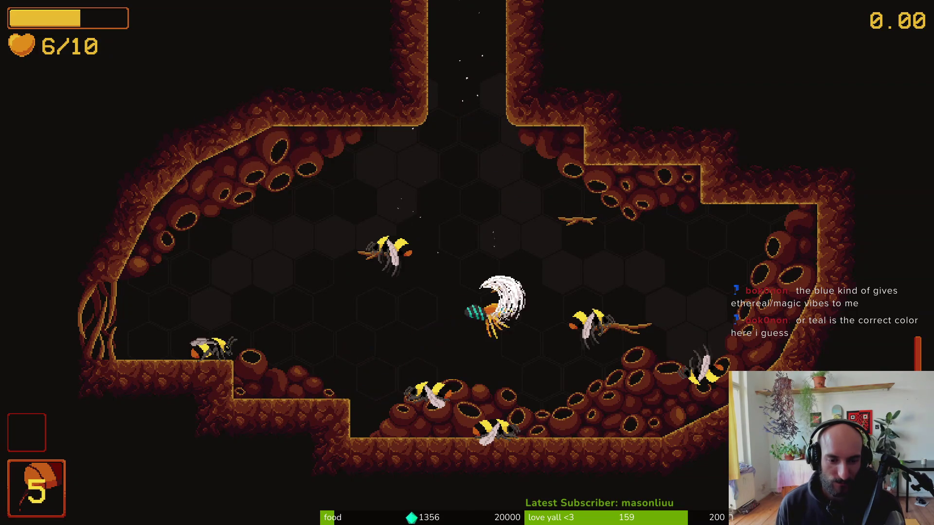
key("w")
key("w")
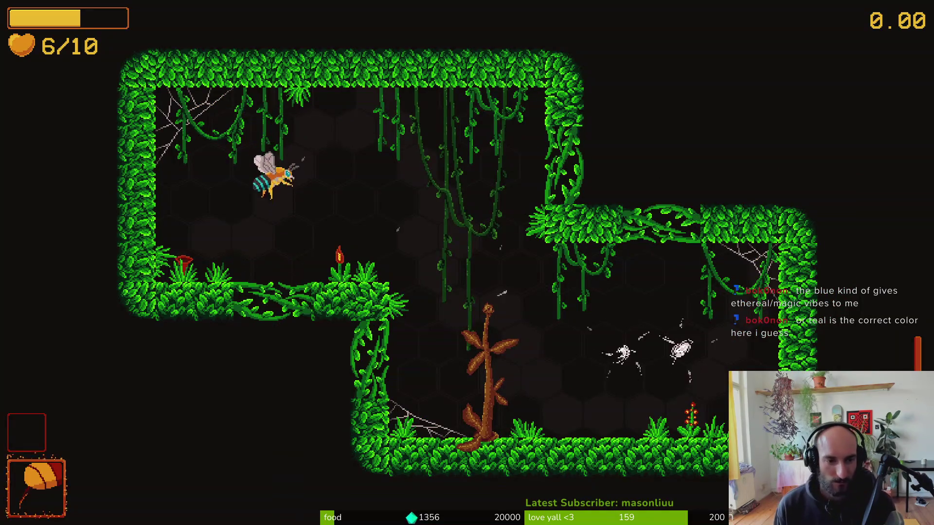
Attack the wasps and the stick plant, repositioning as new enemies spawn.
key("w")
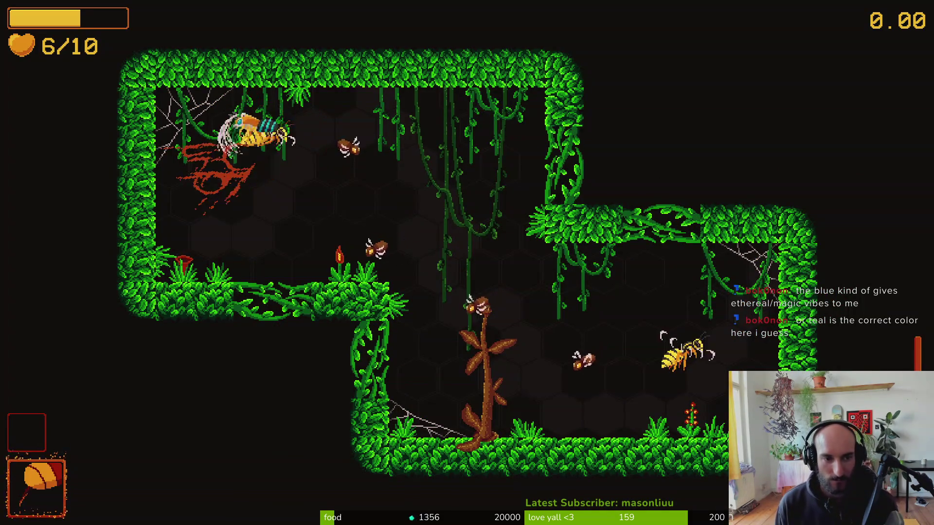
key("d")
key("d")
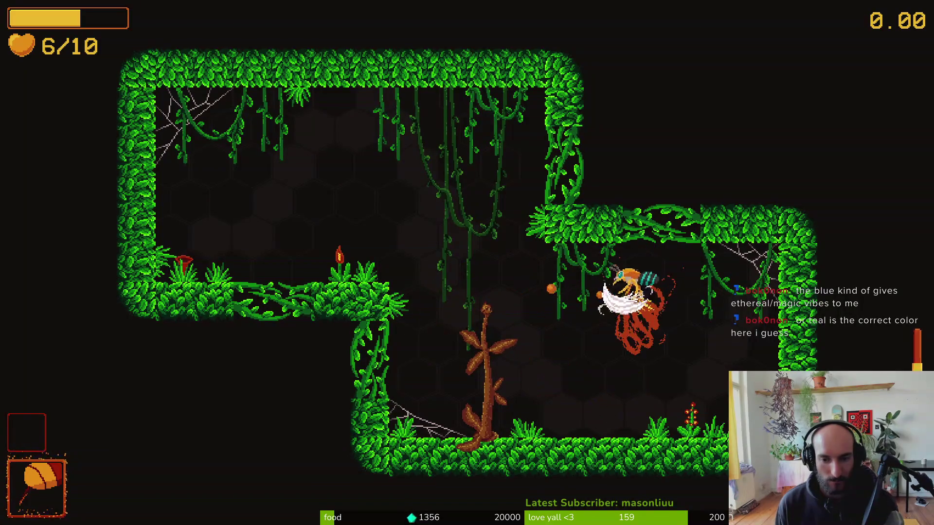
key("a")
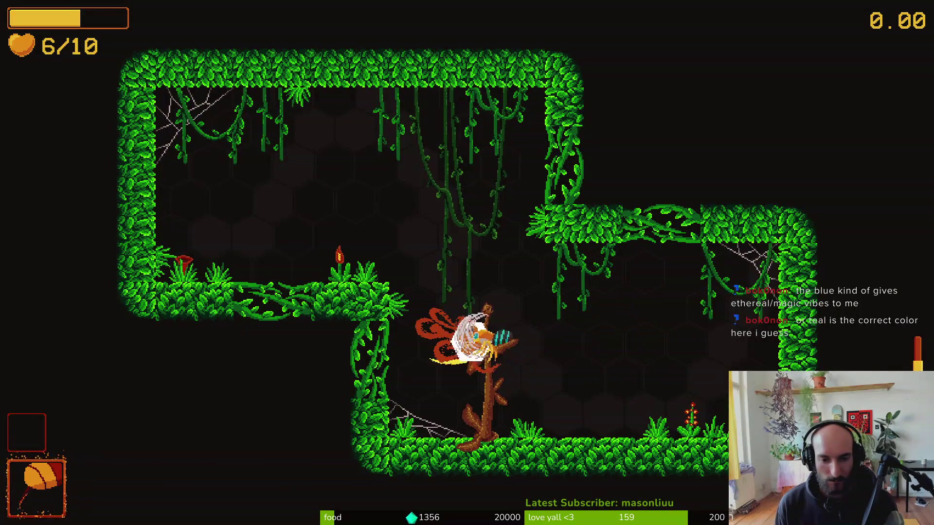
key("d")
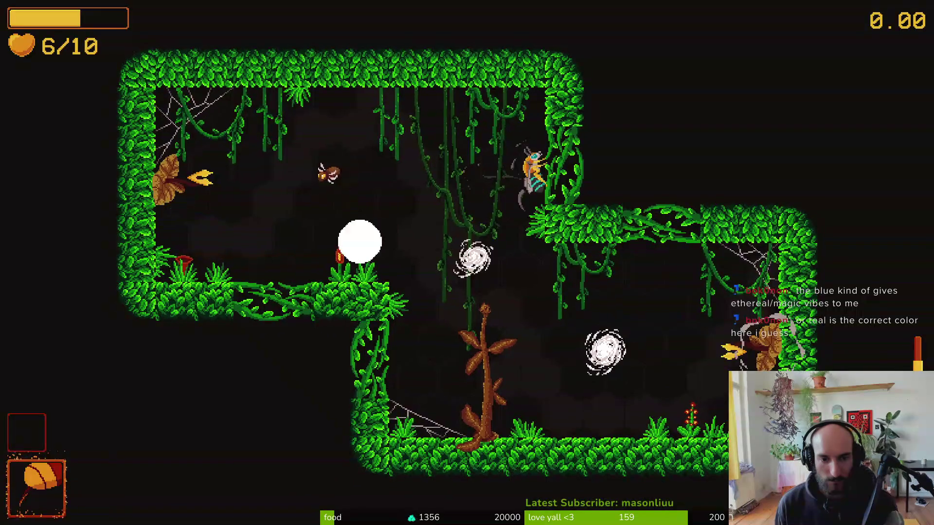
key("a")
key("a")
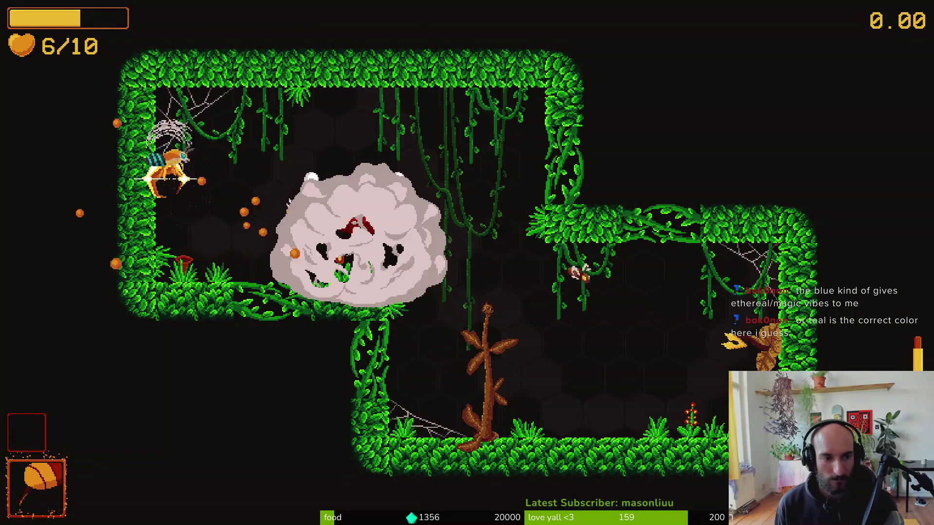
key("d")
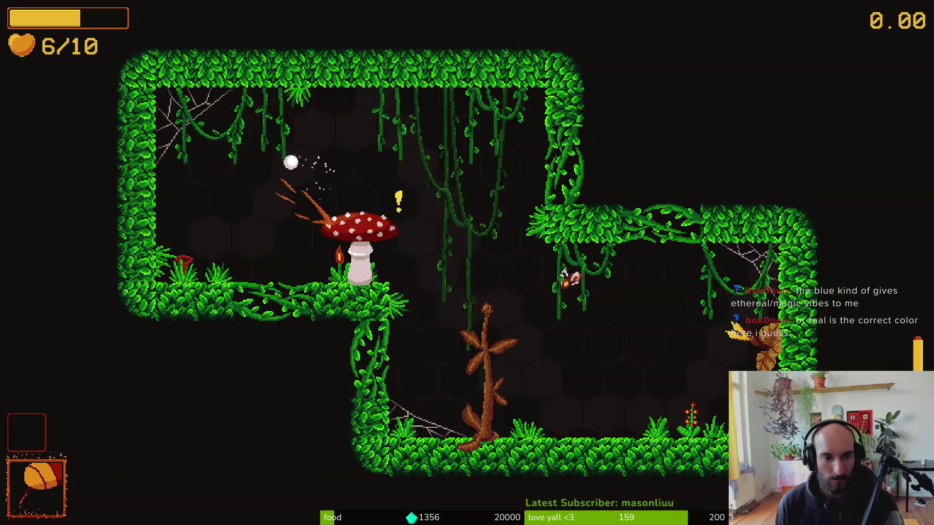
Destroy the red mushroom and leaf enemy so the room's walls open.
key("d")
key("a")
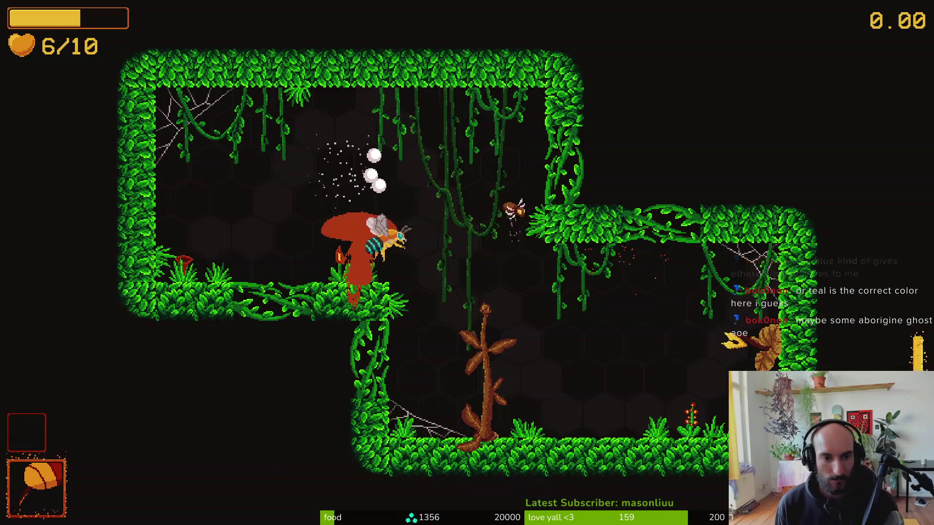
key("d")
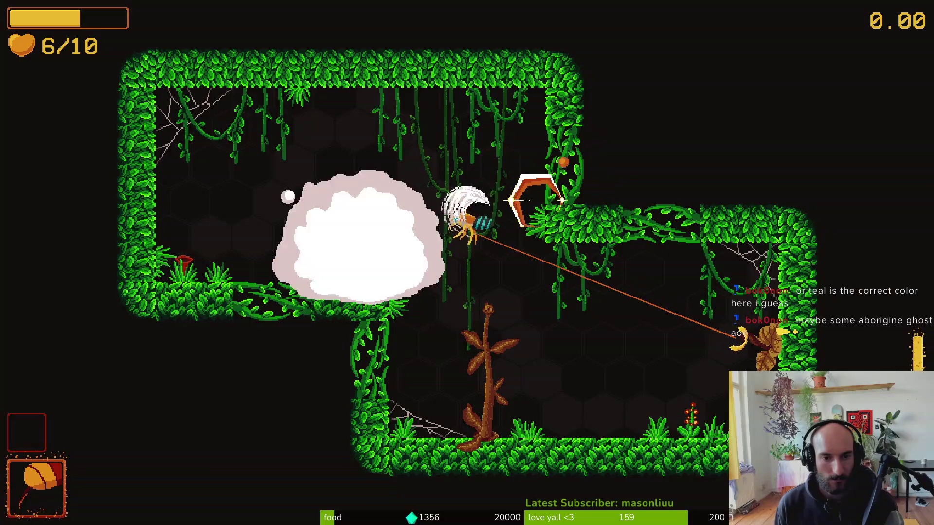
key("a")
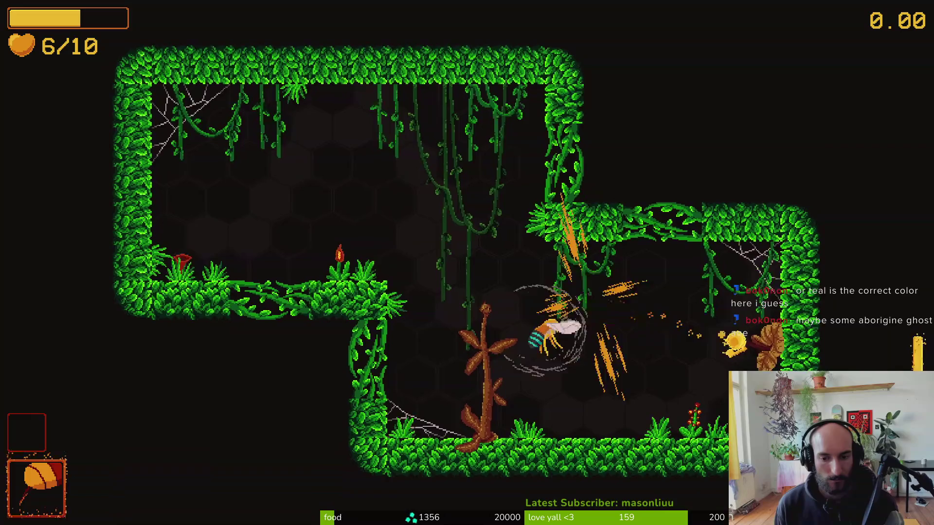
key("d")
key("a")
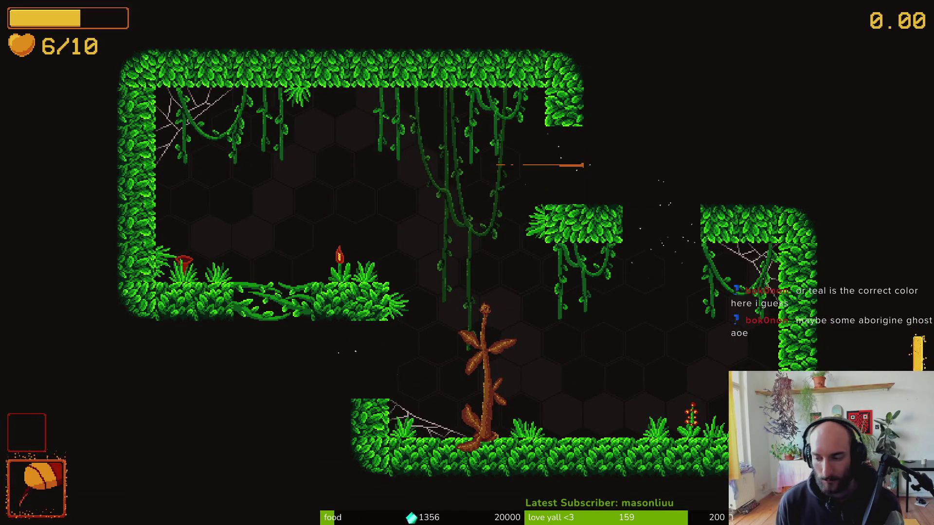
Enter the hexagonal arena, slamming the floor and striking up at the flies.
key("d")
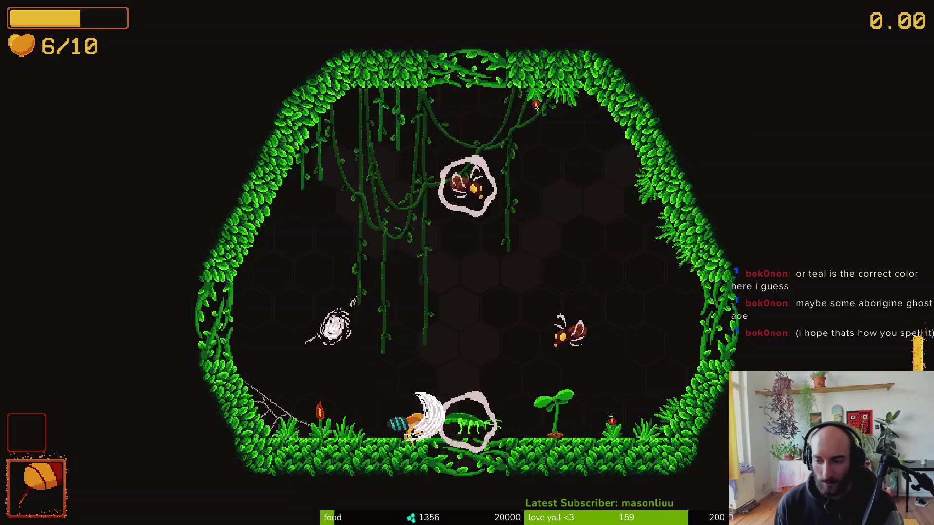
key("a")
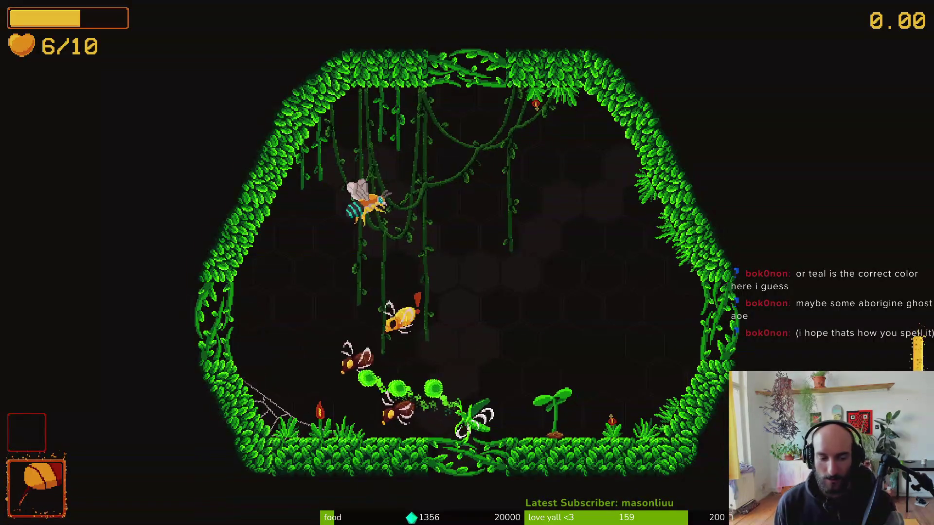
key("s")
key("d")
key("s")
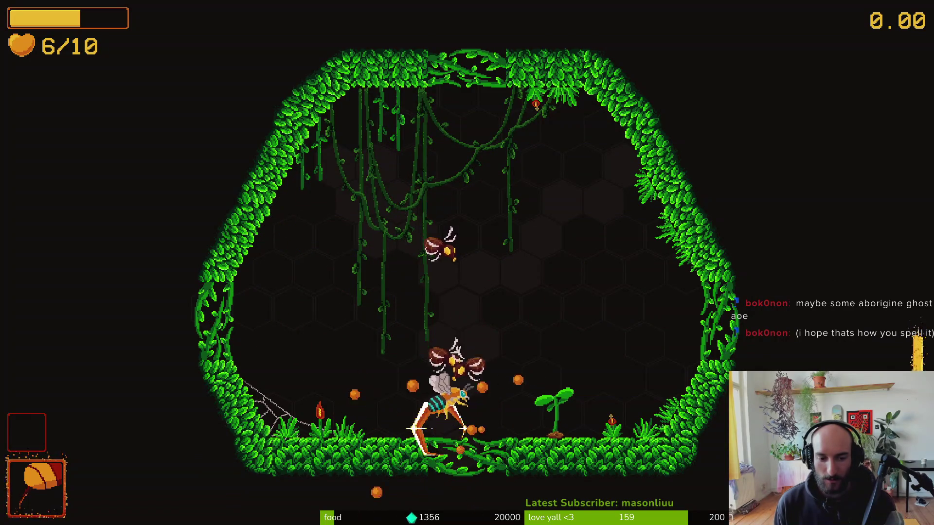
key("w")
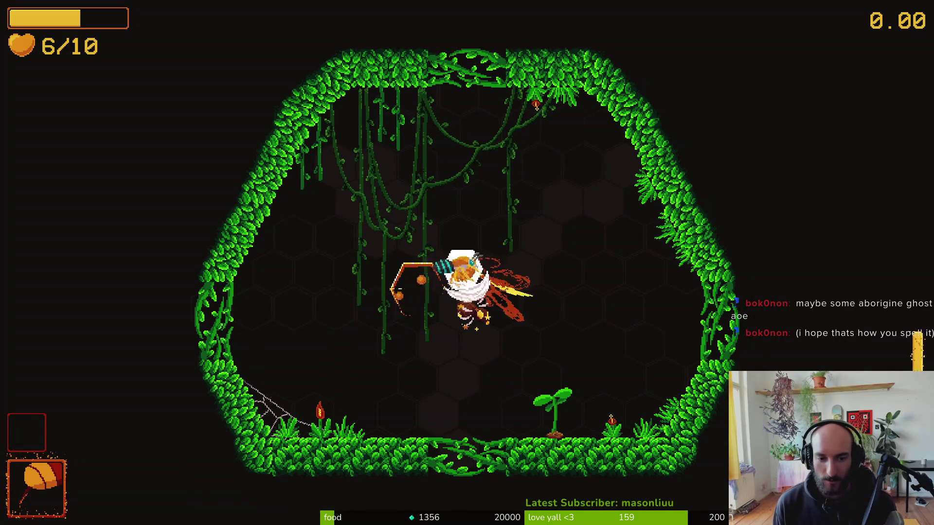
key("a")
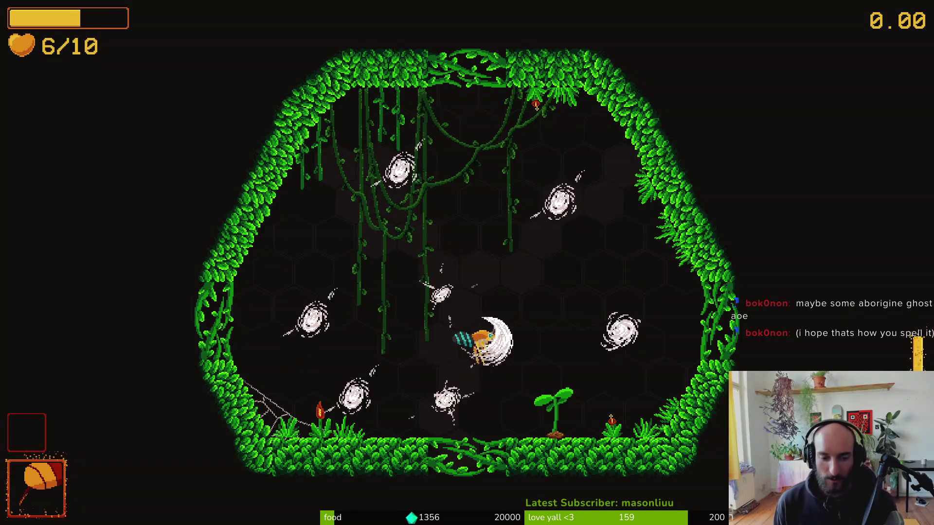
Burst the newly spawned mushroom while slashing at the flies.
key("a")
key("w")
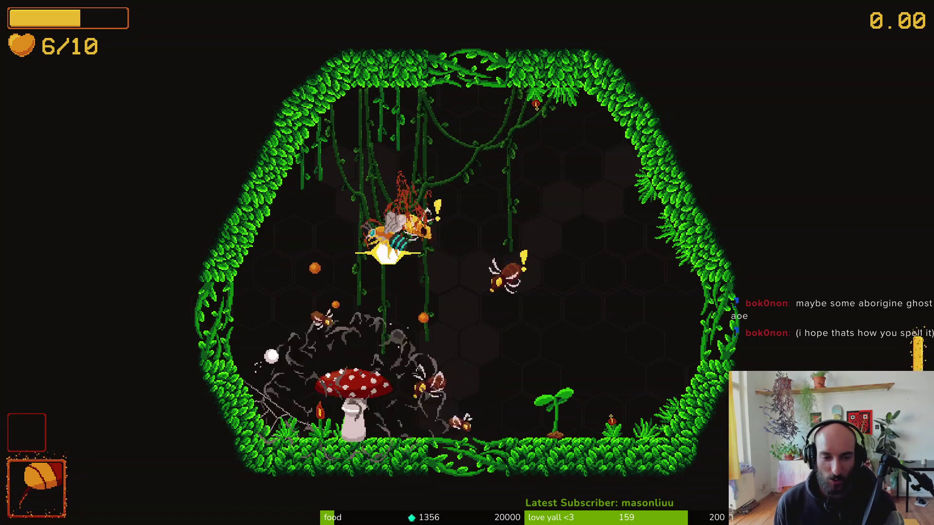
key("d")
key("s")
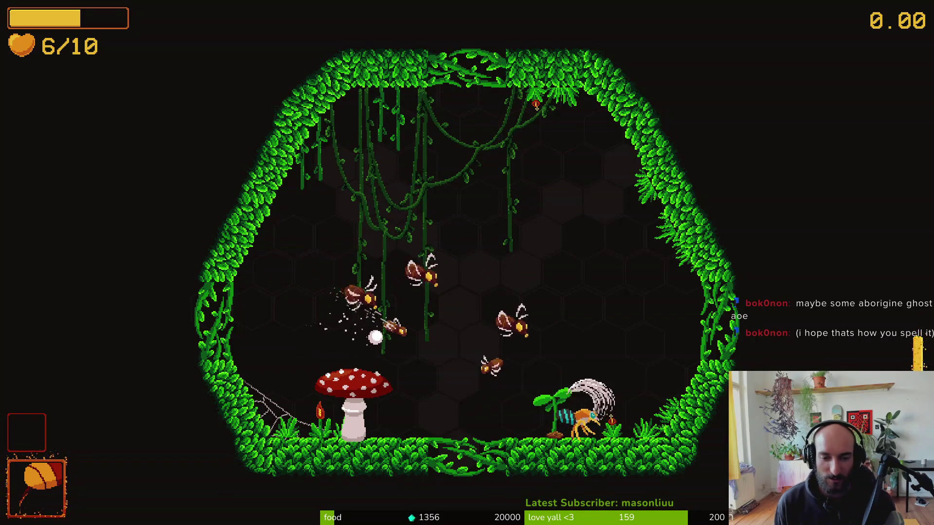
key("a")
key("w")
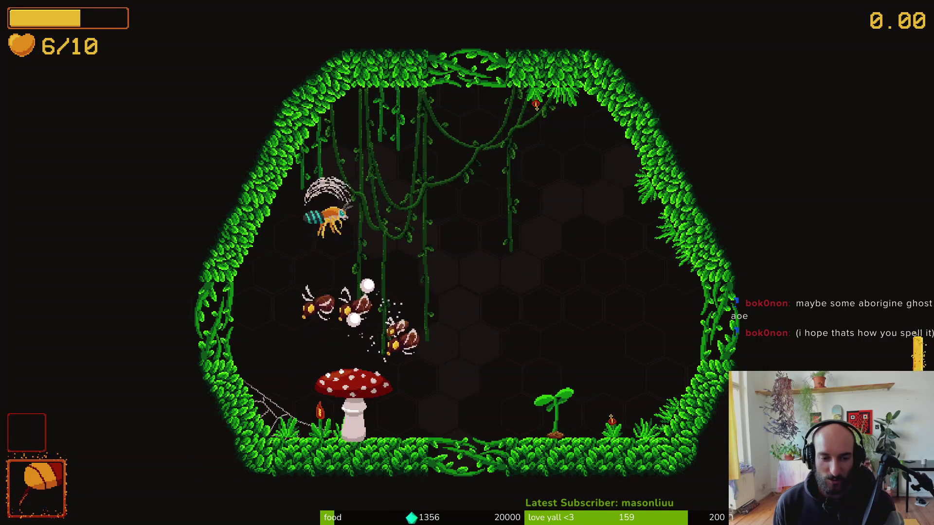
key("d")
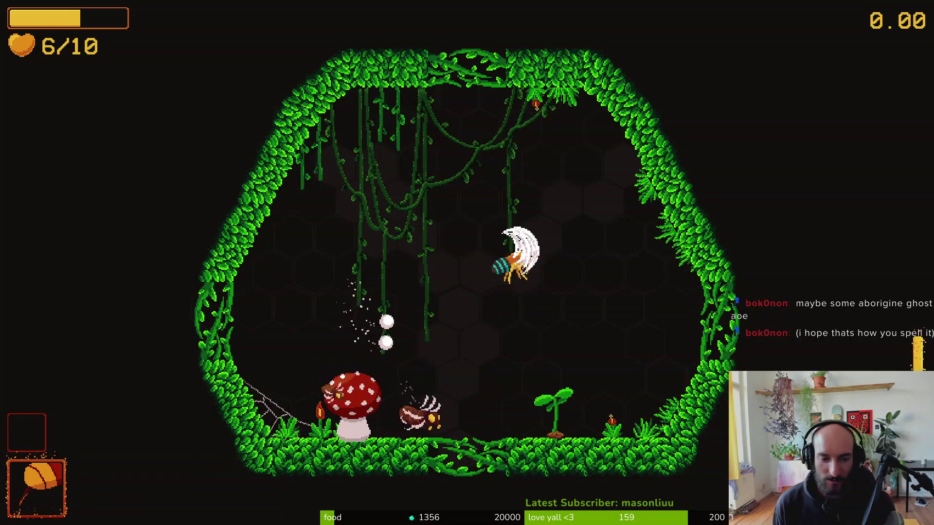
Defeat the last flies and reach the grown dandelion offering the 5% slash-damage upgrade.
key("a")
key("d")
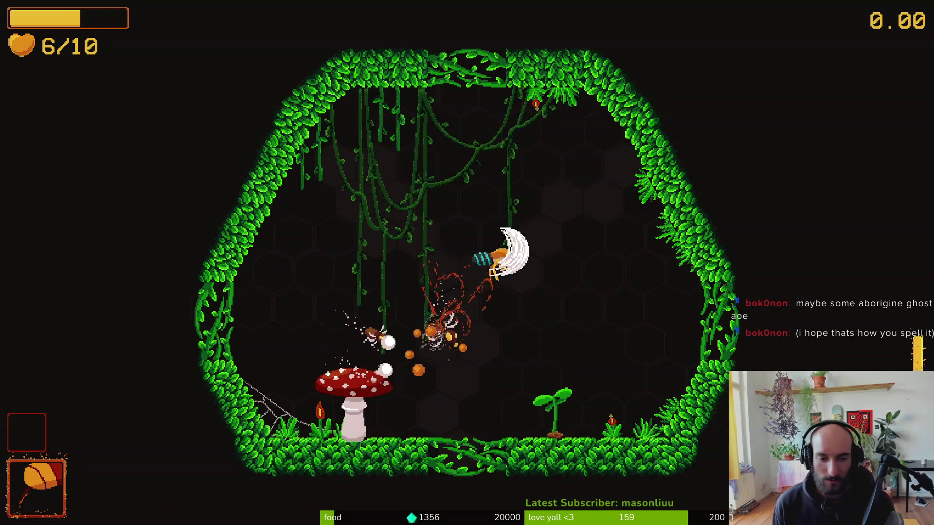
key("a")
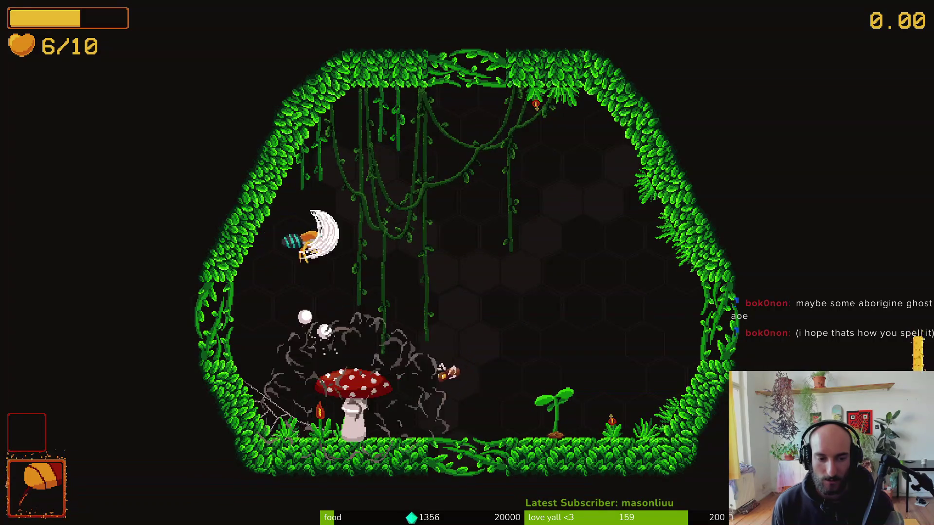
key("d")
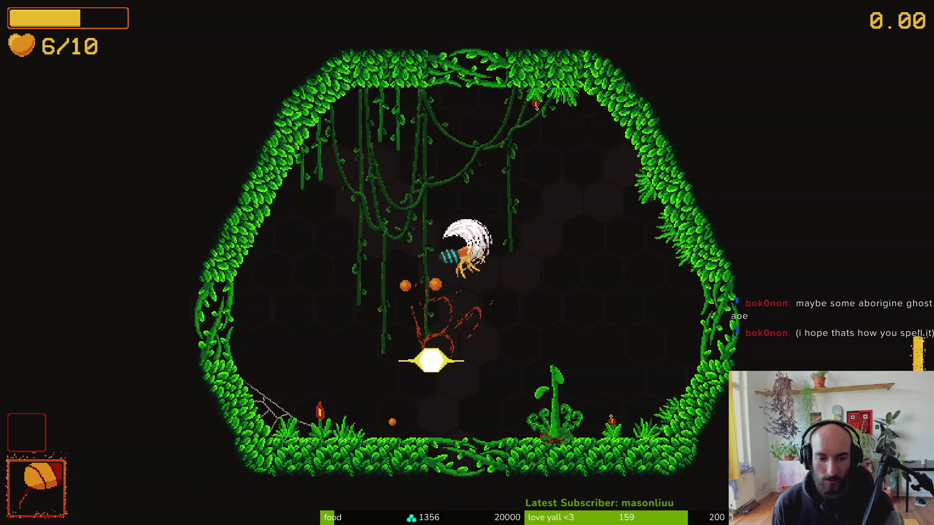
key("s")
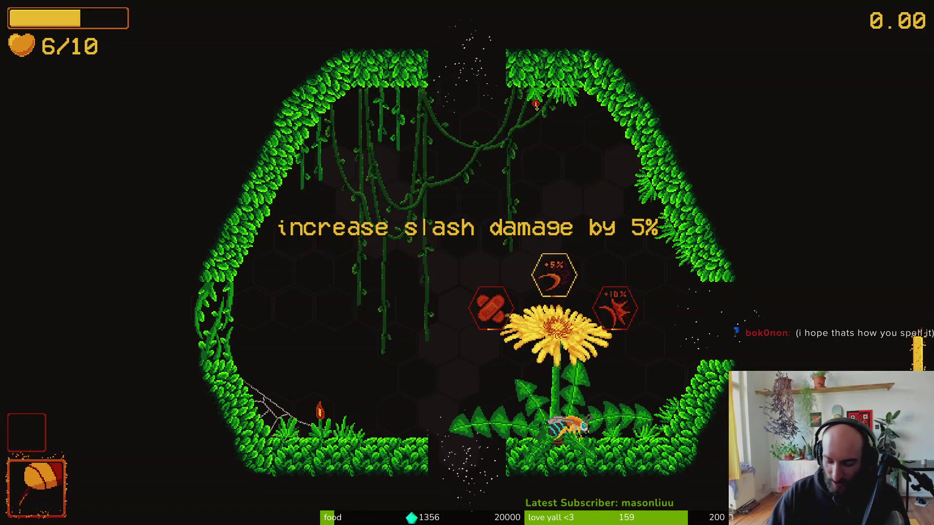
left_click(827, 30)
Switch back to the Godot editor window.
key("super")
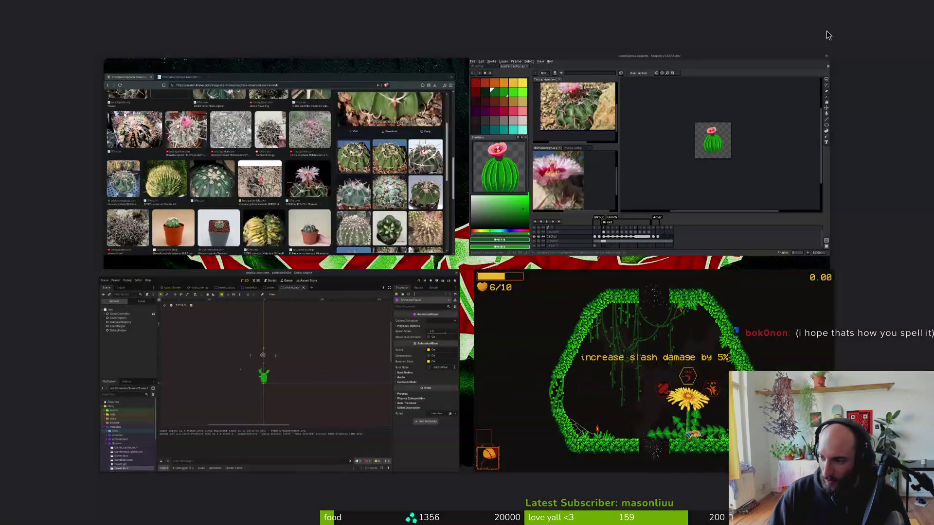
key("super")
key("alt+Tab")
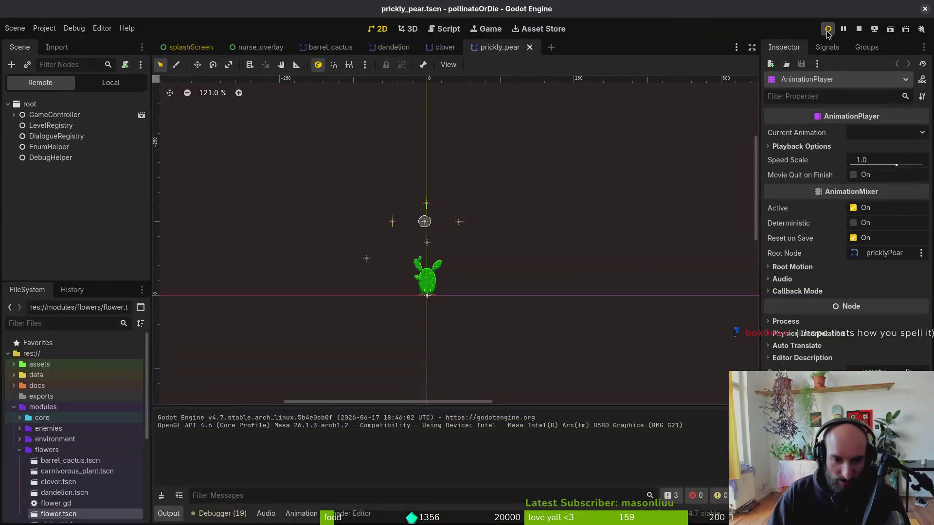
Find hud_overlay.tscn with Quick Open by searching 'overla' and open it.
key("ctrl+shift+o")
type("te")
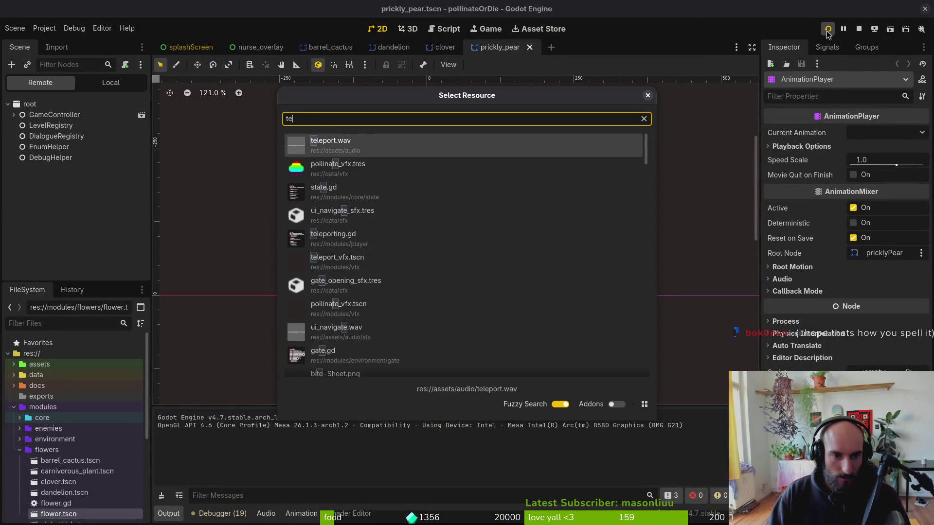
key("BackSpace")
key("BackSpace")
type("flwoertext")
key("BackSpace")
key("BackSpace")
key("BackSpace")
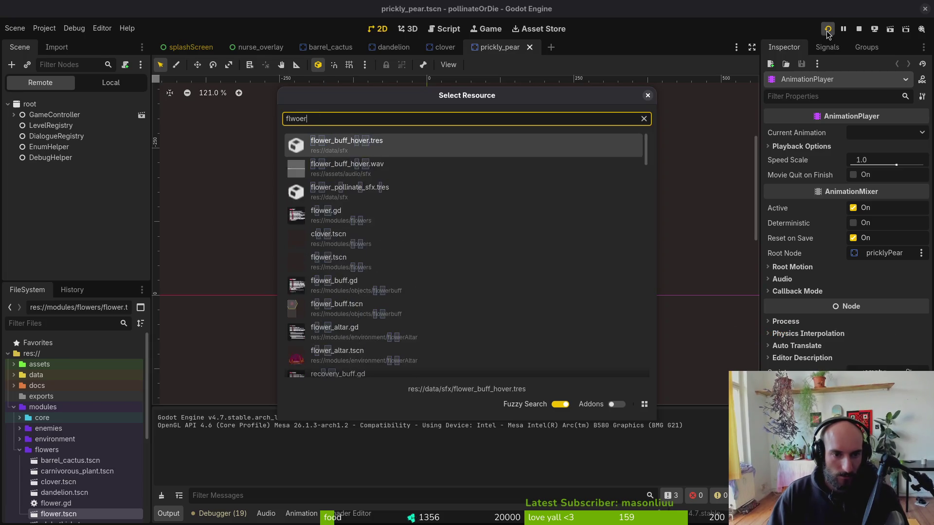
type("owerbu")
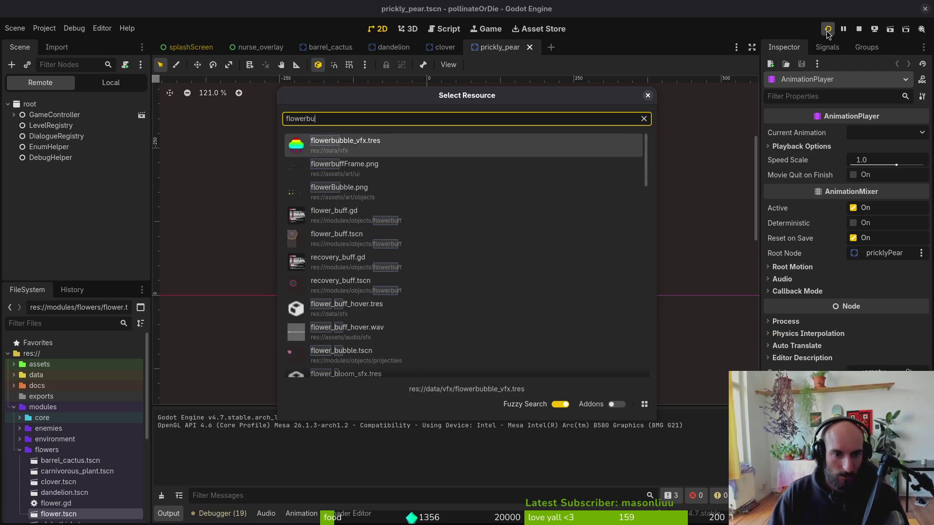
key("Escape")
key("shift+alt+o")
type("overla")
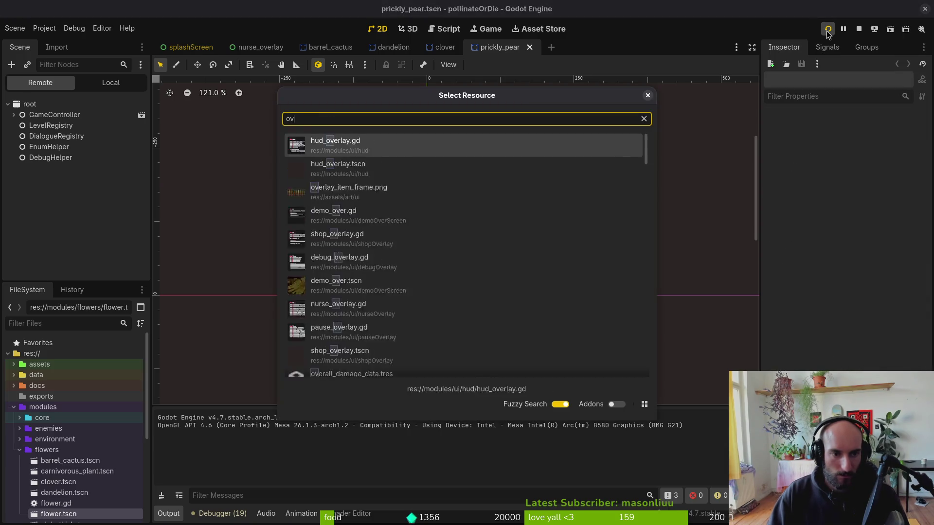
key("Down")
key("Return")
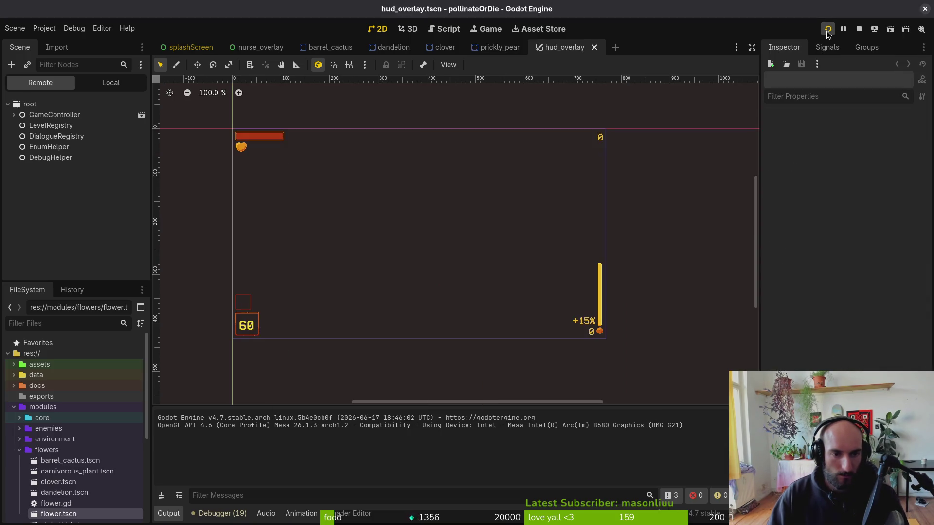
Select flowerText in the local scene tree and set its anchor preset to Center Bottom.
left_click(112, 83)
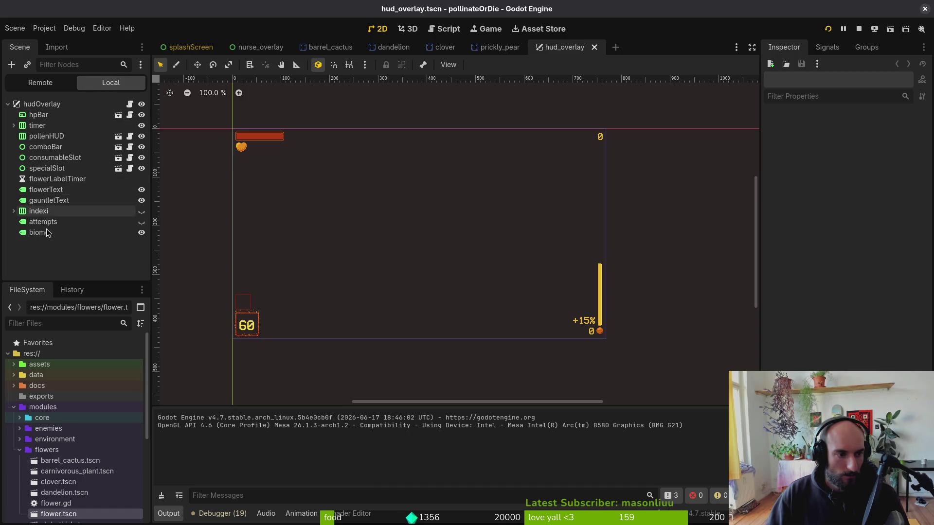
left_click(50, 191)
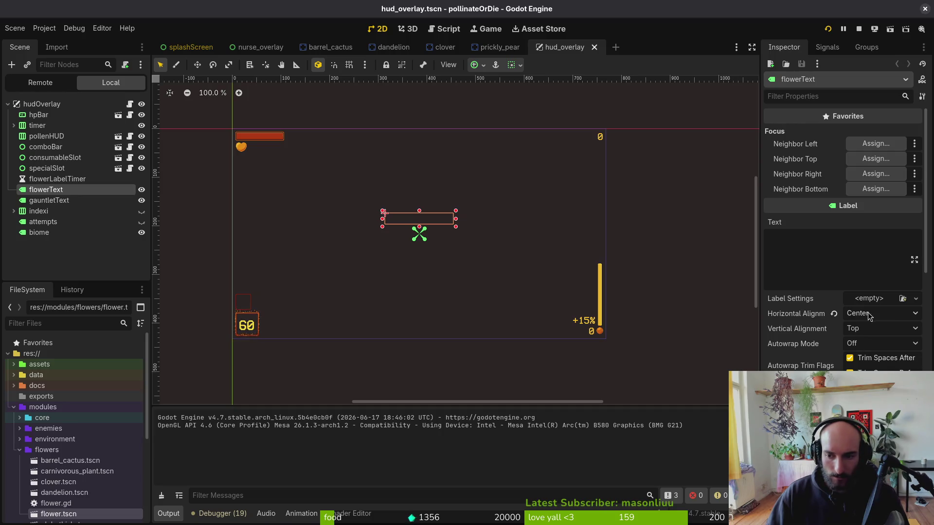
scroll(869, 317, "down", 10)
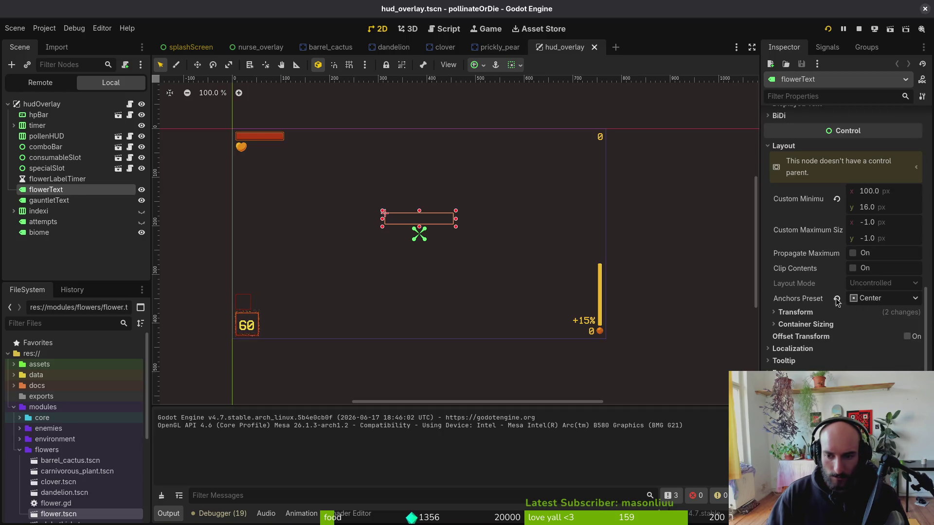
left_click(837, 299)
left_click(873, 298)
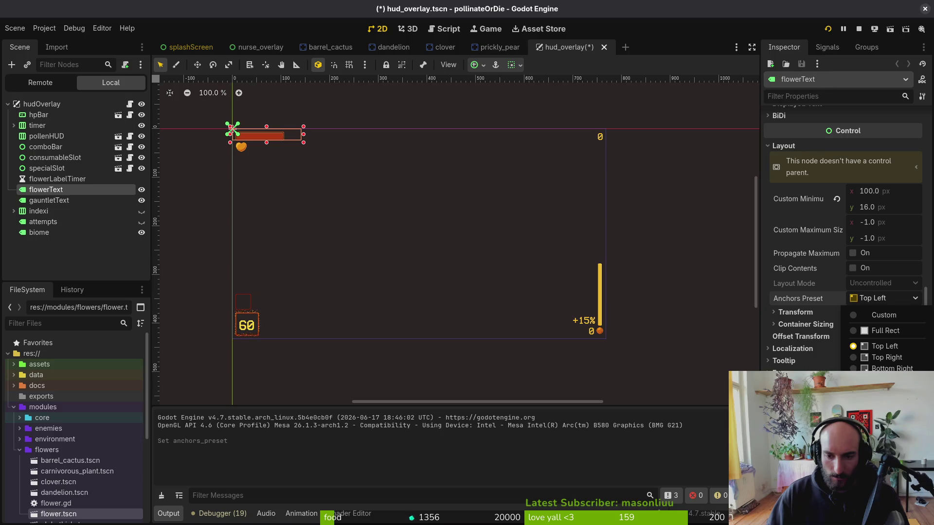
left_click(886, 428)
scroll(414, 354, "up", 5)
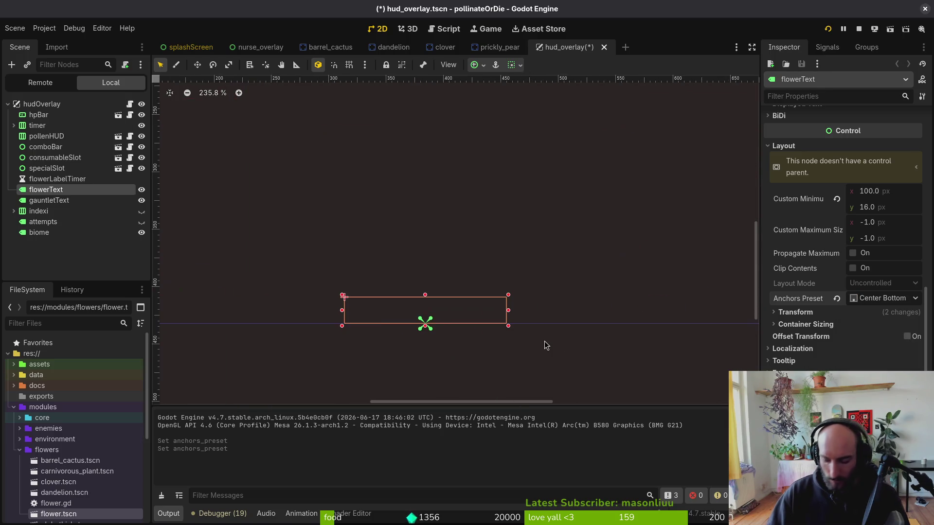
Nudge flowerText a few pixels higher, deselect it, and stop the running game.
key("Up")
key("Up")
key("Up")
key("Down")
key("Down")
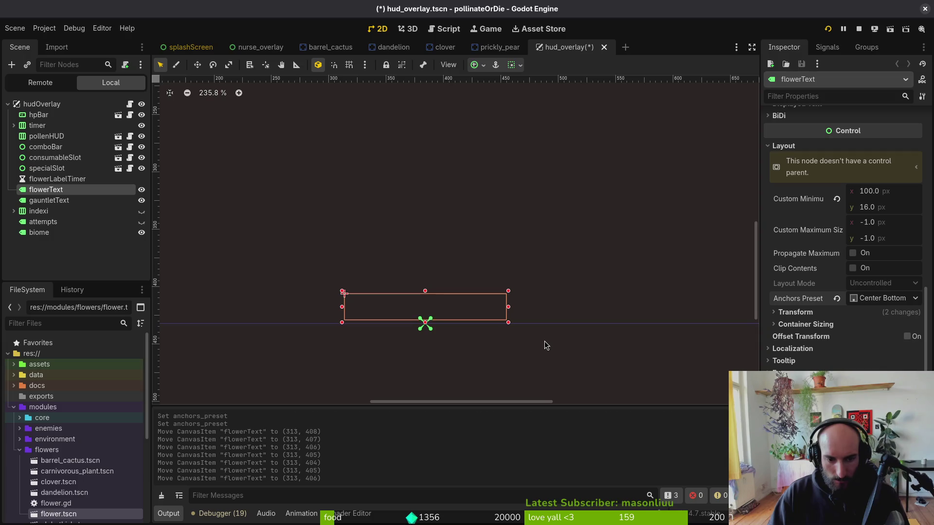
key("Down")
key("Down")
key("Down")
key("Up")
key("Up")
key("Up")
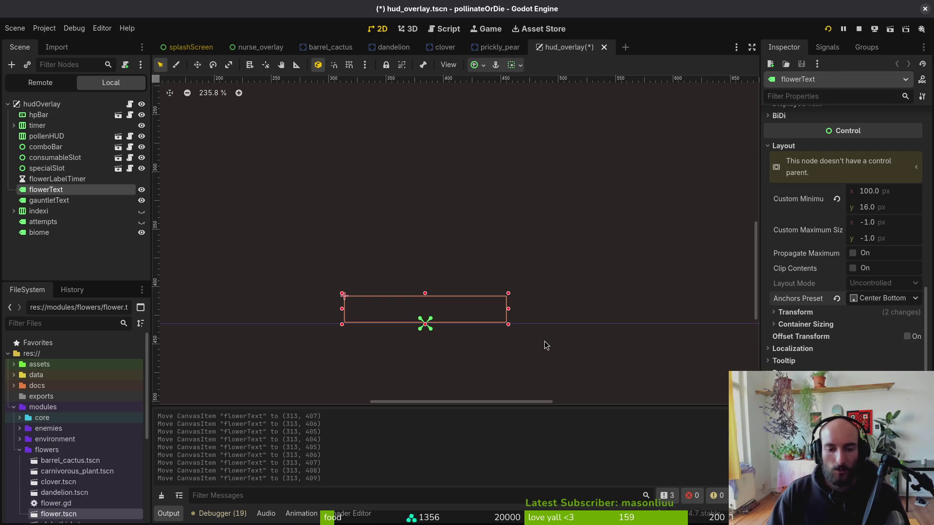
key("Up")
key("Up")
key("Up")
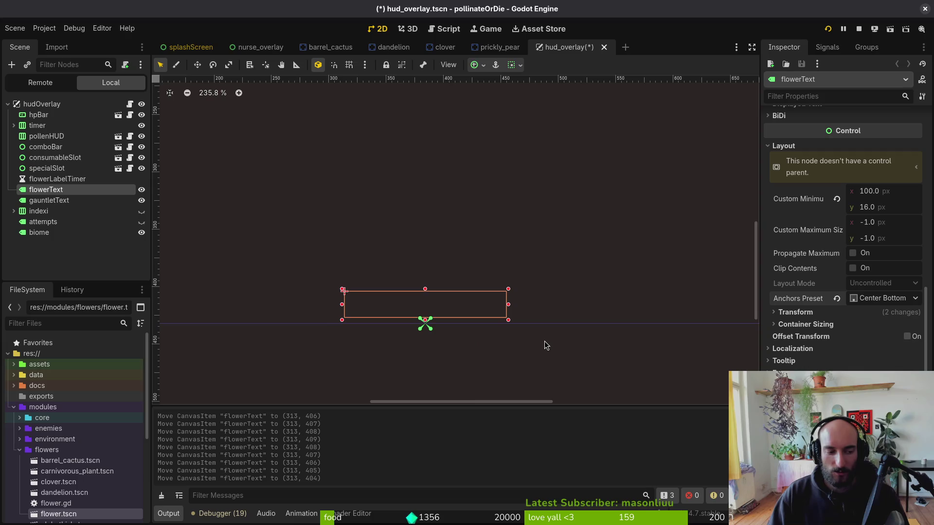
left_click(545, 341)
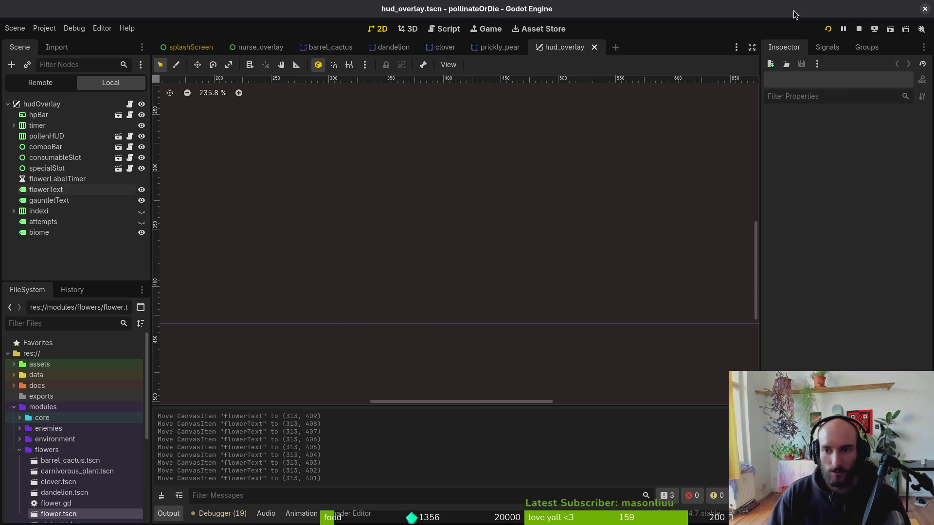
left_click(860, 30)
Relaunch the game, continue the saved run, and fly up out of the chamber.
left_click(828, 30)
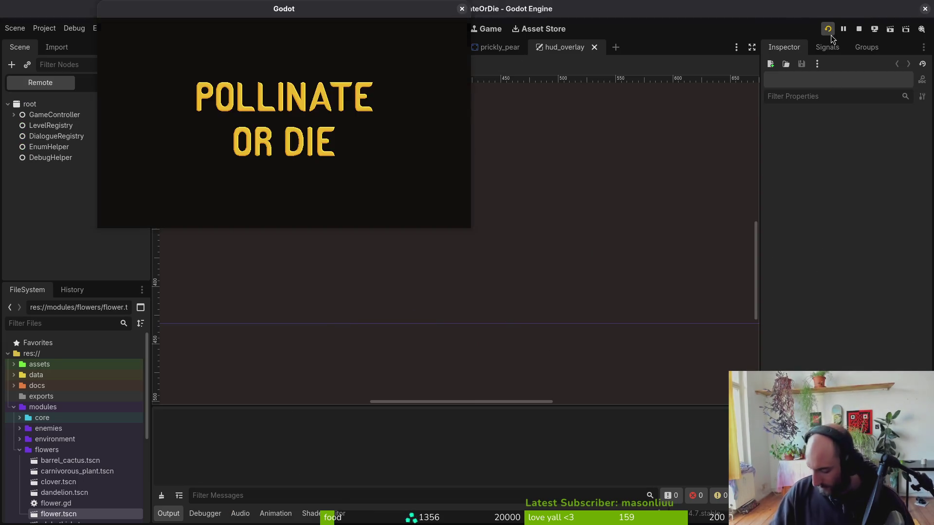
key("Return")
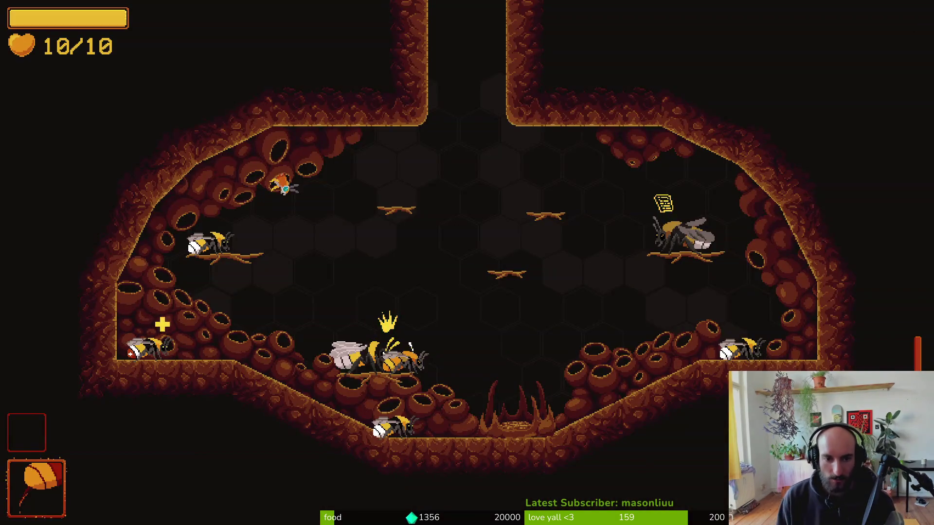
key("d")
key("w")
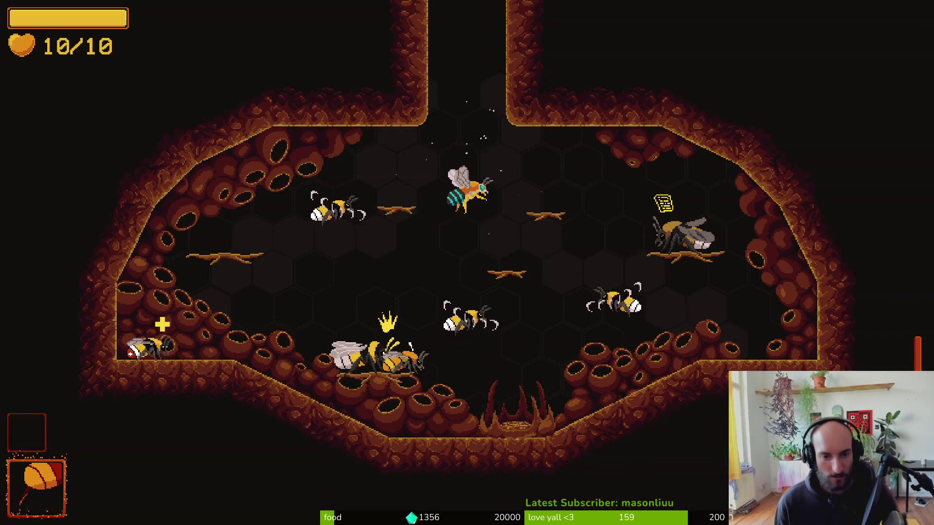
key("w")
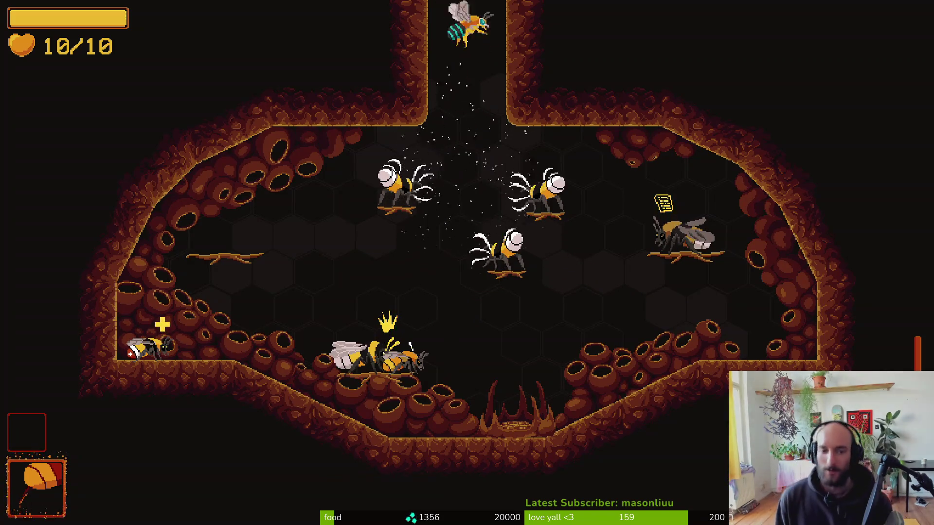
Destroy the beetle enemies in the first cave room until its exits open.
key("s")
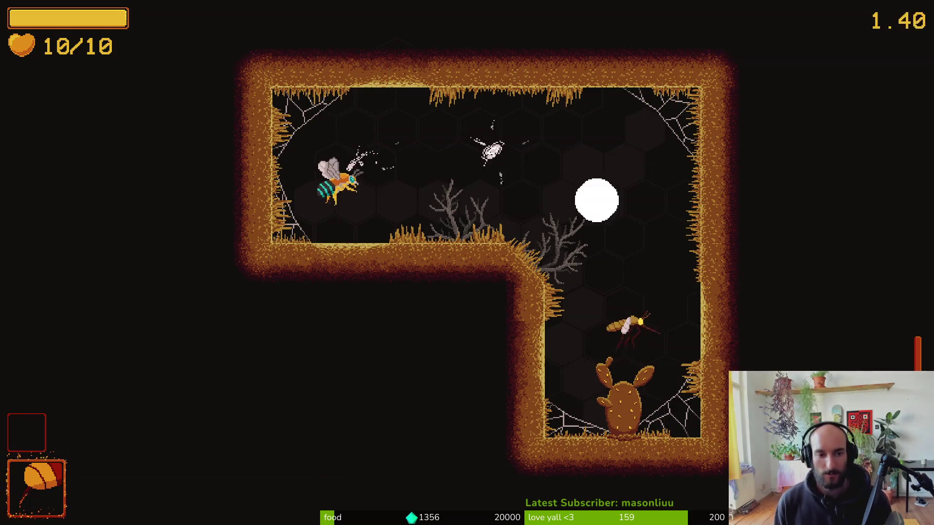
key("d")
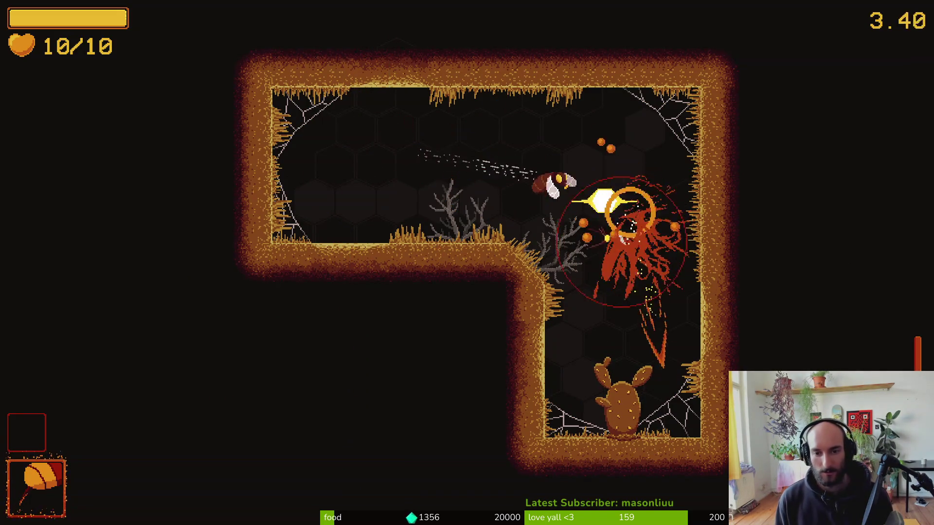
key("s")
key("w")
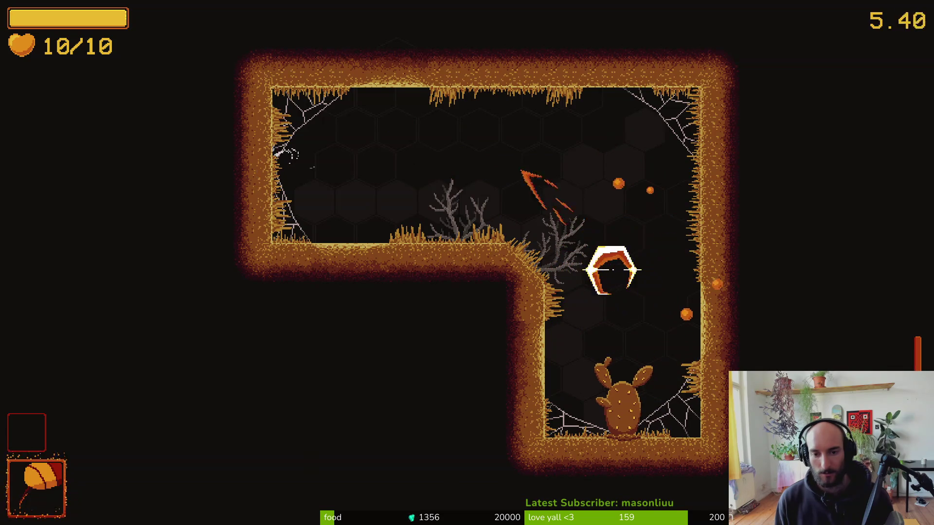
key("a")
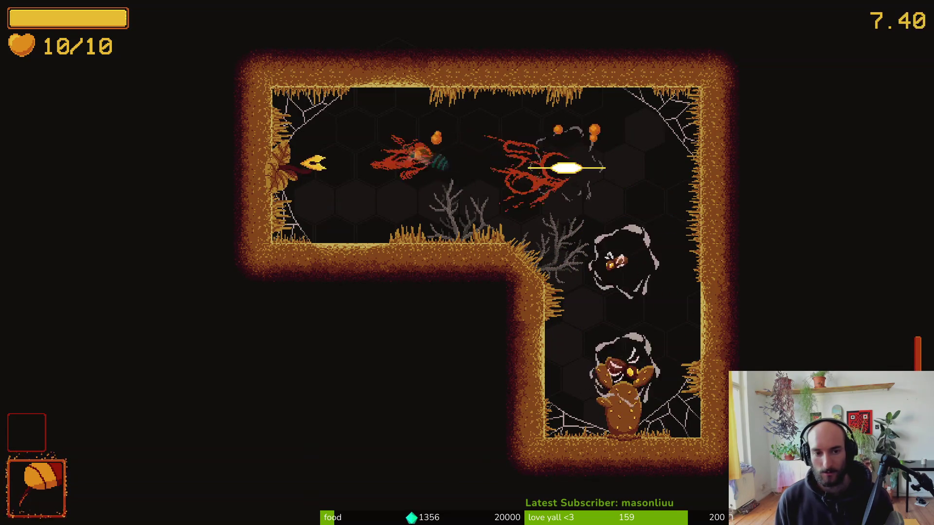
key("a")
key("d")
key("s")
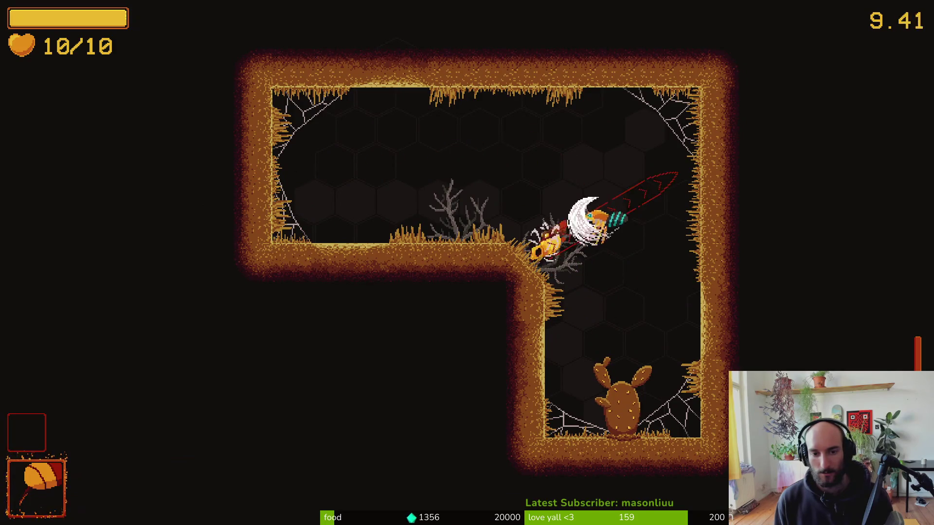
key("w")
key("d")
key("a")
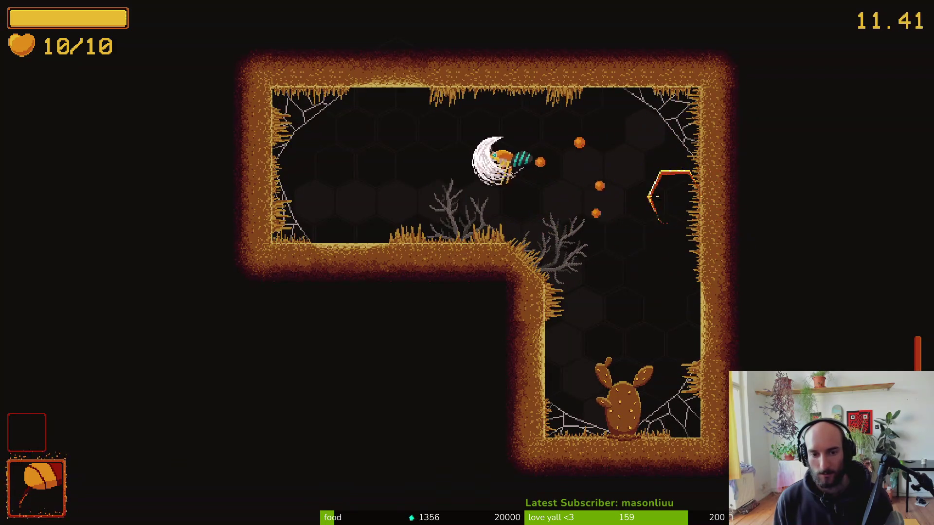
key("d")
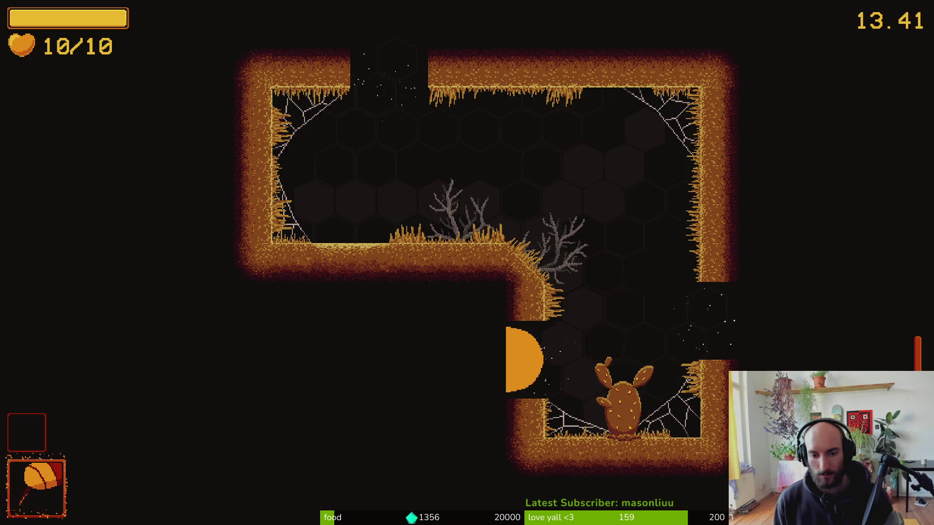
Fight the enemies spawning in the next cave room, slashing across its upper area.
key("a")
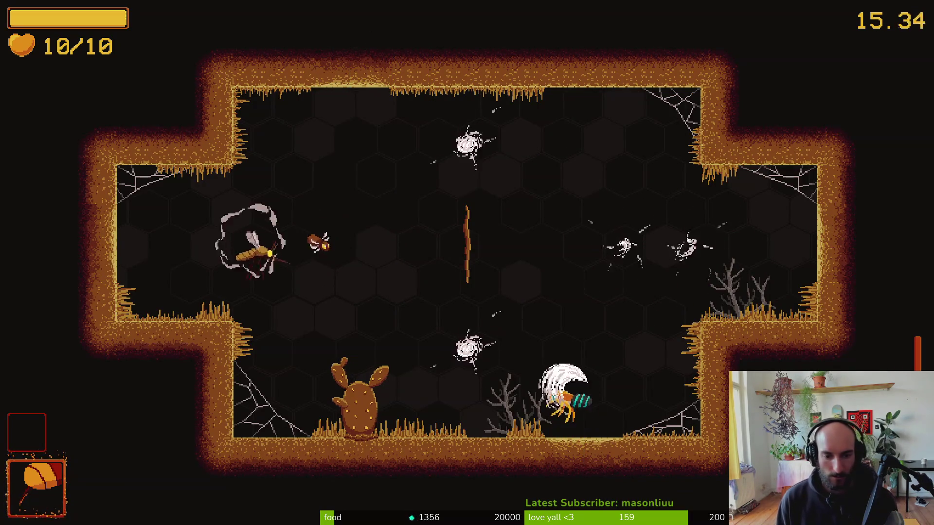
key("w")
key("a")
key("d")
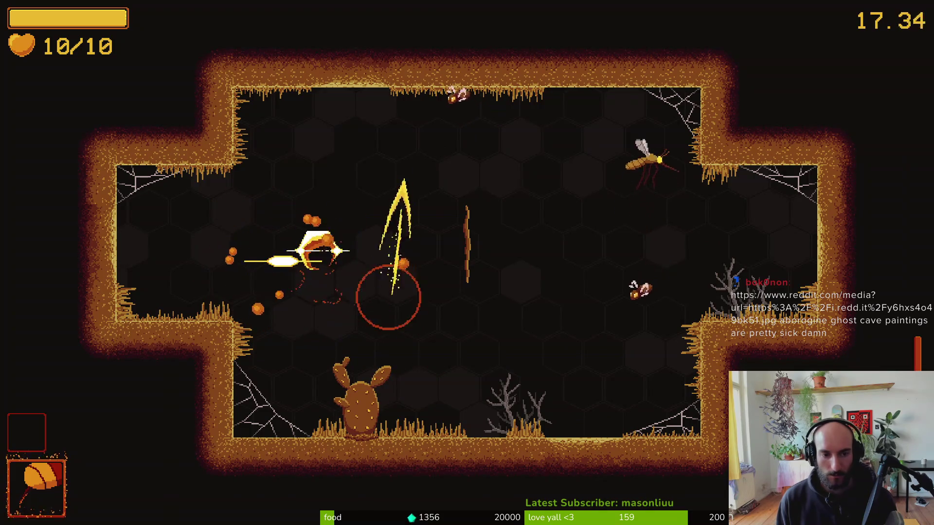
key("w")
key("s")
key("space")
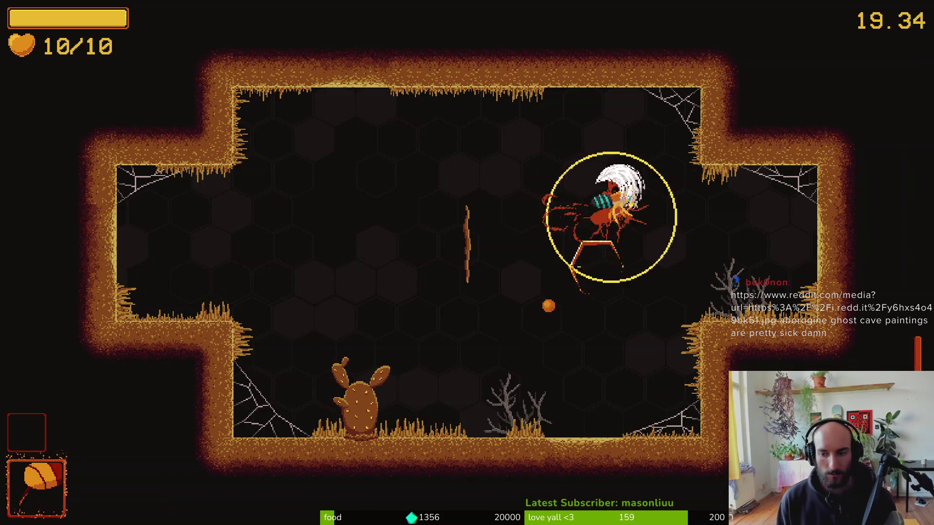
key("a")
key("w")
key("s")
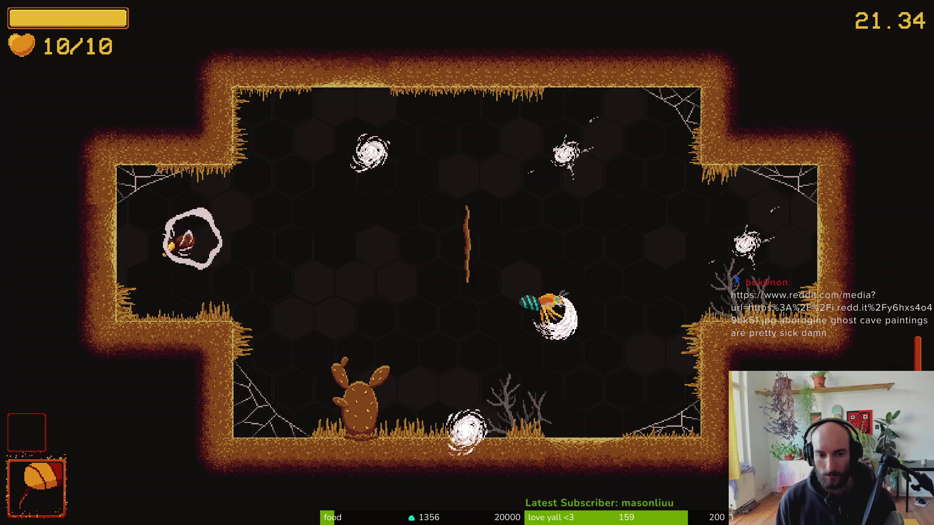
key("space")
key("d")
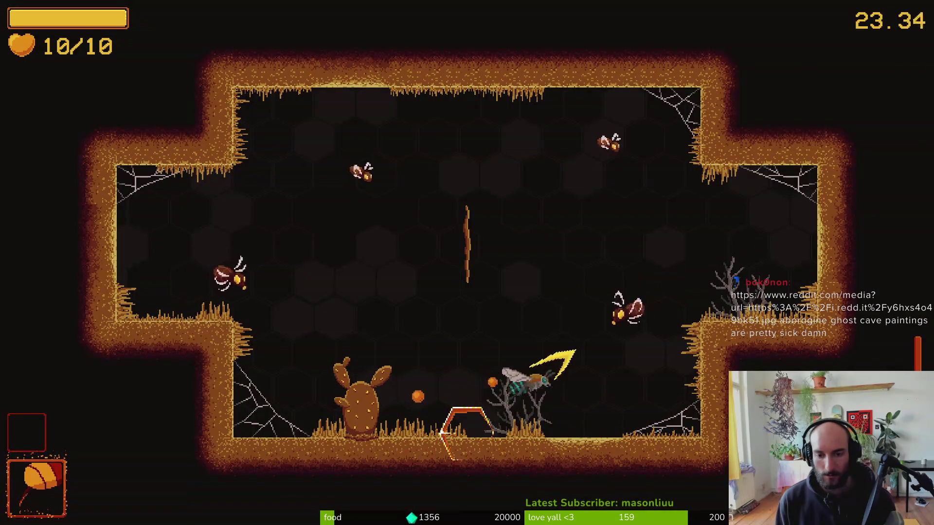
key("w")
key("space")
Slash the remaining enemies and dive through the bottom exit into the cactus room.
key("space")
key("a")
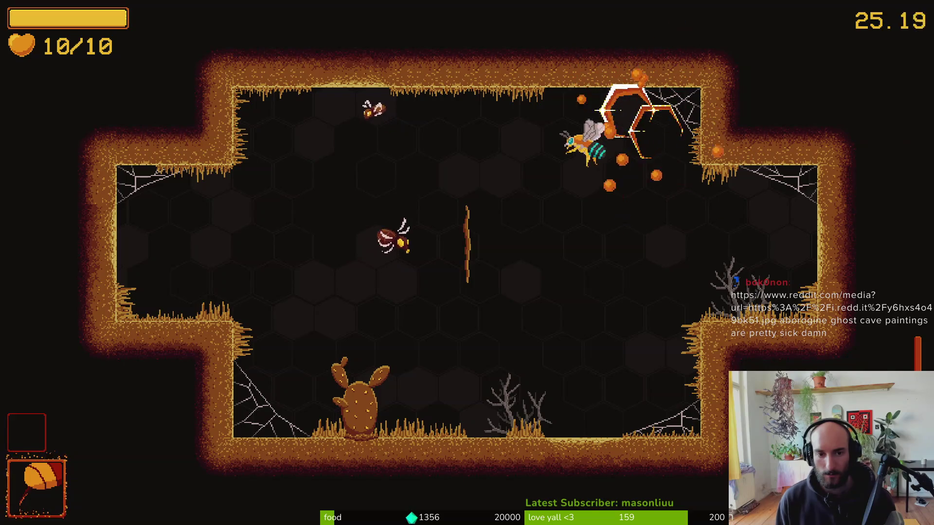
key("space")
key("d")
key("w")
key("space")
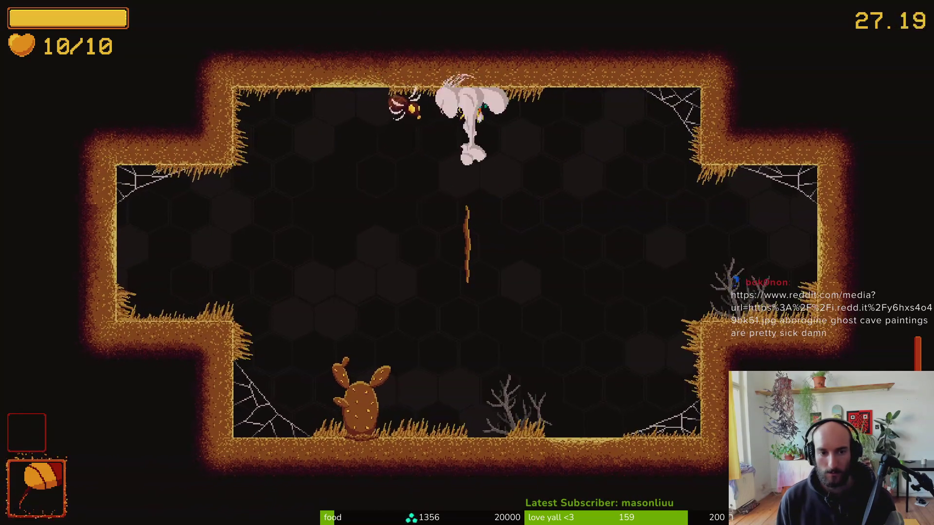
key("a")
key("space")
key("s")
key("space")
key("d")
key("w")
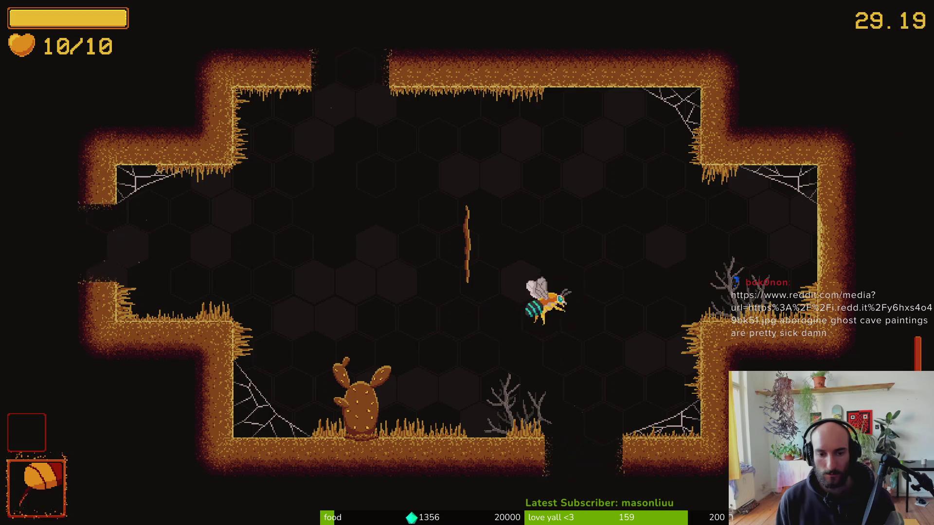
key("s")
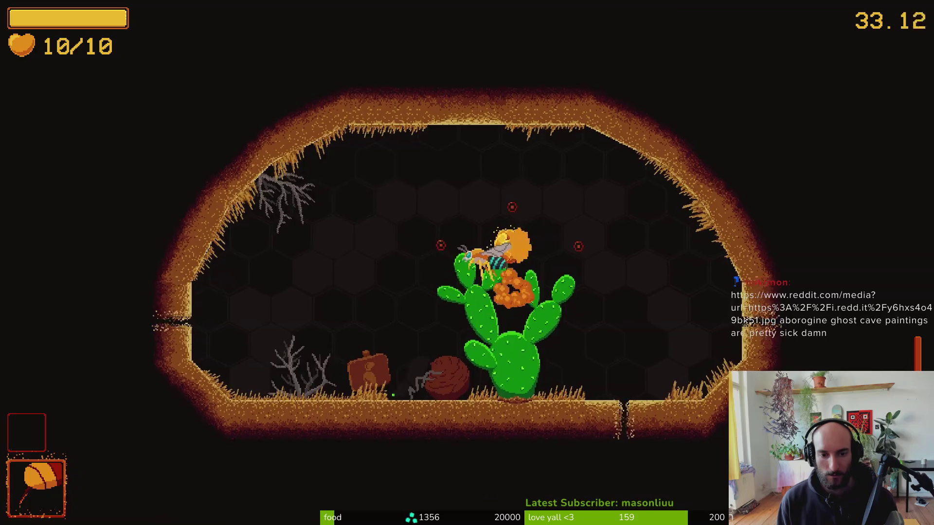
Pollinate the cactus and preview the stun and slash damage upgrade captions.
key("space")
key("s")
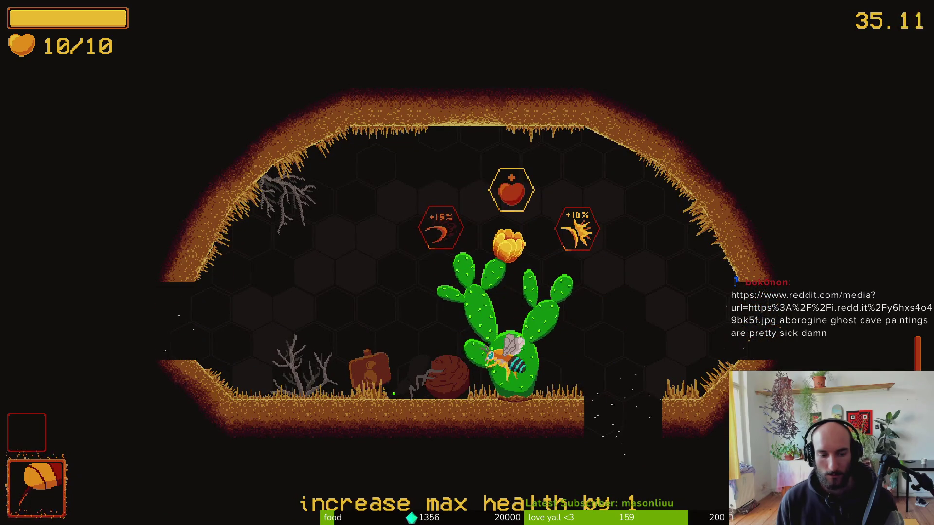
key("d")
key("a")
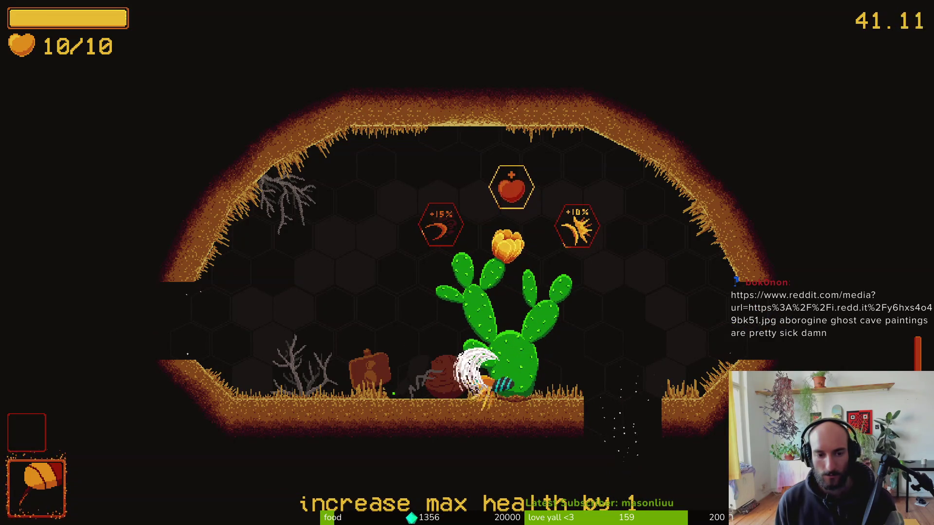
key("space")
key("a")
Walk the bee across the upgrades back to max health, then return to Godot.
key("d")
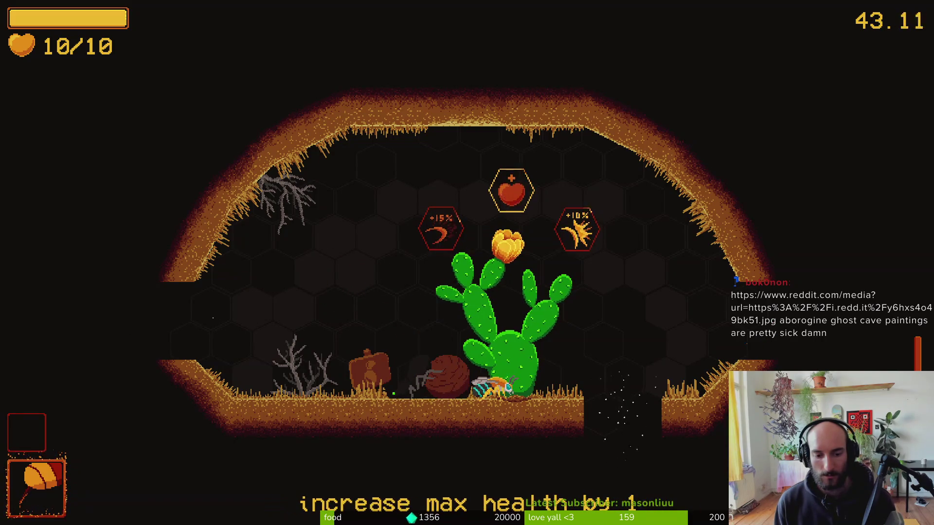
key("d")
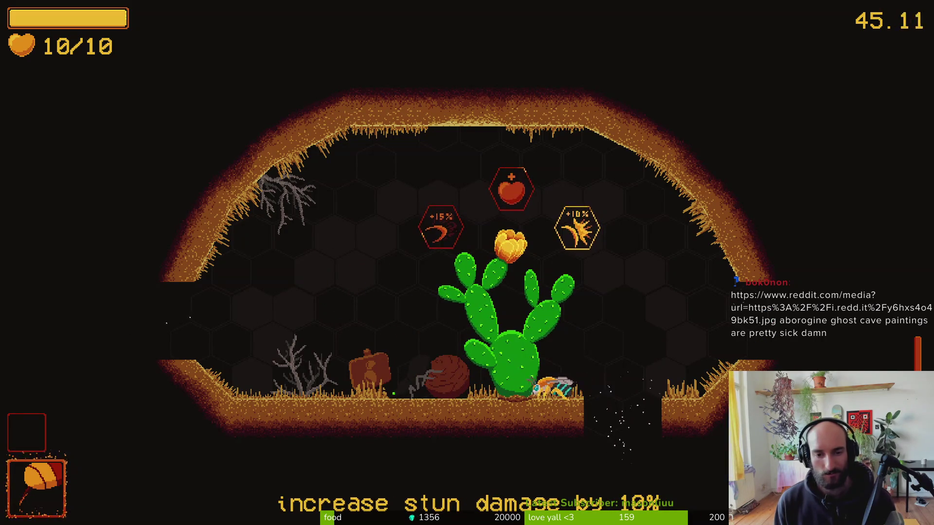
key("a")
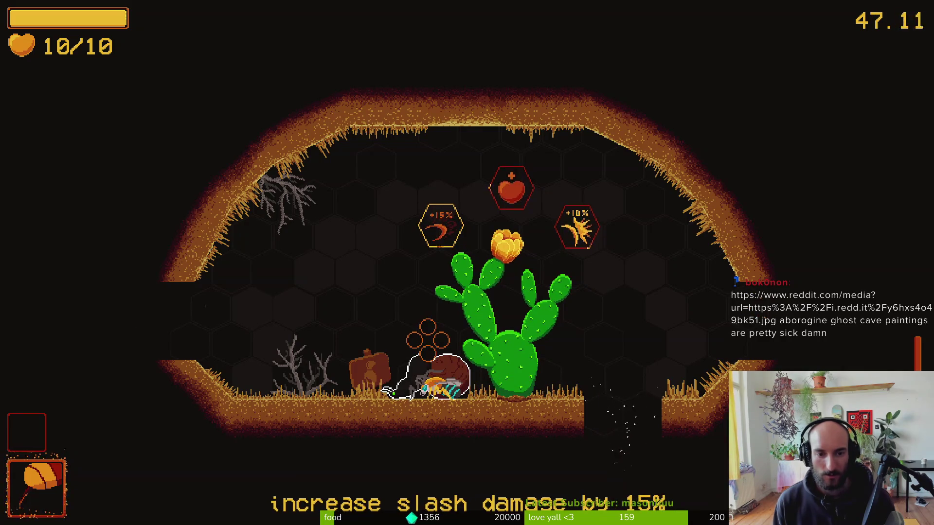
key("d")
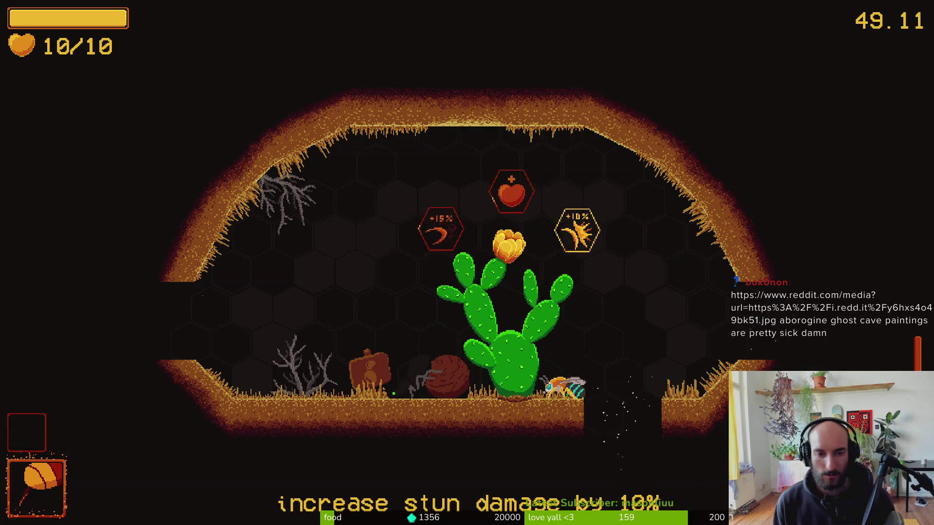
key("a")
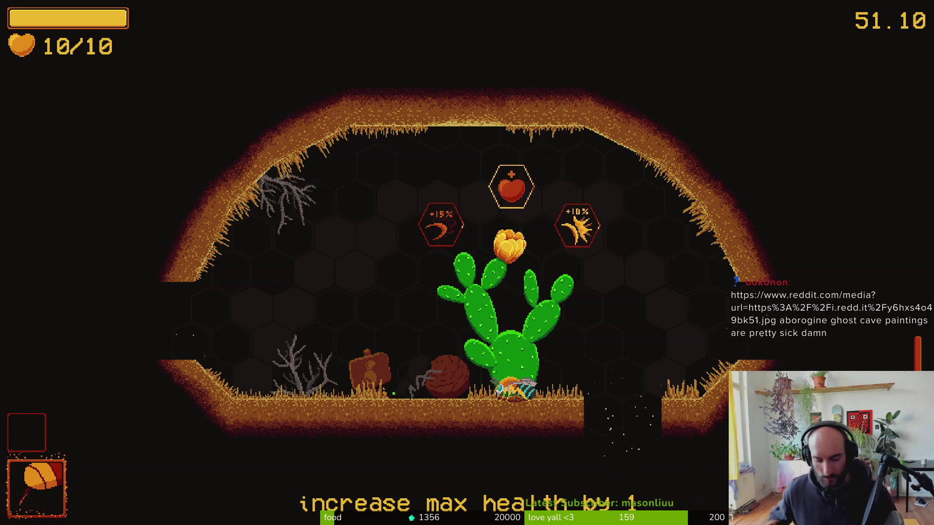
key("alt+Tab")
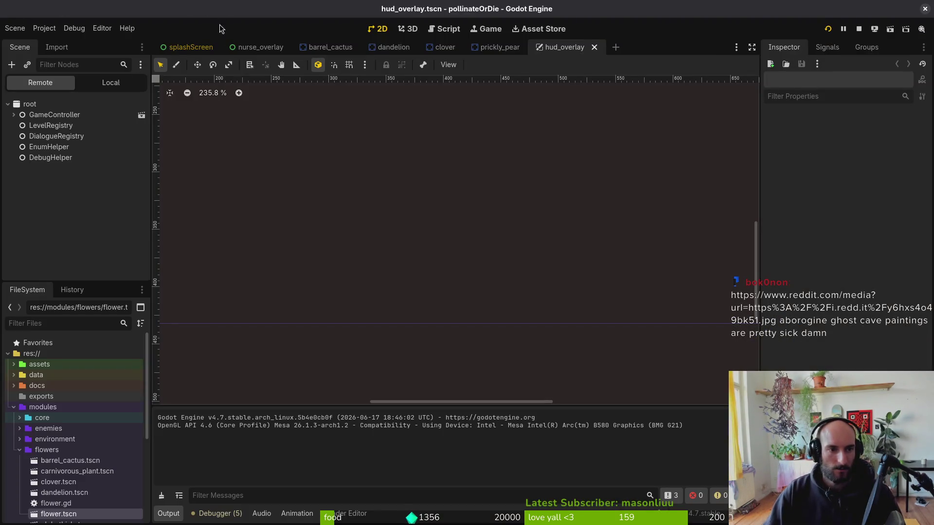
Anchor flowerText to Center Top, nudge it down slightly, and run the game with F5.
left_click(110, 83)
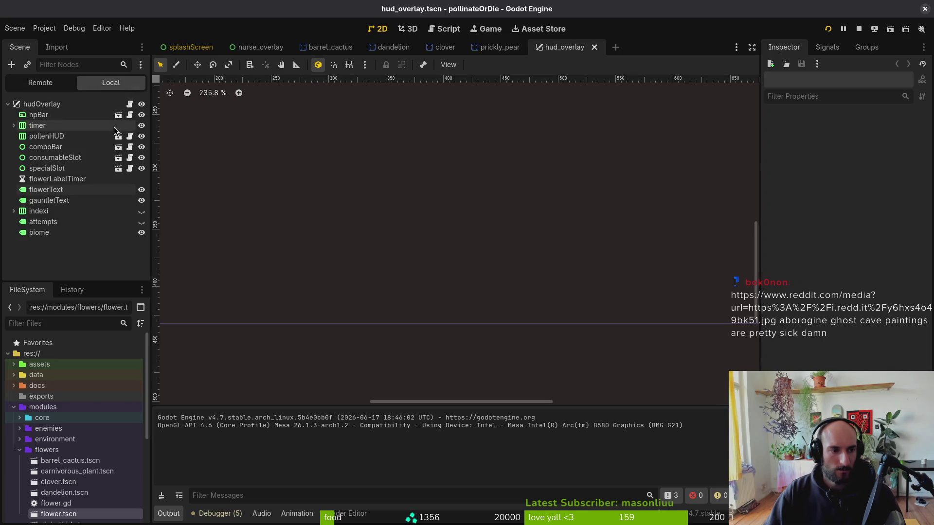
left_click(62, 194)
scroll(535, 284, "down", 4)
left_click(884, 299)
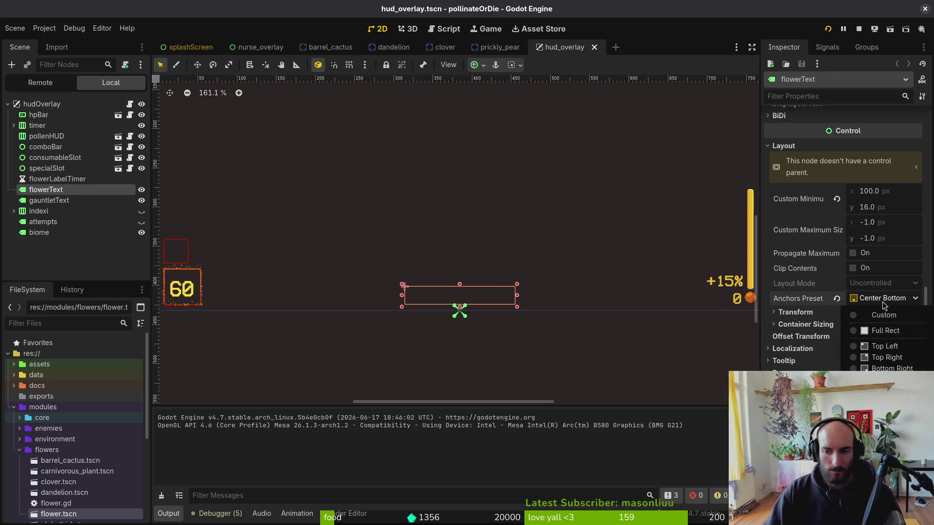
left_click(883, 407)
scroll(487, 275, "down", 2)
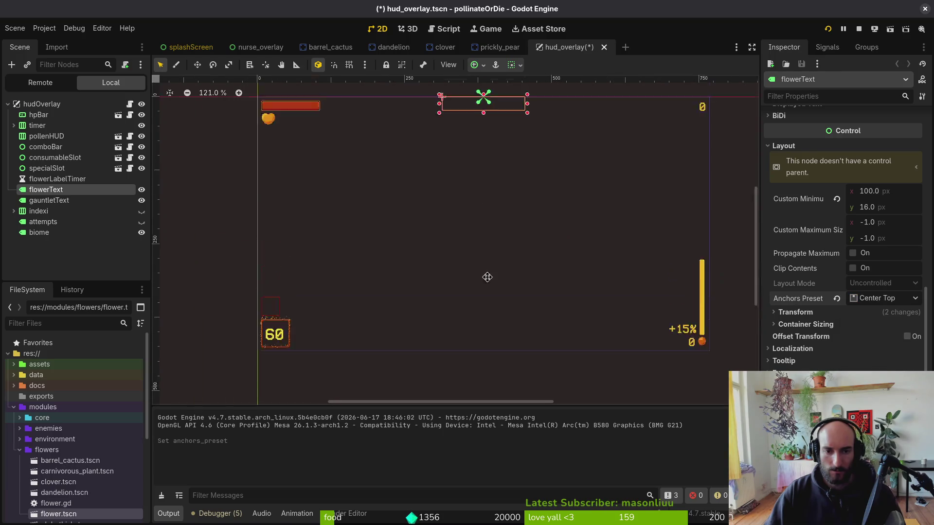
scroll(521, 276, "up", 3)
key("Down")
key("Down")
key("Down")
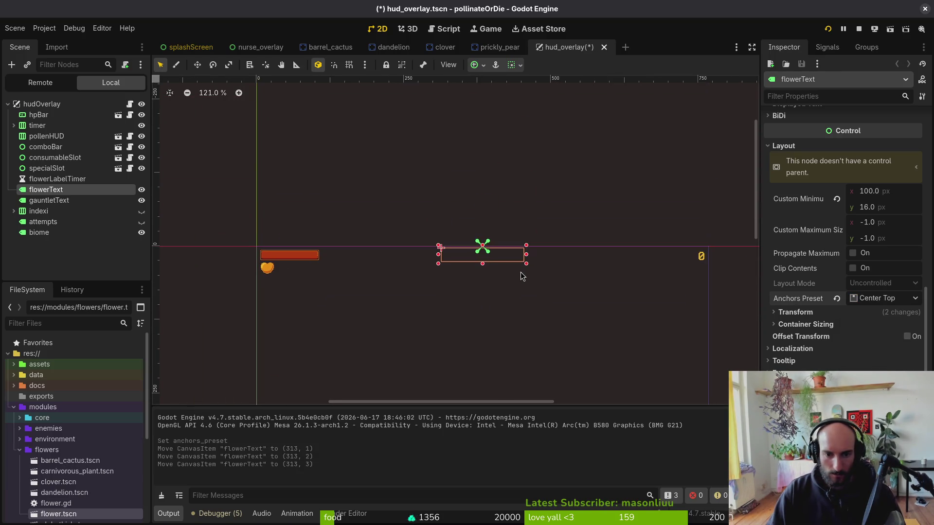
key("F5")
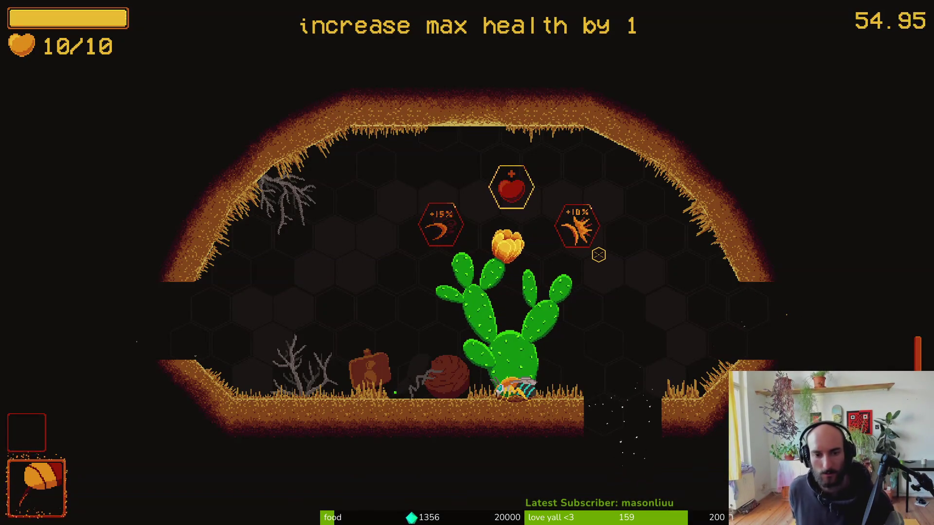
Move the bee under the slash, stun and max health upgrades to check the top captions.
key("a")
key("d")
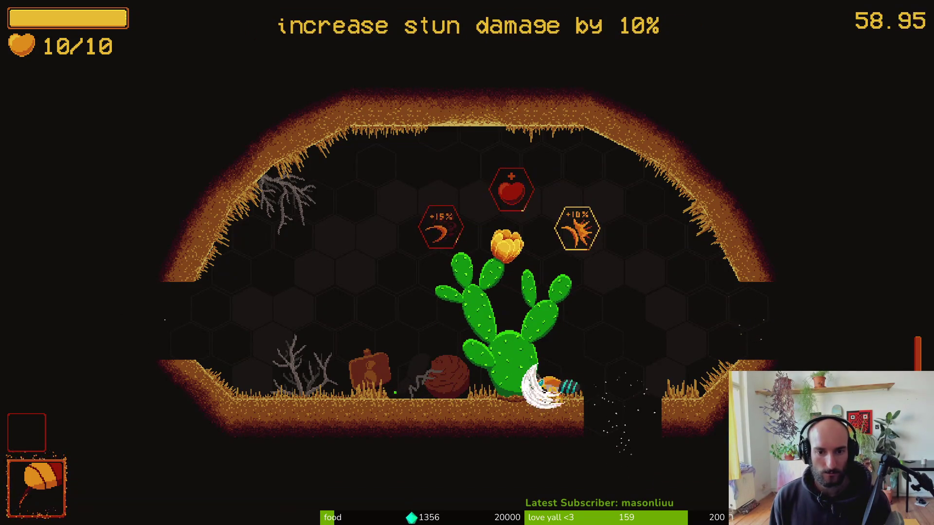
key("space")
key("a")
key("d")
key("a")
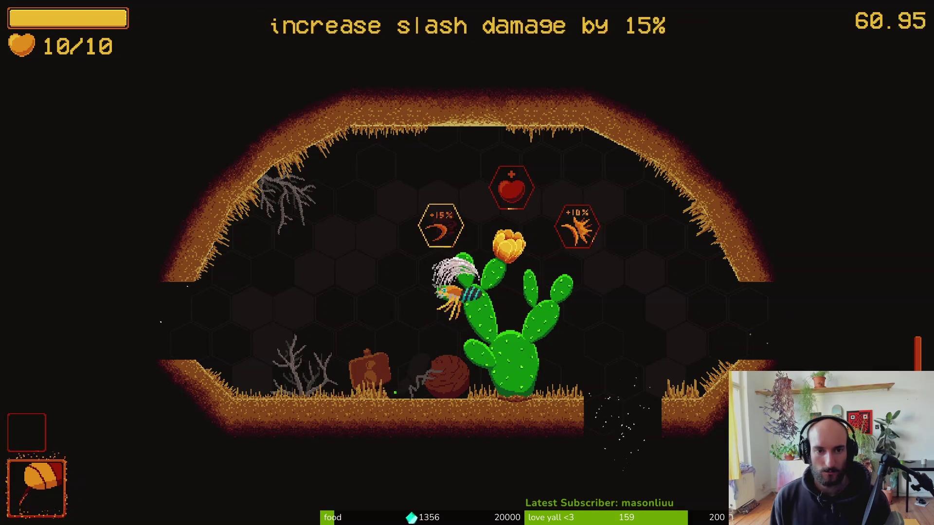
key("d")
key("a")
key("d")
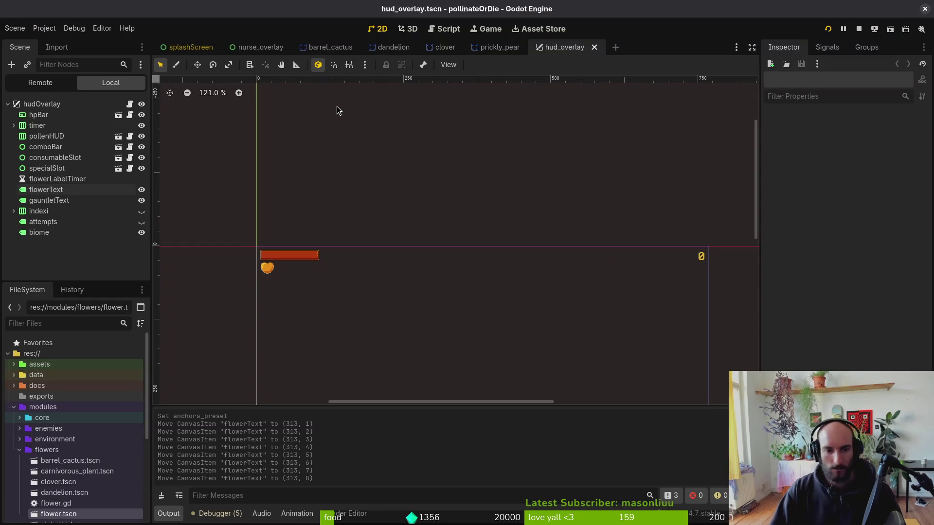
Select flowerText and test-run the game to check the caption's position.
left_click(62, 191)
scroll(442, 252, "down", 2)
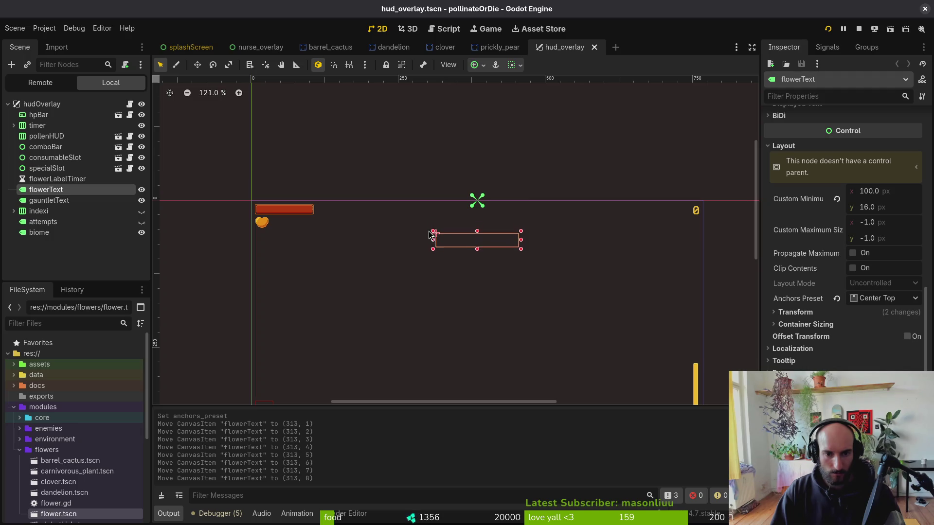
key("F5")
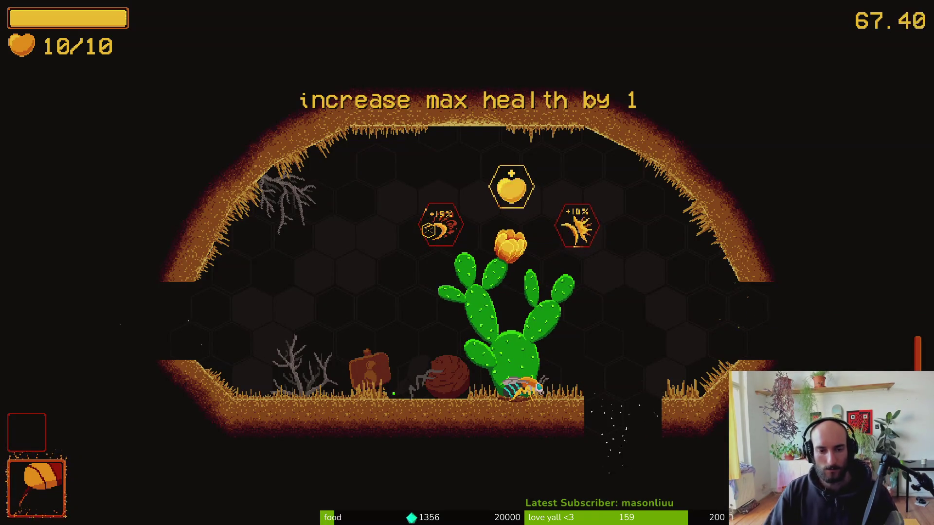
key("F8")
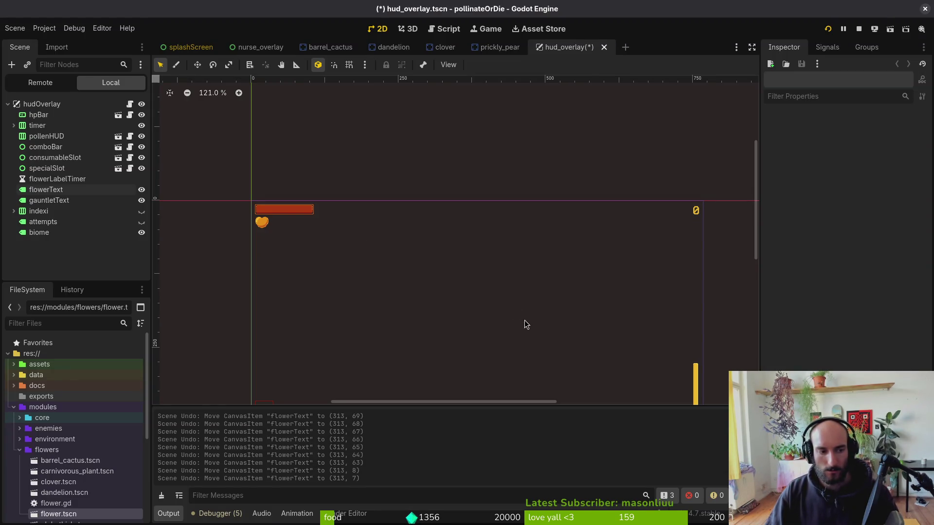
Undo and redo flowerText's position moves, then relaunch the game to compare.
left_click(71, 189)
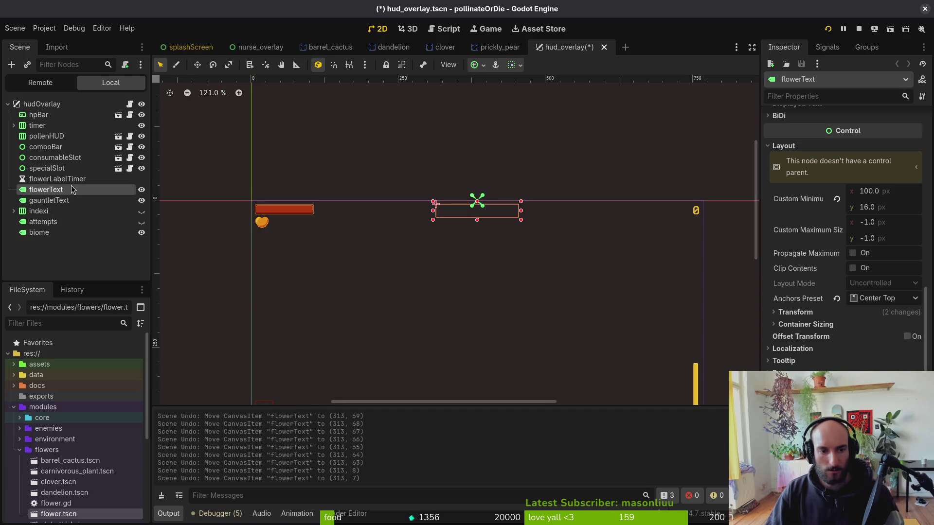
key("ctrl+z")
key("ctrl+shift+z")
key("ctrl+shift+z")
key("ctrl+shift+z")
left_click(514, 264)
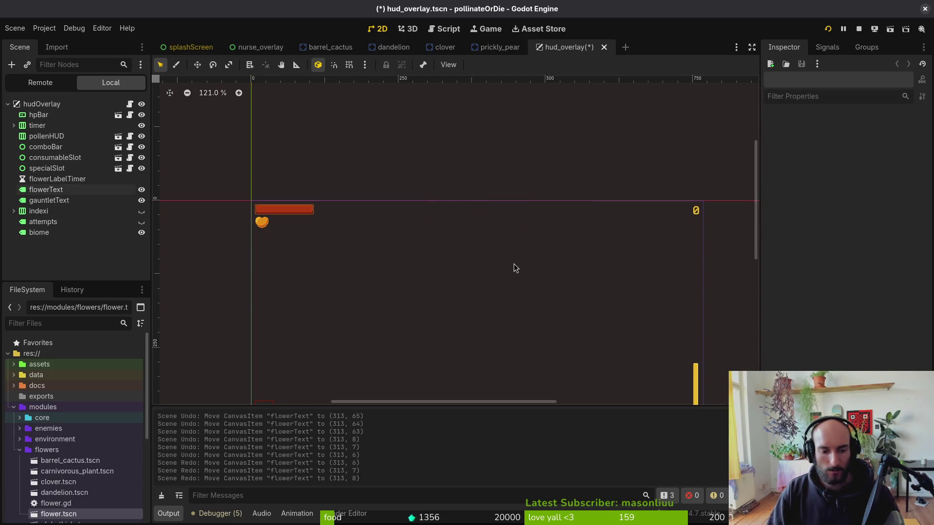
key("F5")
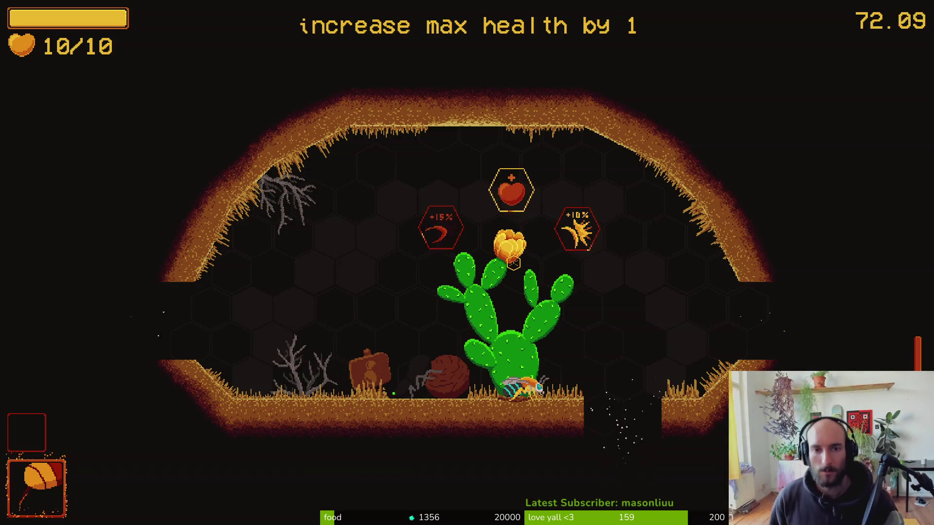
key("F8")
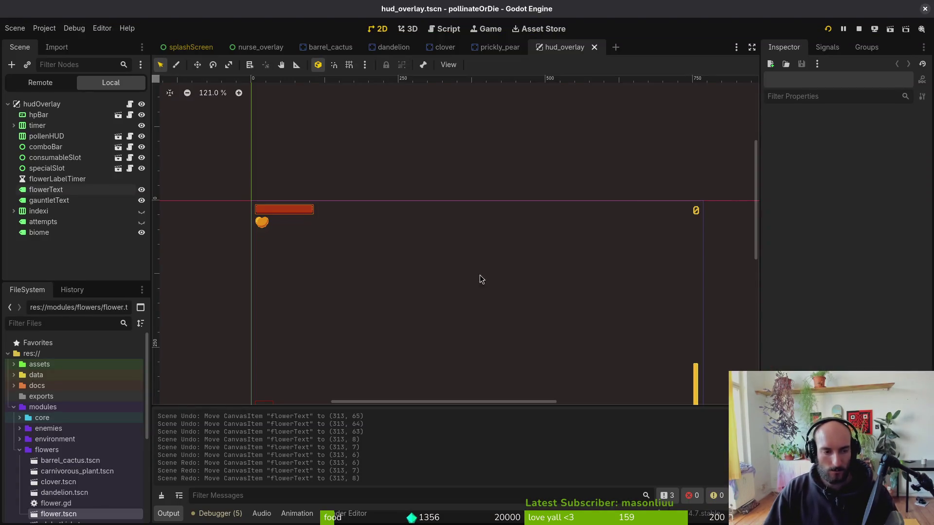
Nudge flowerText up two pixels and run the game to check the caption.
left_click(62, 190)
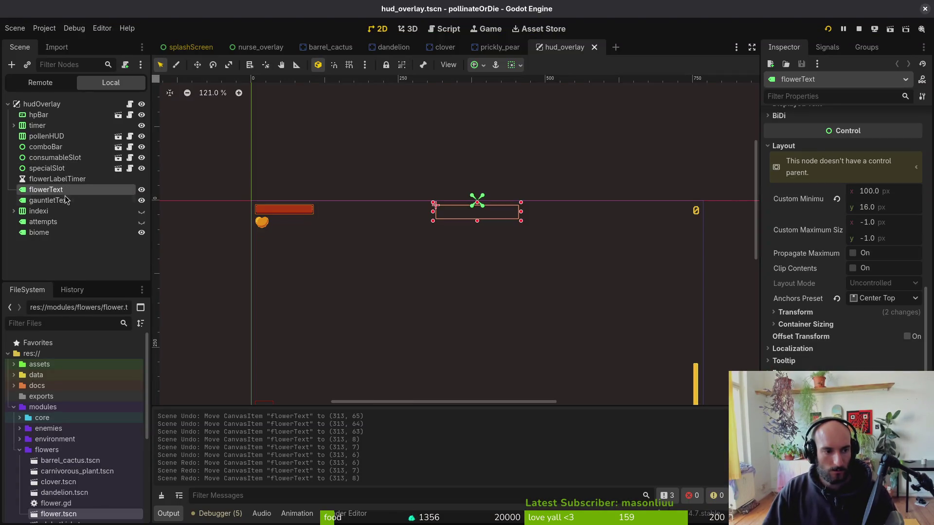
key("Up")
key("Up")
left_click(212, 220)
key("F5")
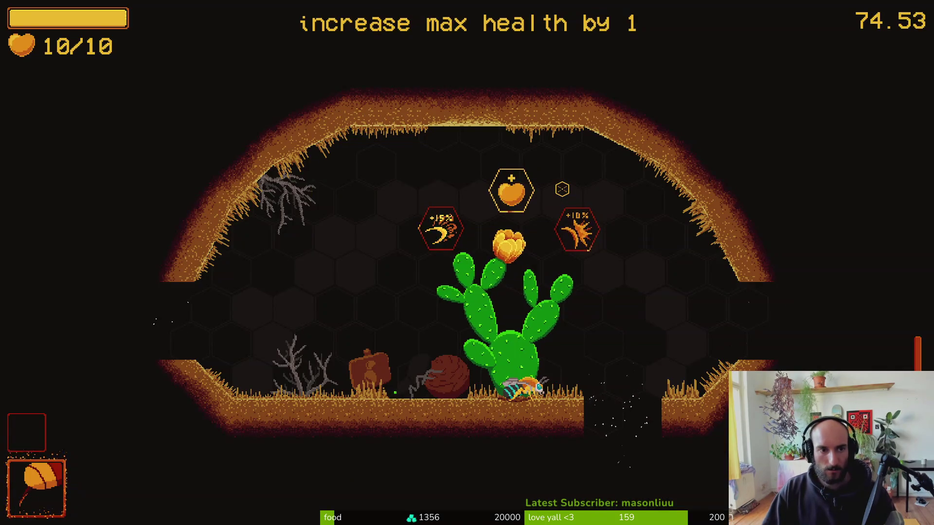
key("F8")
Expand flowerText's transform and nudge it up to y 4.
left_click(72, 192)
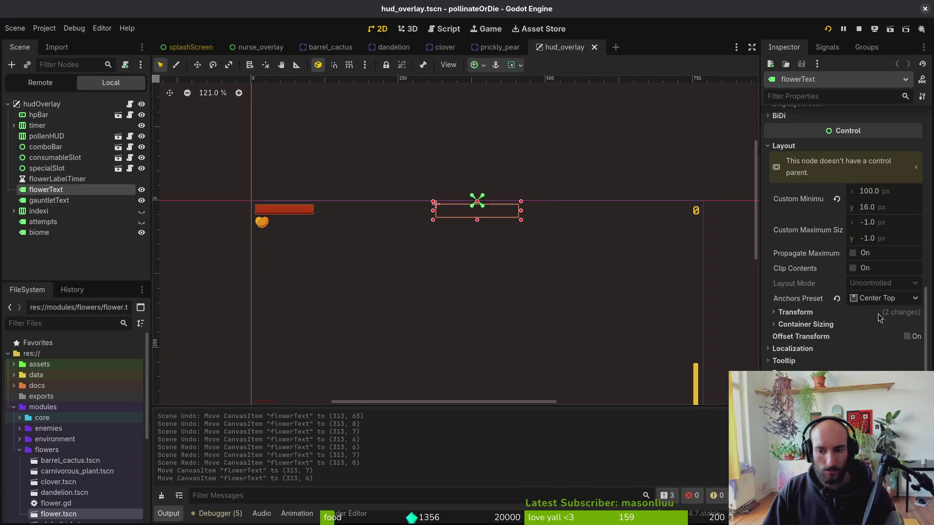
left_click(815, 314)
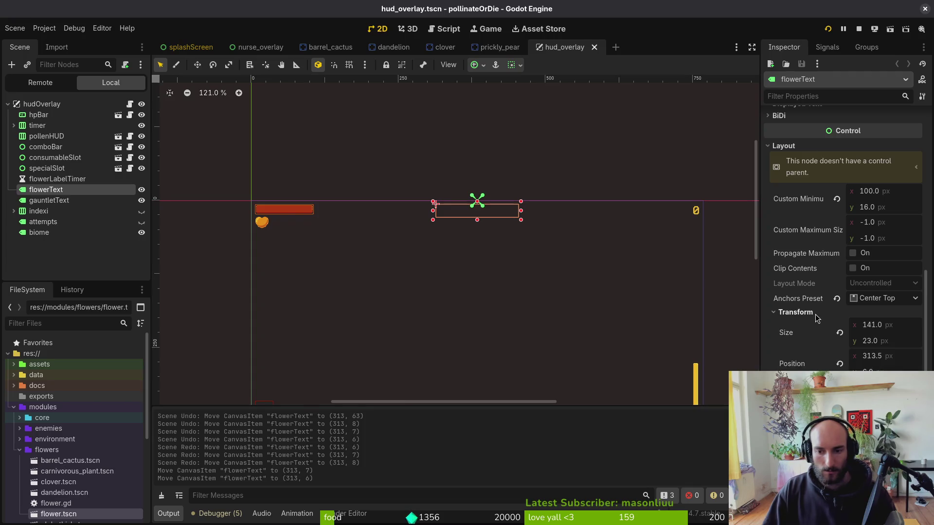
scroll(508, 239, "left", 1)
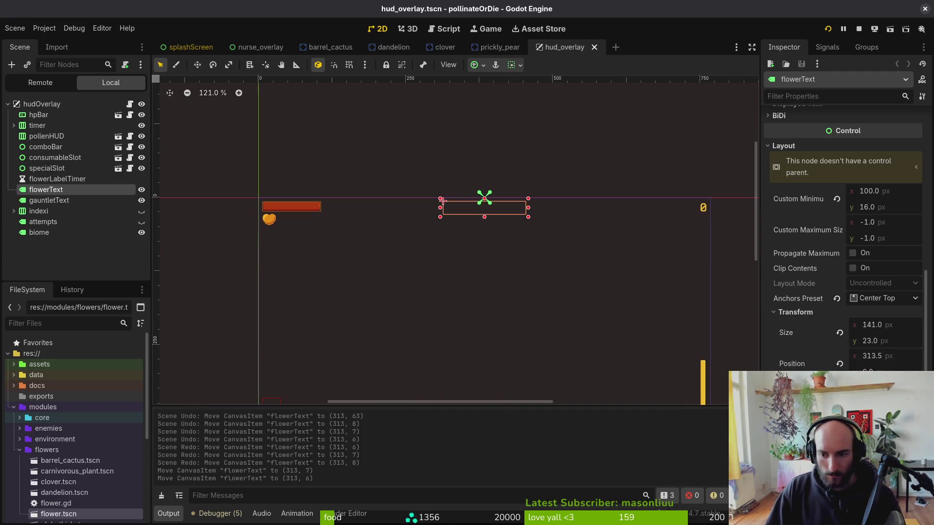
scroll(557, 243, "up", 4)
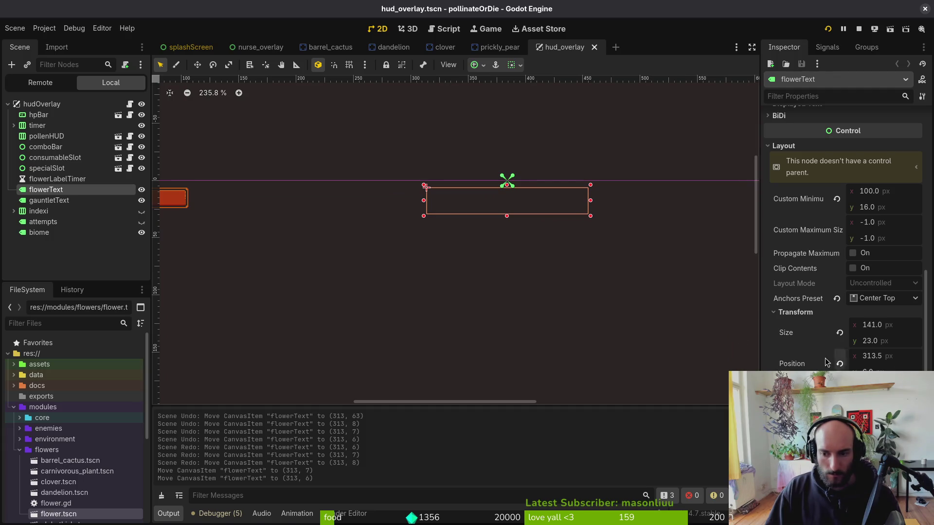
scroll(619, 280, "up", 1)
key("Up")
key("Up")
left_click(620, 280)
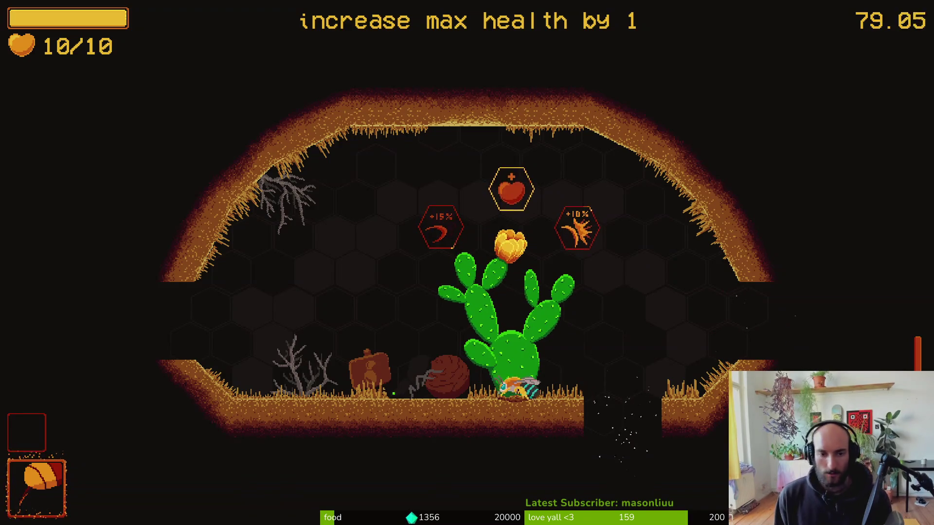
Pollinate the cactus and pick the 15% slash damage upgrade.
key("a")
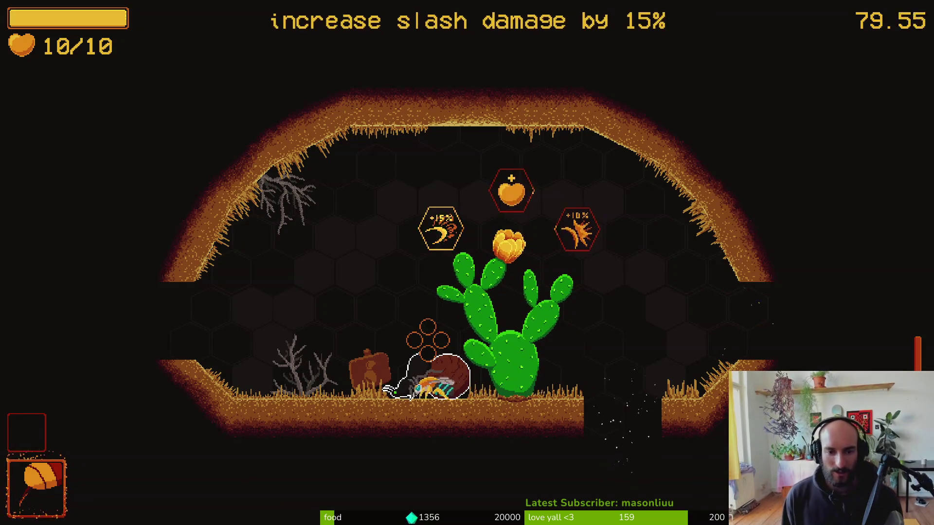
key("d")
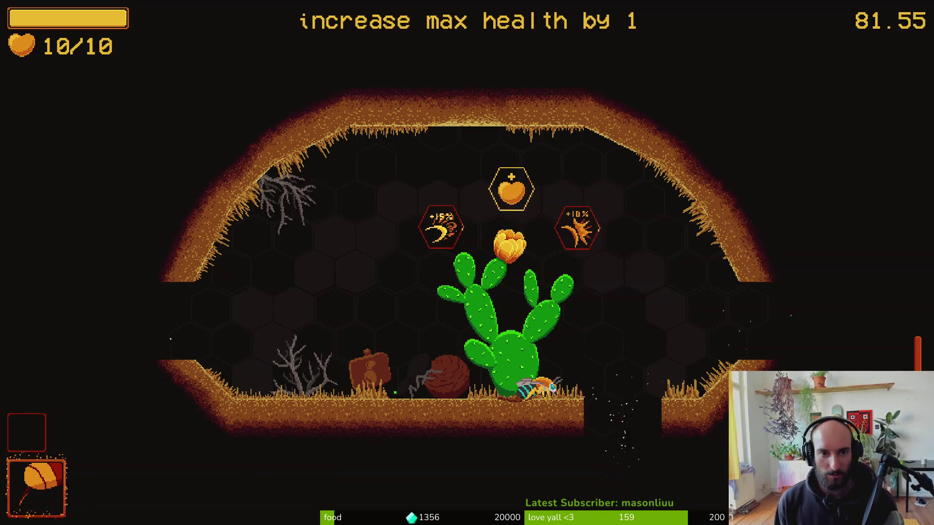
key("space")
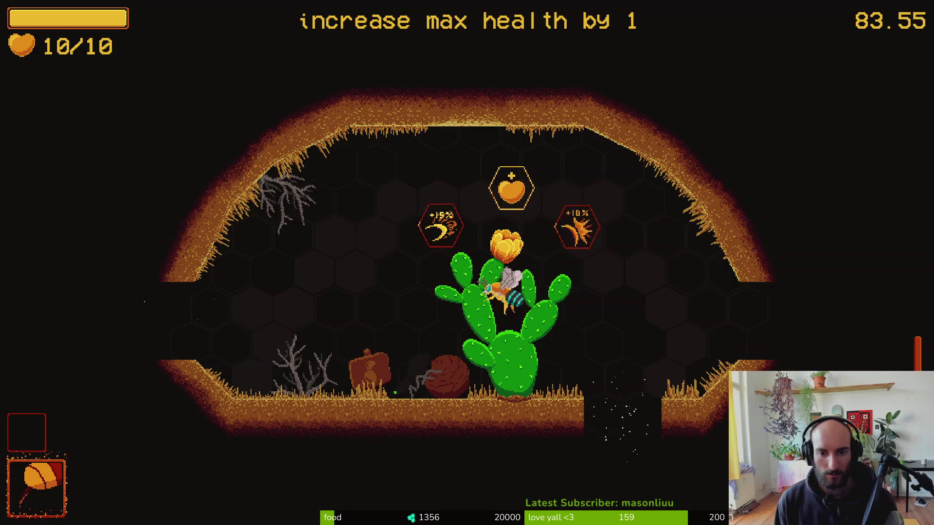
key("a")
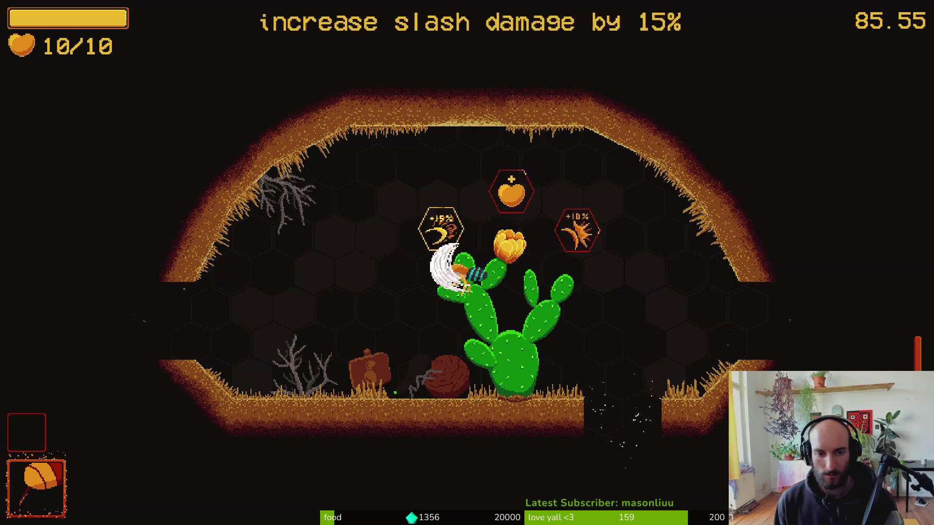
key("d")
key("a")
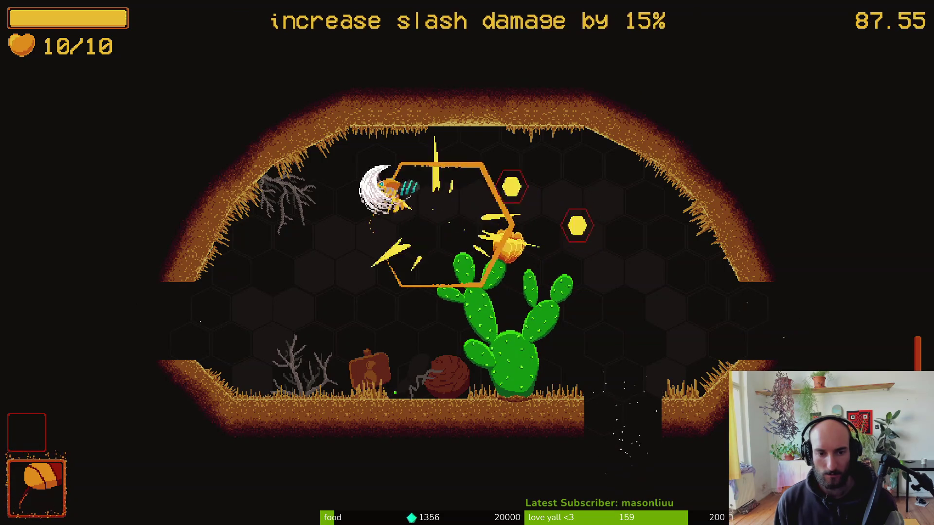
key("d")
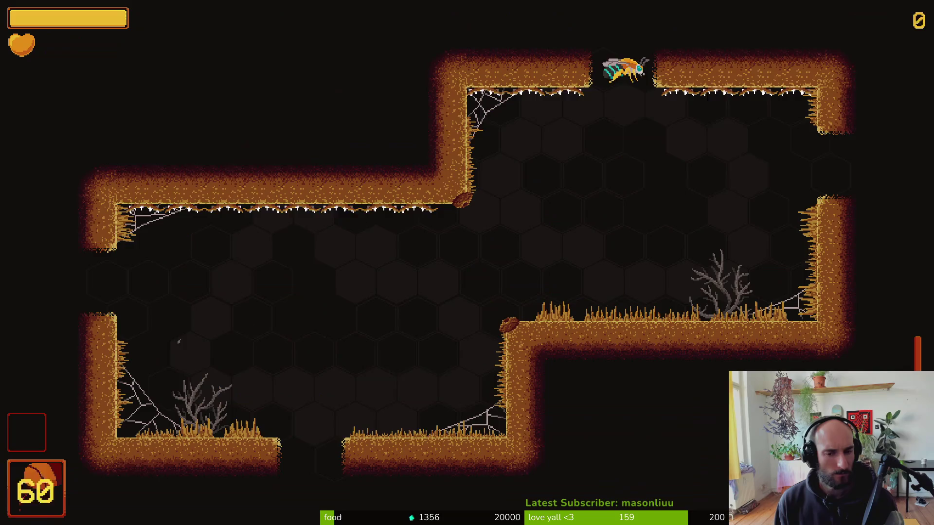
Fight through the new room, killing the flies and mosquito in the upper chamber.
key("a")
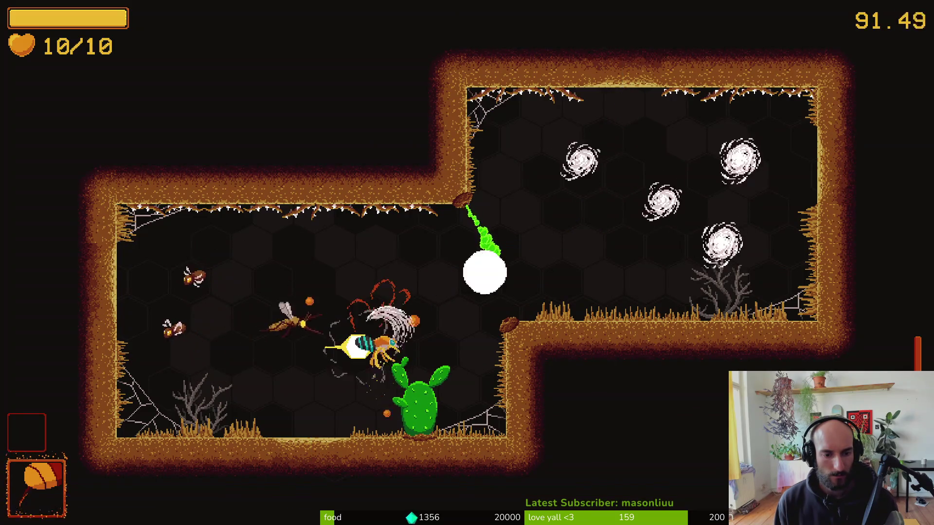
key("d")
key("a")
key("d")
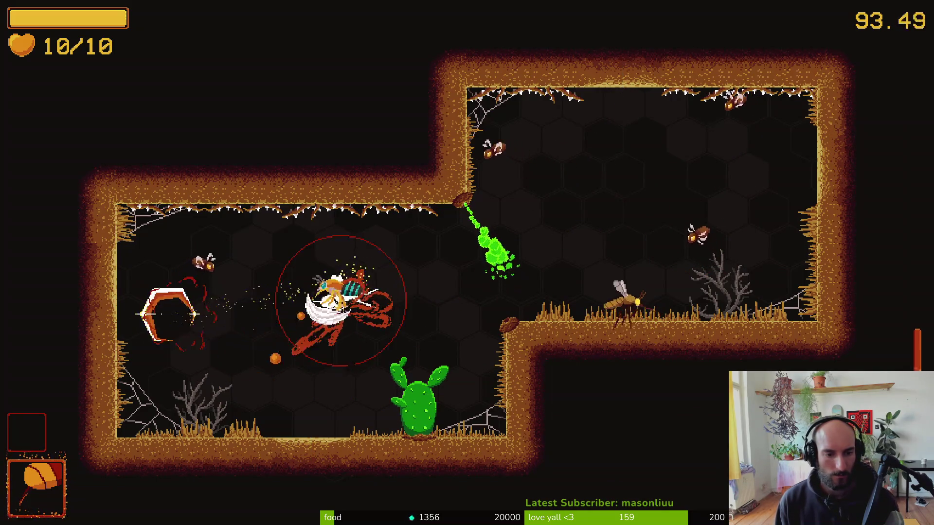
key("a")
key("d")
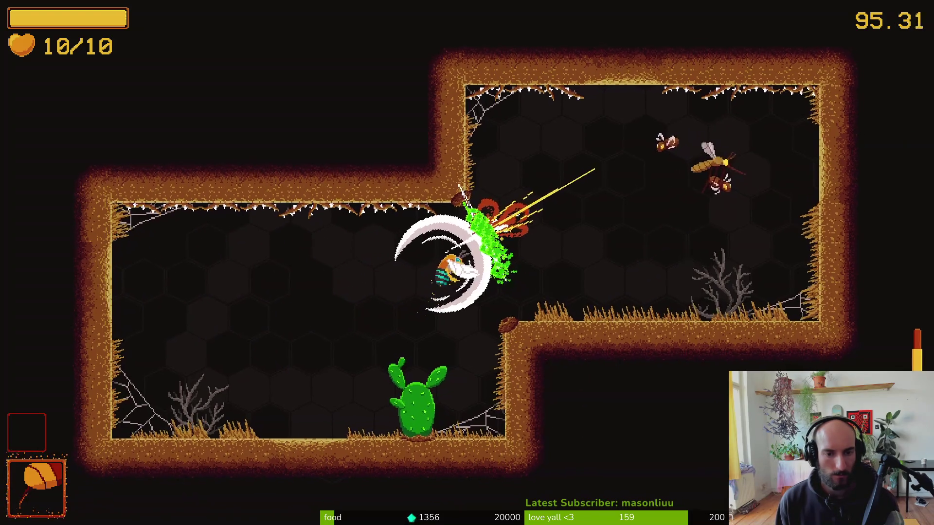
key("d")
key("d")
key("d")
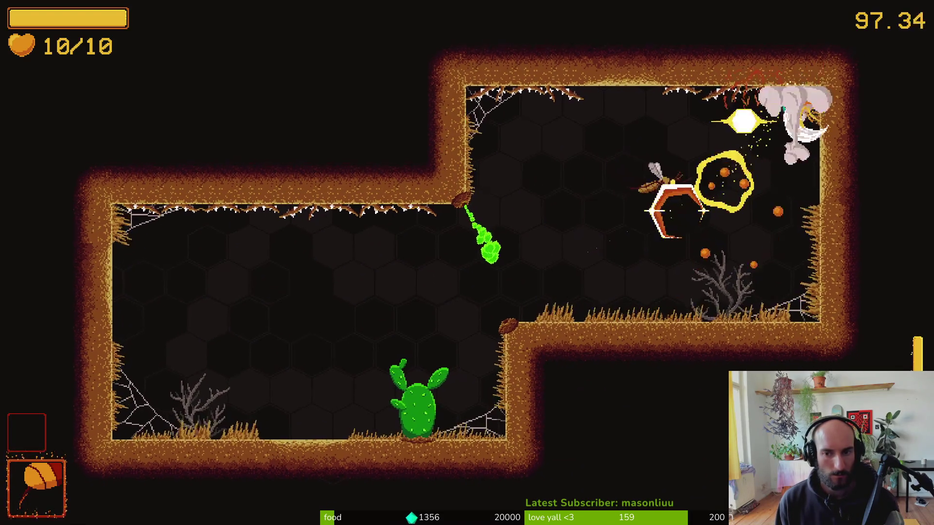
key("d")
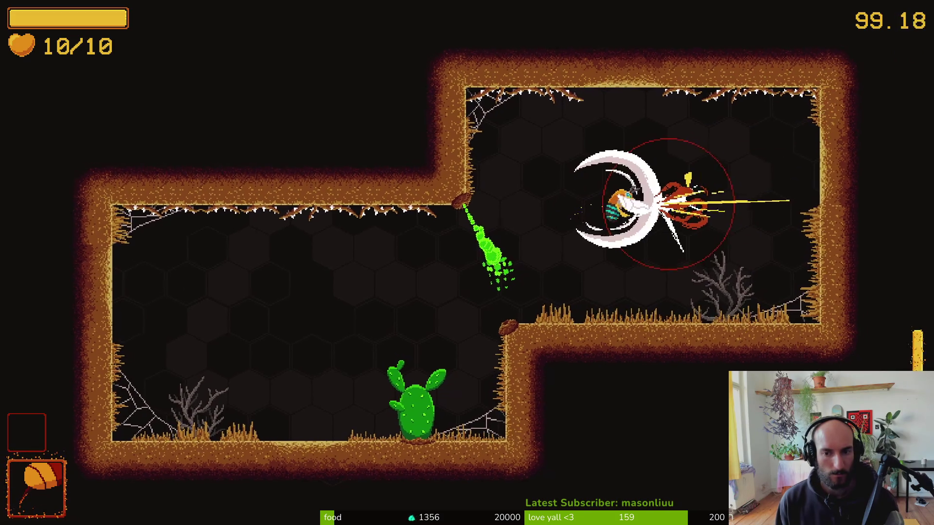
key("d")
Slash through the whirlwind enemies and finish off the room's last wave.
key("a")
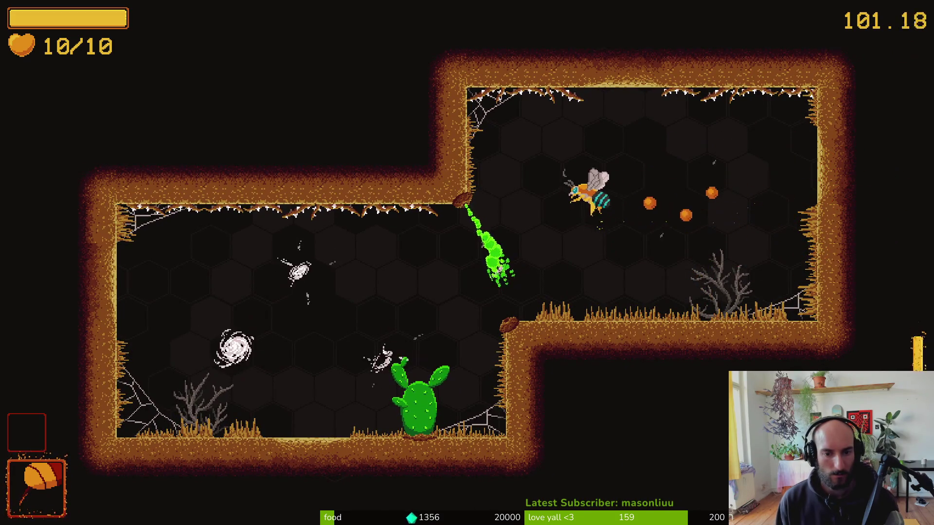
key("s")
key("a")
key("s")
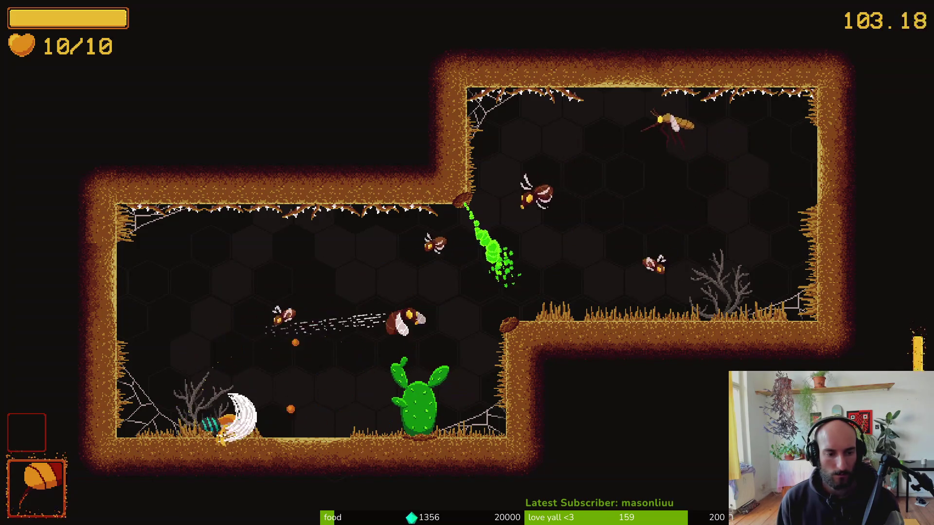
key("d")
key("a")
key("s")
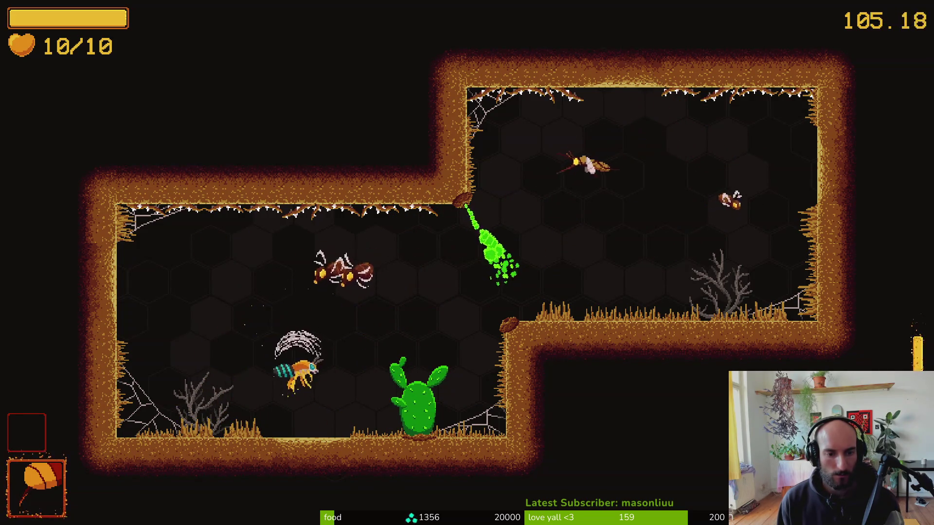
key("d")
key("d")
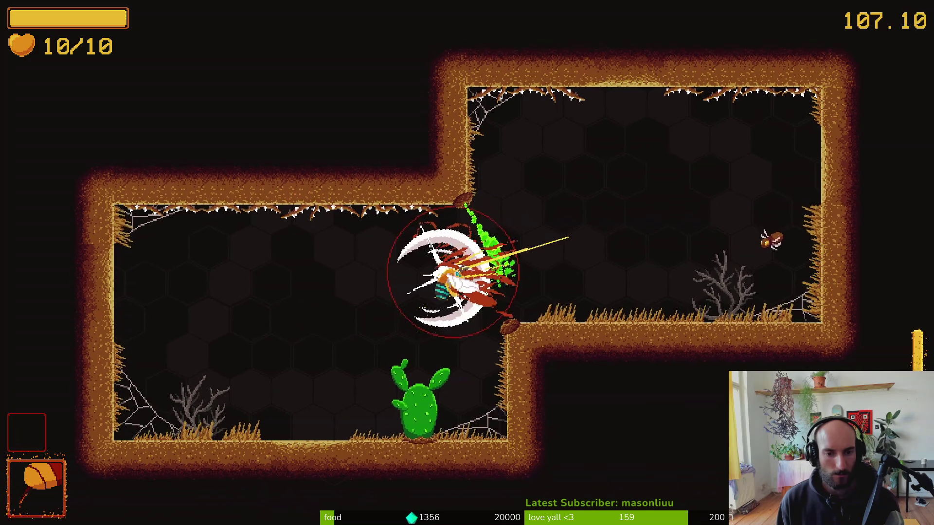
key("s")
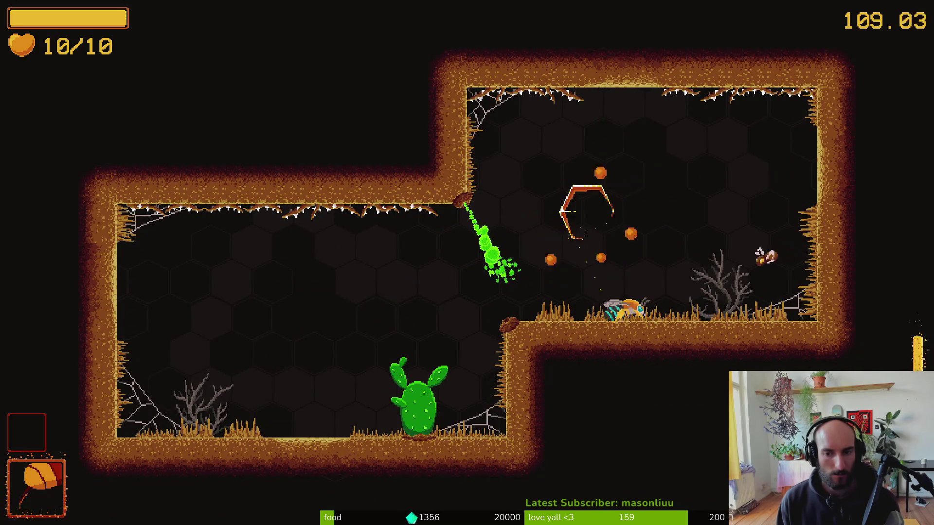
key("d")
Pollinate the flowering cactus, take the 20% slash damage upgrade, and pause the game.
key("a")
key("a")
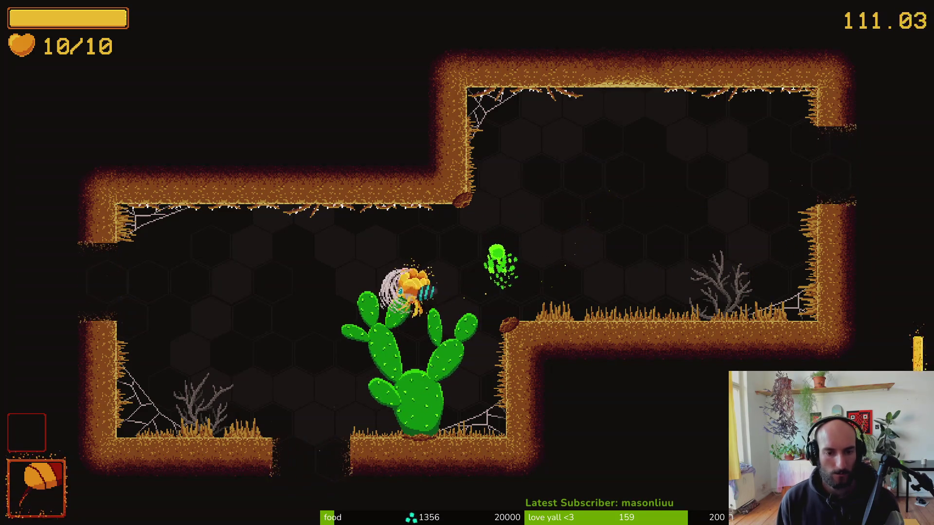
key("a")
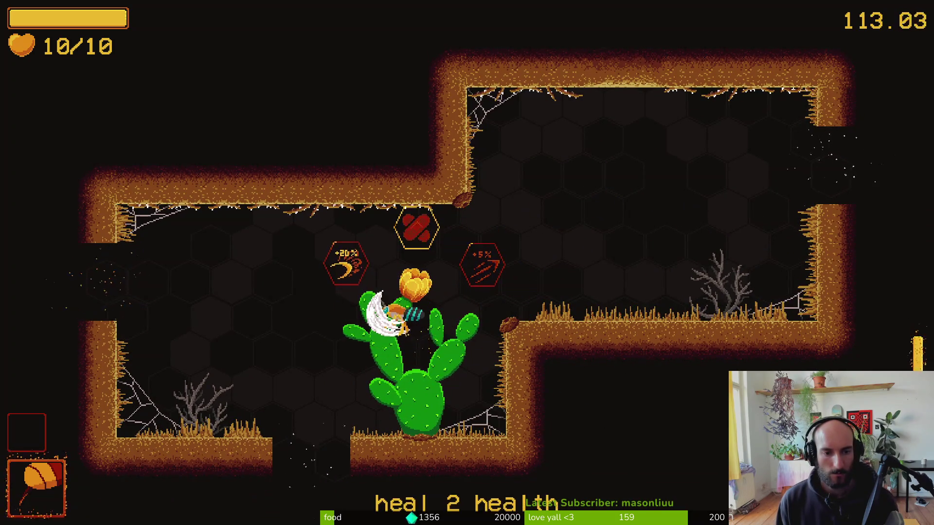
key("s")
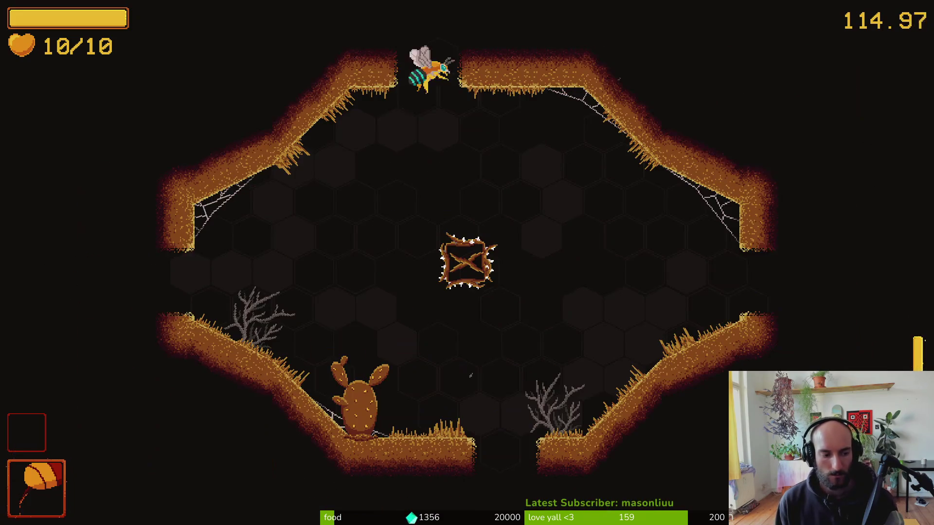
key("Escape")
key("Escape")
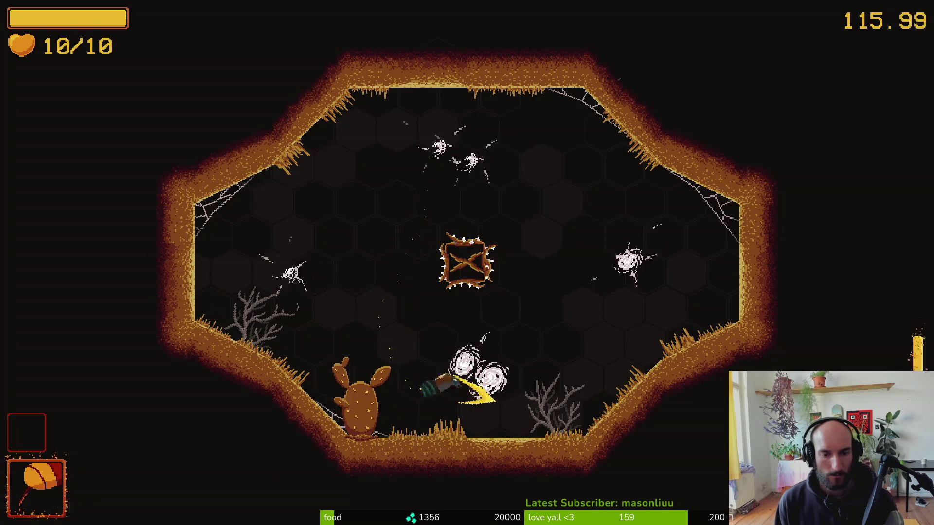
key("Escape")
key("Down")
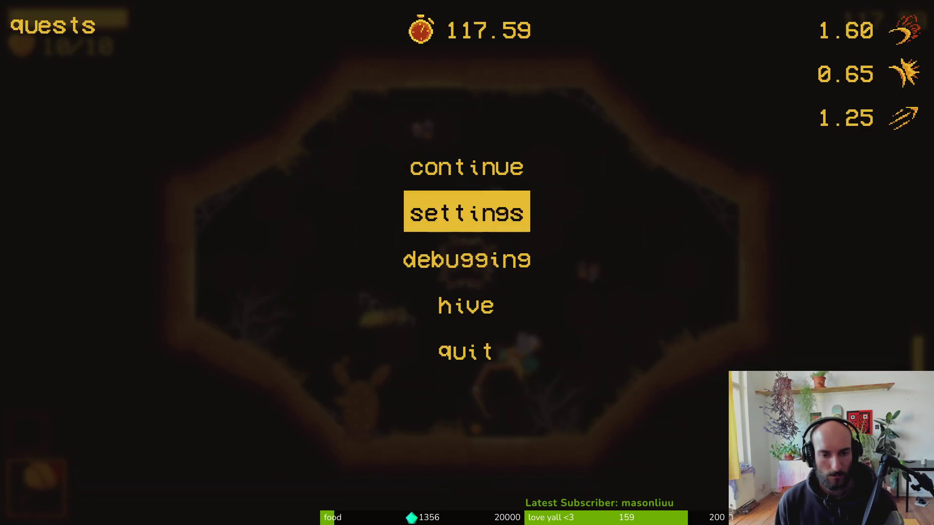
Check the pause menu's Debugging options, then close them to resume playing.
key("Down")
key("Return")
key("Up")
key("Up")
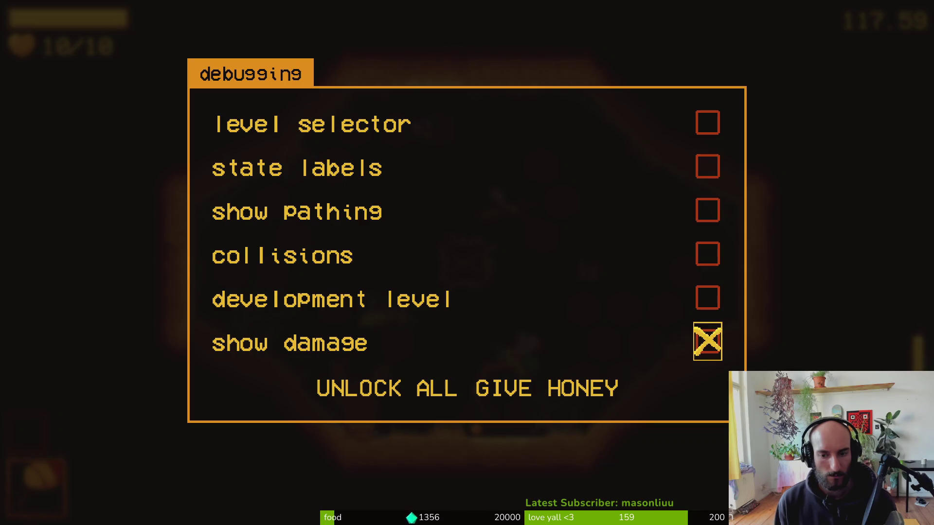
key("Escape")
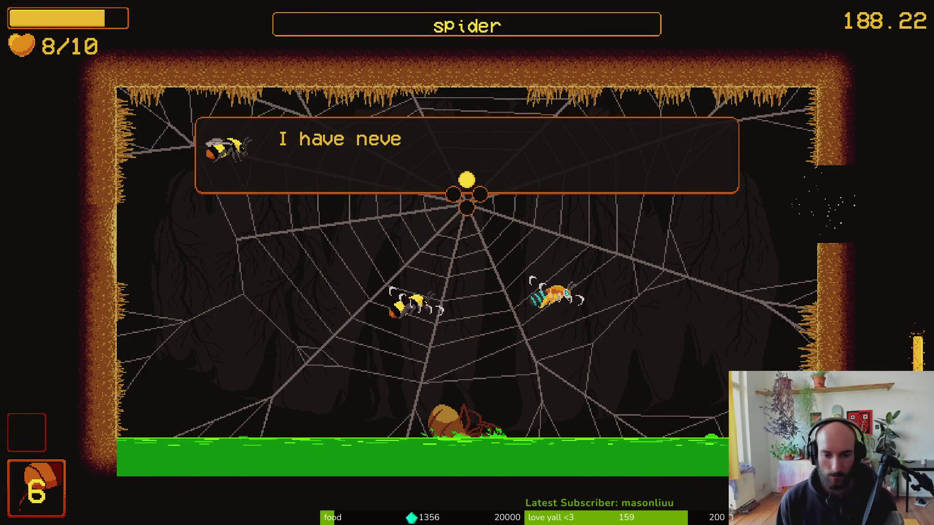
Finish the rescued bee's dialogue, exit right, and talk with the bee in the cave.
key("space")
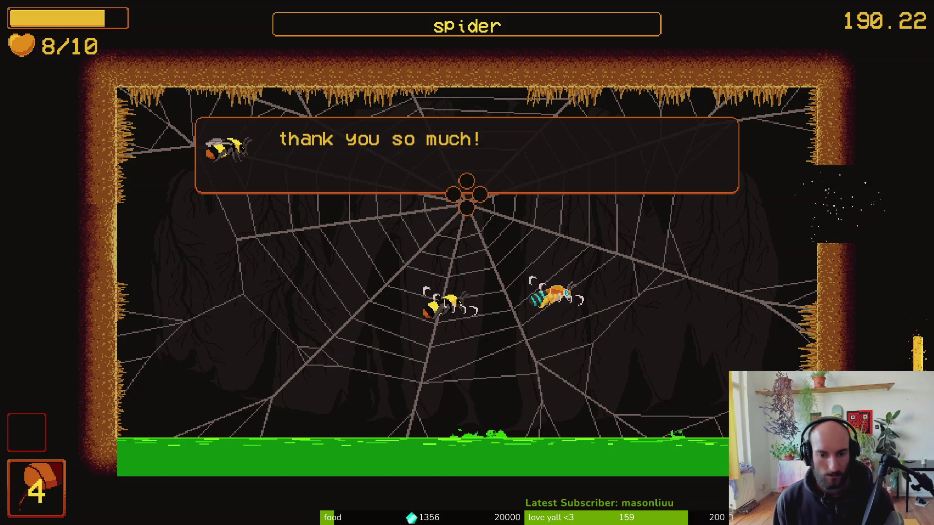
key("space")
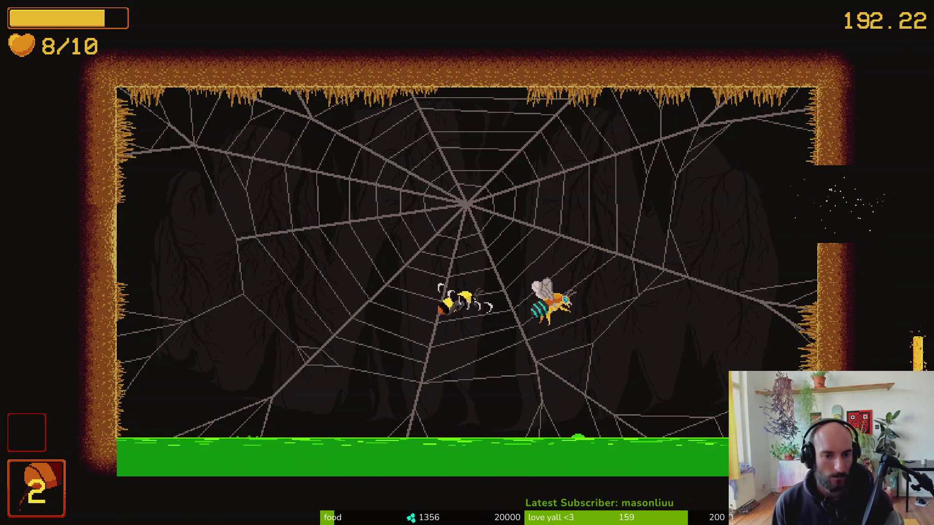
key("Up")
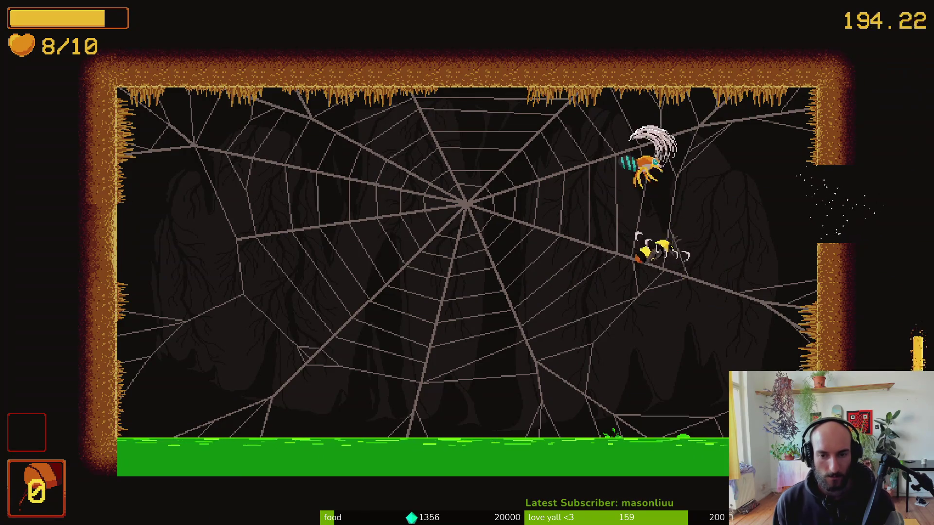
key("Right")
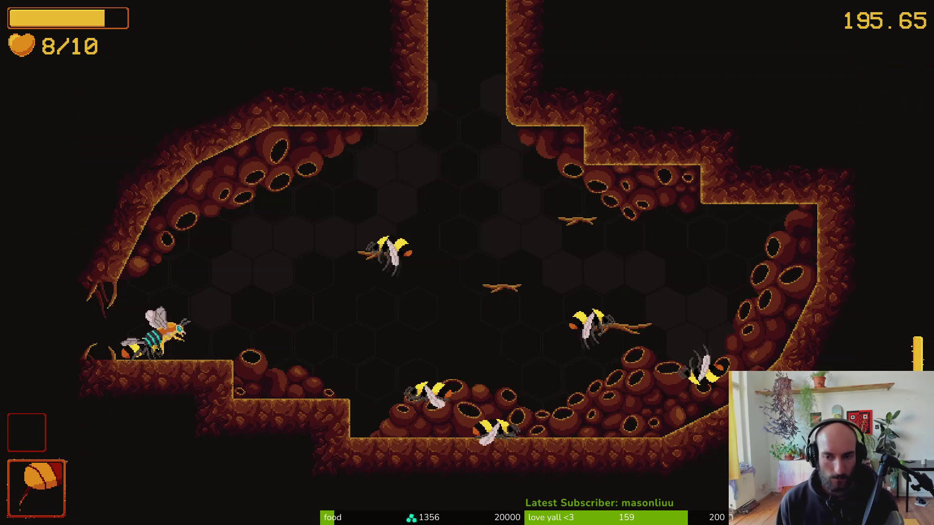
key("Right")
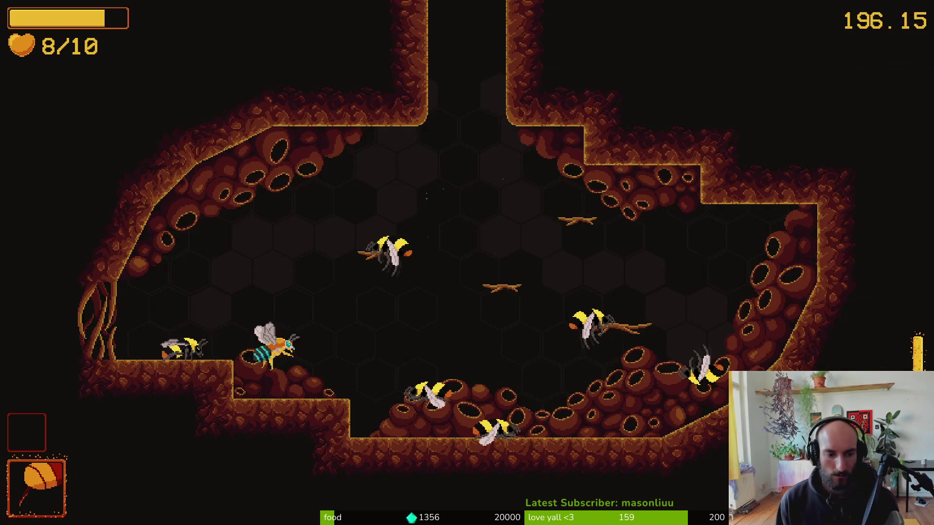
key("Up")
key("space")
key("space")
key("space")
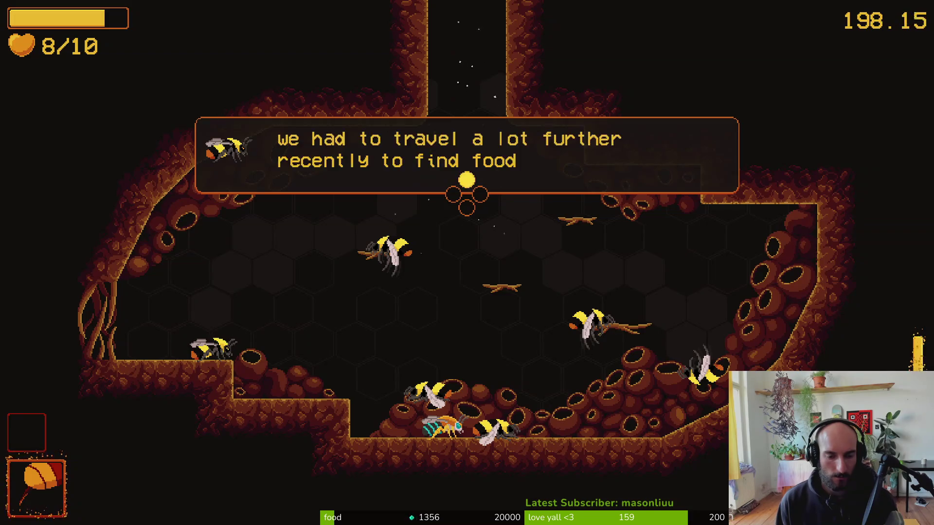
key("space")
key("space")
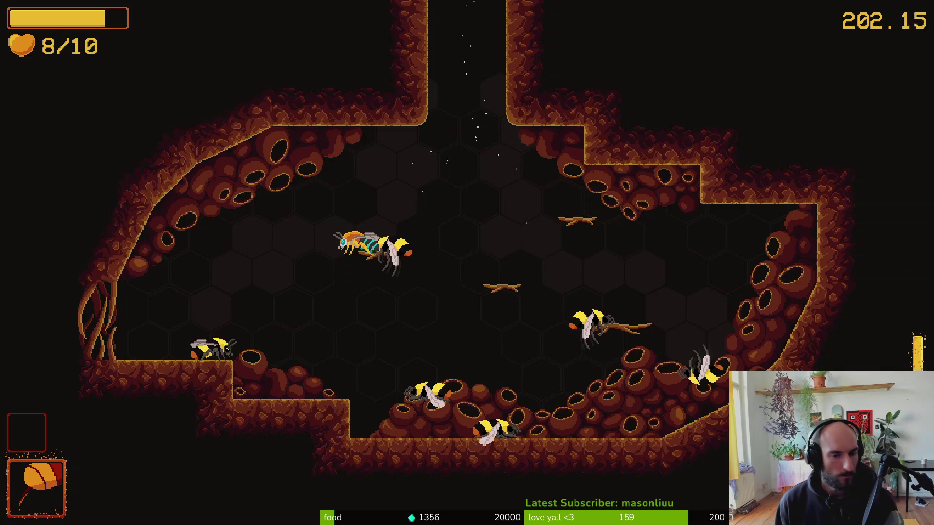
Return to the hive via the pause menu and fly up its top shaft to the next cave.
key("Escape")
key("Down")
key("Down")
key("Down")
key("Return")
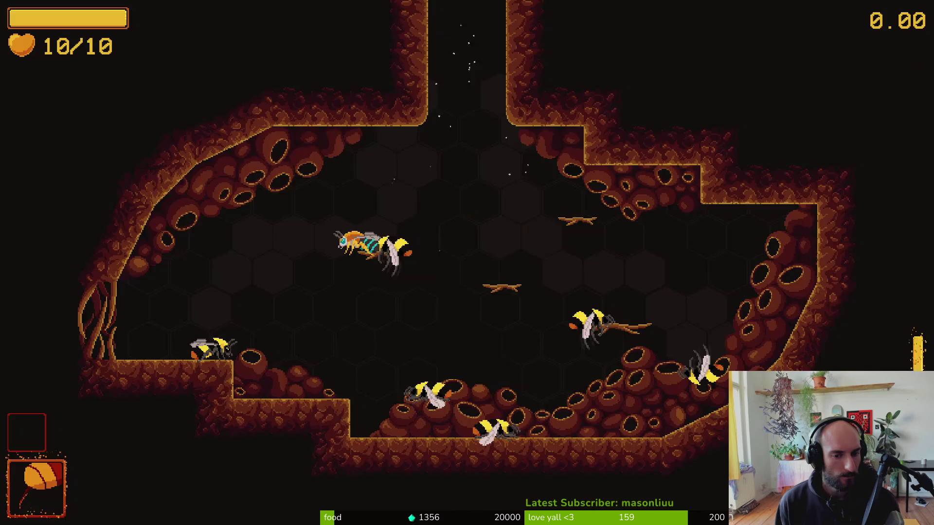
key("Right")
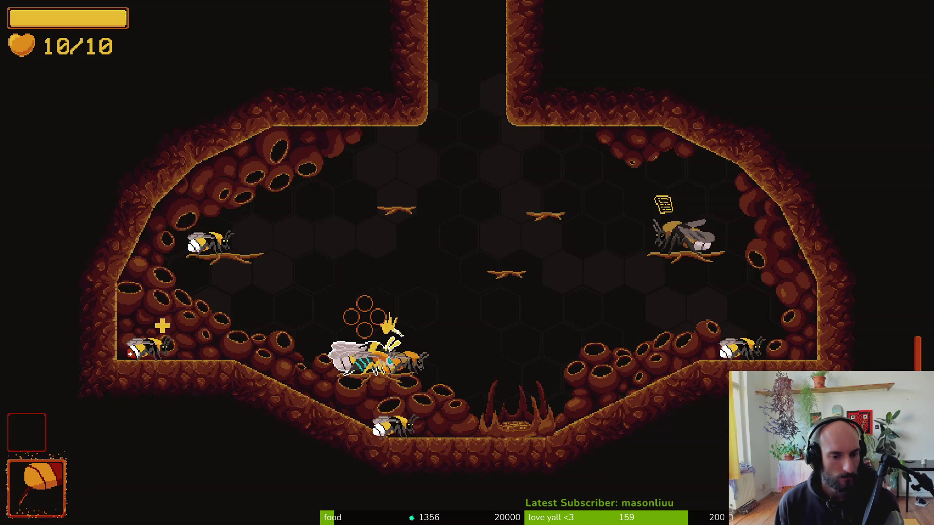
key("Up")
key("Left")
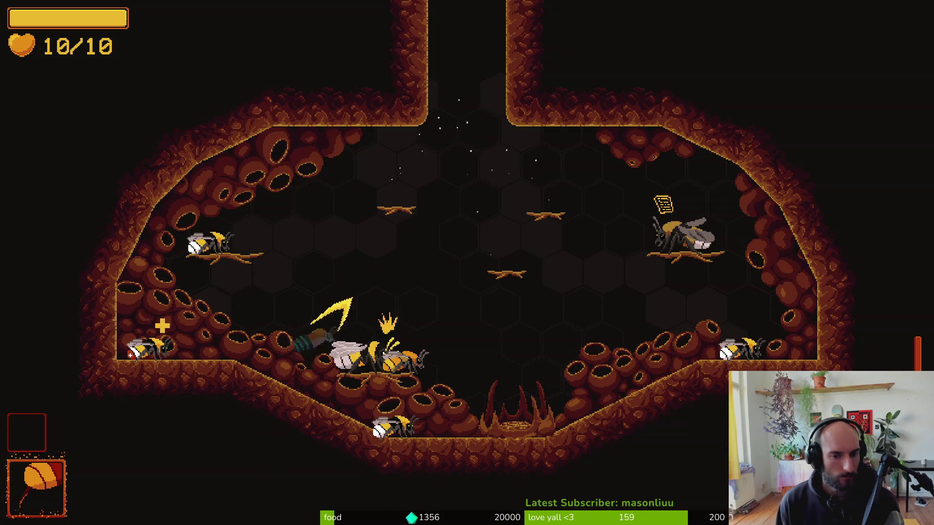
key("Up")
key("Right")
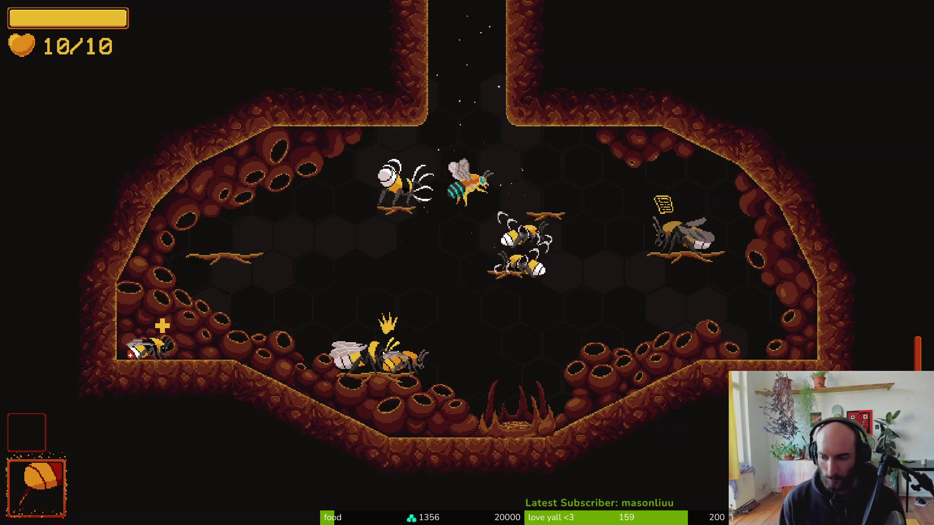
key("Up")
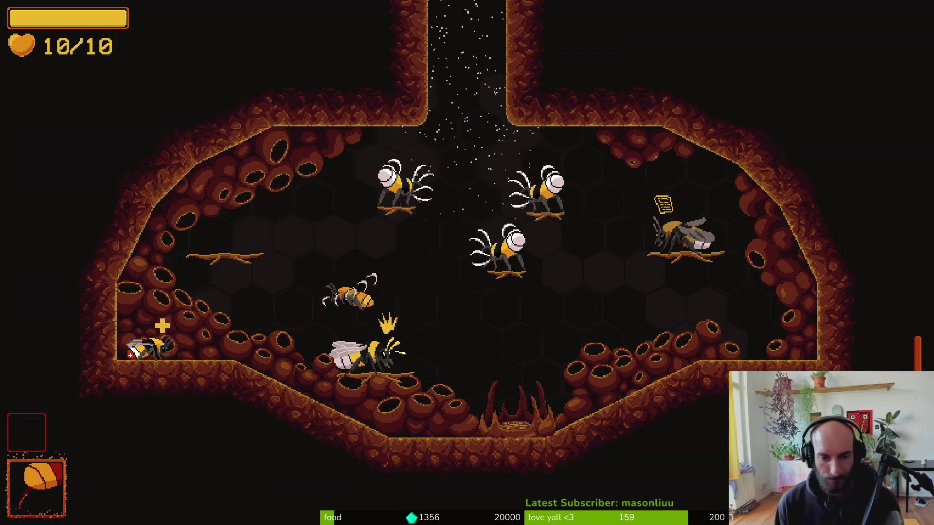
Pause again and choose Hive to go back to the hive.
key("Escape")
key("Down")
key("Down")
key("Down")
key("Return")
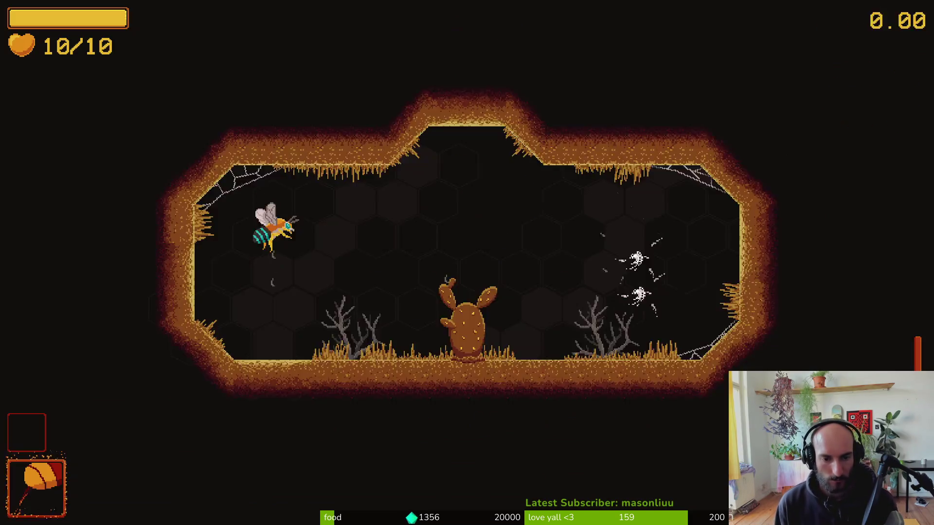
Fly across the hive and down the lower shaft, slashing the wasps in the web room.
key("Up")
key("Right")
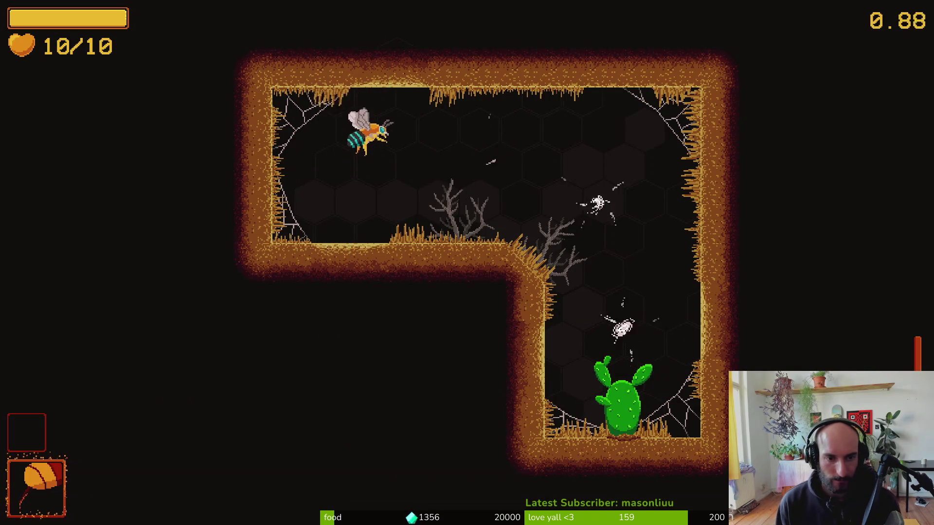
key("Right")
key("Down")
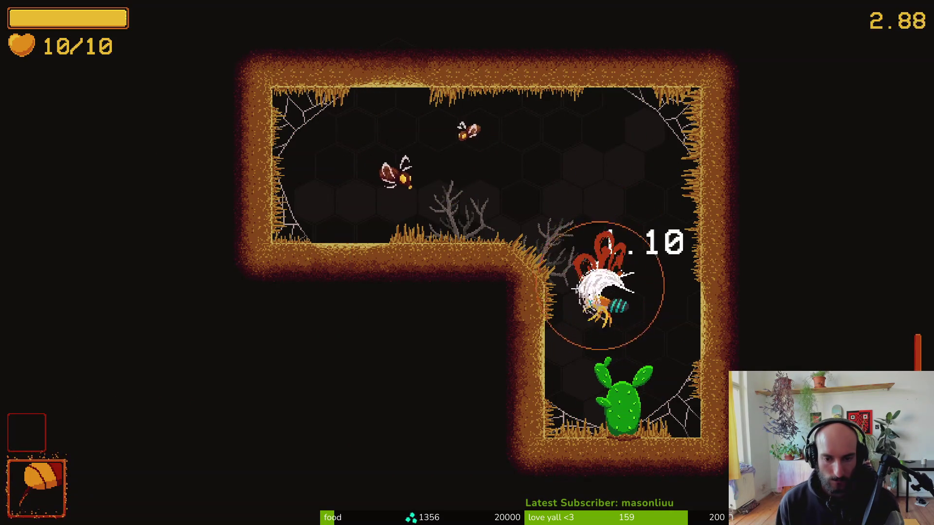
key("Right")
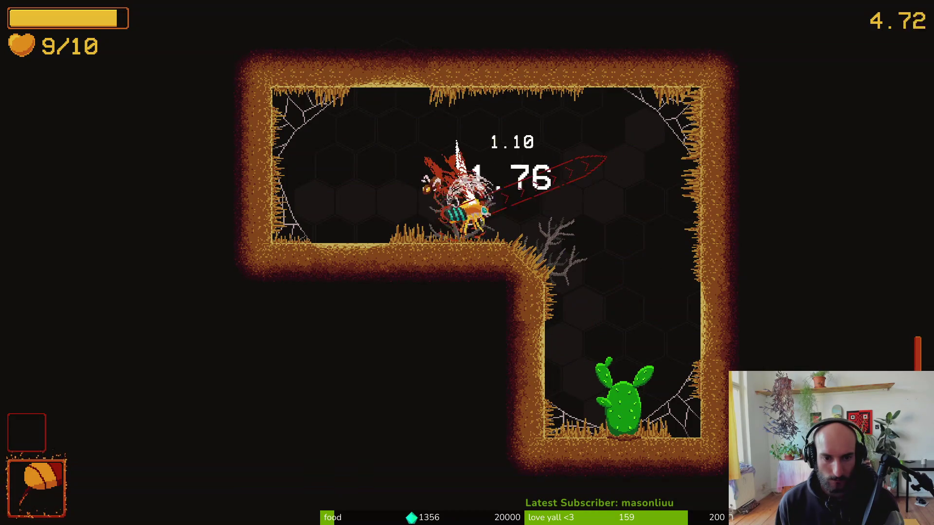
key("Right")
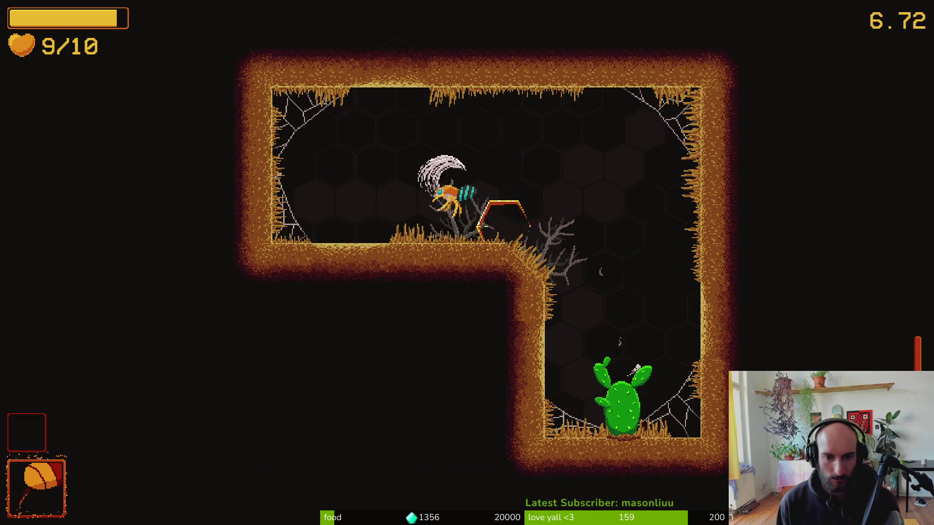
key("Left")
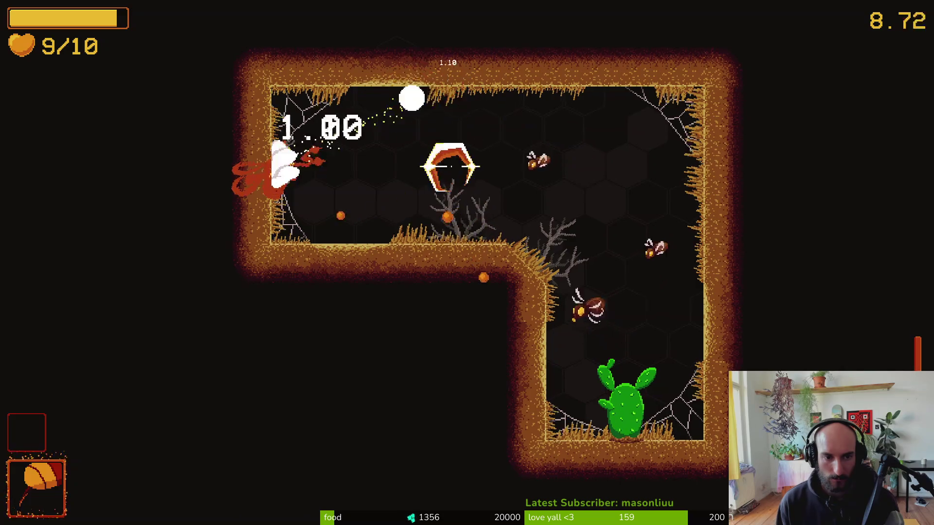
key("Right")
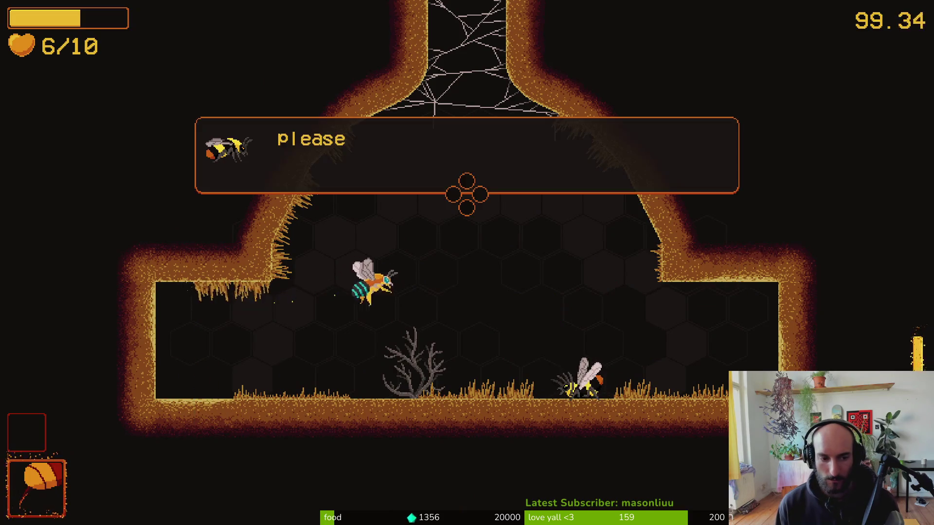
Dismiss the pleading bee's dialogue and fight across the web, dodging falling rocks.
key("space")
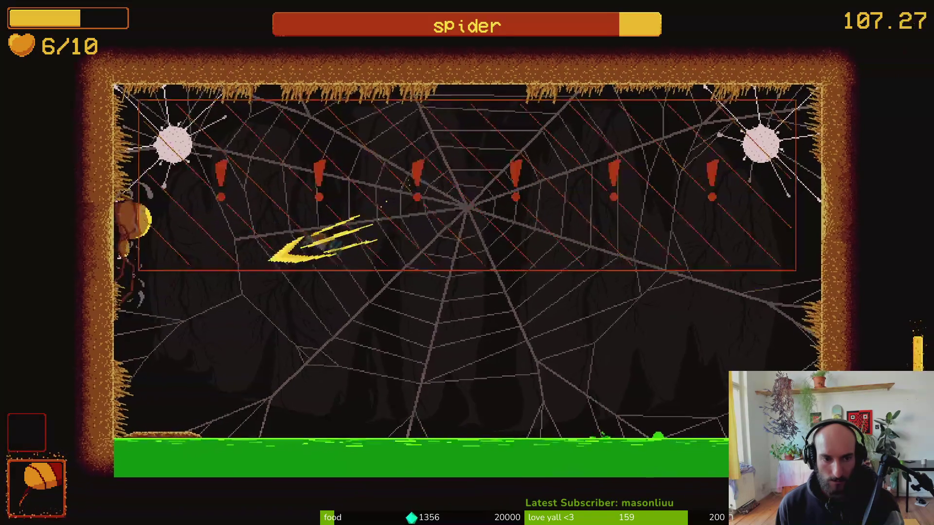
key("Right")
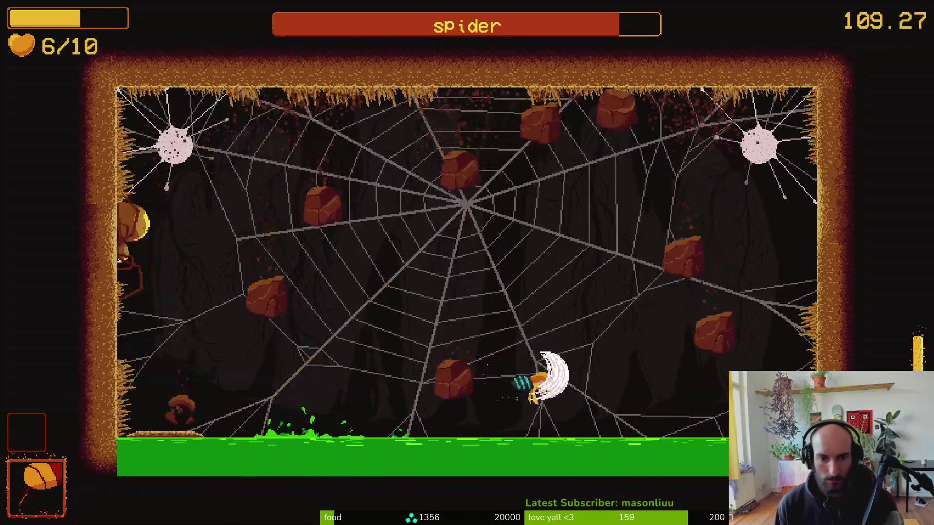
key("Left")
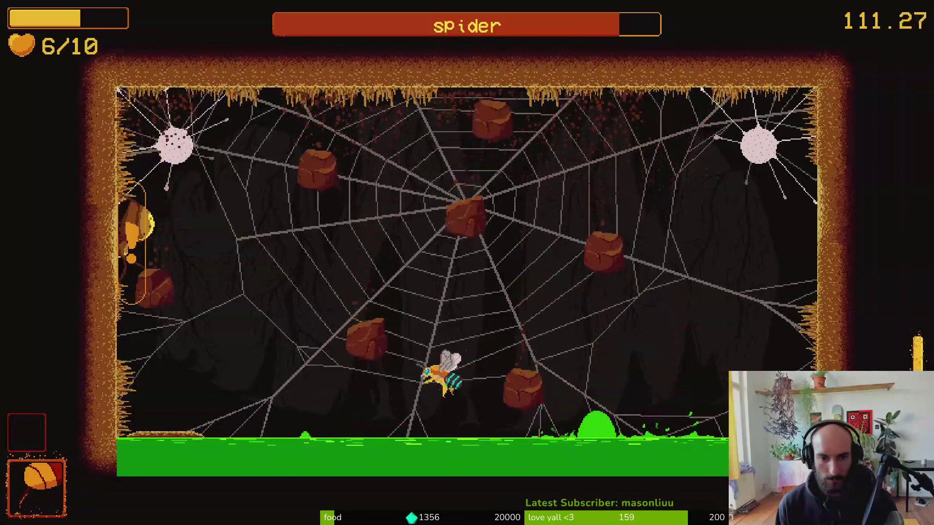
key("Left")
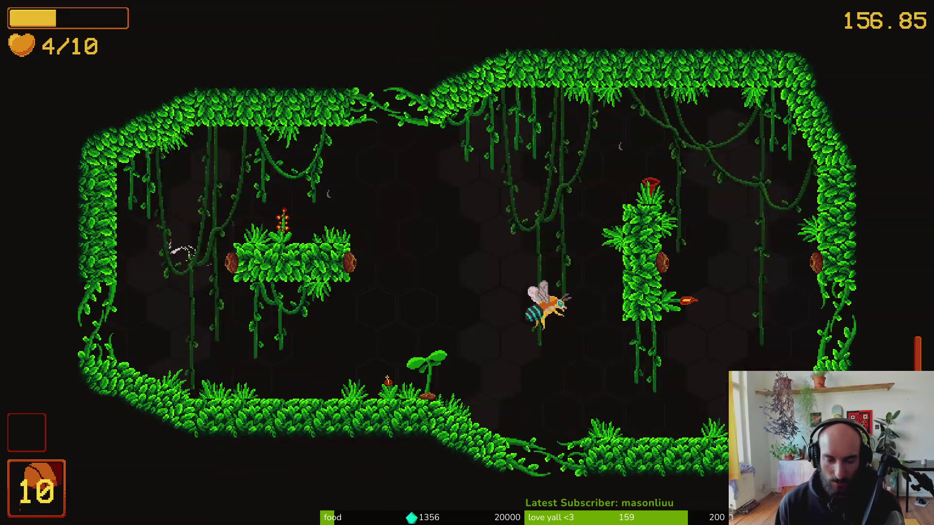
Dash around the first jungle room attacking the wasps and wall enemies.
key("space")
key("space")
key("space")
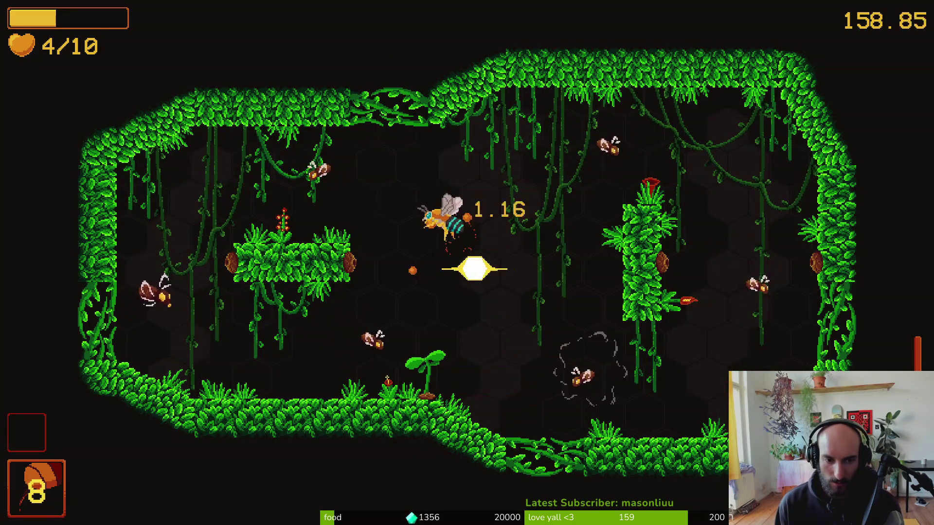
key("space")
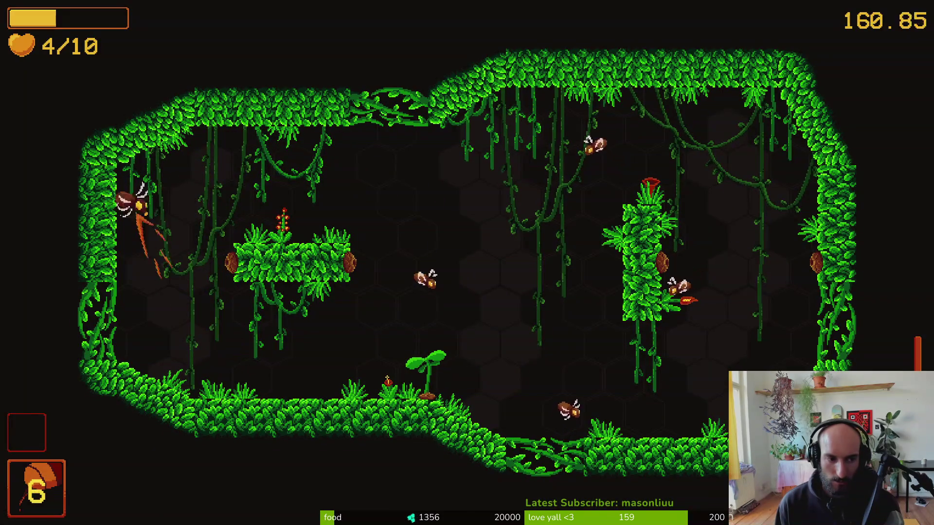
key("space")
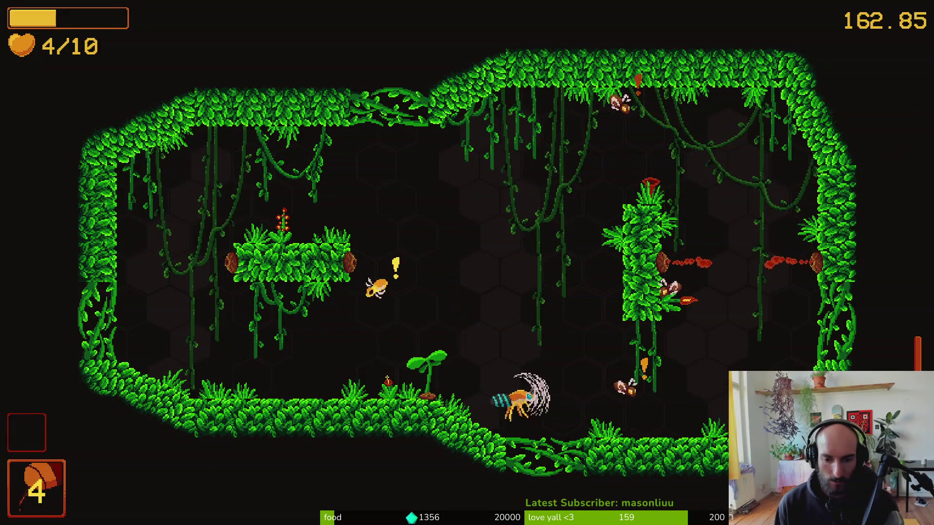
key("space")
key("space")
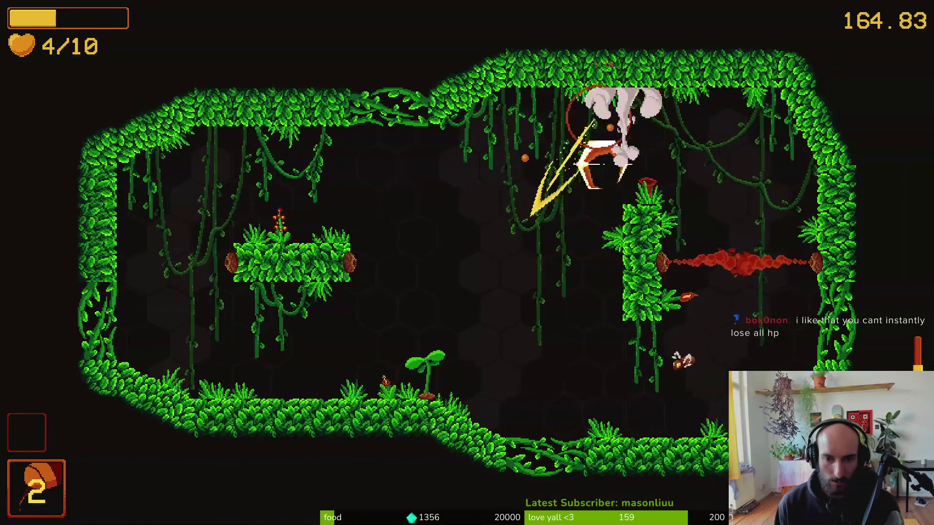
key("space")
key("space")
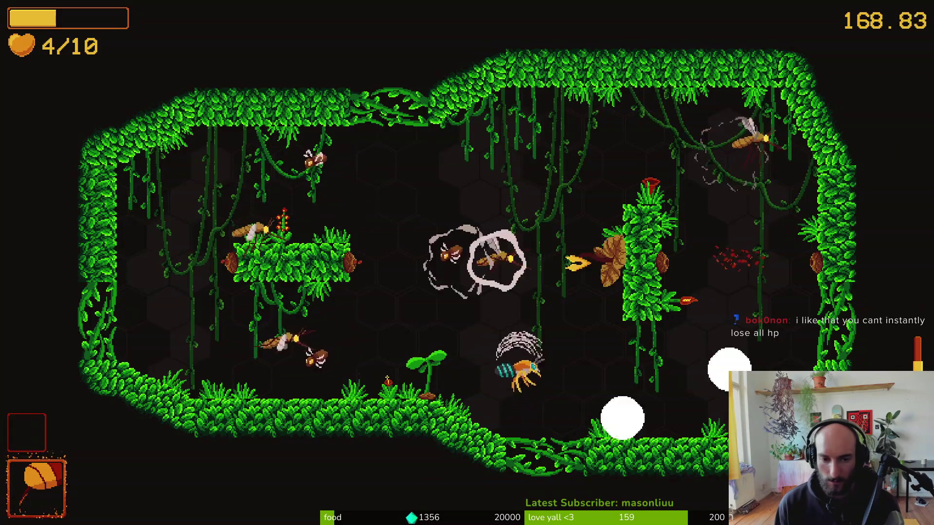
key("space")
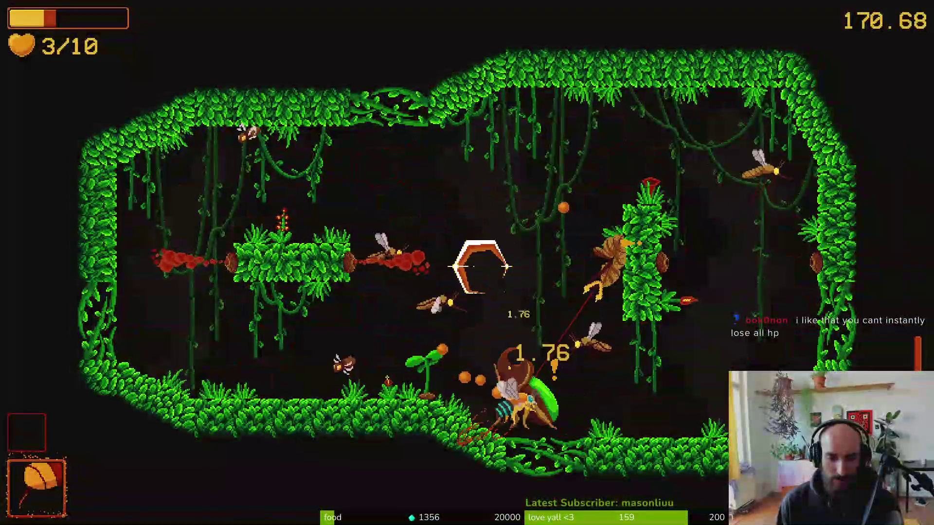
key("space")
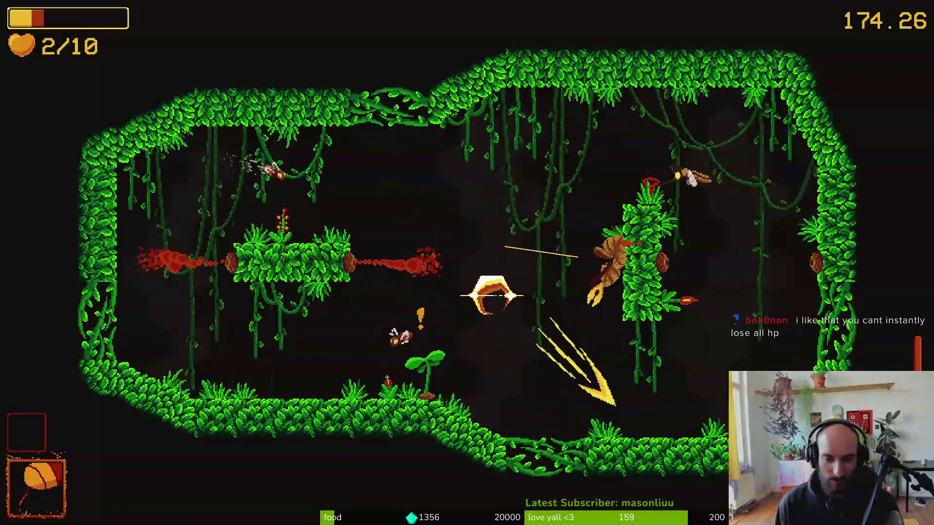
key("space")
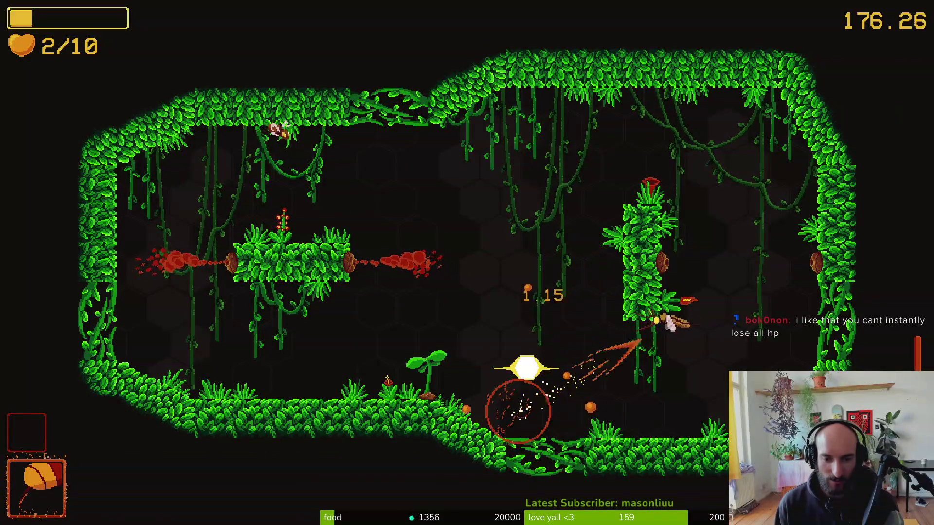
key("space")
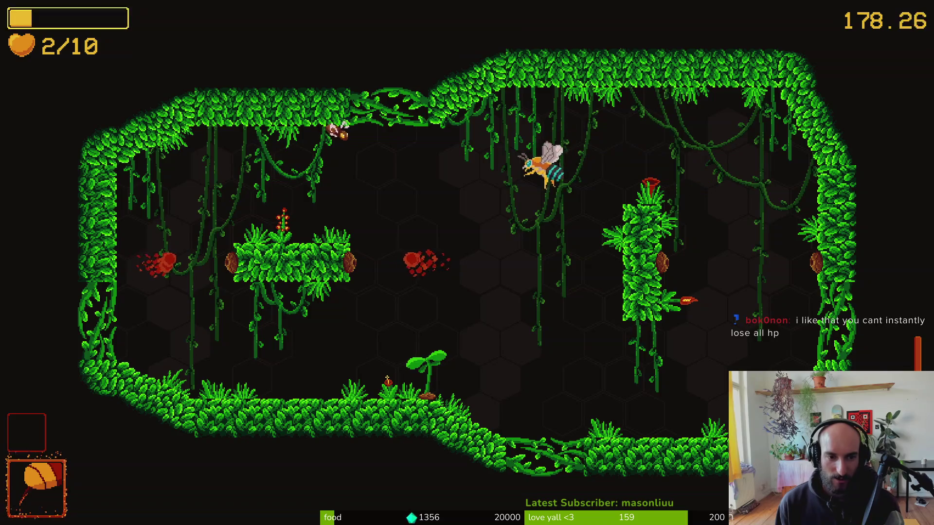
key("space")
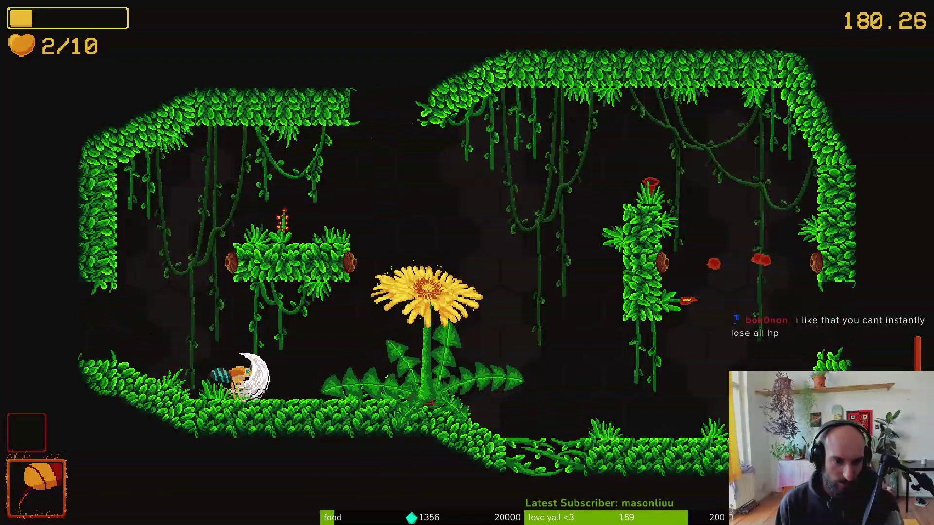
Fight the left and right mushroom enemies in the next room until health runs out.
key("j")
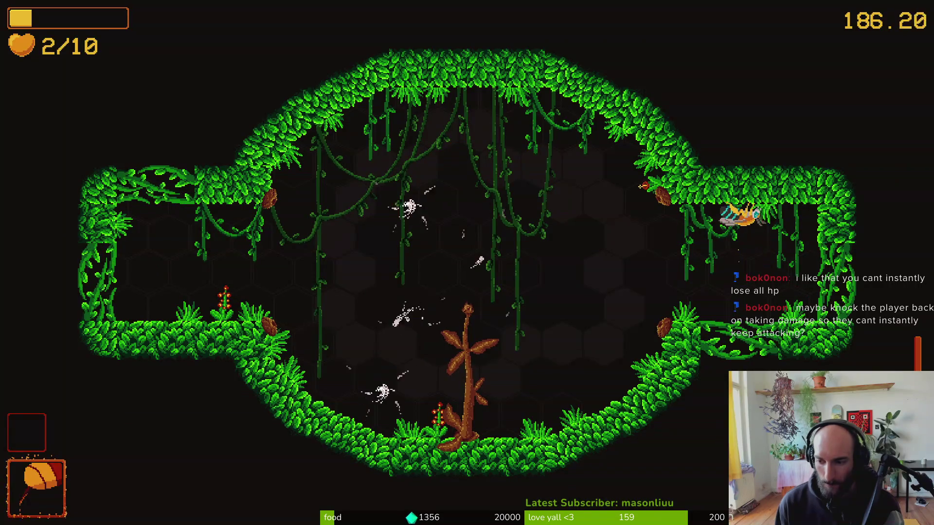
key("a")
key("j")
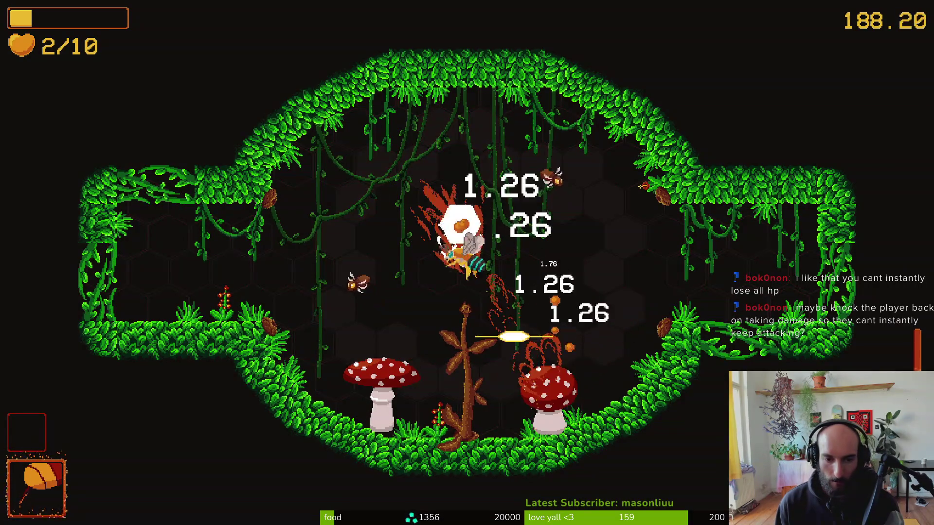
key("a")
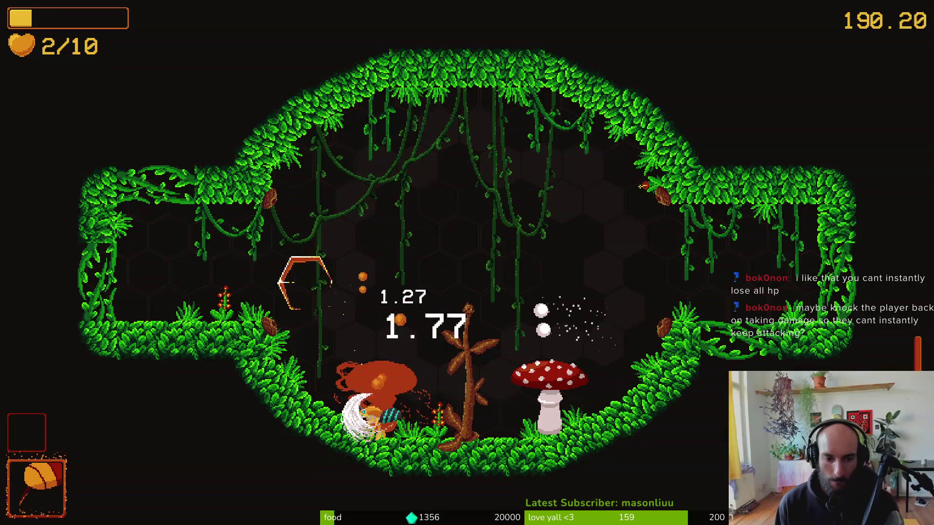
key("j")
key("a")
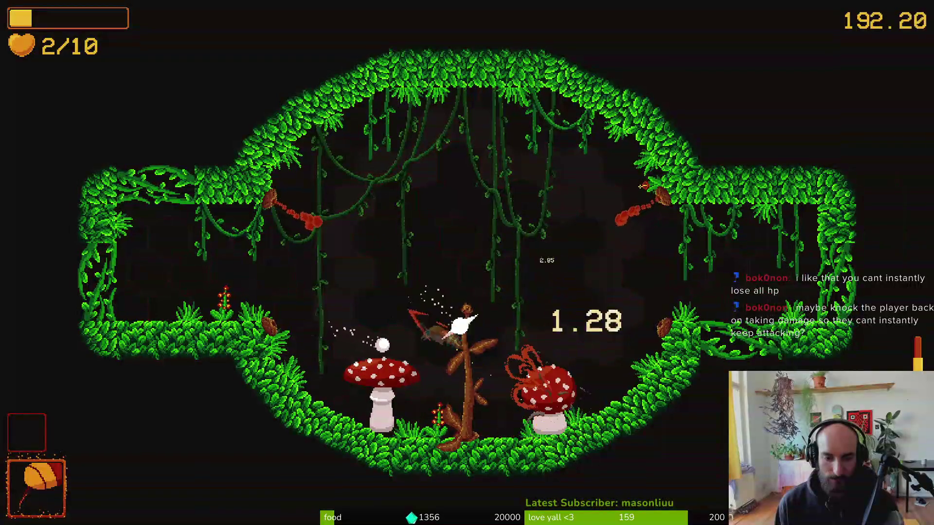
key("j")
key("j")
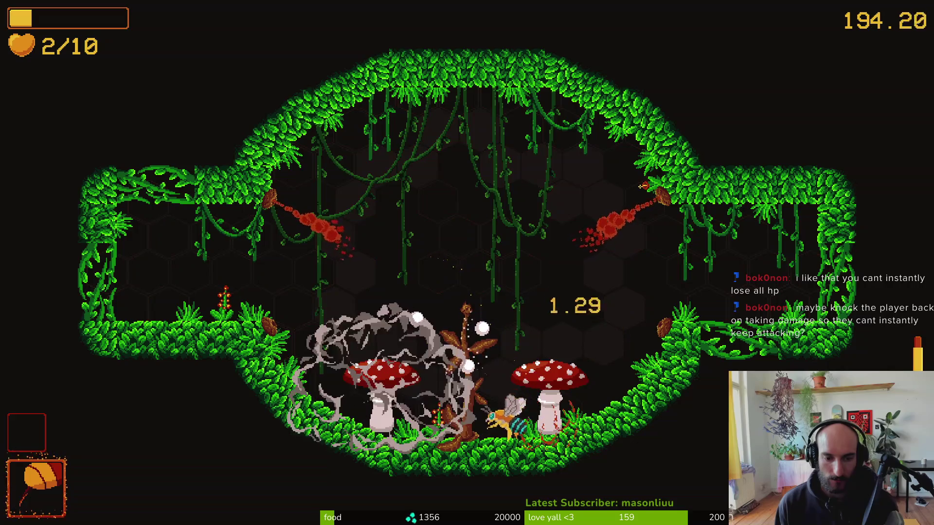
key("d")
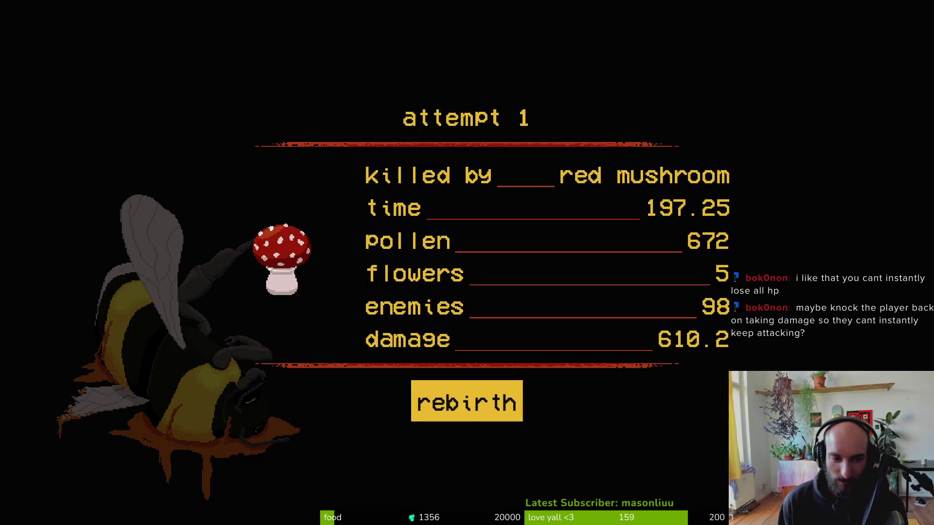
Start a new attempt, quit it to the main menu, and close the hud_overlay, prickly_pear and clover scenes.
key("Return")
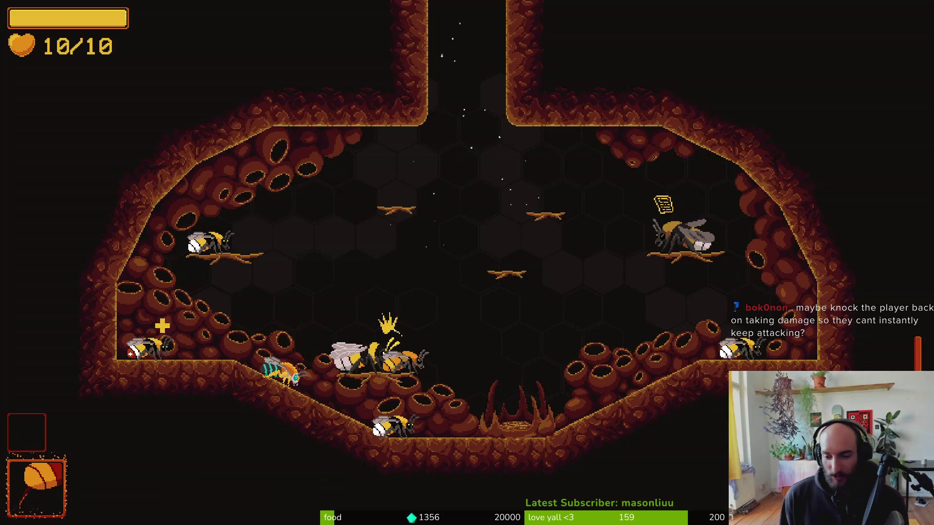
key("Escape")
key("Down")
key("Down")
key("Down")
key("Return")
key("Return")
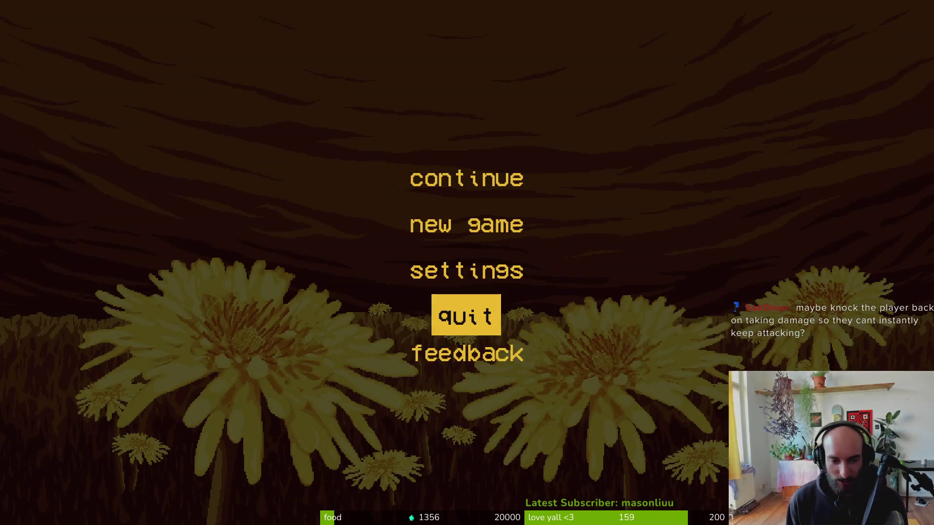
key("Return")
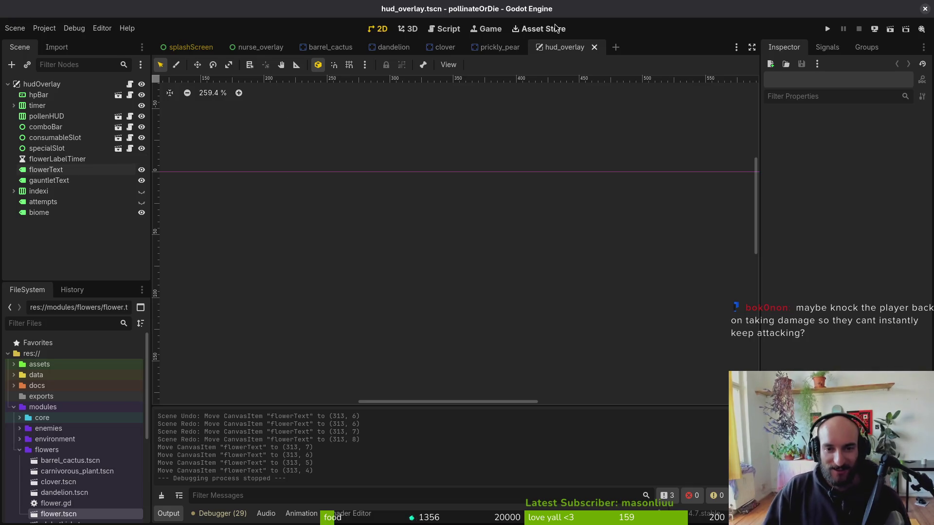
key("ctrl+shift+w")
key("ctrl+shift+w")
key("ctrl+shift+w")
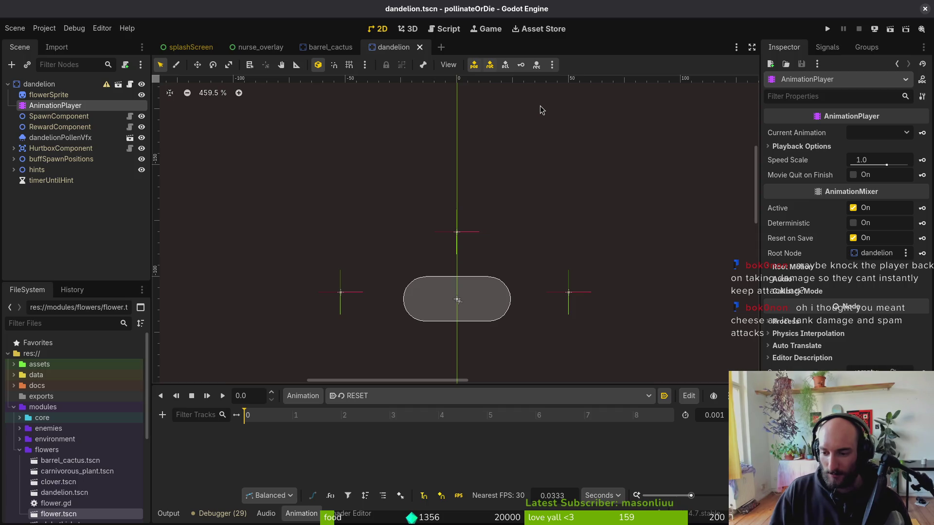
Run and quit the project, then close the dandelion, barrel_cactus and nurse_overlay scenes.
left_click(830, 29)
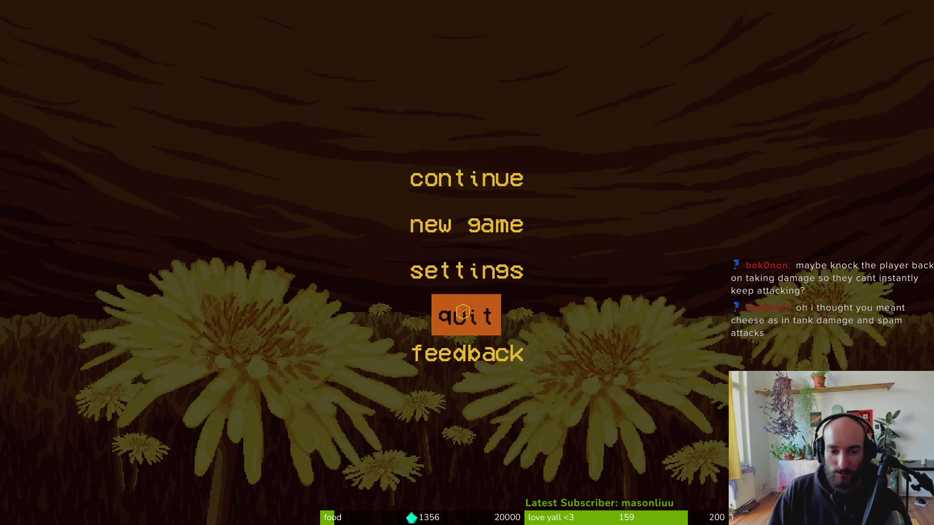
left_click(465, 317)
key("ctrl+shift+w")
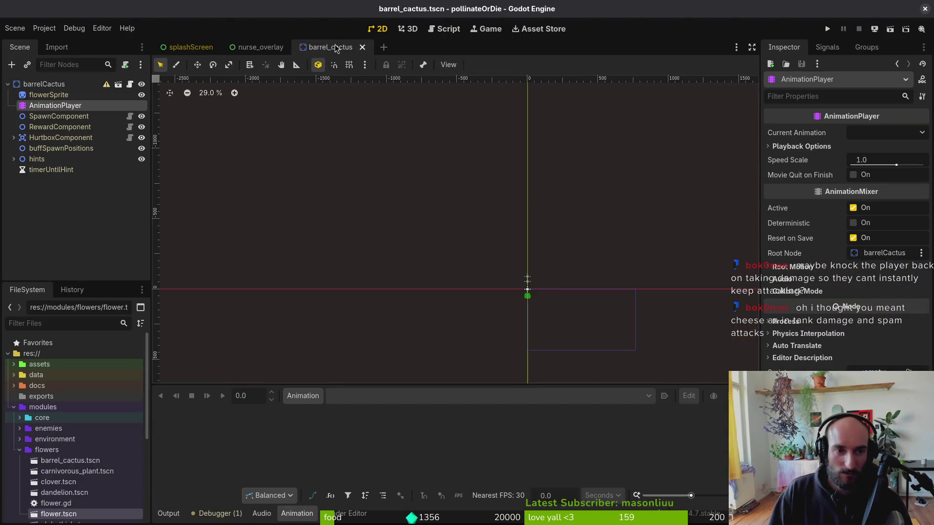
key("ctrl+shift+w")
key("ctrl+shift+w")
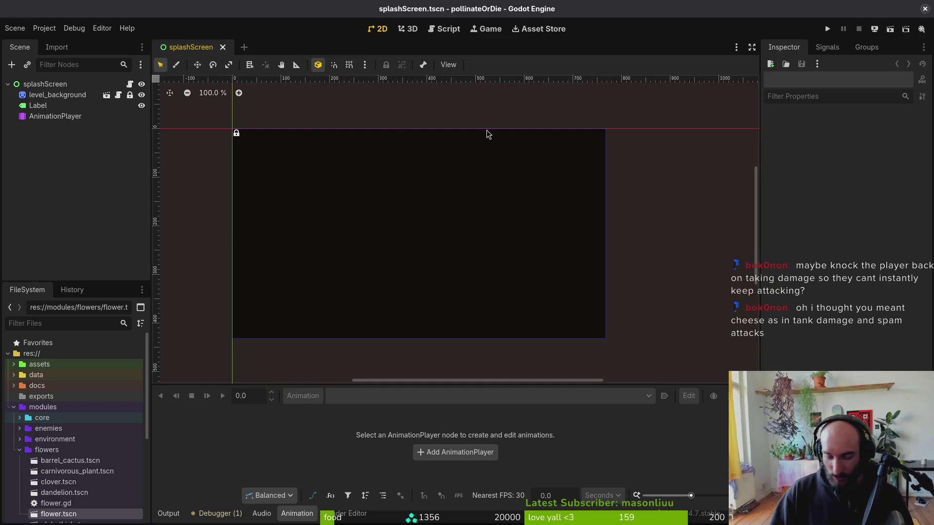
Open player.tscn, set the iframeDuration timer's Wait Time to 1.0, and save.
key("ctrl+shift+o")
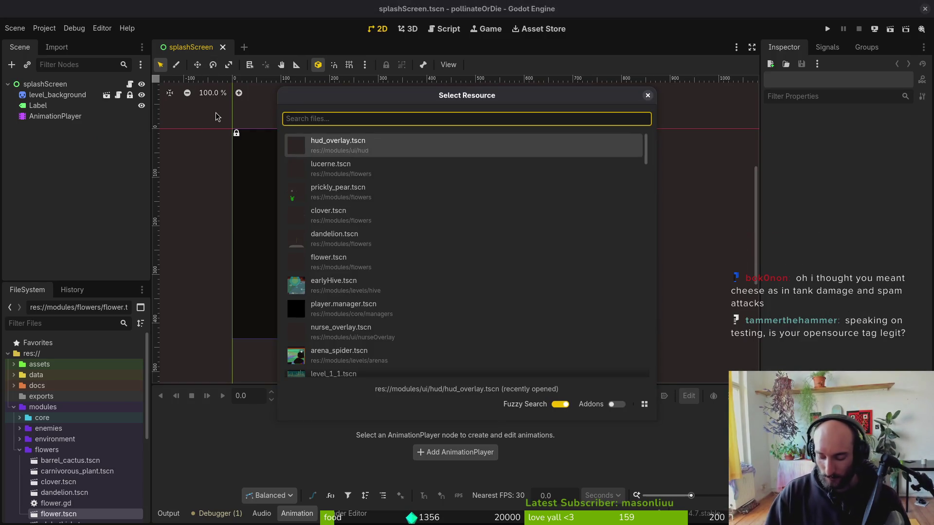
type("play")
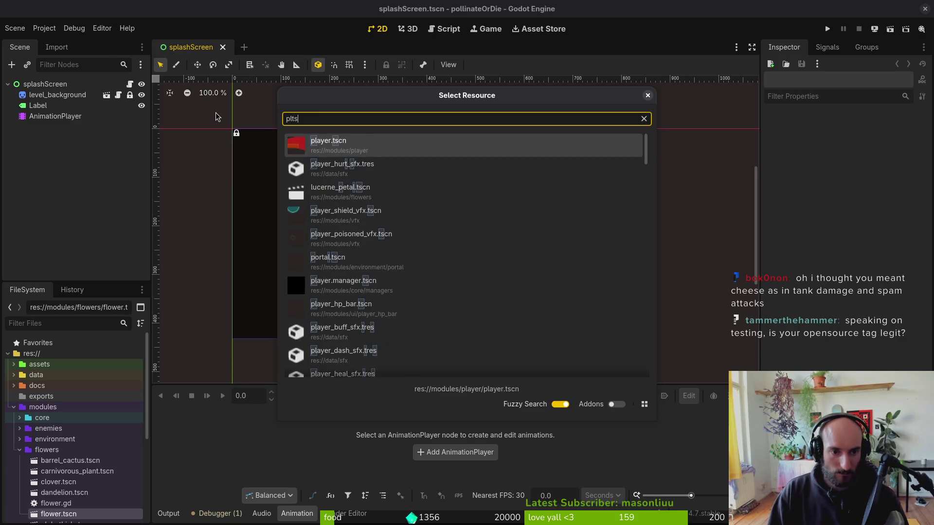
key("Return")
left_click(14, 116)
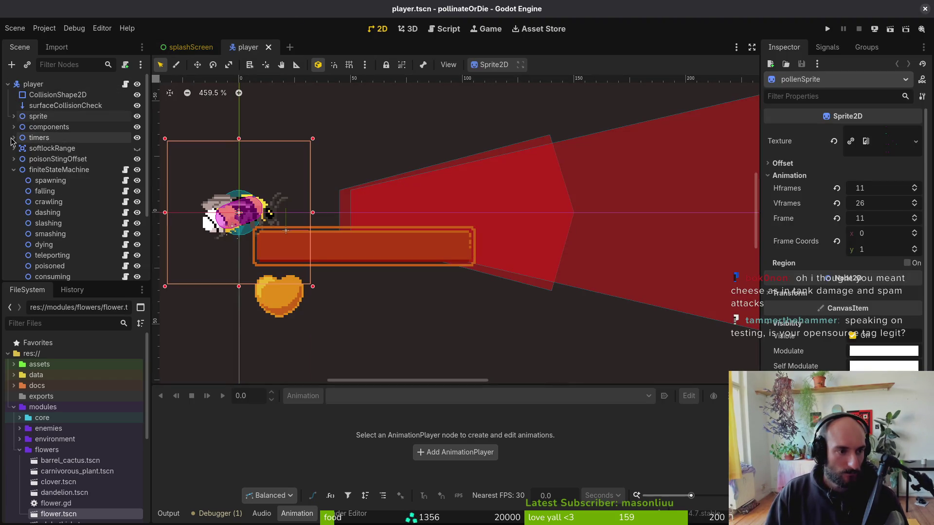
left_click(14, 127)
left_click(44, 191)
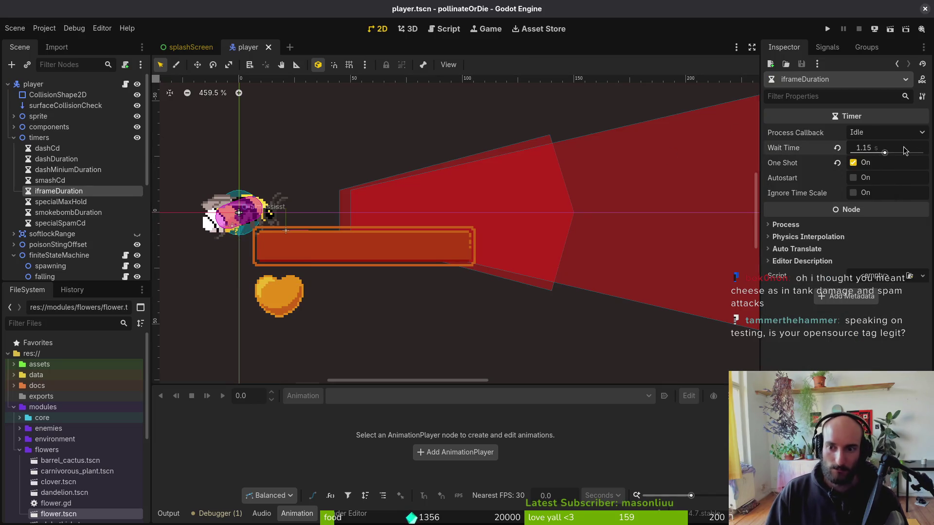
type("1")
key("Return")
key("ctrl+s")
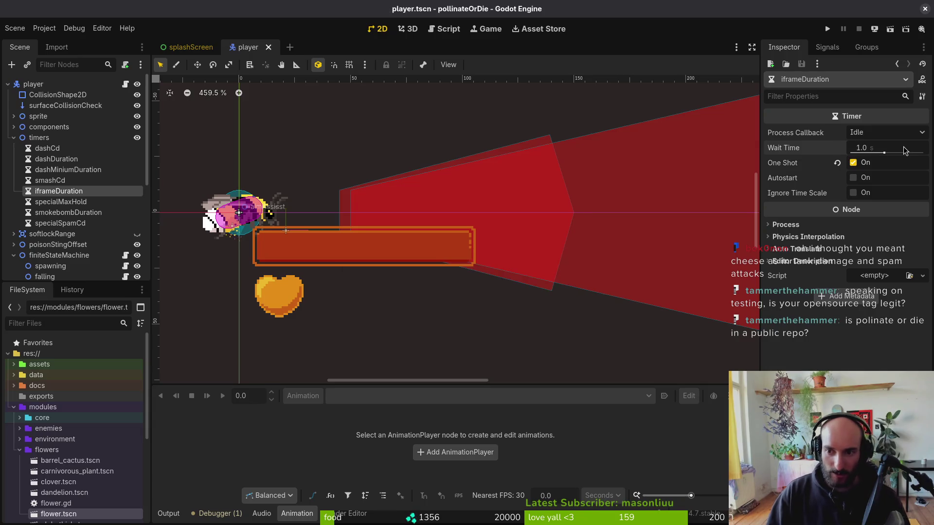
Quick-search project files for 'spiderwe' and move to the web scene result.
key("alt+shift+o")
type("spiderwe")
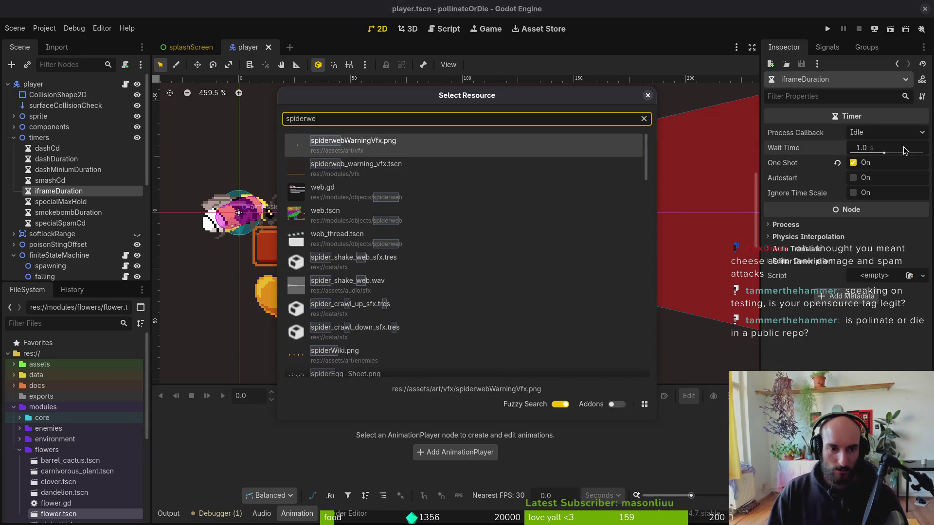
key("Down")
key("Down")
key("Down")
Open web.tscn, select its shakeWeb animation and enlarge the animation panel.
key("Return")
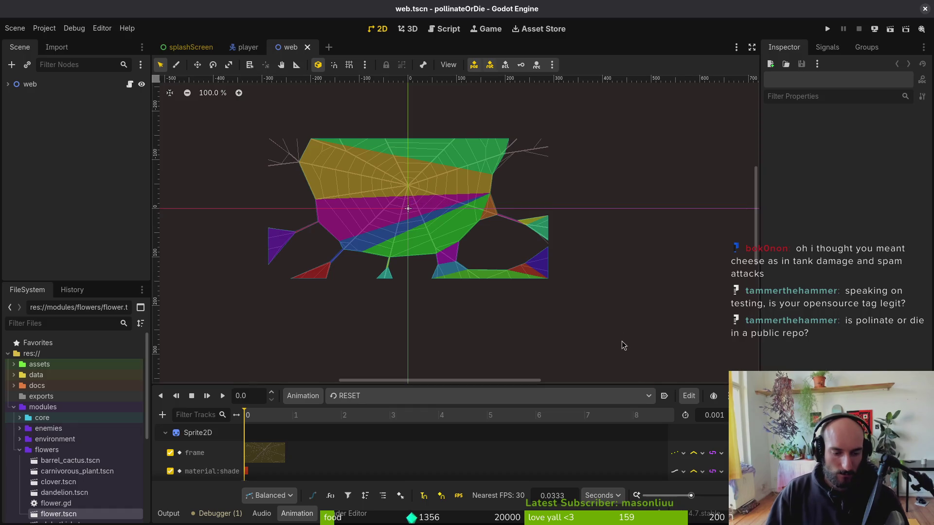
left_click(404, 399)
left_click(403, 444)
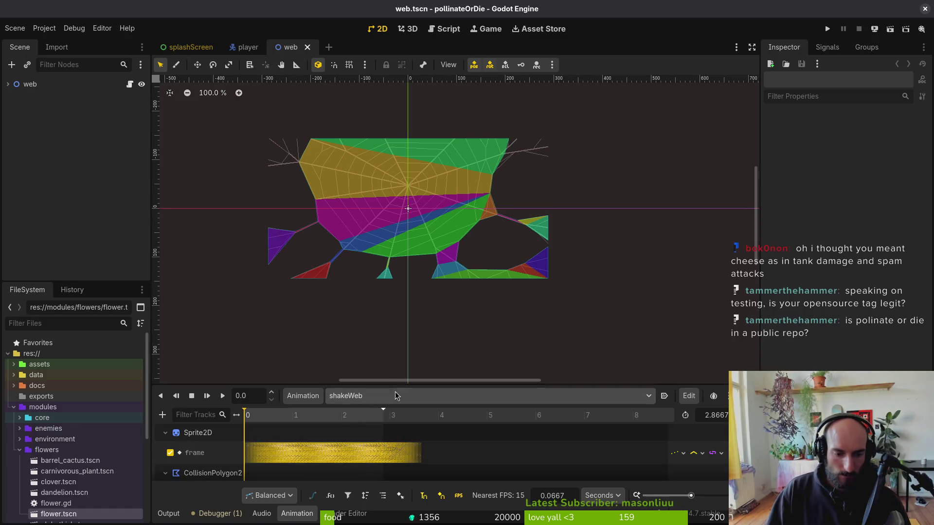
left_click_drag(407, 386, 406, 227)
Switch the animation timeline's time units from seconds to frames (FPS).
scroll(625, 327, "up", 5, "ctrl")
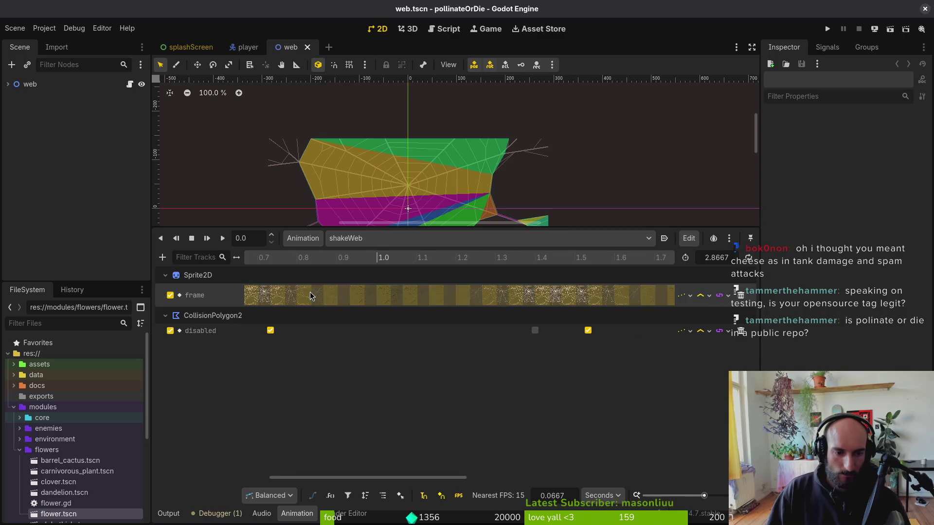
scroll(344, 317, "up", 5)
left_click(603, 496)
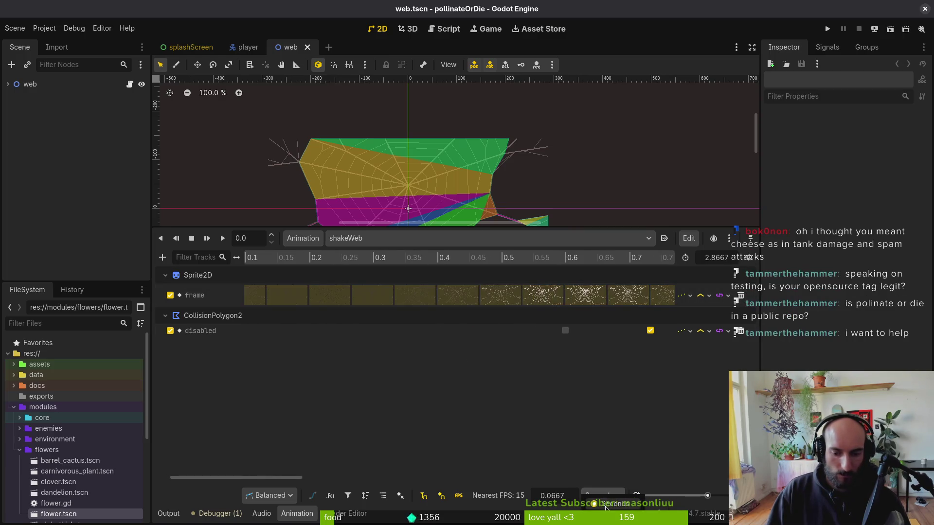
left_click(608, 506)
Scrub the shakeWeb timeline, preview frame 9, then return to the player scene tab.
scroll(514, 410, "left", 2)
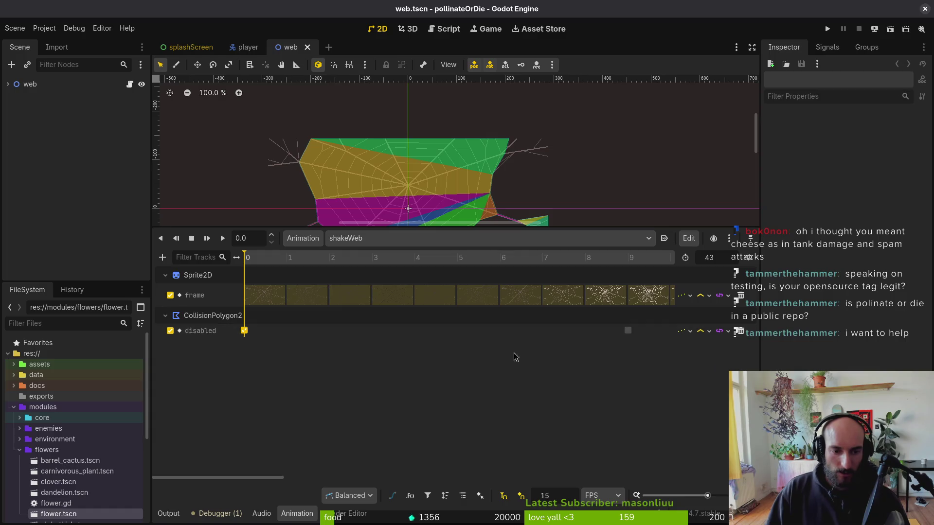
scroll(548, 317, "right", 5)
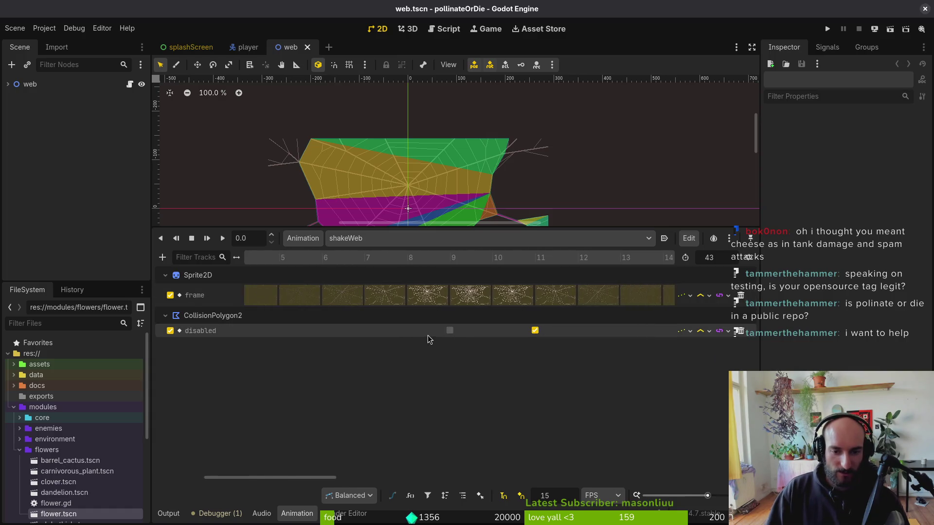
left_click(450, 330)
scroll(426, 365, "right", 4)
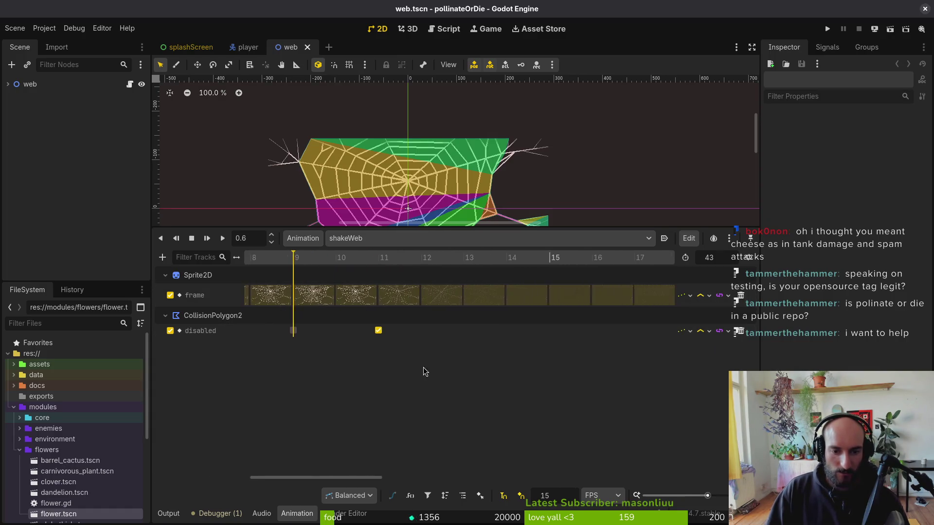
scroll(426, 372, "right", 6)
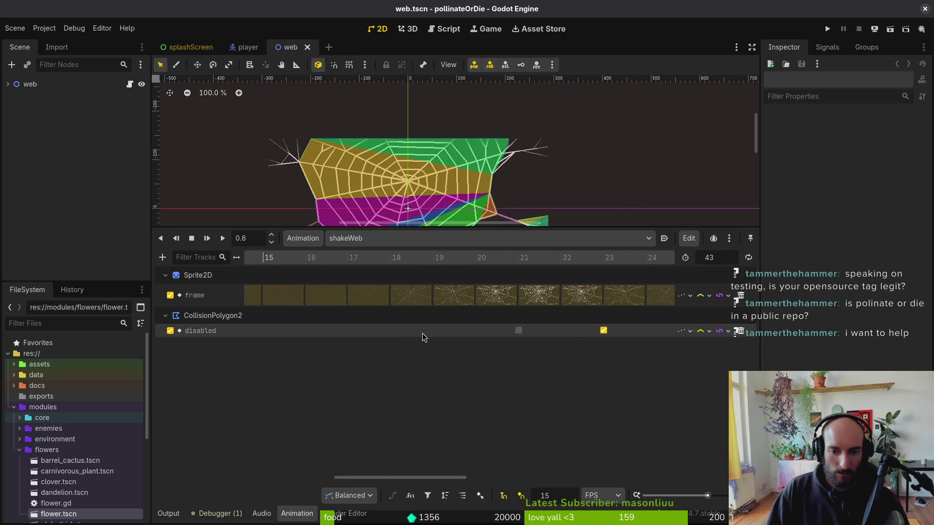
scroll(423, 337, "right", 1)
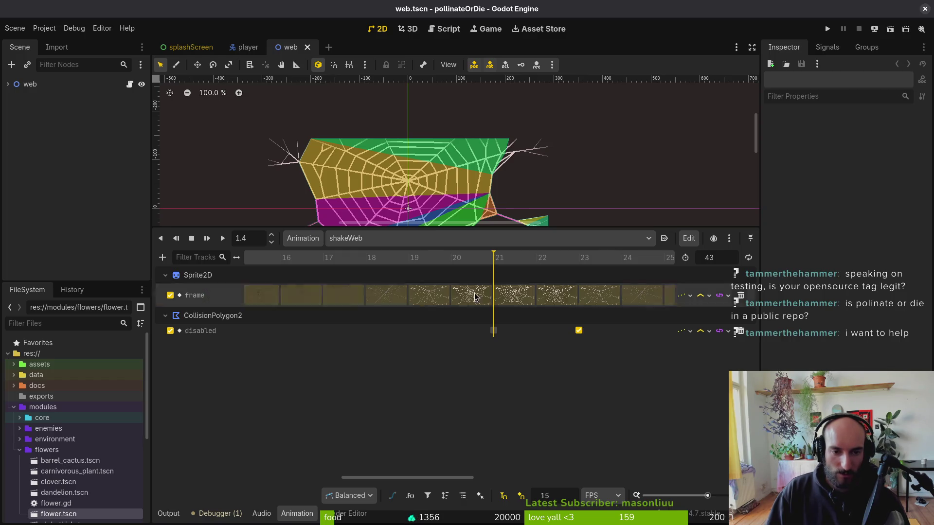
scroll(370, 371, "left", 1)
scroll(370, 371, "left", 12)
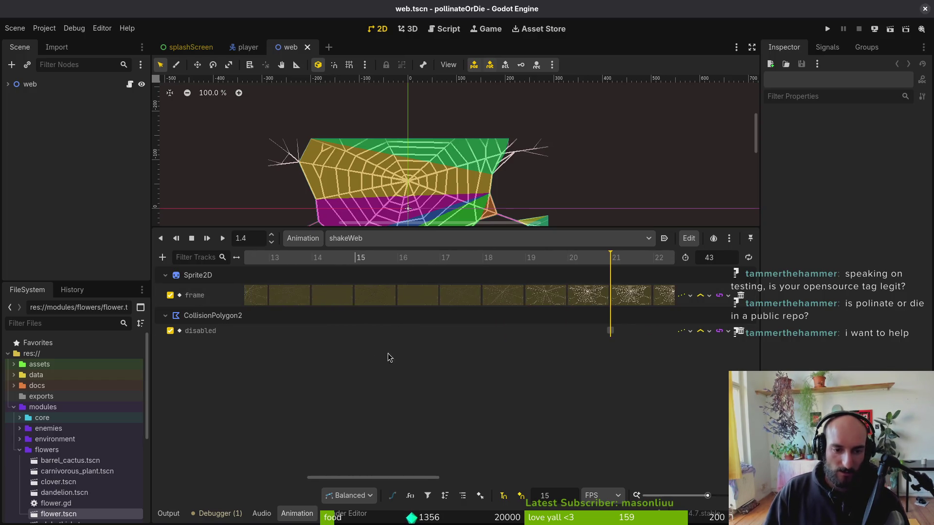
scroll(476, 371, "left", 2)
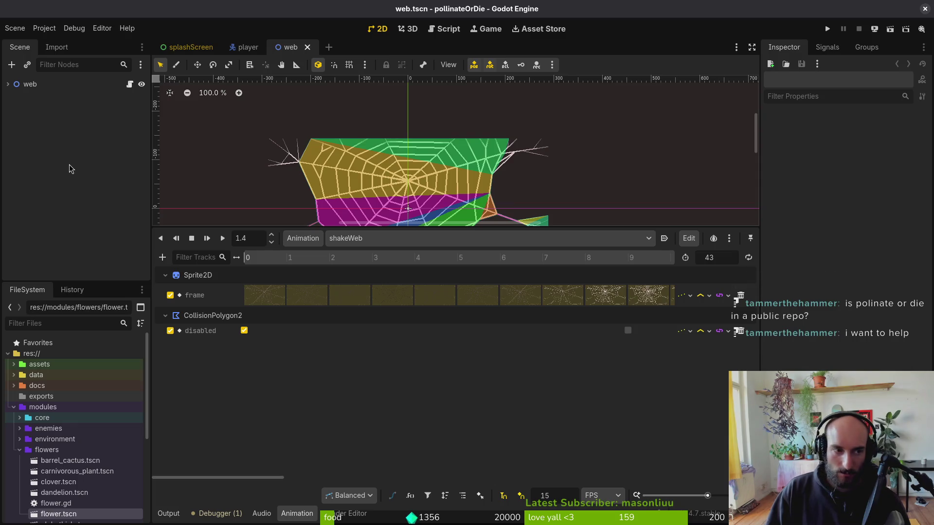
left_click(245, 47)
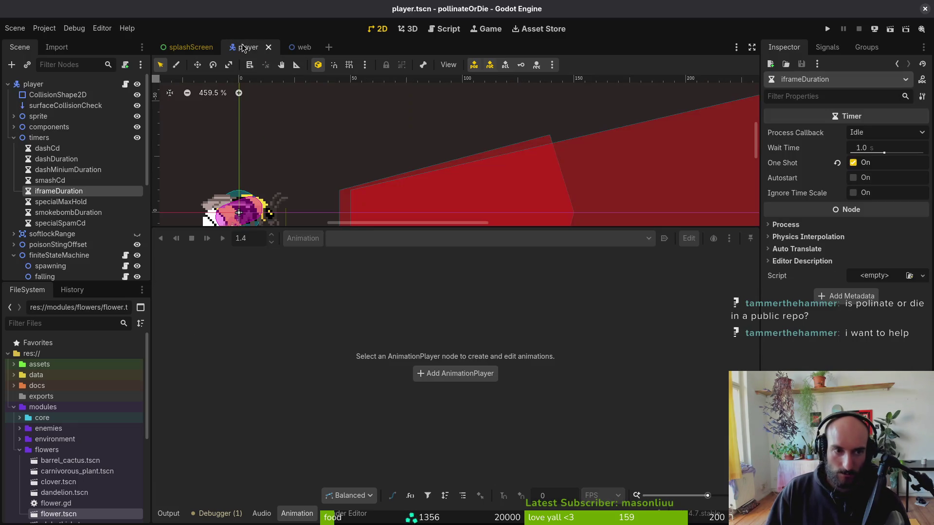
Set iframeDuration's Wait Time to 0.8 s, save player.tscn and run the project.
left_click(904, 148)
type("0.8")
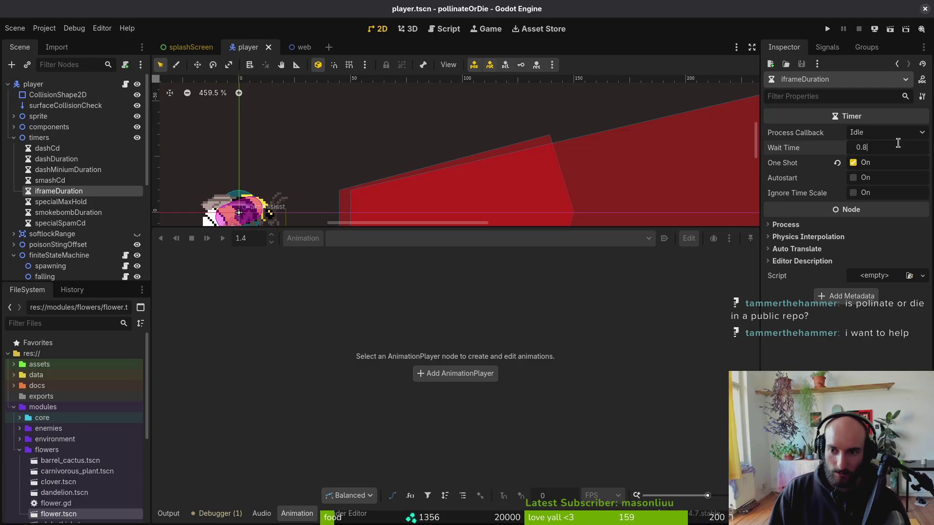
key("Return")
key("ctrl+s")
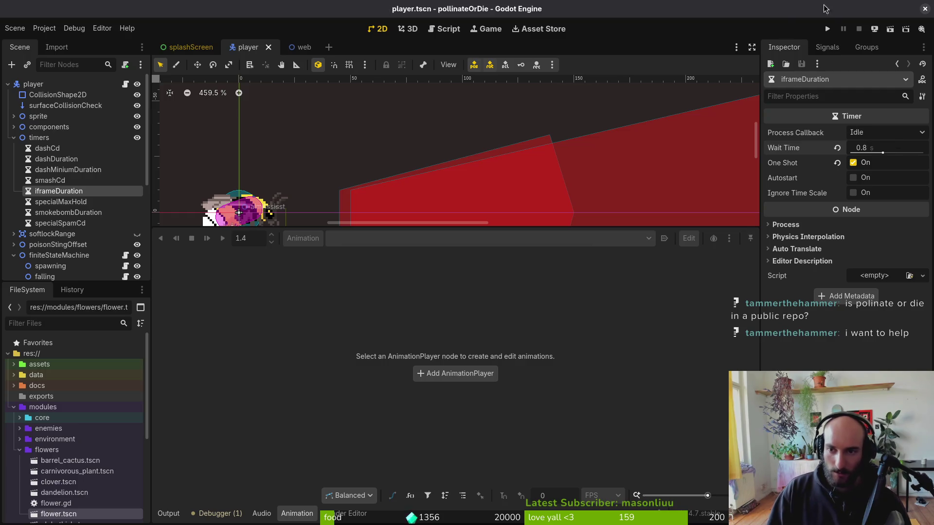
left_click(828, 28)
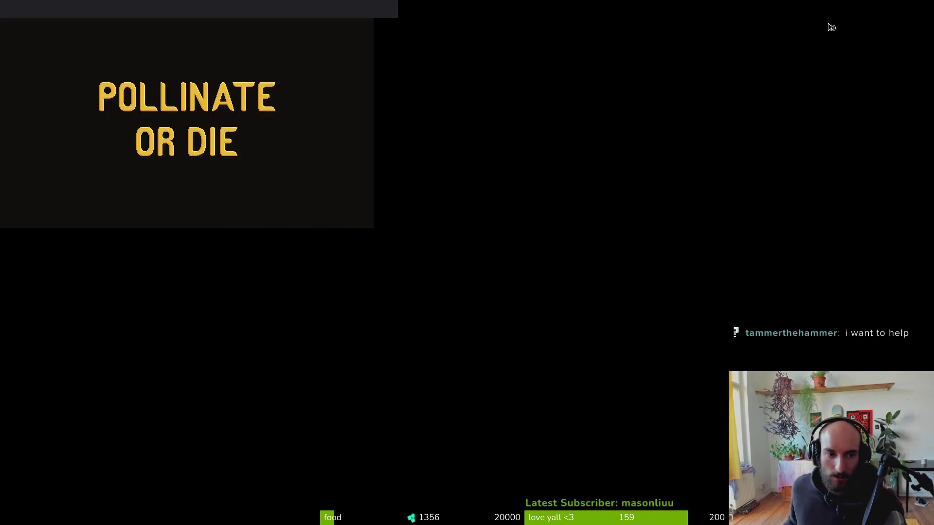
Continue from the main menu into gameplay and fly the bee left, right and up.
key("Return")
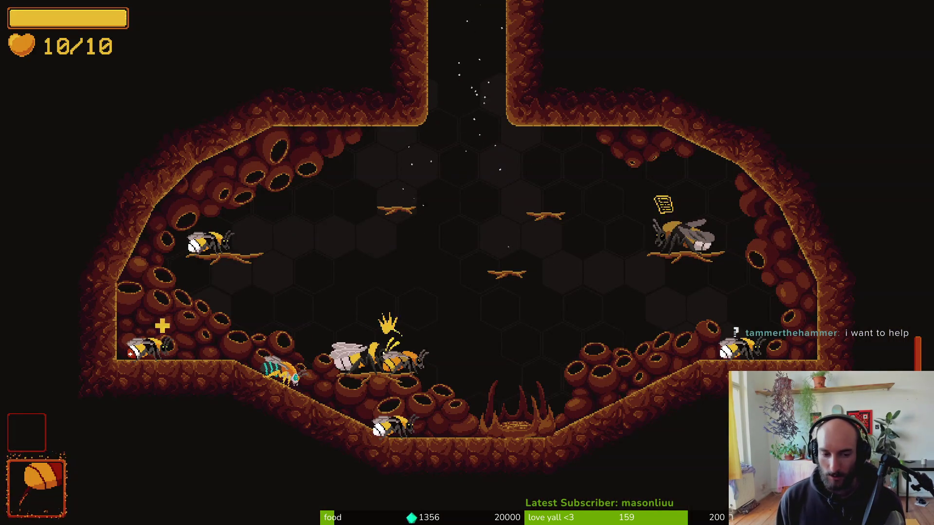
key("a")
key("d")
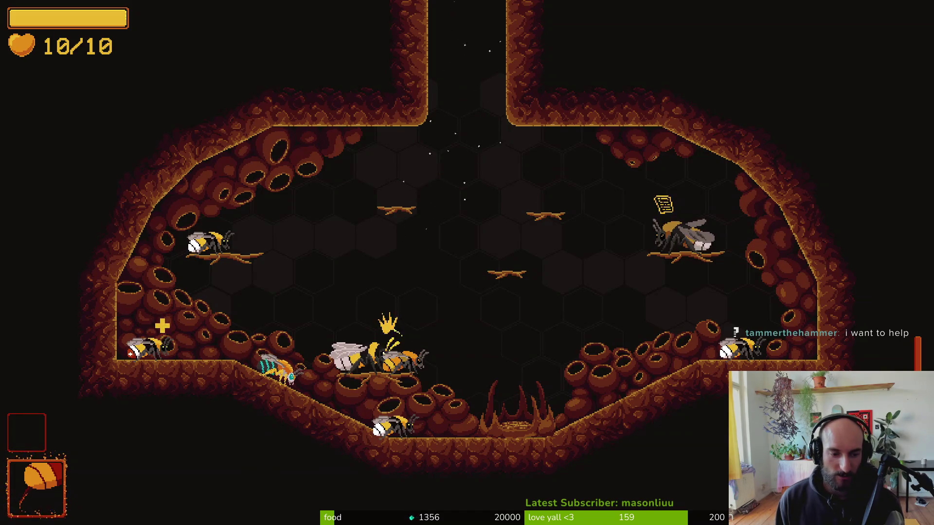
key("d")
key("space")
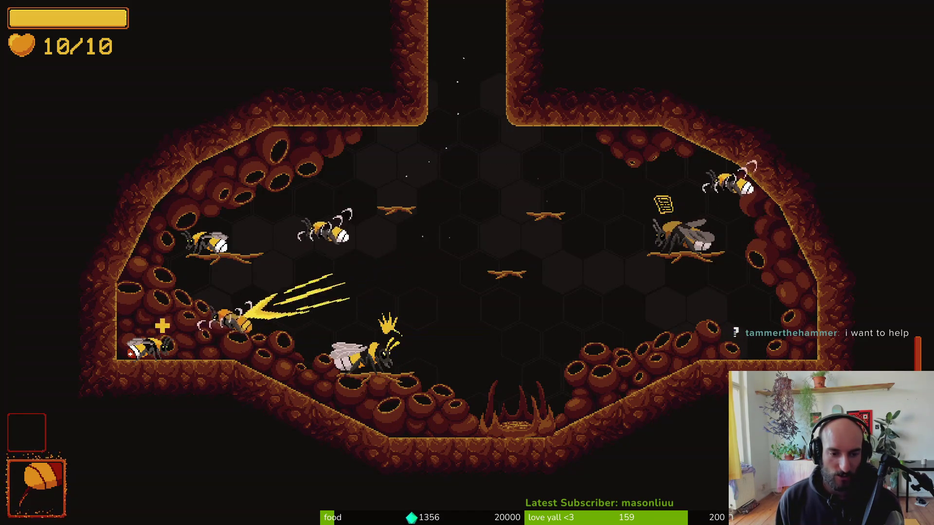
Pause the game, move between Settings and Continue, then resume play.
key("Escape")
key("Down")
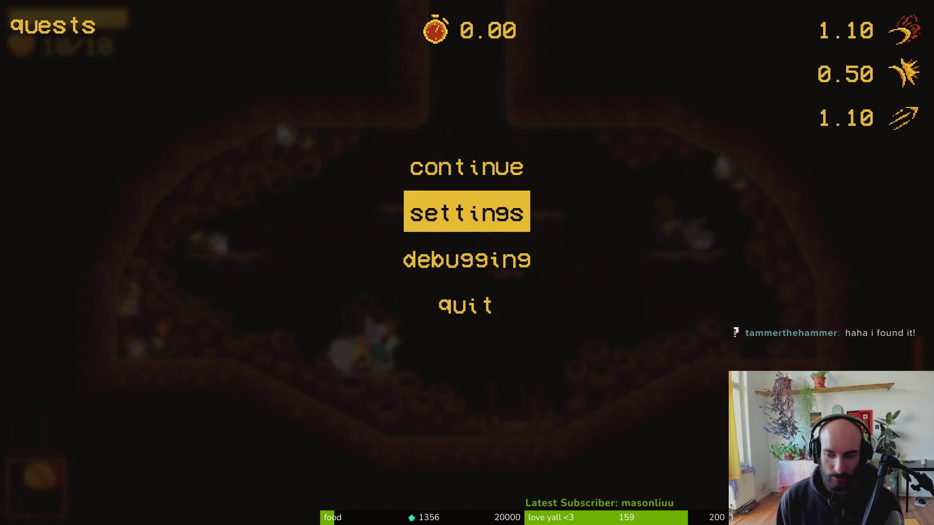
key("Up")
key("Down")
key("Up")
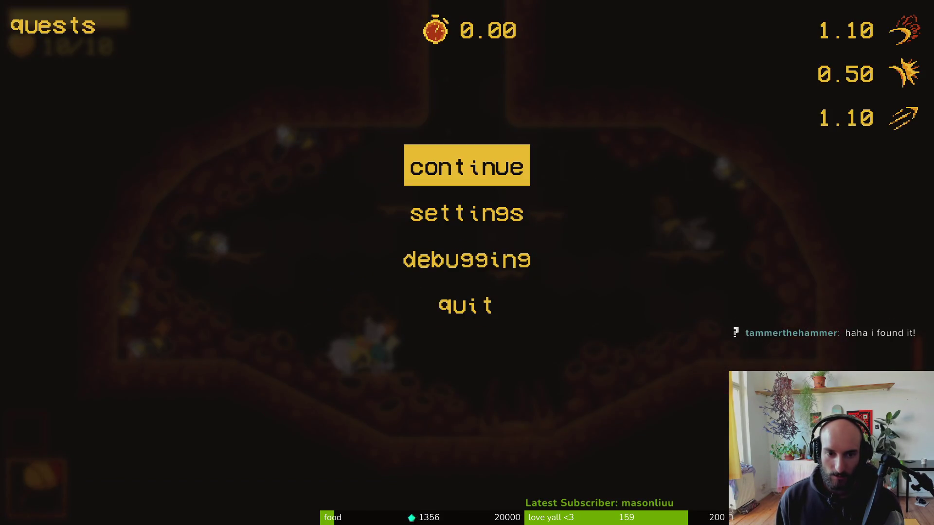
key("Return")
Browse the achievements panel, reading the mantis and hornet achievement descriptions.
key("Tab")
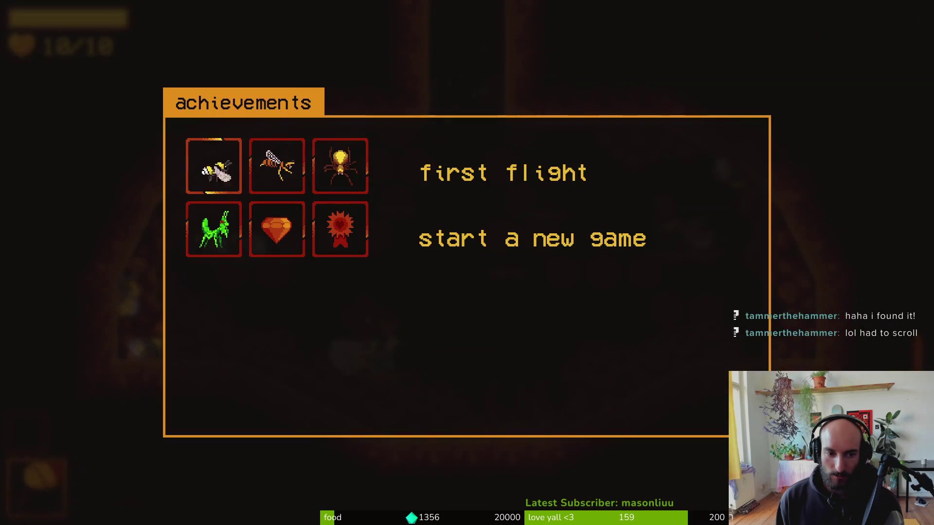
key("Down")
key("Right")
key("Right")
key("Up")
key("Down")
key("Left")
key("Left")
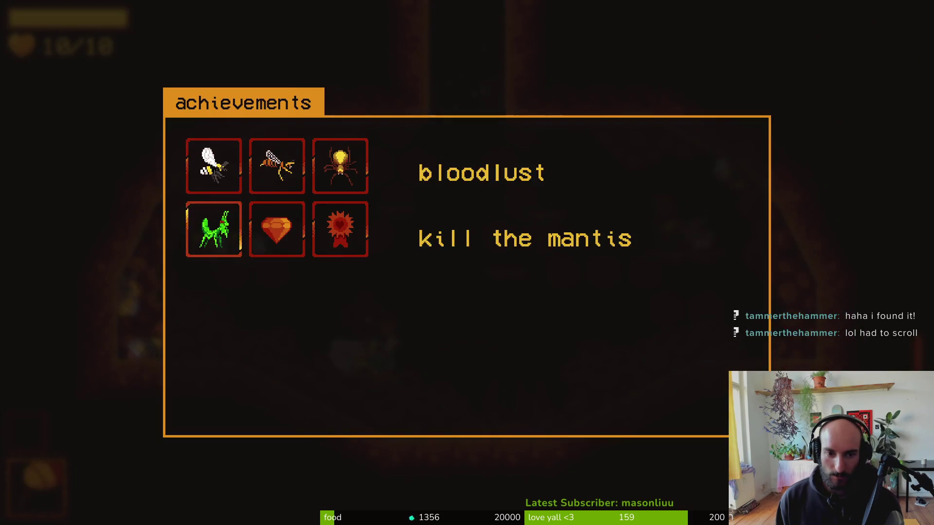
key("Up")
key("Right")
key("Tab")
Open the game settings from the pause menu, flip through its pages, then close them.
key("Escape")
key("Down")
key("Down")
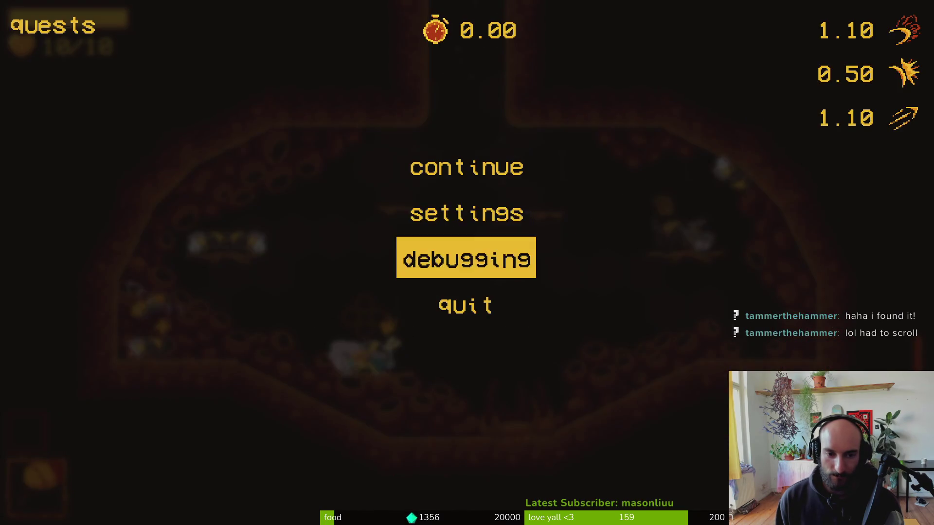
key("Up")
key("Return")
key("Tab")
key("Tab")
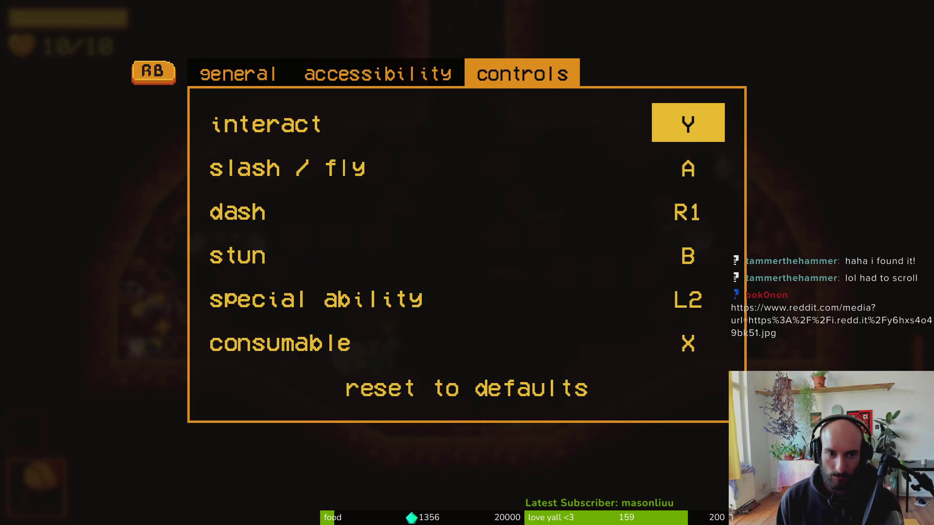
key("shift+Tab")
key("shift+Tab")
key("Tab")
key("Tab")
key("shift+Tab")
key("shift+Tab")
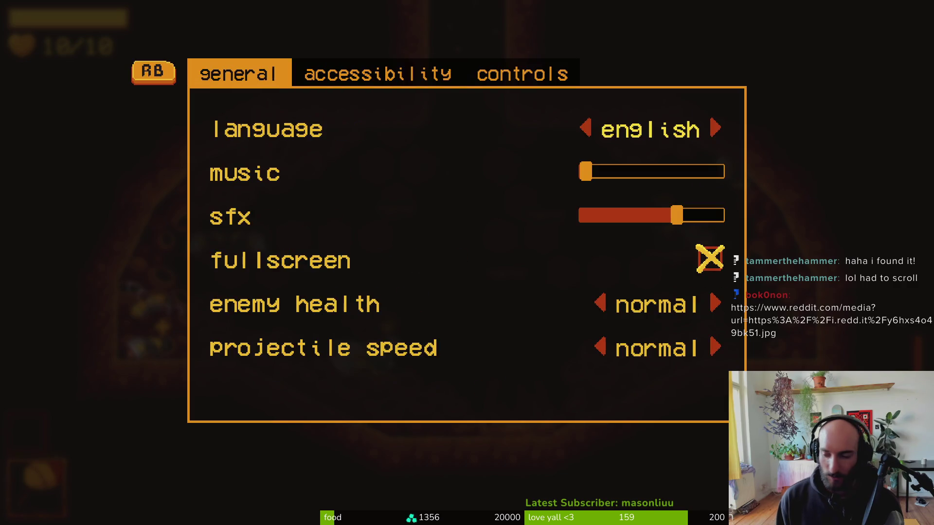
key("Escape")
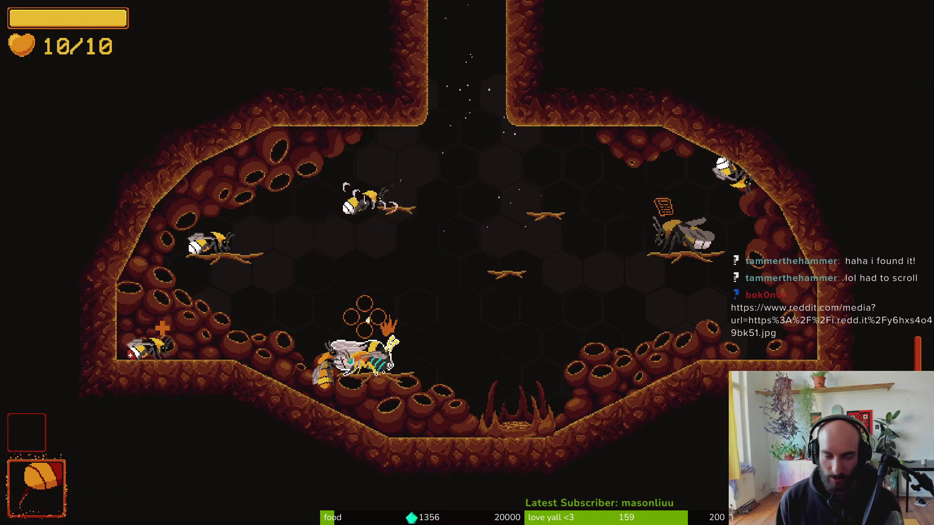
Use pause > debugging > level select to load the spider boss level.
key("Escape")
key("Return")
key("Escape")
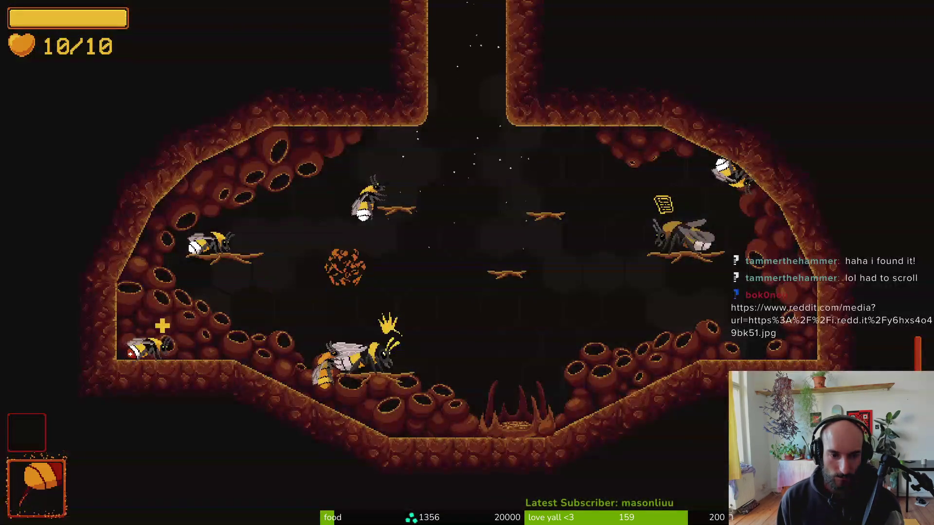
key("Escape")
key("Return")
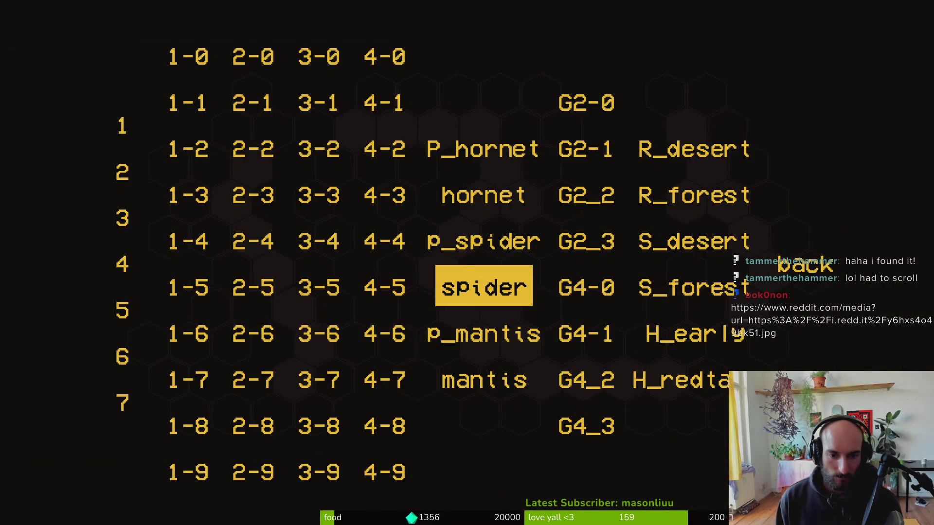
key("Return")
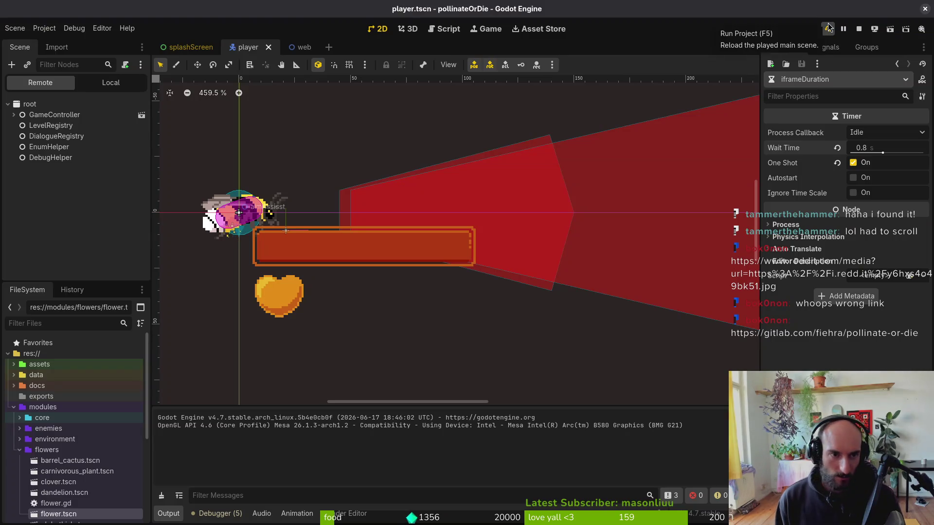
Relaunch the game at the spider level and fly to the web's centre to start the boss fight.
left_click(828, 23)
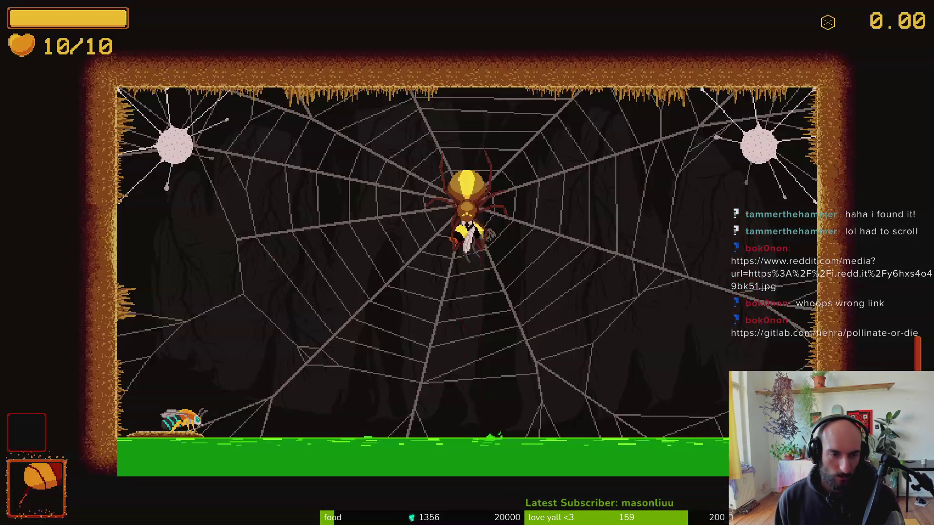
key("Up")
key("Right")
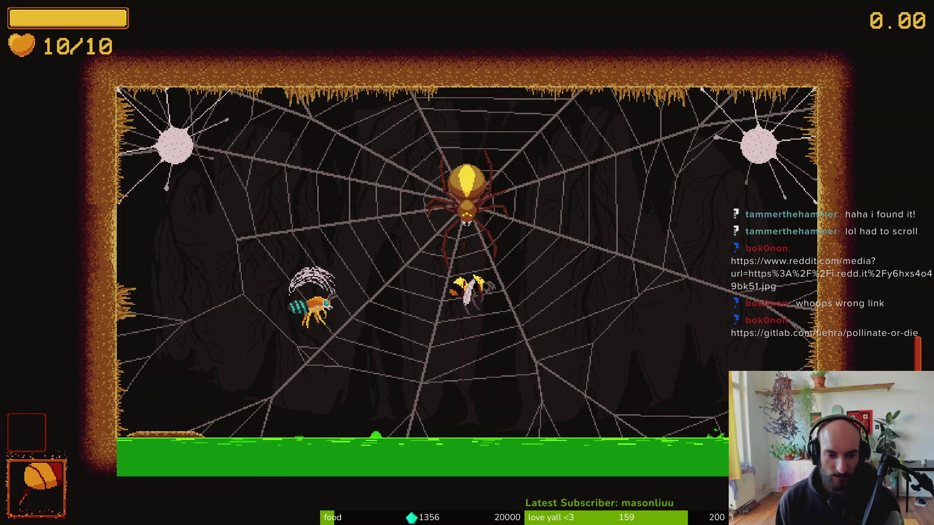
key("Right")
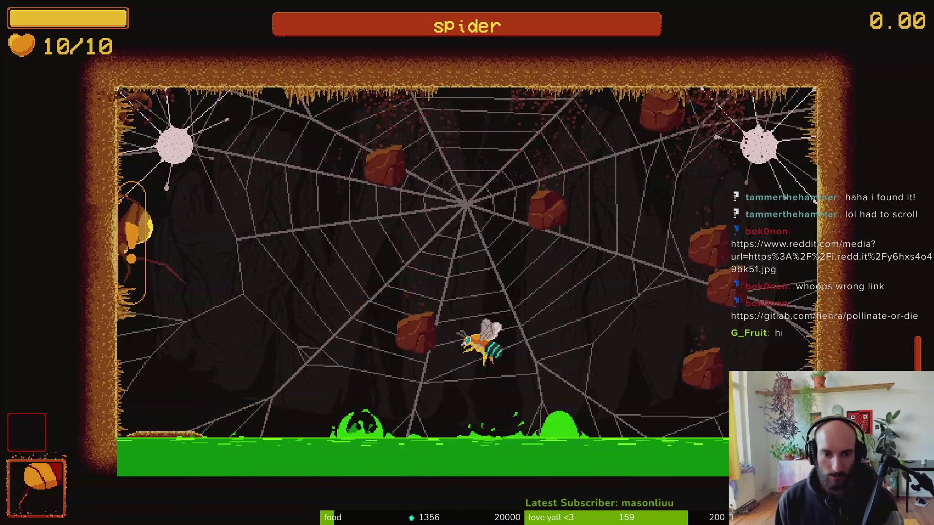
key("Left")
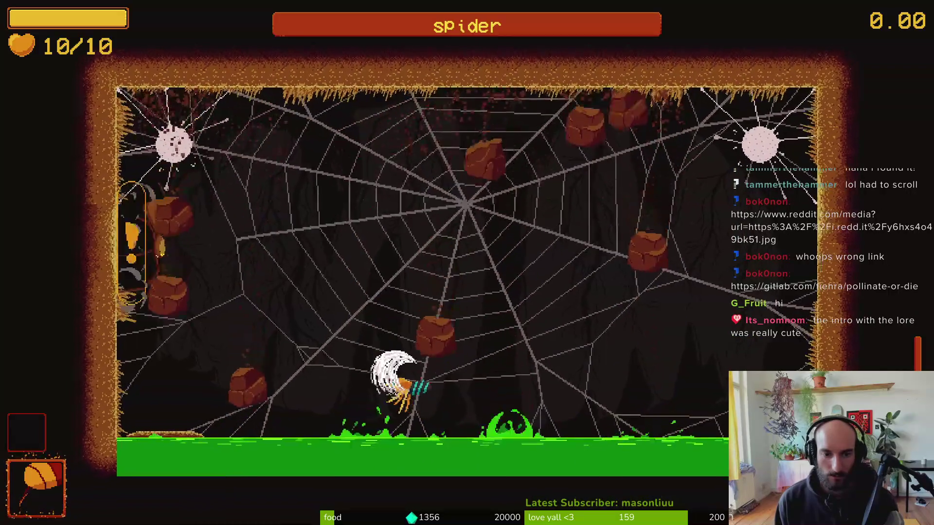
key("Right")
key("Left")
key("x")
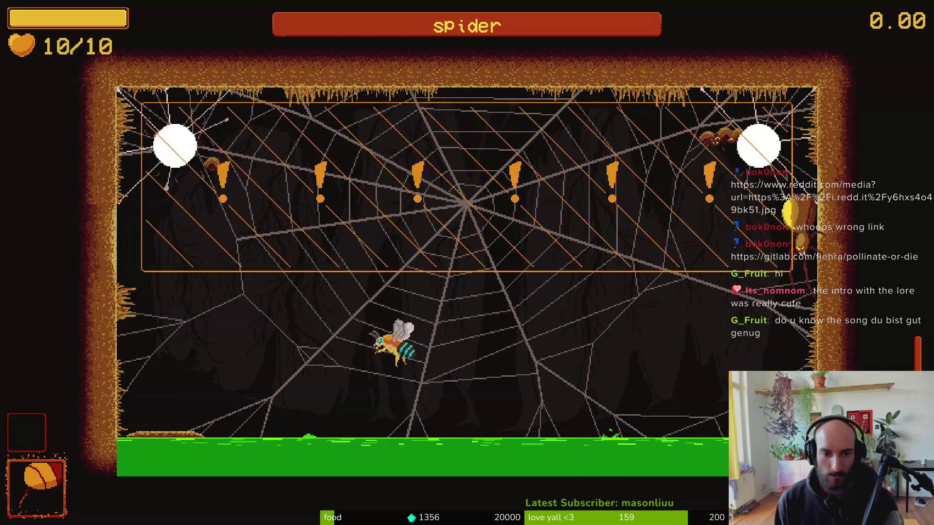
Fly back and forth across the web slashing at the spider and falling mushrooms.
key("Right")
key("x")
key("x")
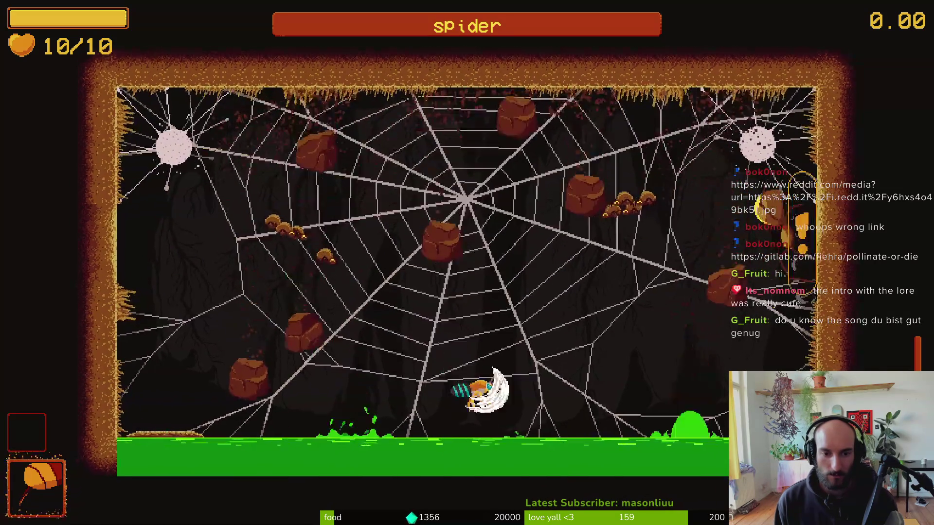
key("Left")
key("x")
key("x")
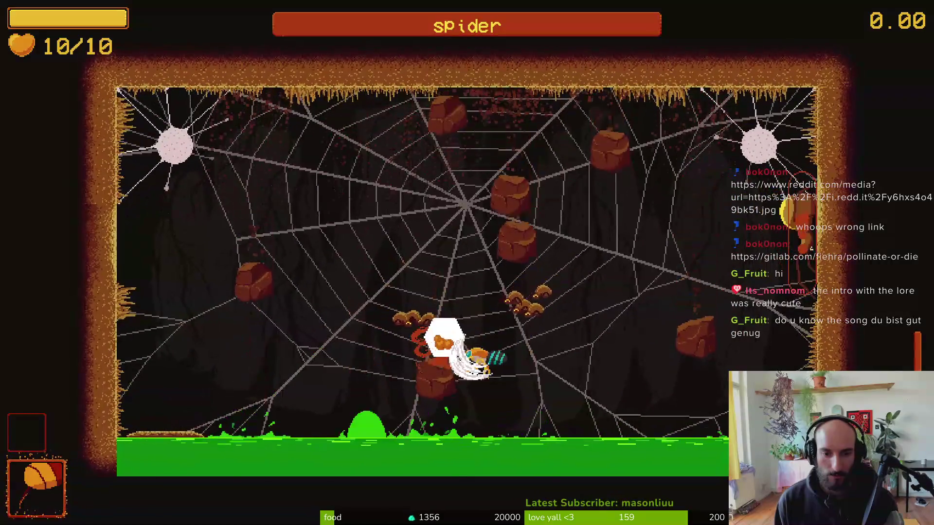
key("Left")
key("x")
key("x")
key("x")
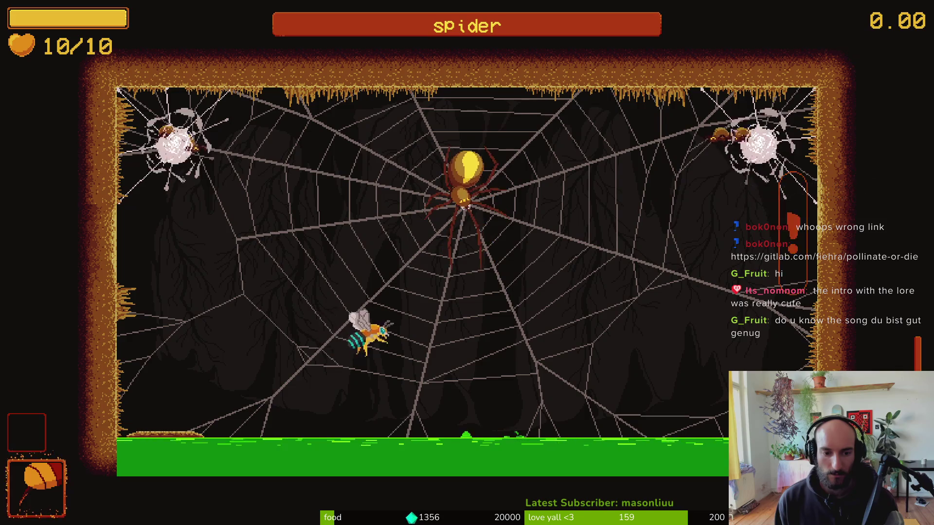
key("Right")
key("x")
key("Left")
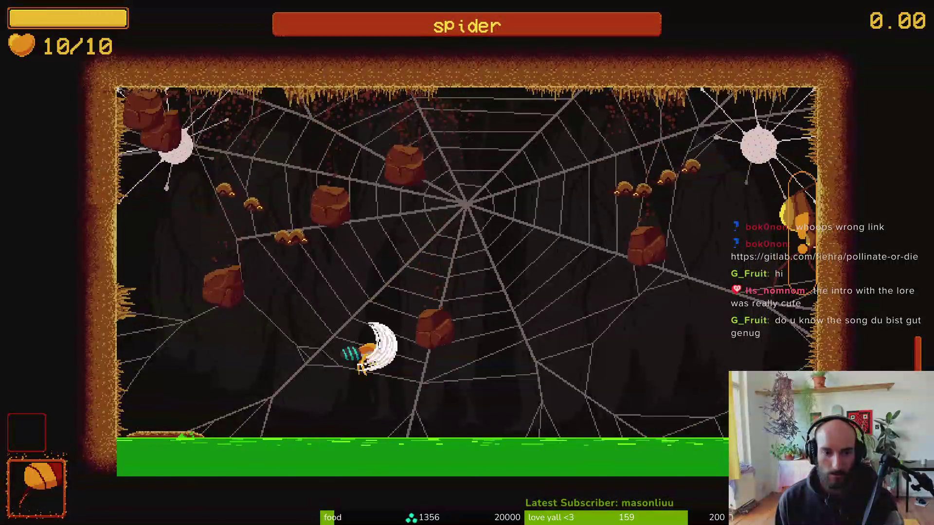
key("Right")
key("x")
Escape left after taking hits, then close in and land slashes on the spider.
key("Left")
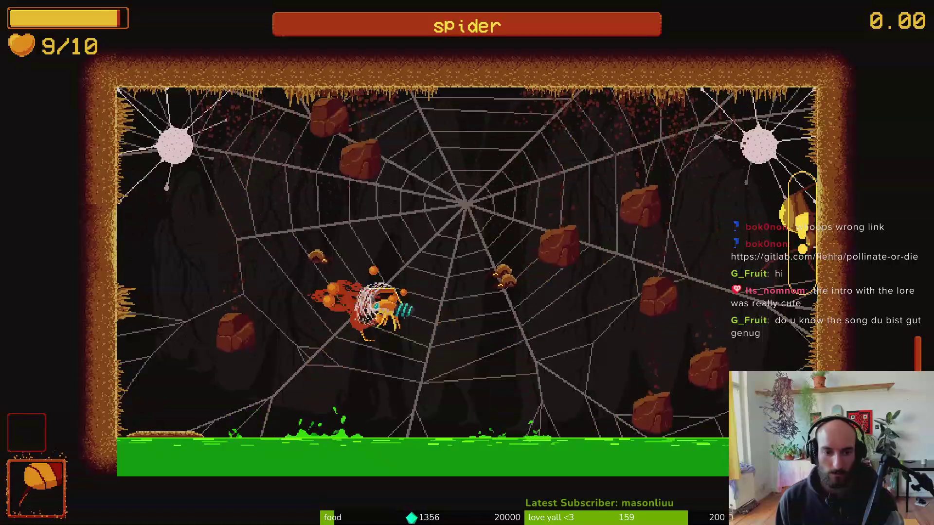
key("Left")
key("Right")
key("x")
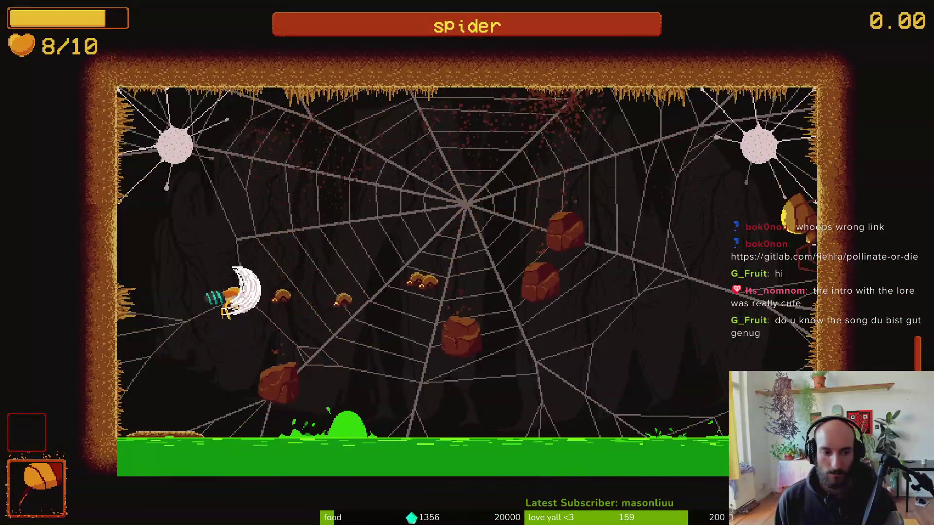
key("x")
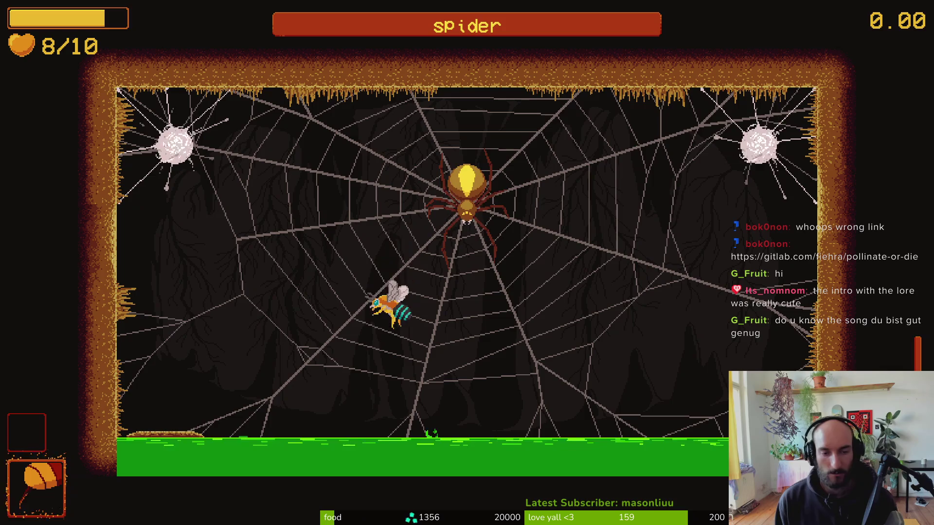
key("x")
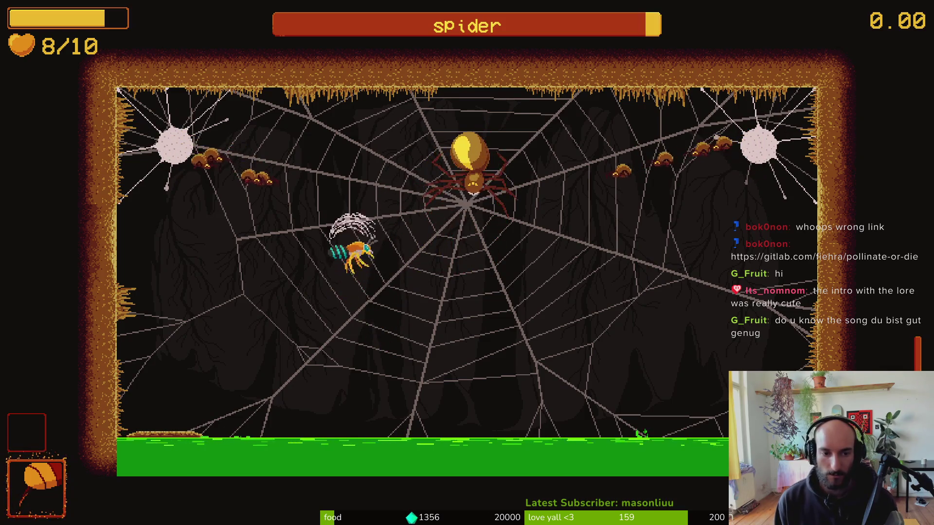
key("Left")
key("x")
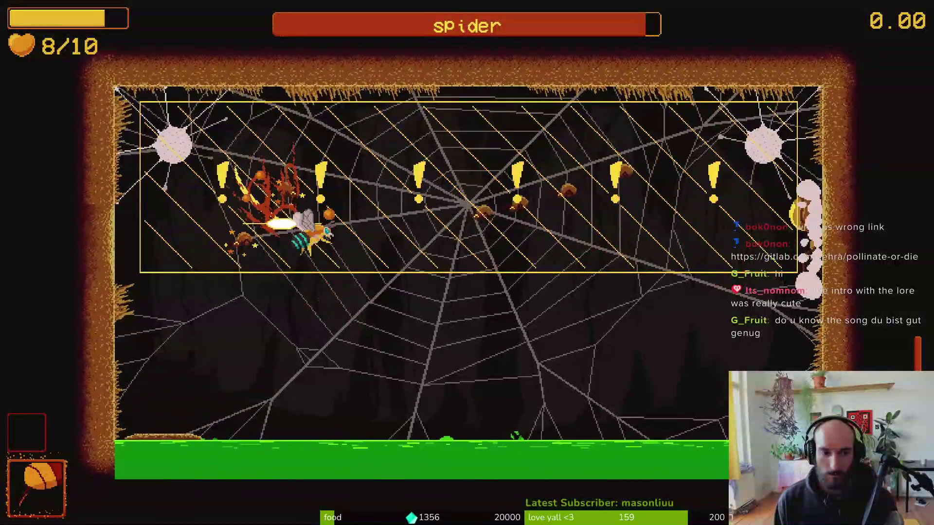
Keep slashing left and right at the spider while dodging falling rocks.
key("Right")
key("x")
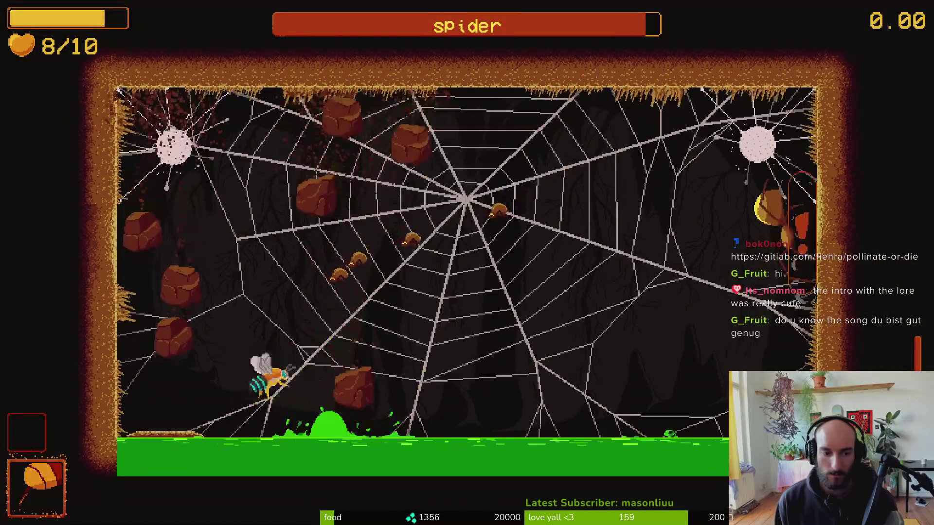
key("Left")
key("x")
key("Right")
key("x")
key("Right")
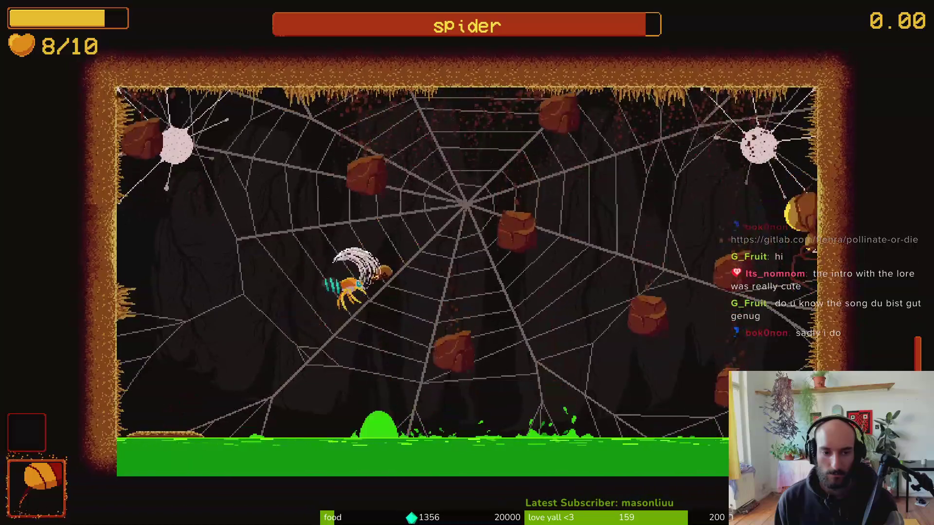
key("Left")
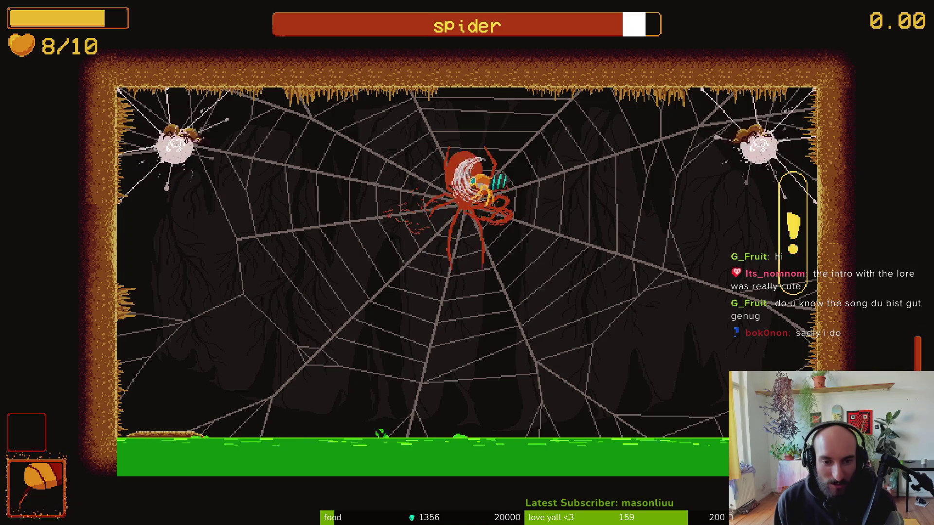
Break free of the spider's grip and web cocoon with slashes, then return to Godot.
key("Right")
key("x")
key("Left")
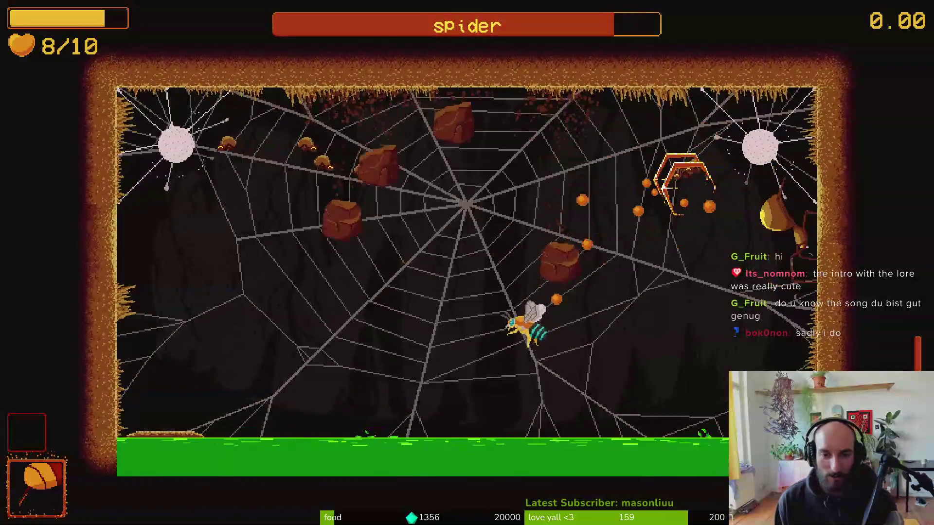
key("Left")
key("x")
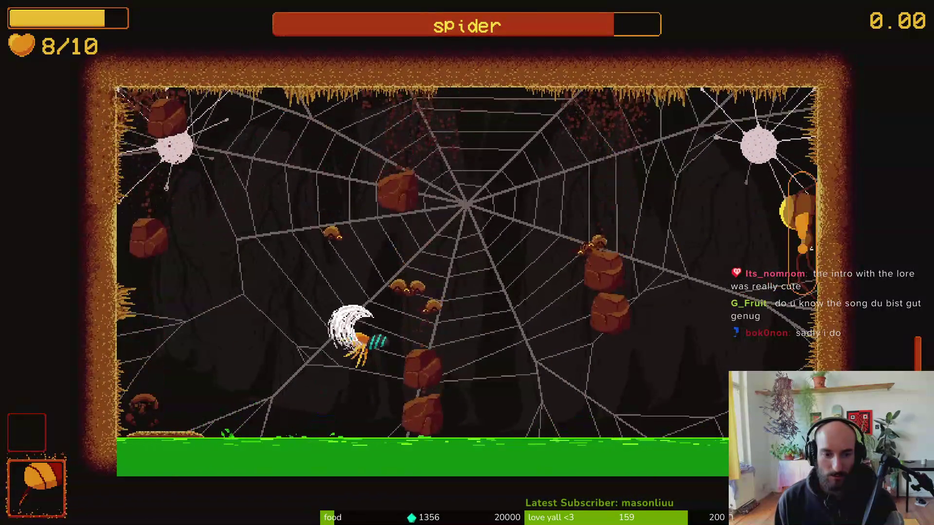
key("x")
key("x")
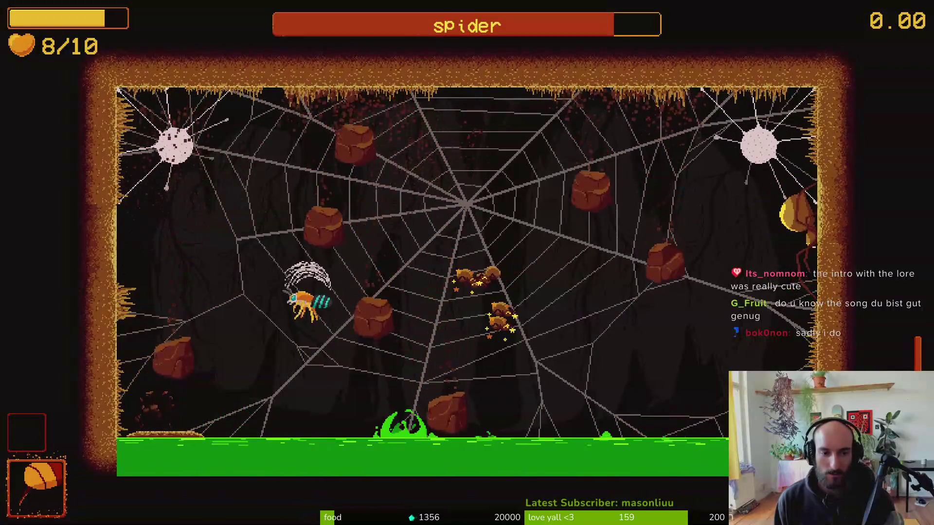
key("Right")
key("x")
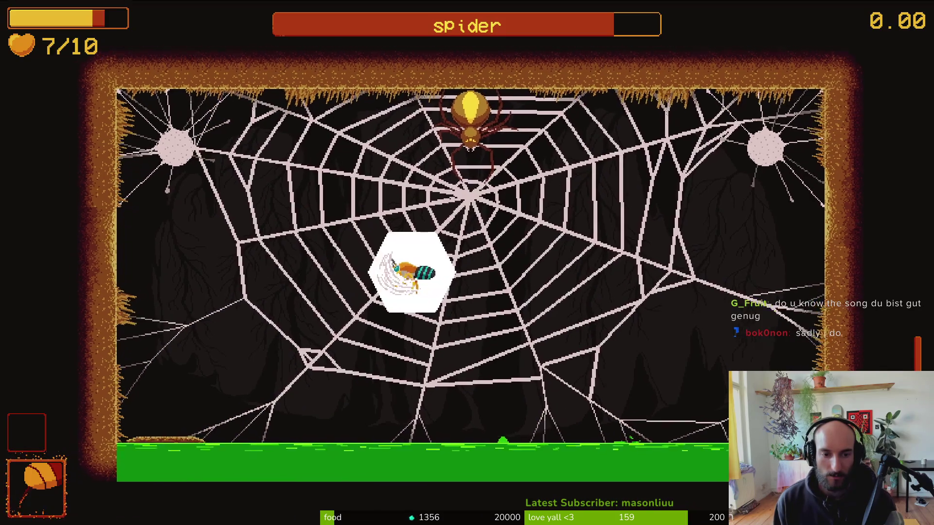
key("x")
key("x")
key("x")
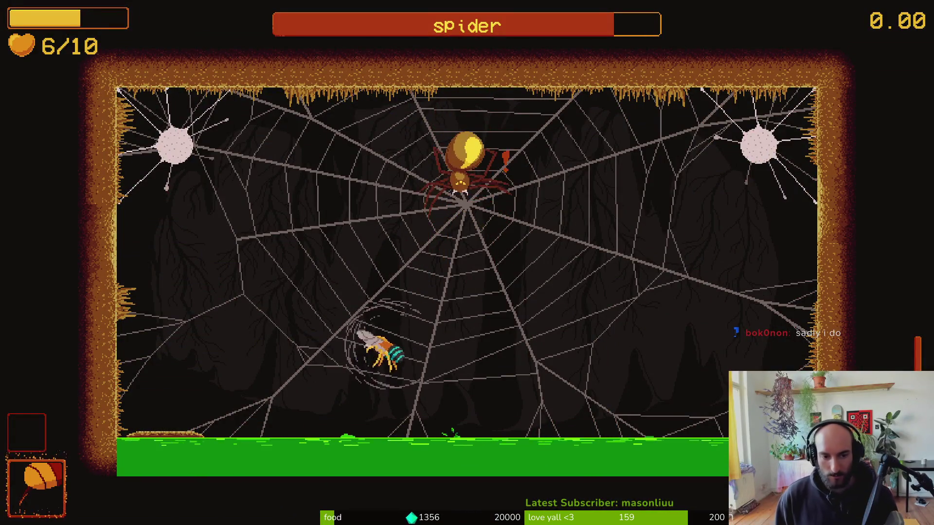
key("alt+Tab")
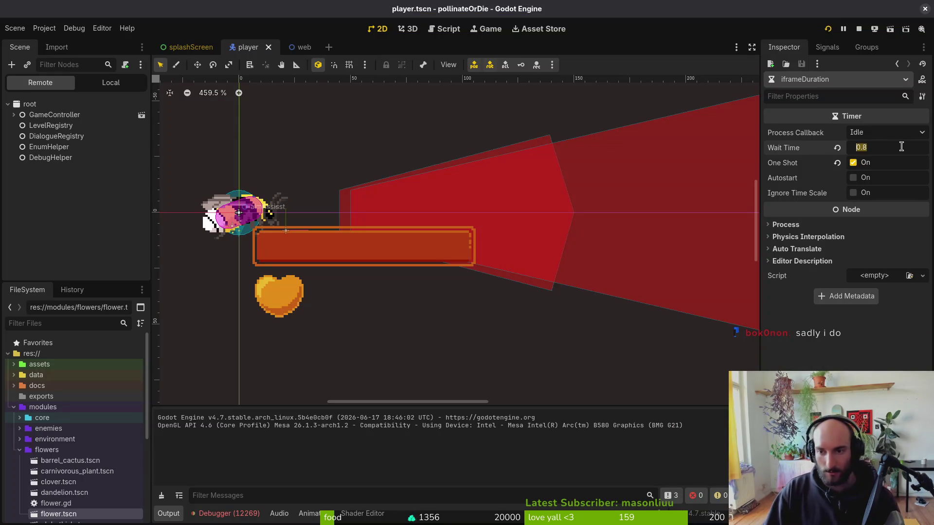
type("0.7")
Commit the 0.7 s iframeDuration Wait Time and relaunch the game.
key("Return")
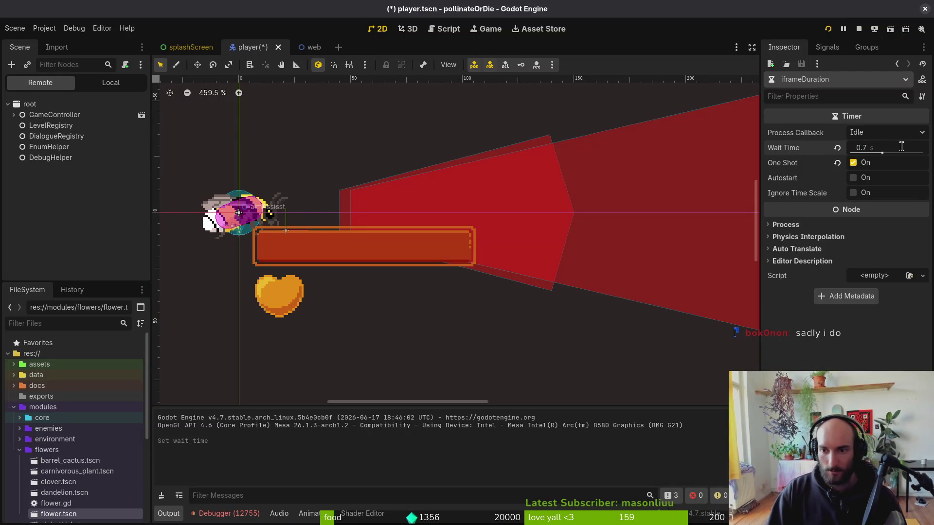
left_click(828, 29)
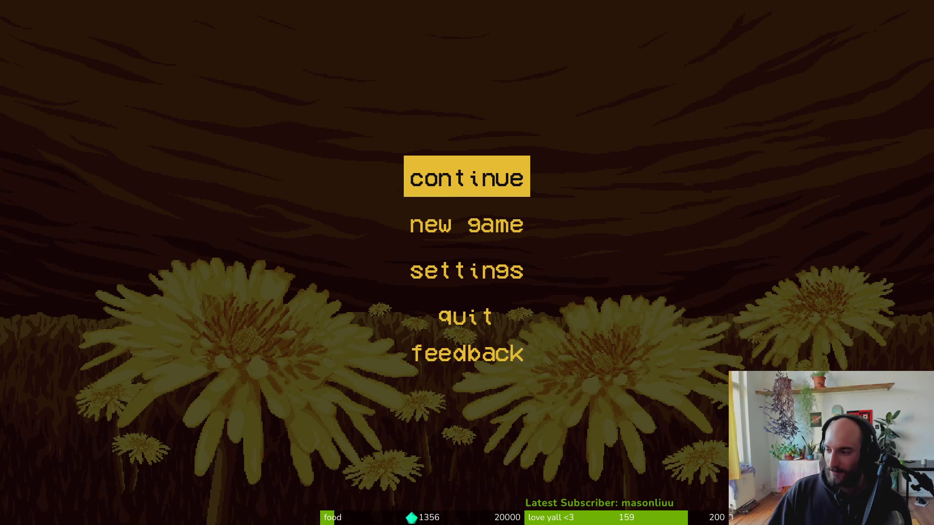
mouse_move(292, 0)
left_mouse_down()
mouse_move(241, 13)
mouse_move(188, 49)
mouse_move(134, 33)
left_mouse_up()
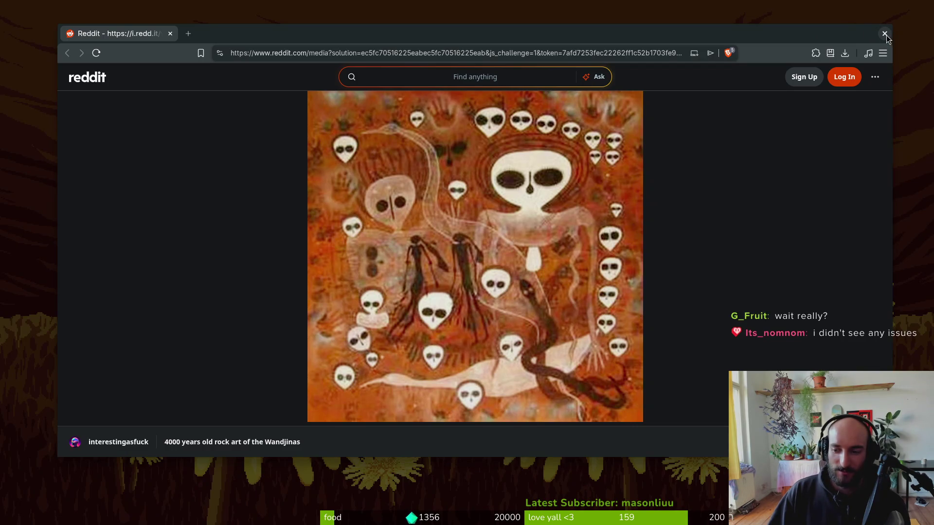
left_click(884, 36)
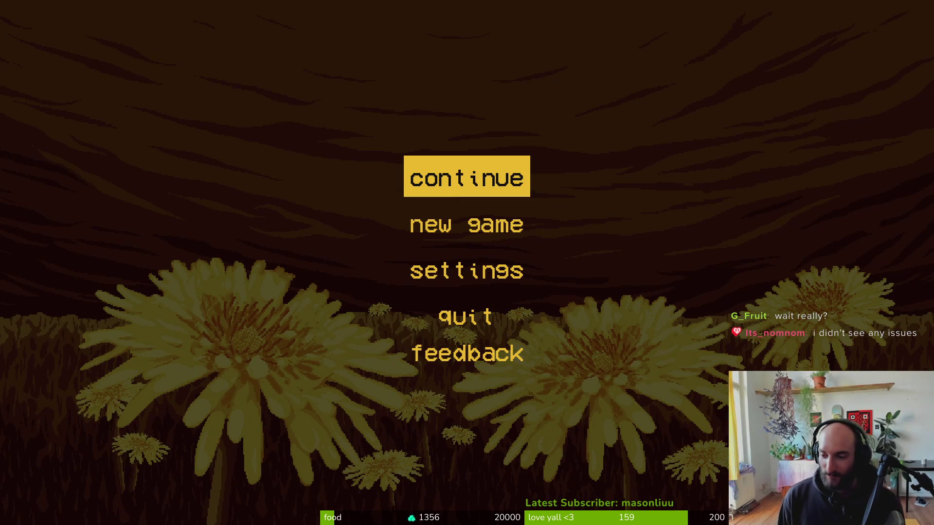
Toggle through the main menu and settle on Continue to resume the saved game in the hive.
key("Down")
key("Up")
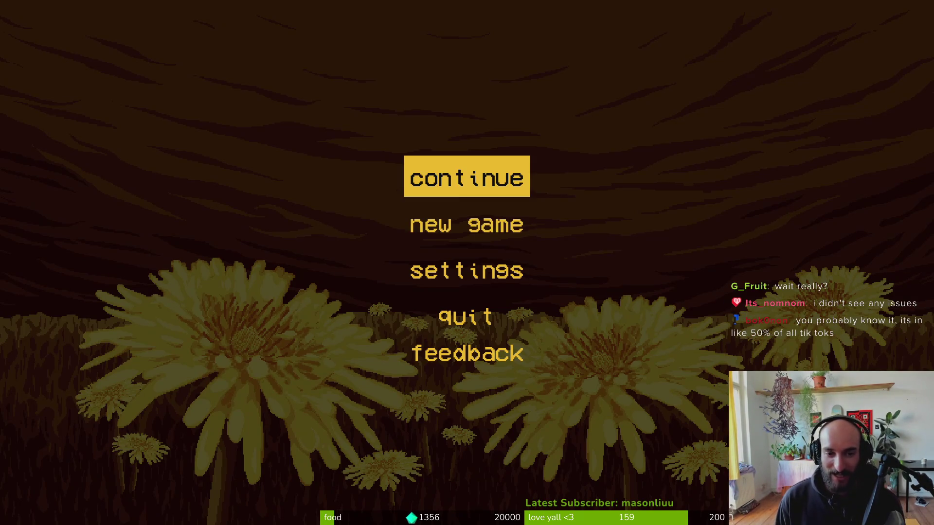
key("Down")
key("Up")
key("Down")
key("Up")
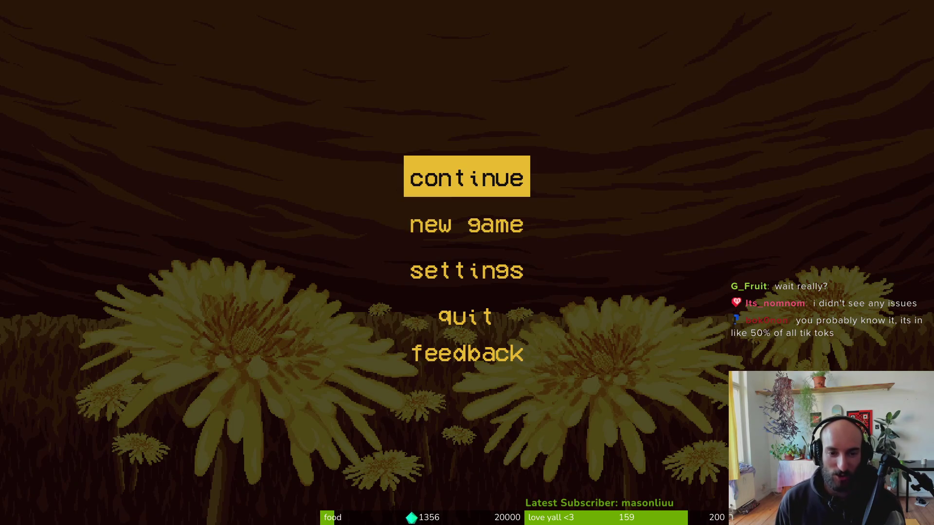
key("Down")
key("Up")
key("Down")
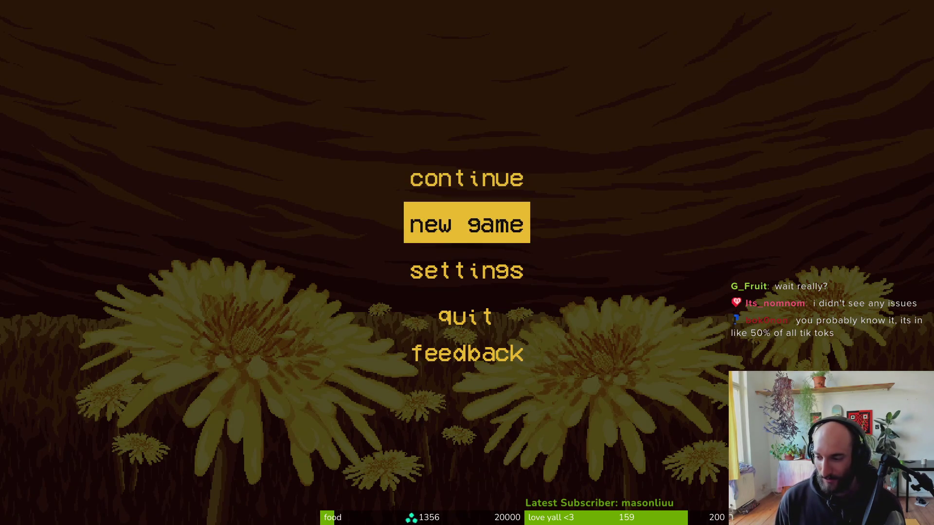
key("Up")
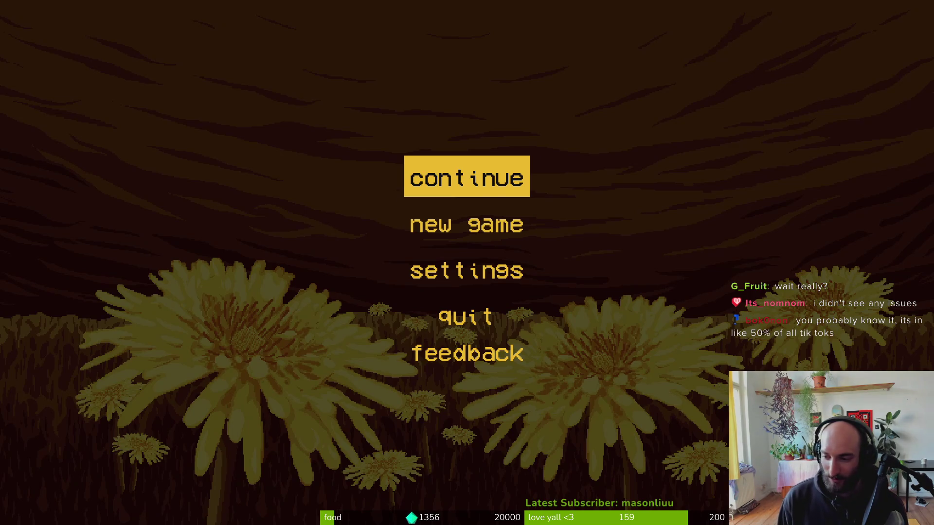
key("Down")
key("Up")
key("Down")
key("Up")
key("Return")
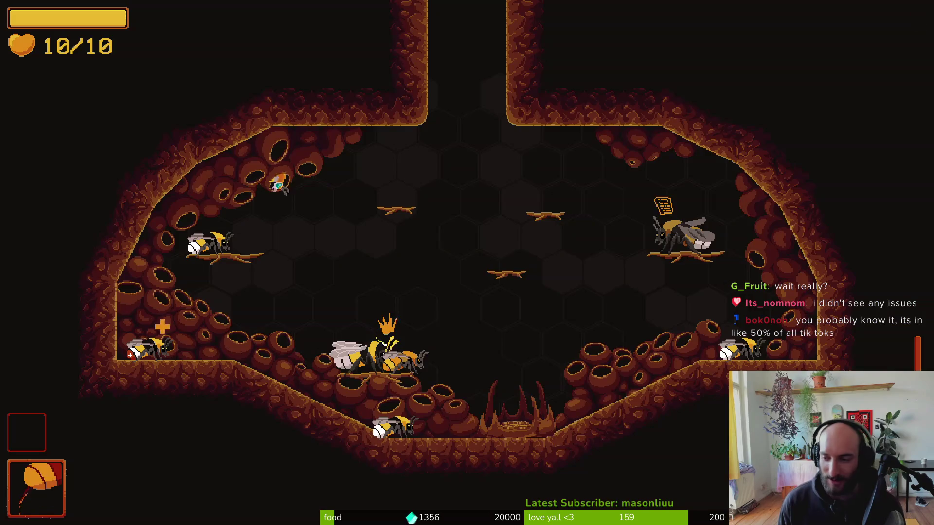
Load the spider level via pause > debugging > level selector, fight the boss, then pause.
key("Down")
key("Right")
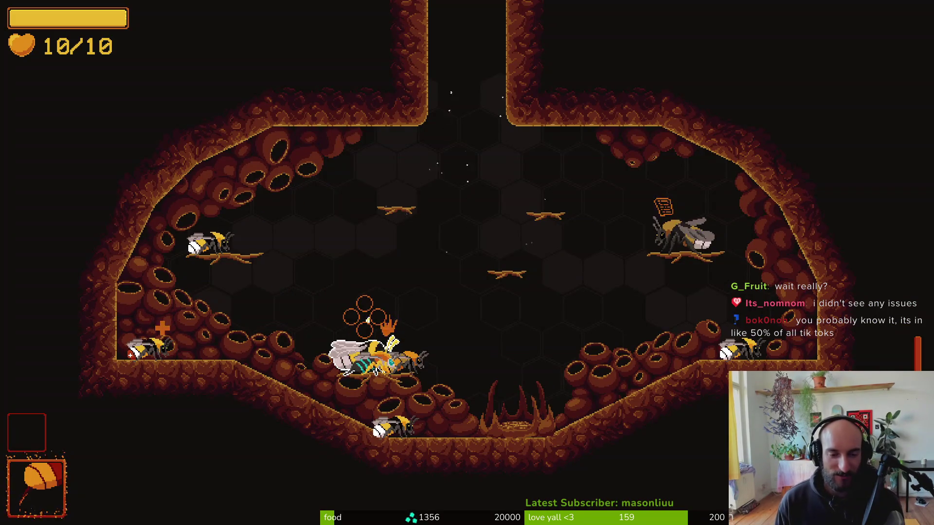
key("Escape")
key("Return")
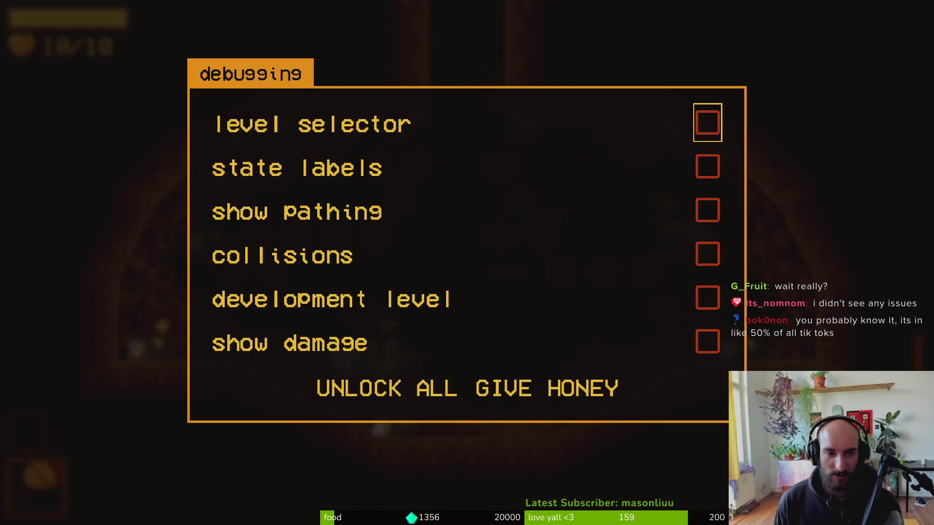
key("Return")
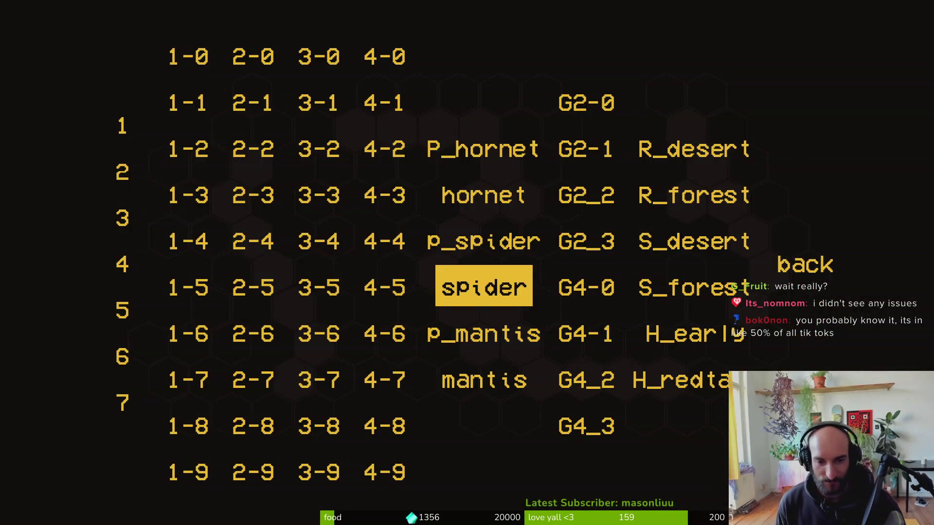
key("Return")
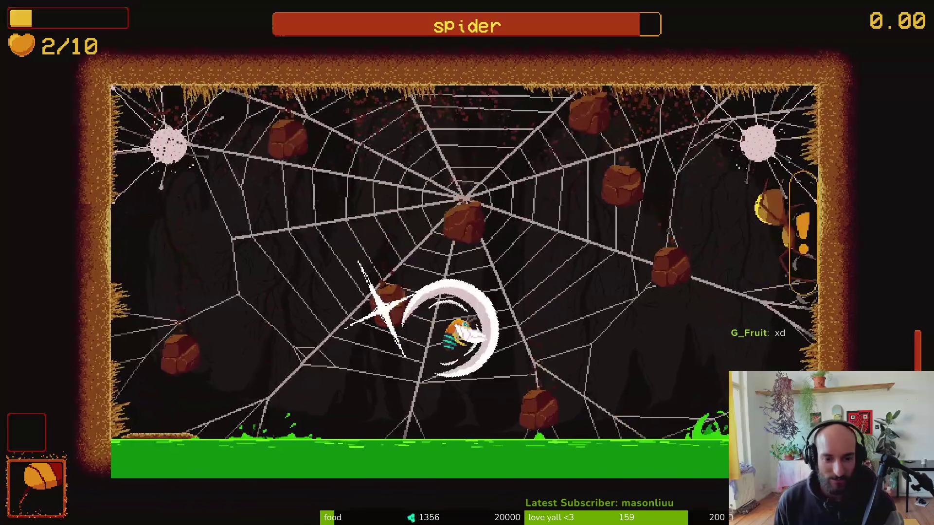
key("Escape")
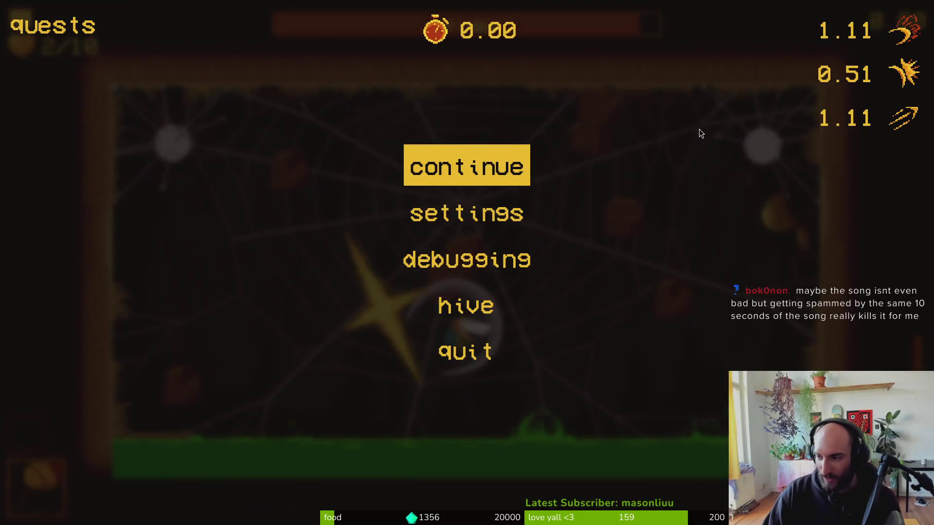
Switch to Godot, restart the running game and continue the saved game in the hive.
key("alt+Tab")
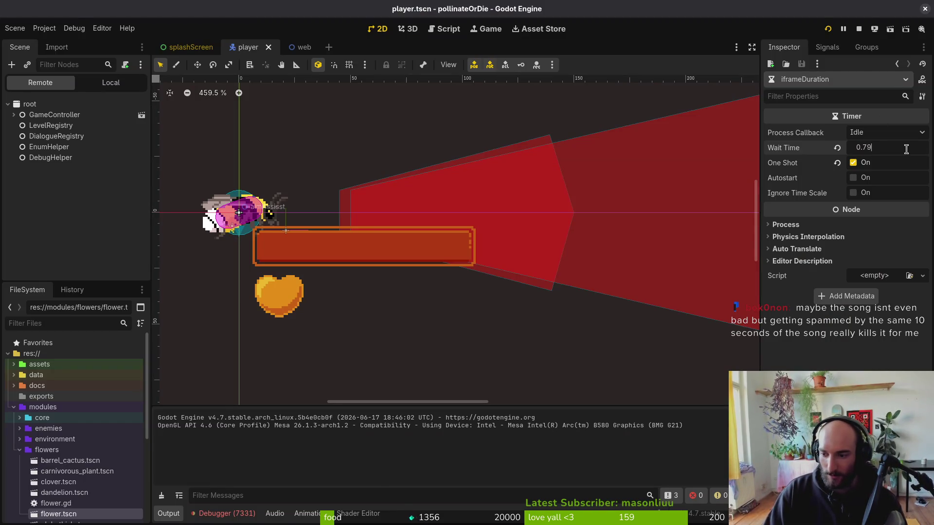
left_click(860, 29)
left_click(827, 30)
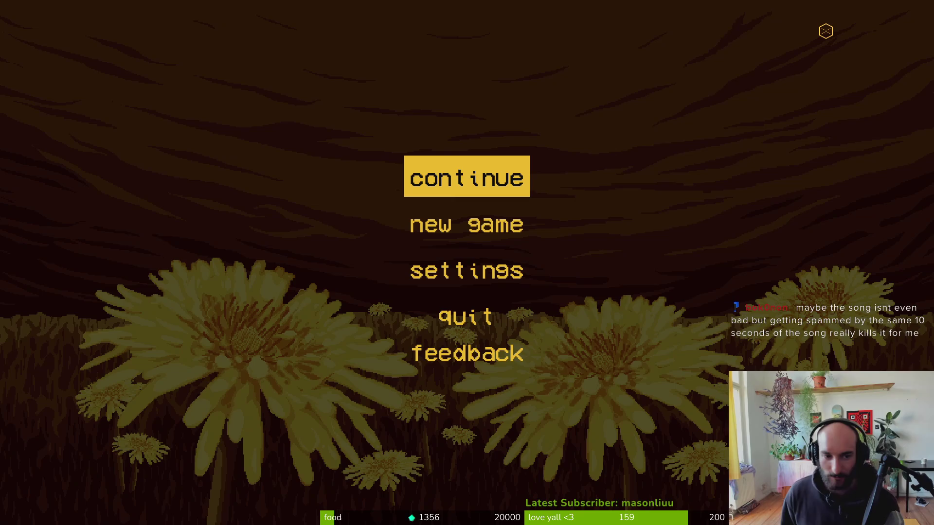
key("Return")
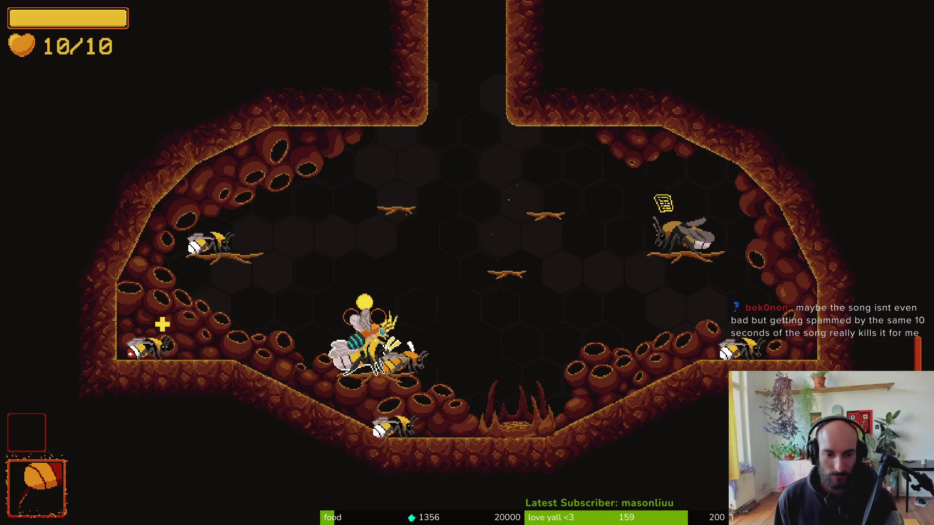
Fly up the shaft into a cave room, then enable the level selector from pause > debugging.
key("w")
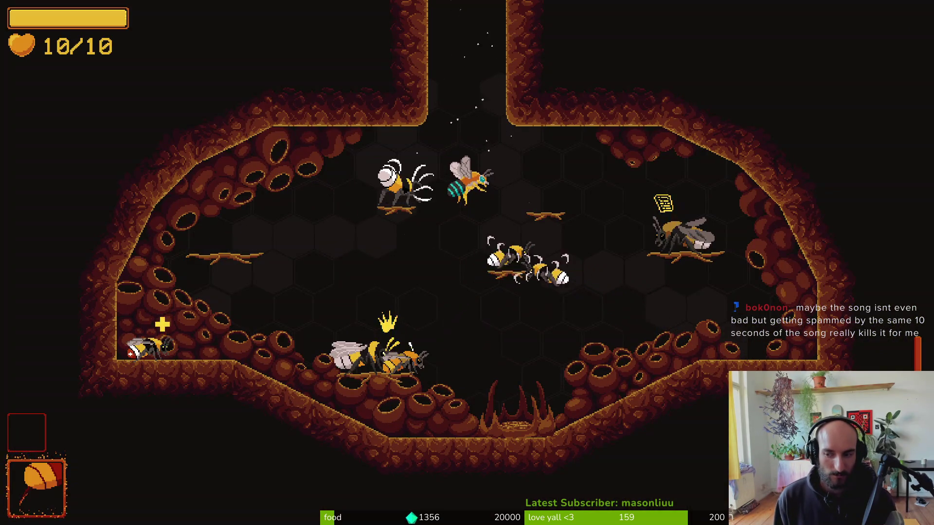
key("w")
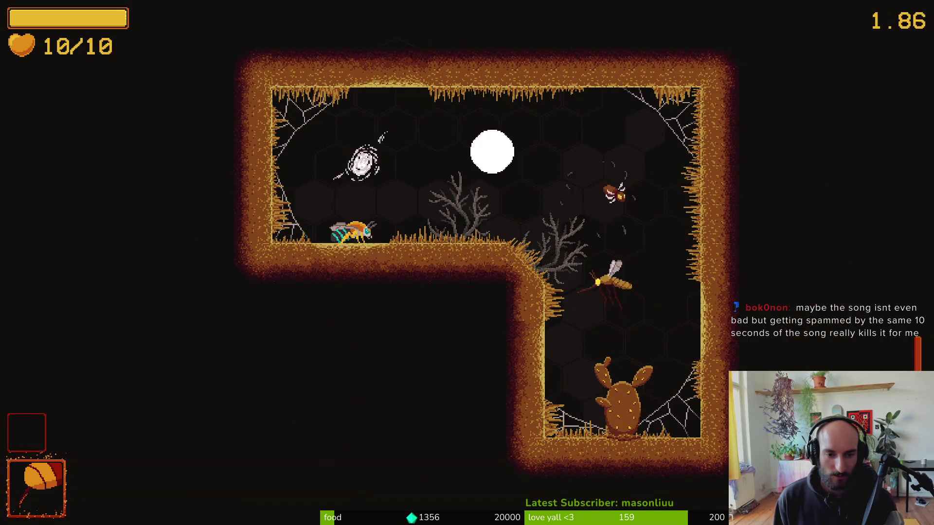
key("Escape")
key("Down")
key("Down")
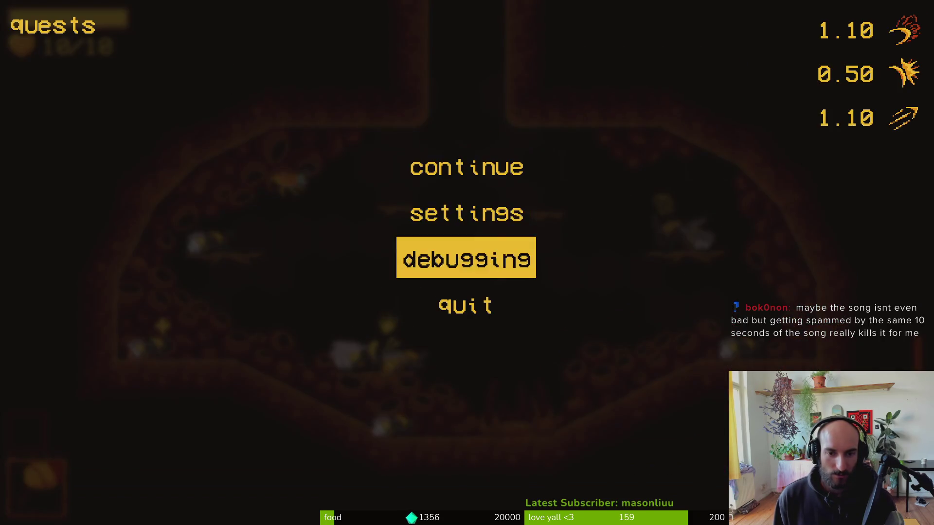
key("Return")
key("Escape")
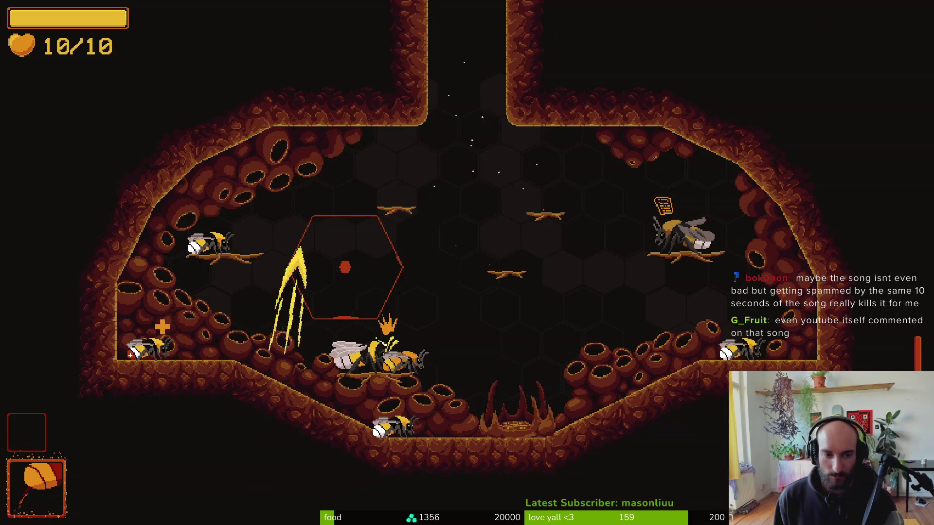
key("Escape")
key("Return")
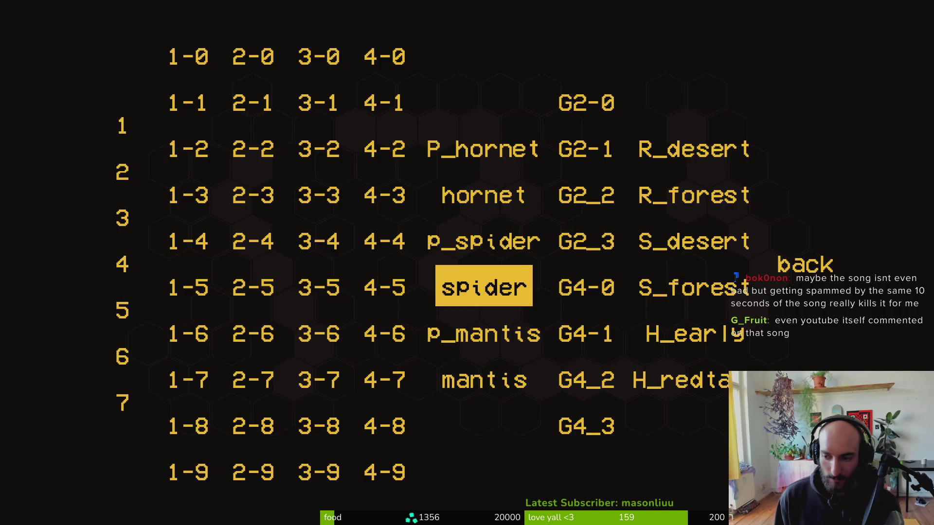
Load the spider boss level and slash at the spider from the left edge and lower middle.
key("Return")
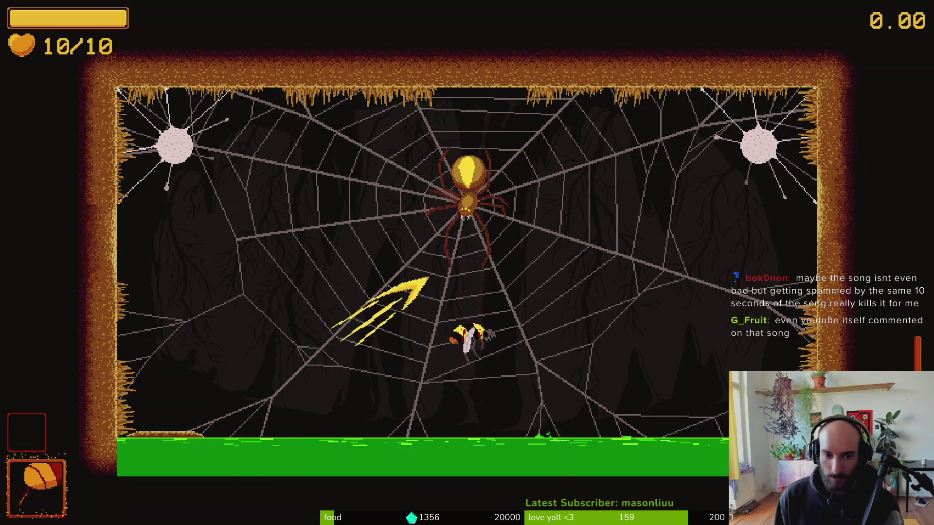
key("a")
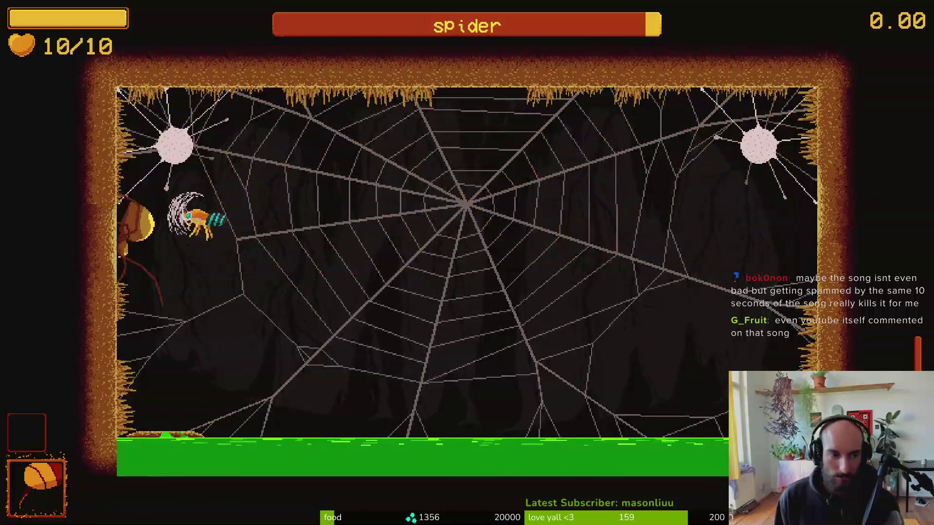
key("space")
key("d")
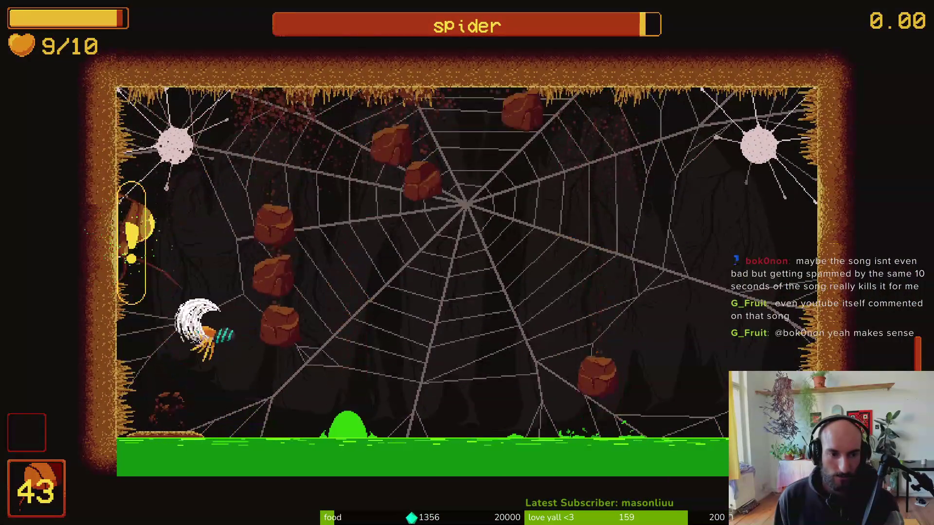
key("space")
key("d")
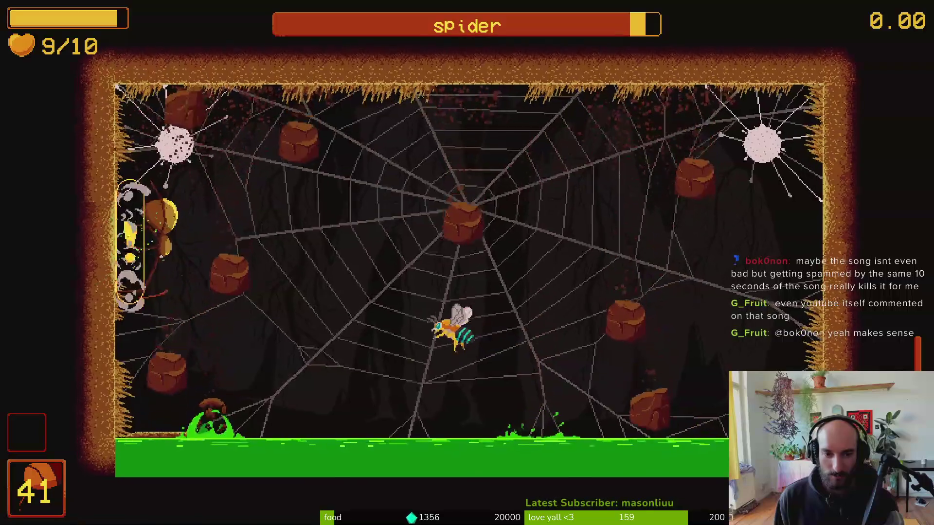
key("space")
Strike the spider at the web centre, then dive down-right for two more slashes.
key("d")
key("space")
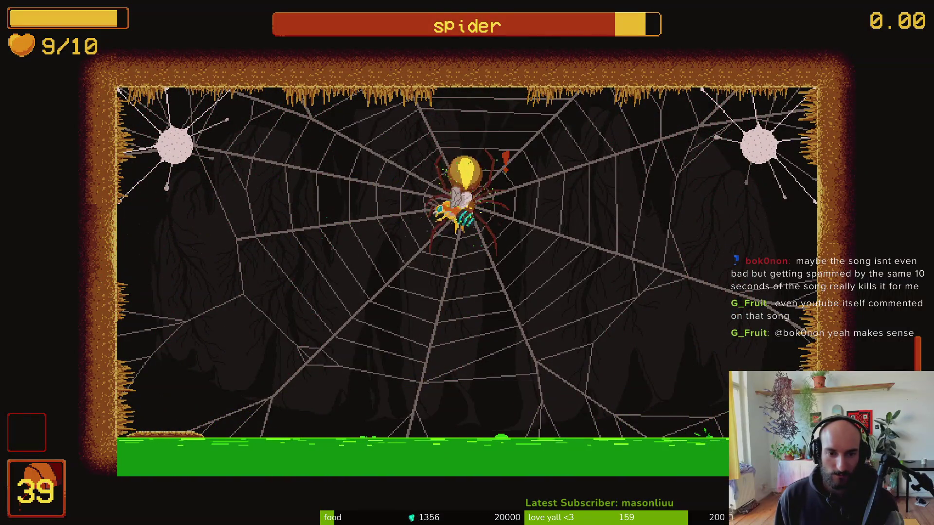
key("space")
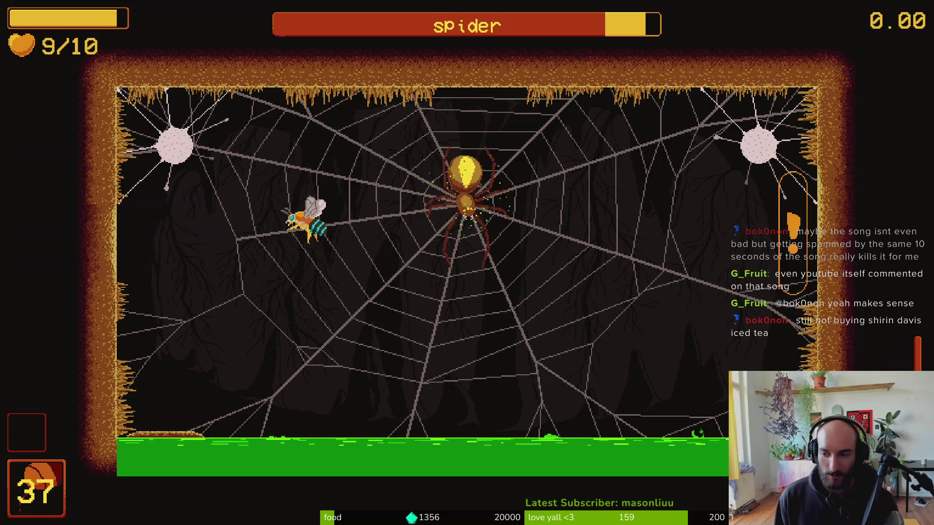
key("space")
key("space")
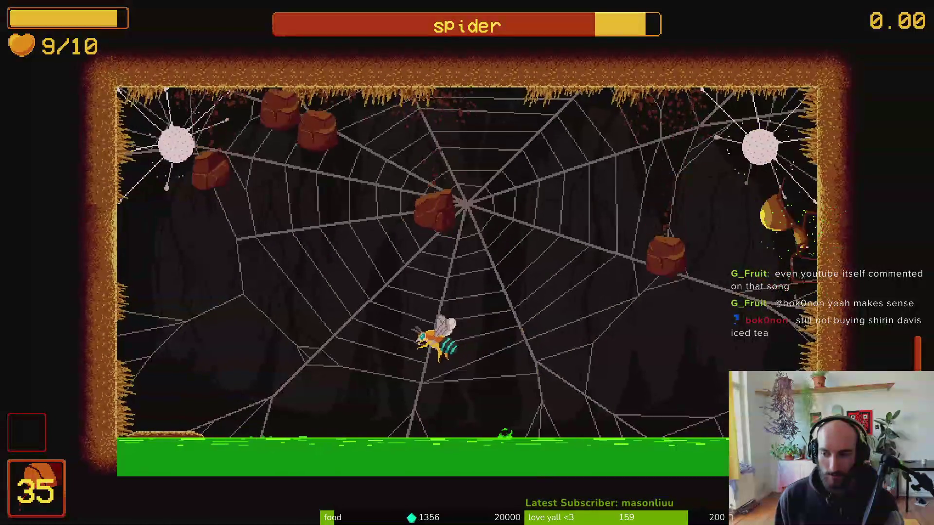
key("a")
key("space")
key("space")
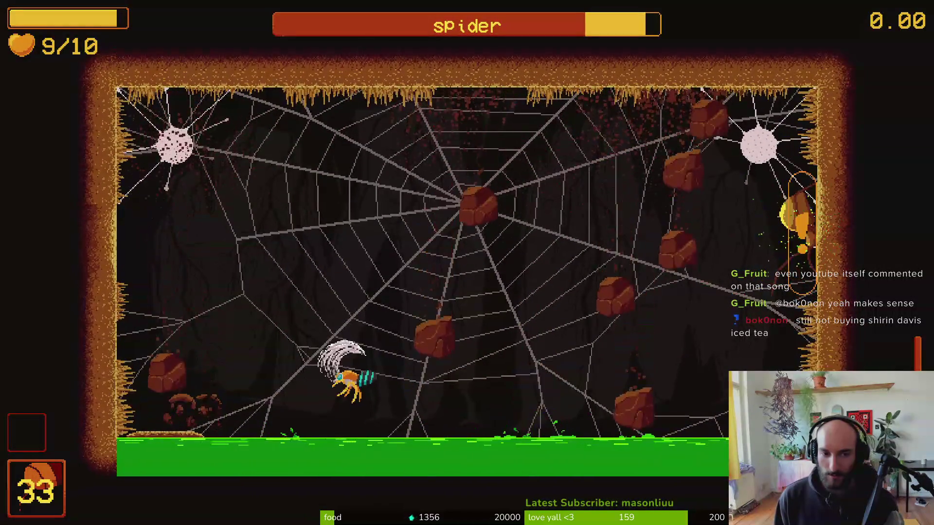
key("space")
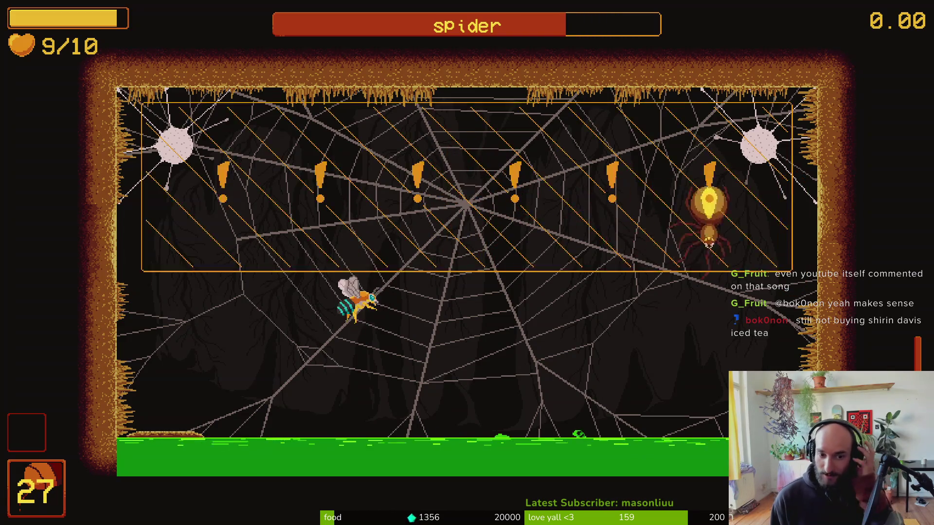
Slash during the spider's charge while dodging falling rocks up and down the web.
key("space")
key("space")
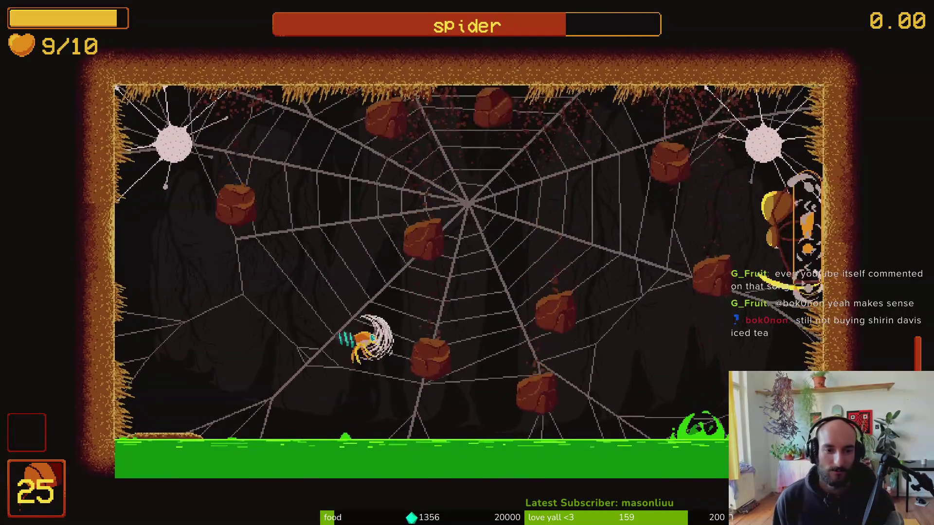
key("space")
key("space")
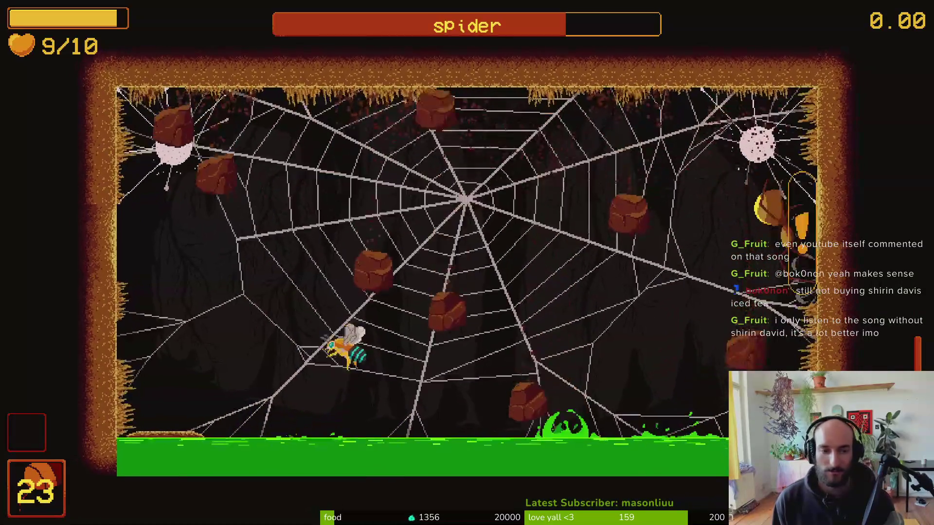
key("space")
key("space")
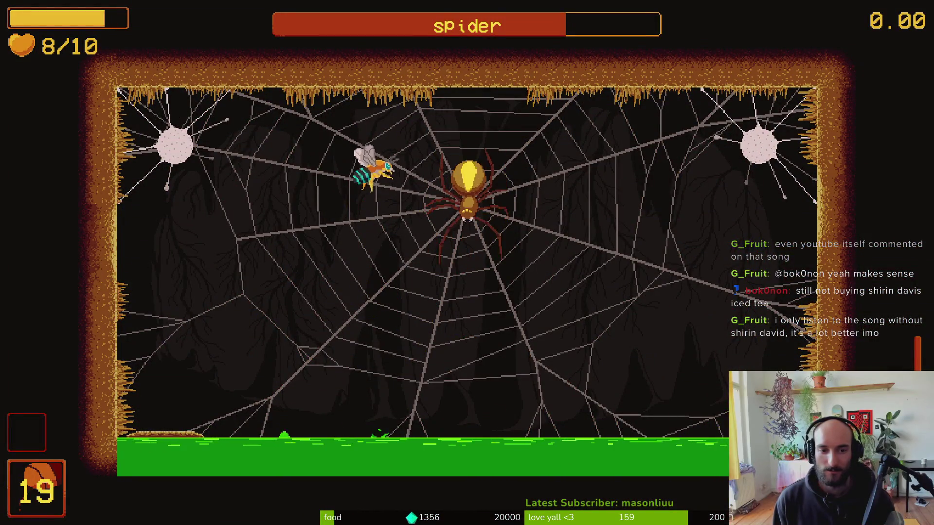
key("space")
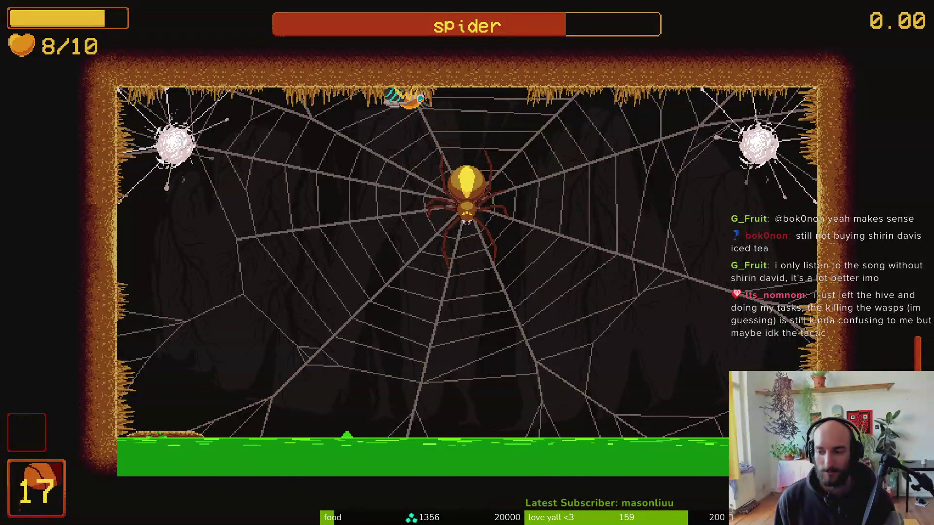
key("space")
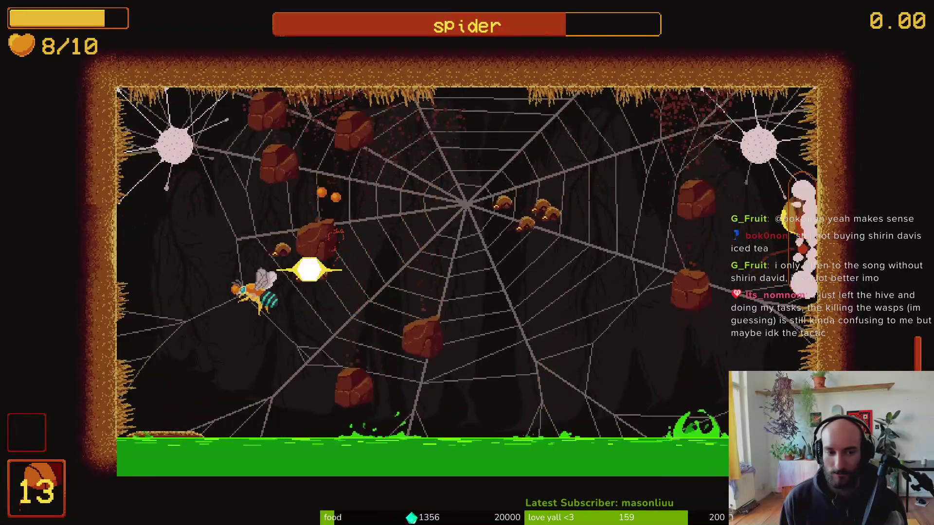
key("space")
key("space")
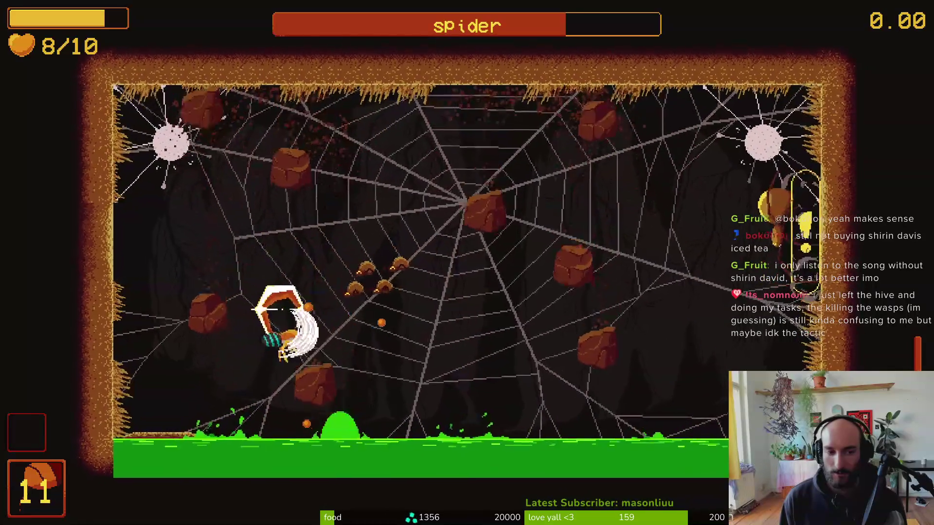
key("space")
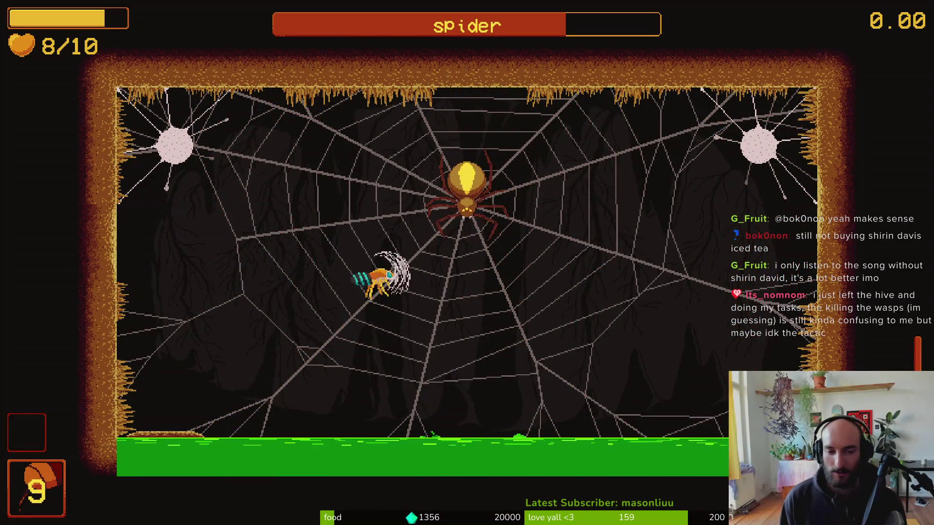
Dash and slash at the spider boss, then pause with the bee at 5 of 10 hearts.
key("space")
key("space")
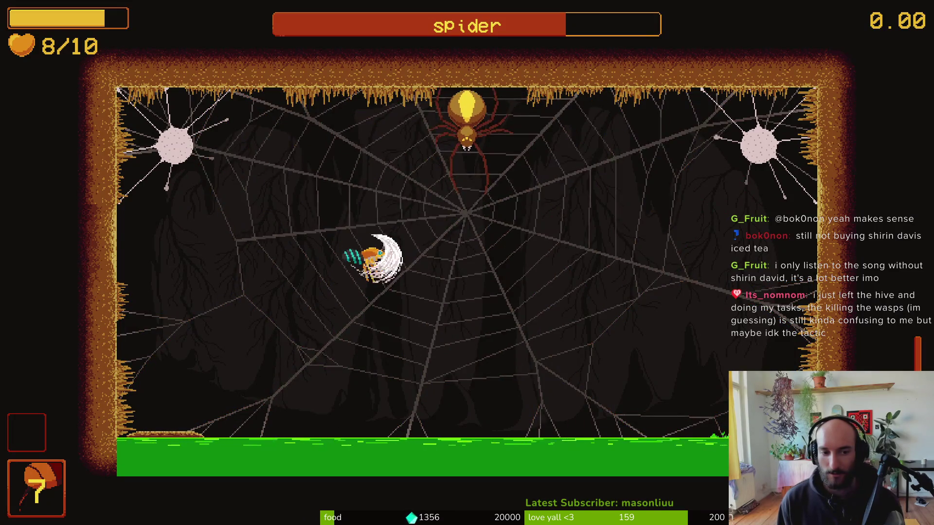
key("space")
key("space")
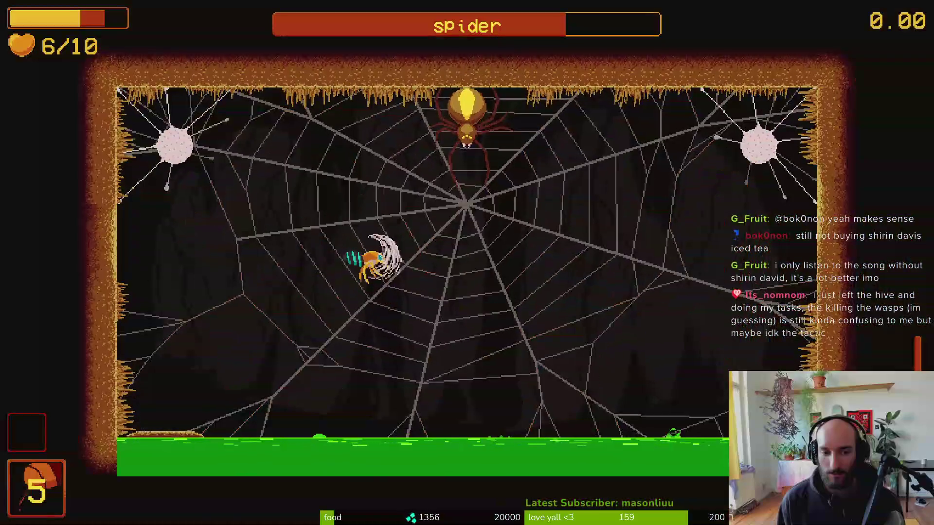
key("space")
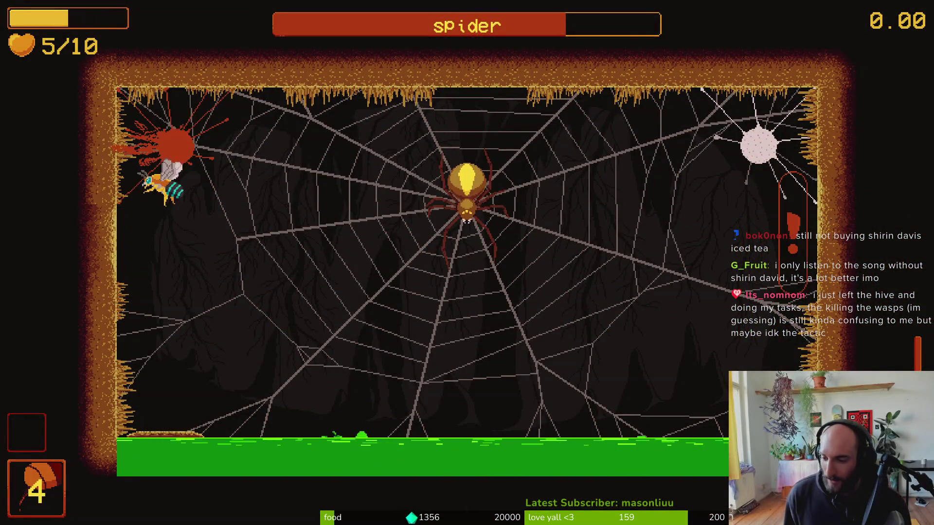
key("space")
key("Escape")
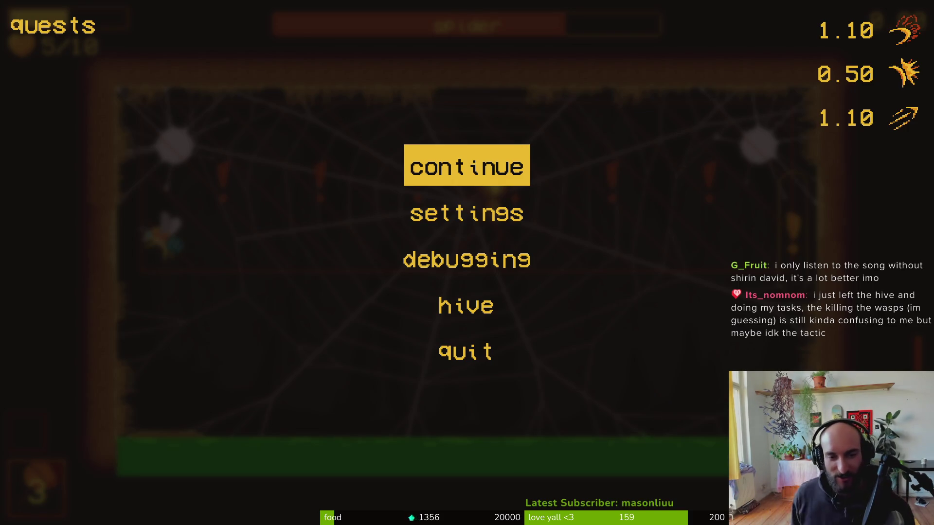
Return to the hive and load level 2-6 from the F1 debug level-select grid.
left_click(466, 305)
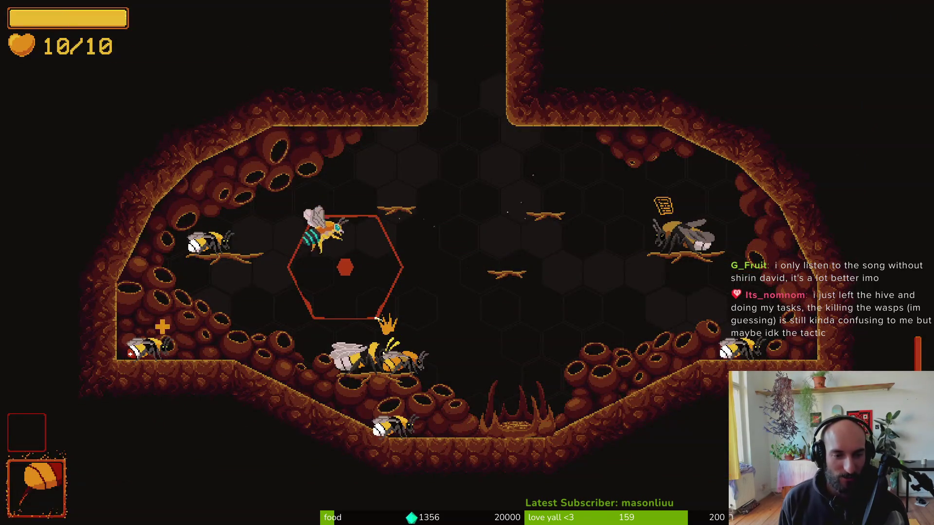
key("F1")
key("Left")
key("Left")
key("Left")
key("Down")
key("Down")
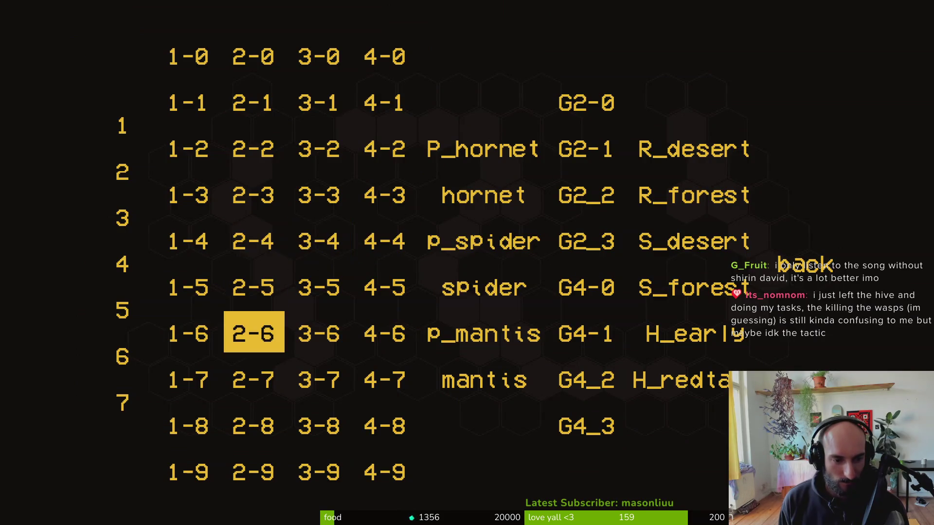
key("Return")
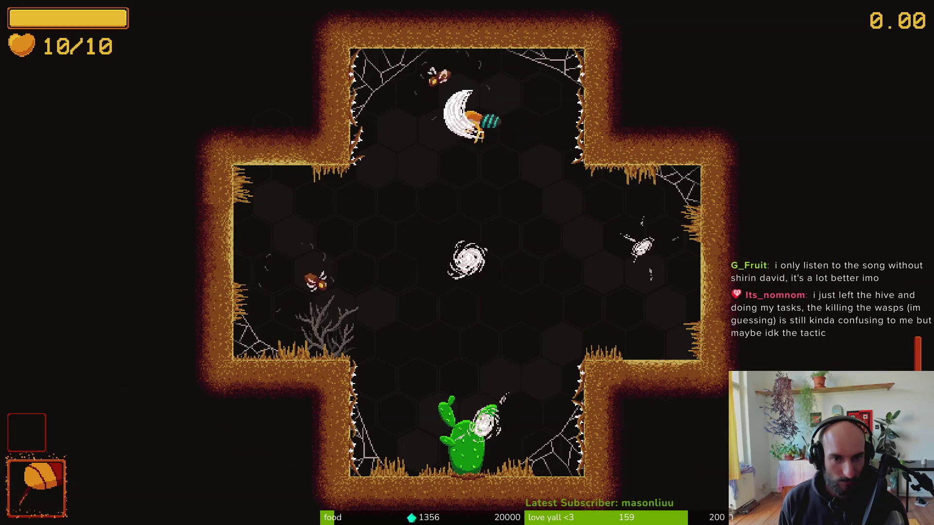
Dash and slash across the cactus arena, moving between the ledges and the top web.
key("Down")
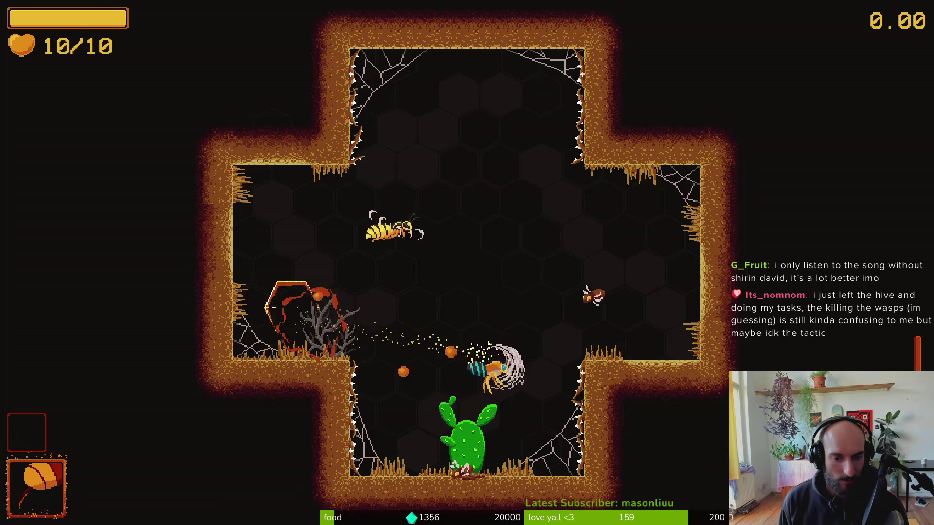
key("Right")
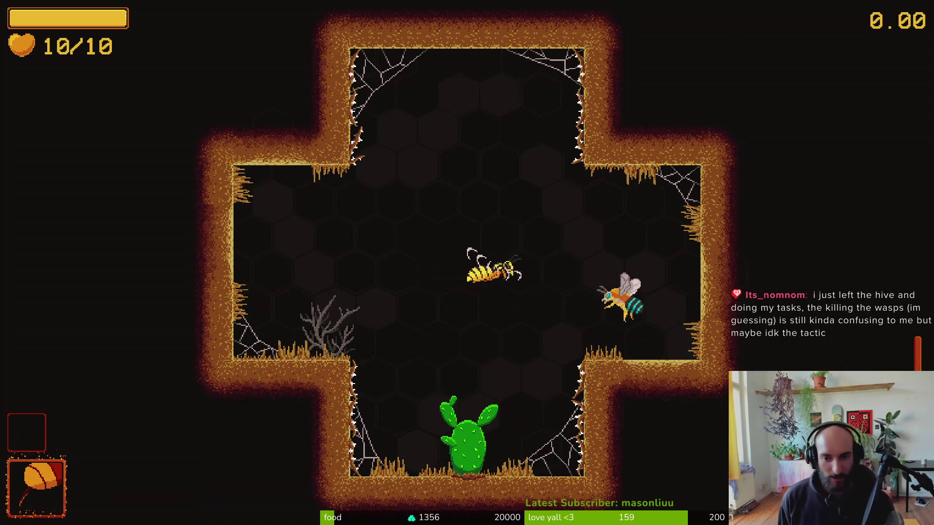
key("Down")
key("Left")
key("Left")
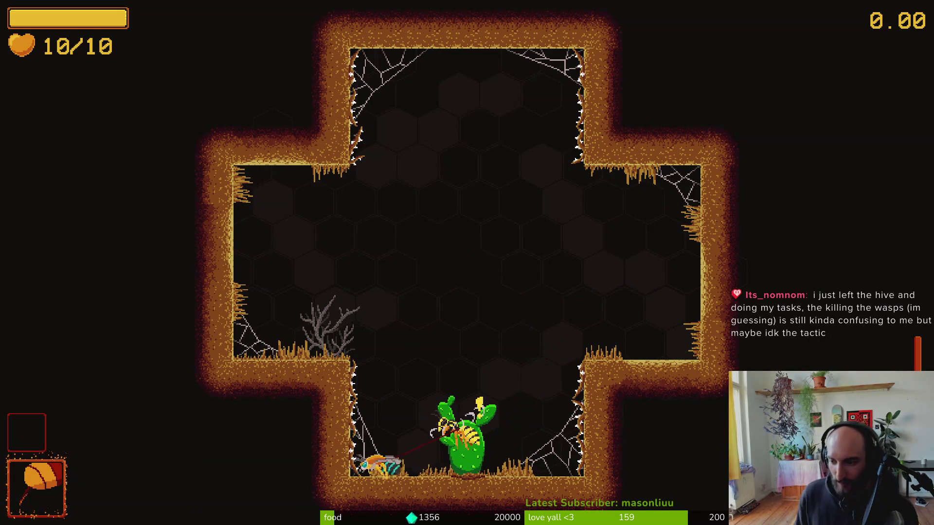
key("Up")
key("Left")
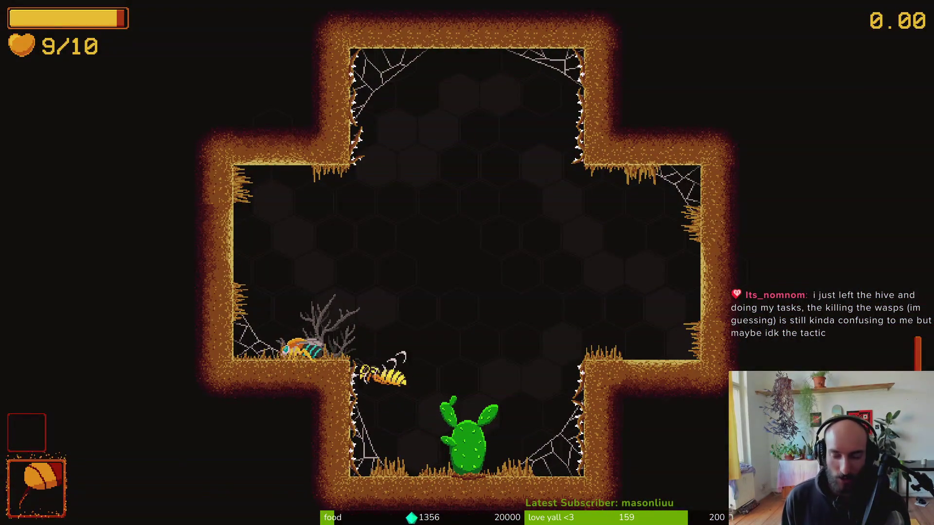
key("Up")
key("Right")
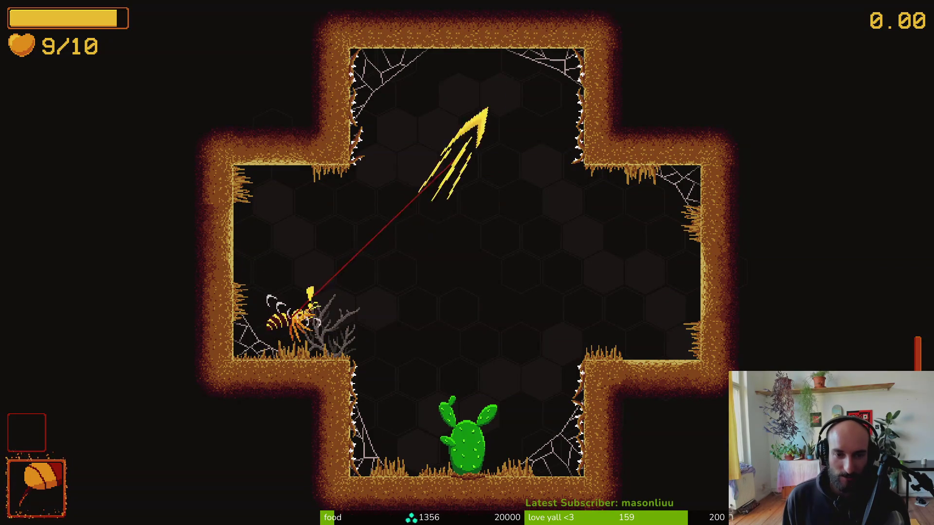
key("Down")
key("Up")
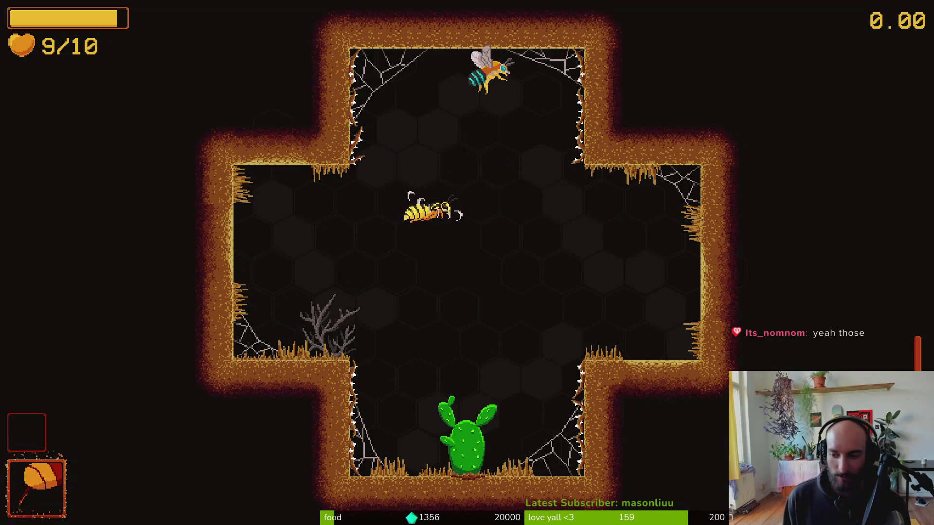
key("Down")
key("Left")
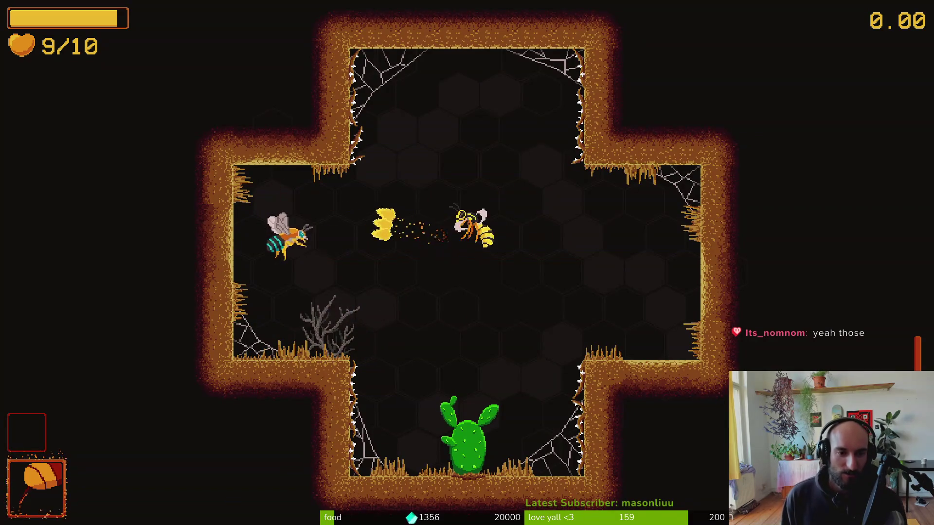
Weave around the room past the wasp and dead bush, then dash and slash at it.
key("Right")
key("Up")
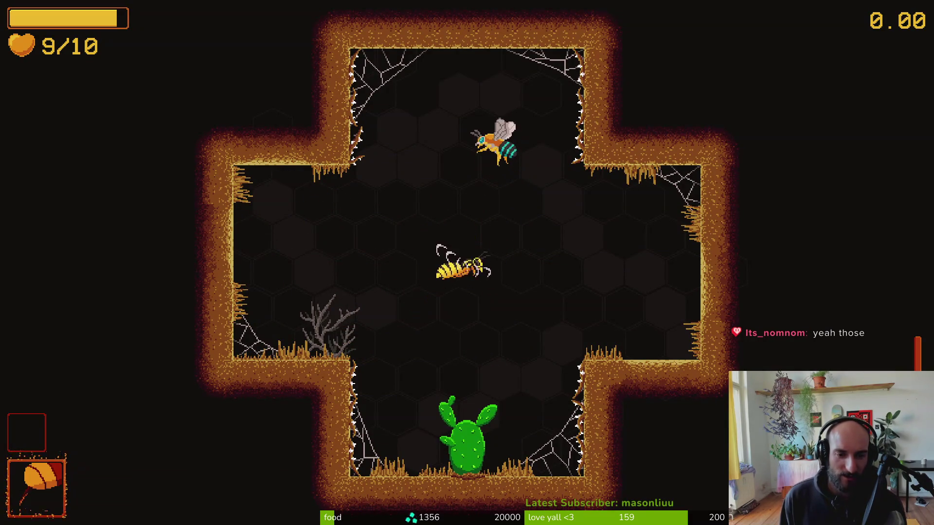
key("Down")
key("Right")
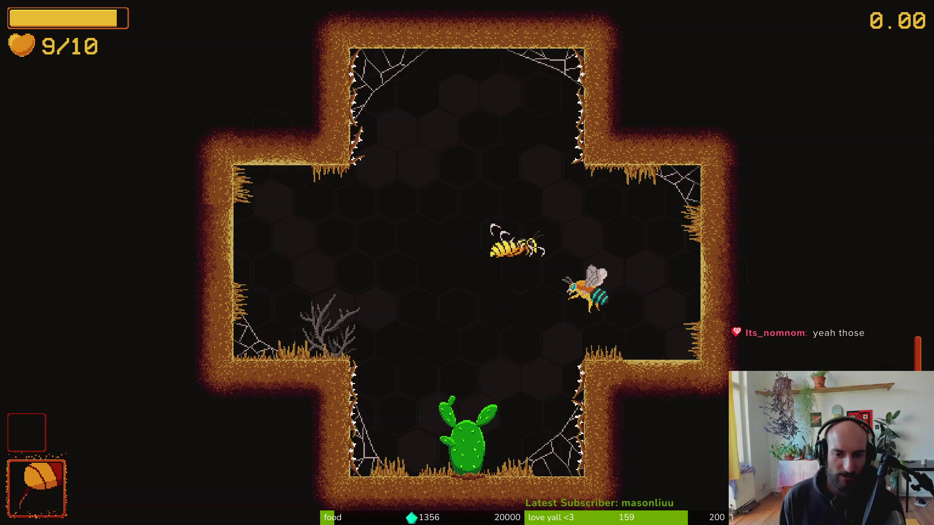
key("Left")
key("Up")
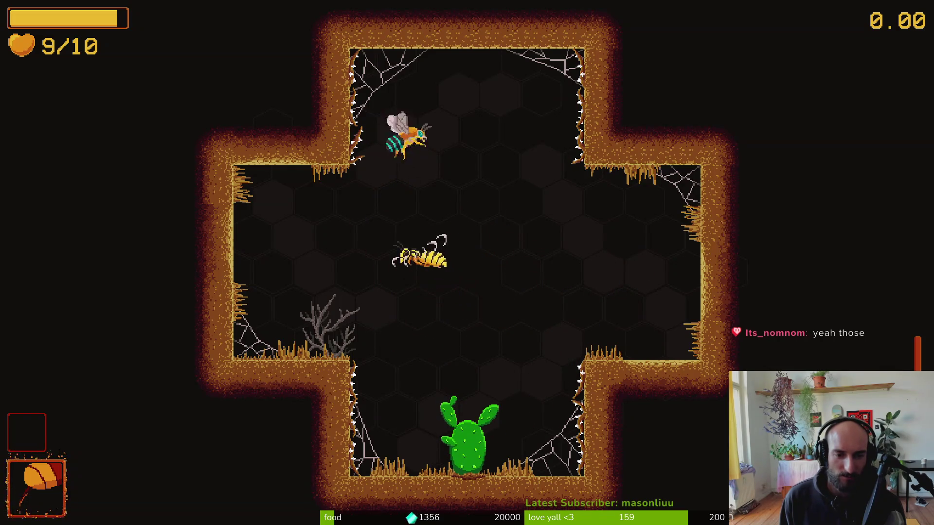
key("Right")
key("Down")
key("Left")
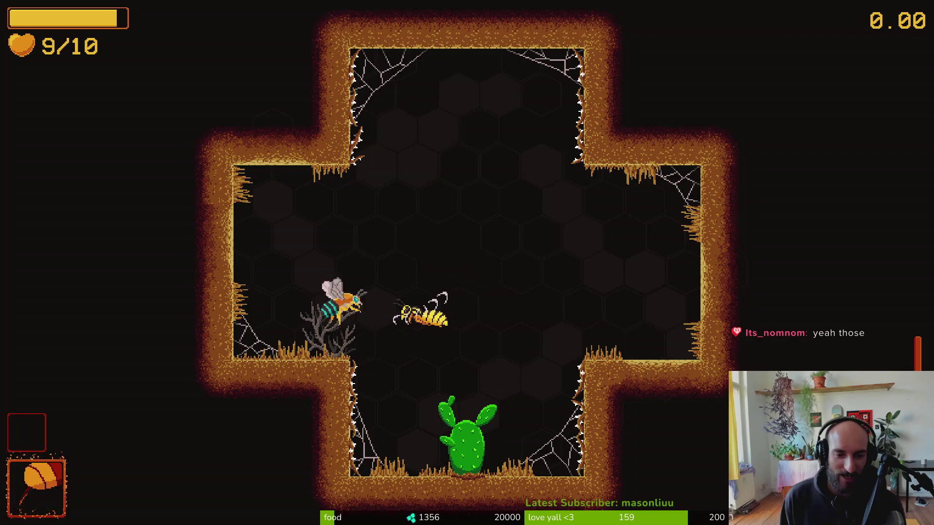
key("Up")
key("Right")
key("Down")
Attack the wasp around the cactus with rightward and upward slashes.
key("Left")
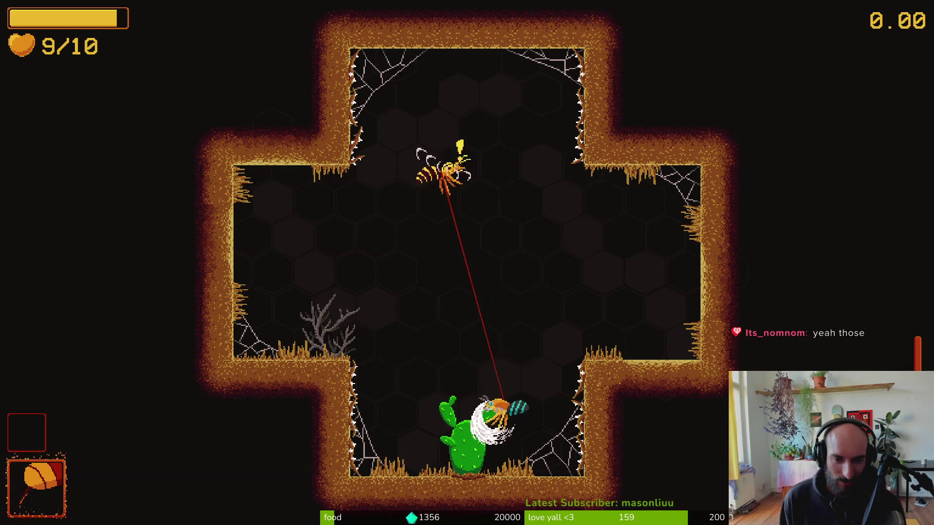
key("Right")
key("Up")
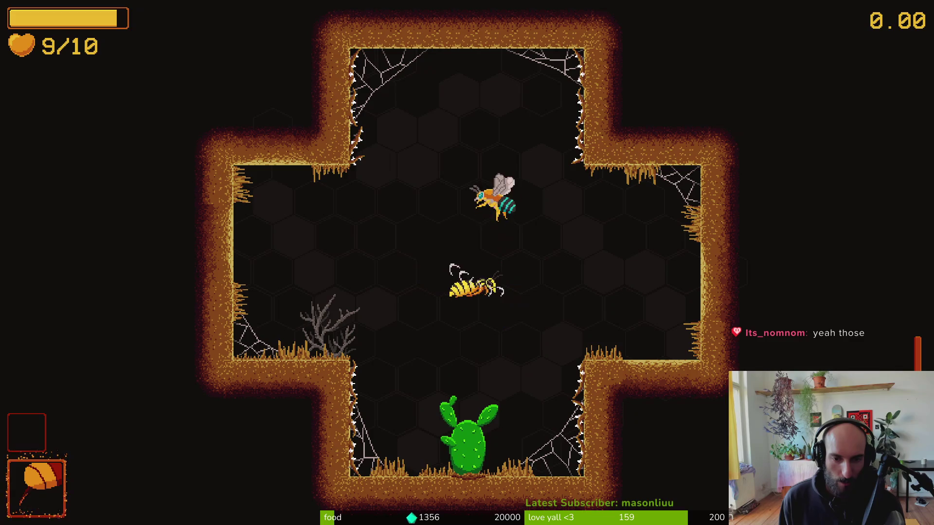
key("Left")
key("Down")
key("Left")
key("Right")
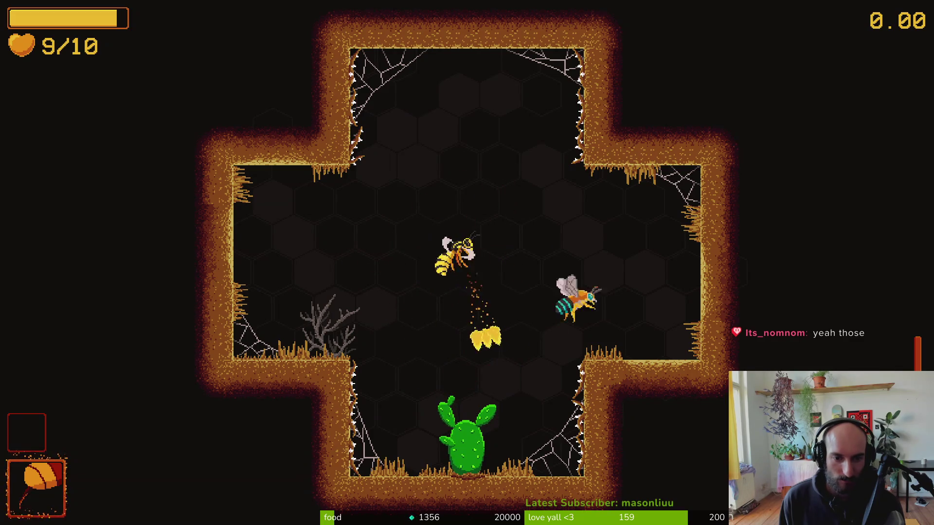
key("Up")
key("Left")
key("Down")
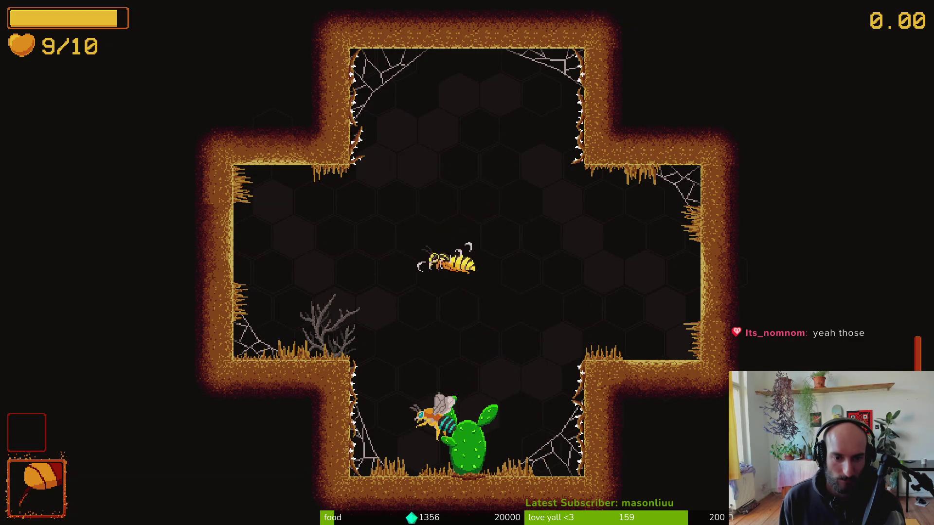
key("Up")
key("Right")
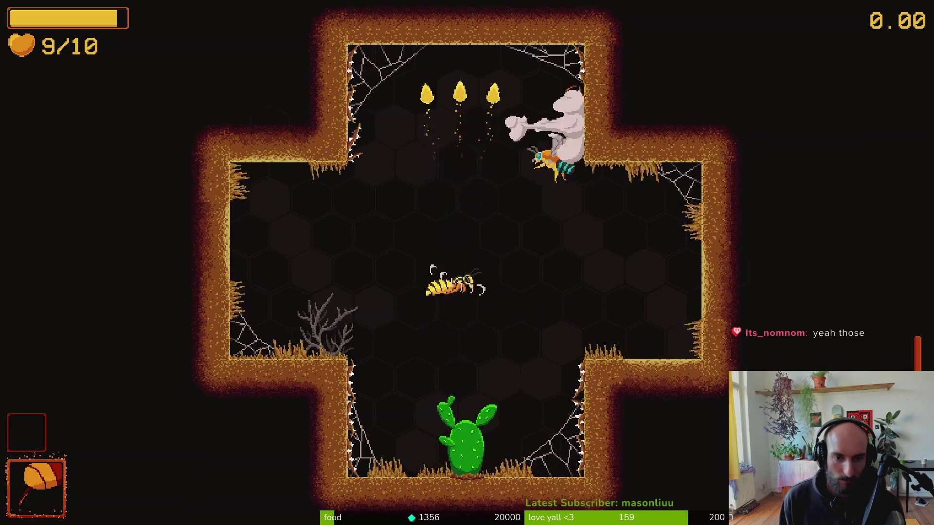
key("Left")
key("Left")
Dodge the wasp along the floor and slash up-left from the cactus, ending at 9/10 hearts.
key("Up")
key("Down")
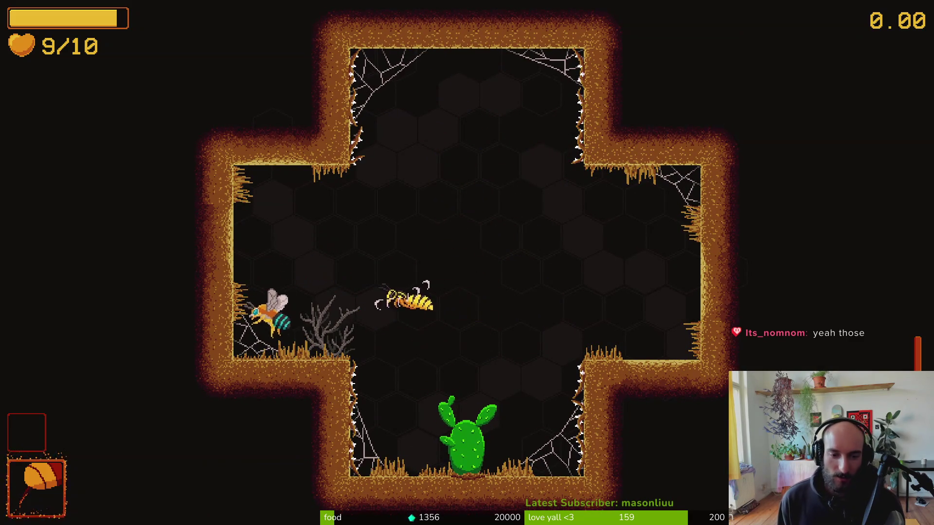
key("Right")
key("Down")
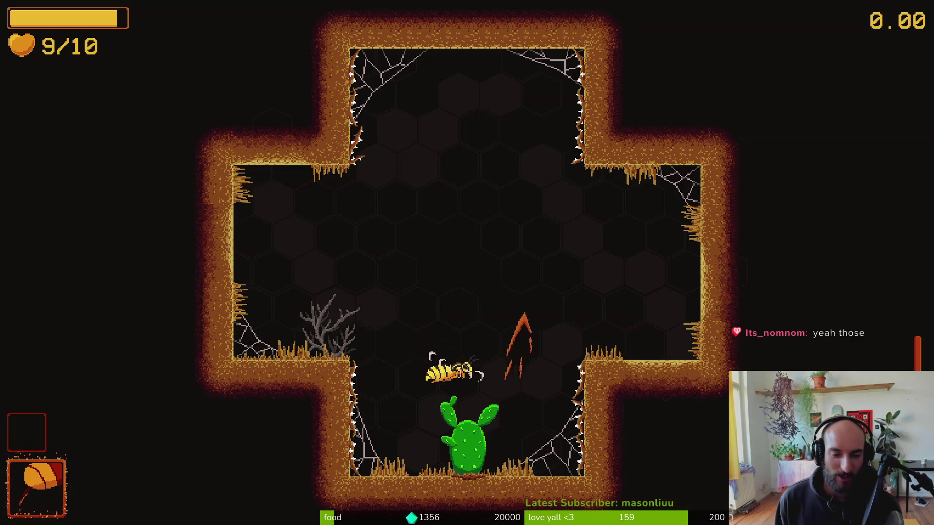
key("Up")
key("Left")
key("Down")
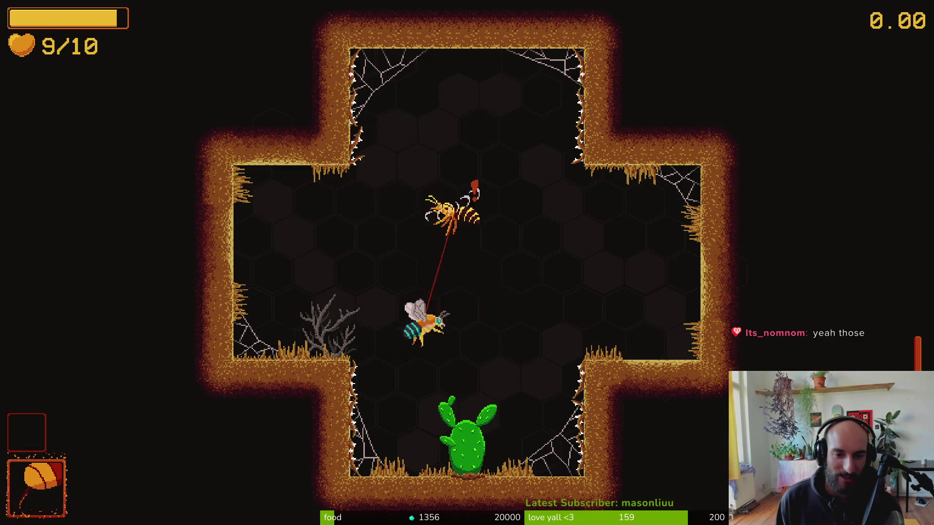
key("Left")
key("Up")
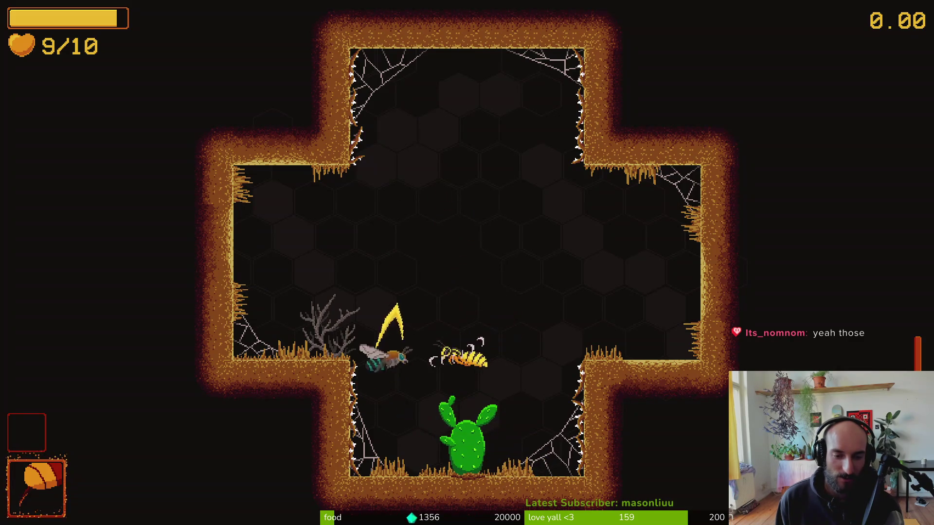
key("Up")
key("Right")
key("Down")
key("Down")
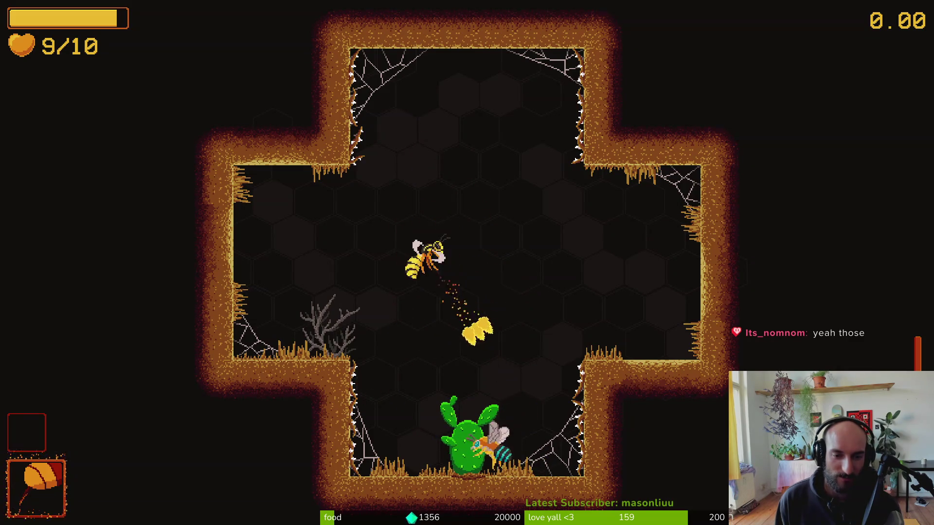
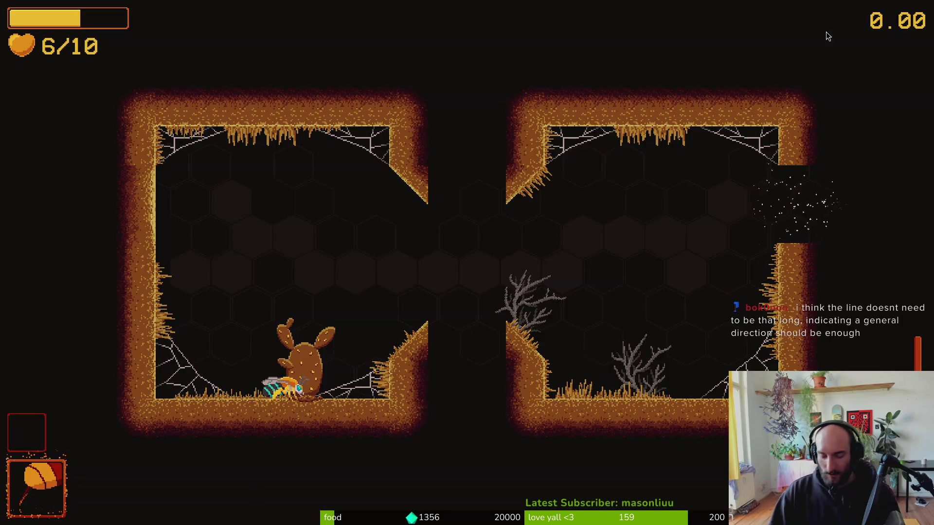
Stop the running game and Quick Open the pollen_trail_vfx.tres resource.
key("F8")
key("alt+shift+o")
type("pole")
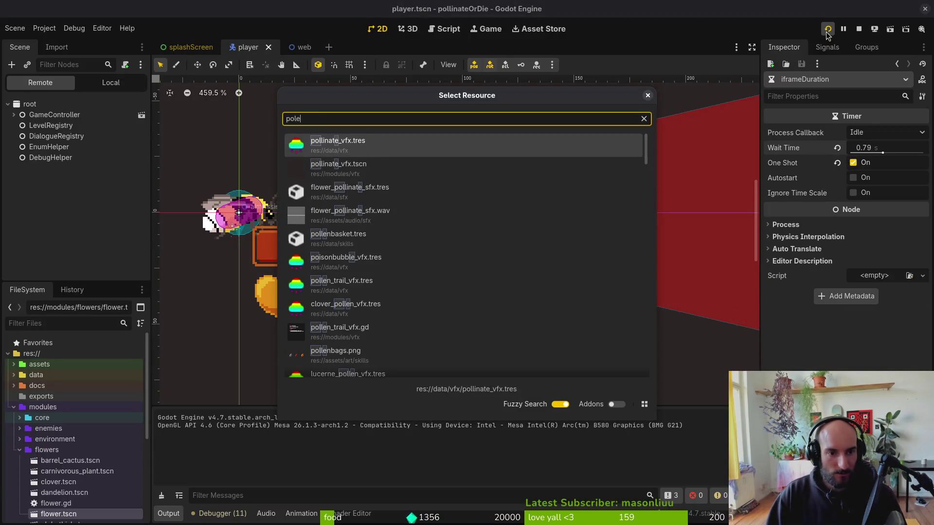
key("BackSpace")
type("len")
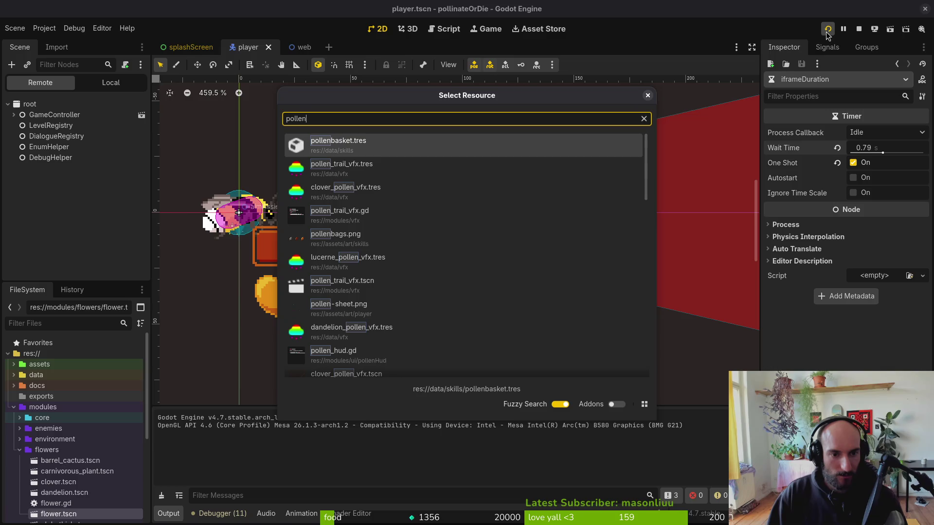
key("Down")
key("Return")
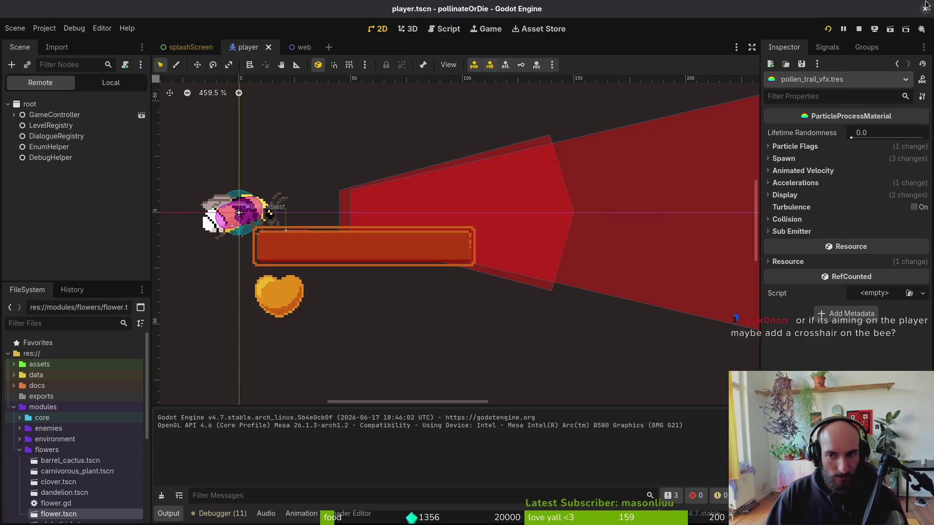
Quick Open pollen_trail_vfx.tscn into its own scene tab.
key("alt+shift+o")
type("polletra")
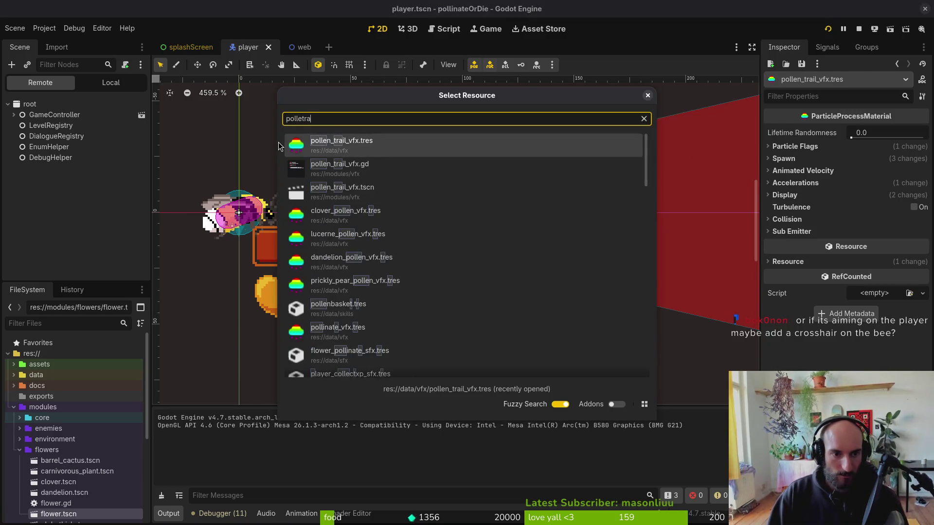
key("Down")
key("Return")
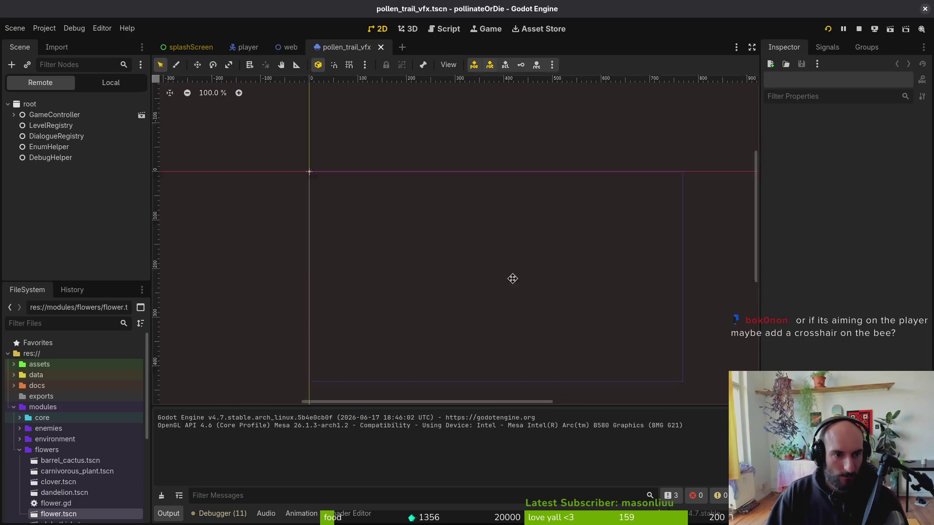
Set the pollenTrailVfx node's particle Amount to 64, save the scene, and run the project.
scroll(504, 247, "up", 8)
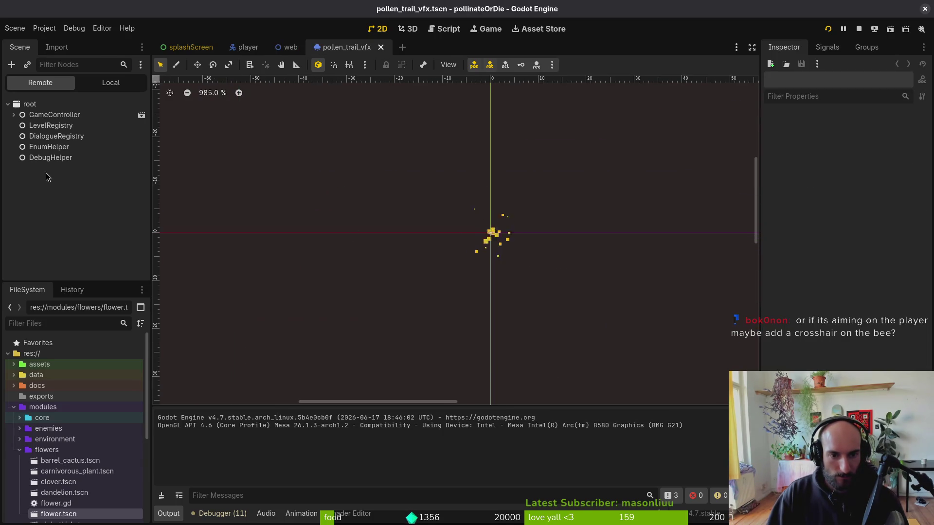
left_click(80, 86)
left_click(59, 106)
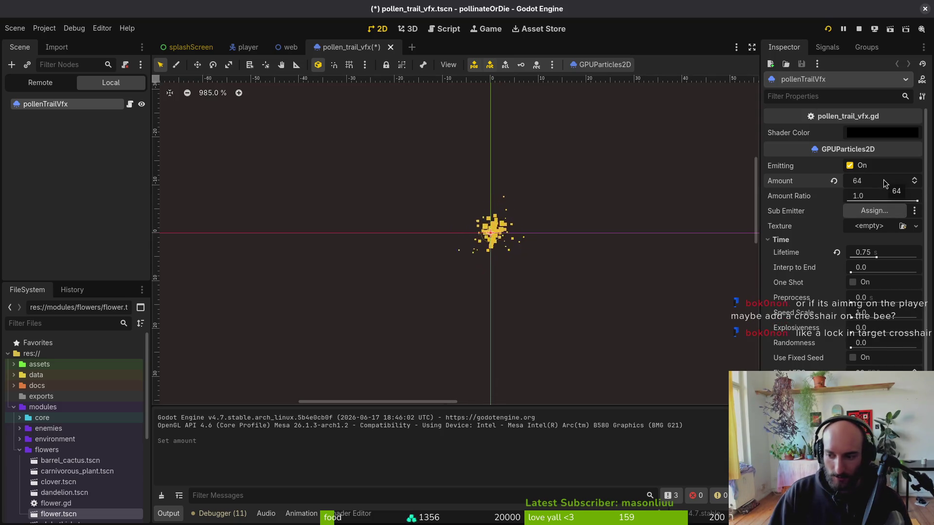
key("ctrl+s")
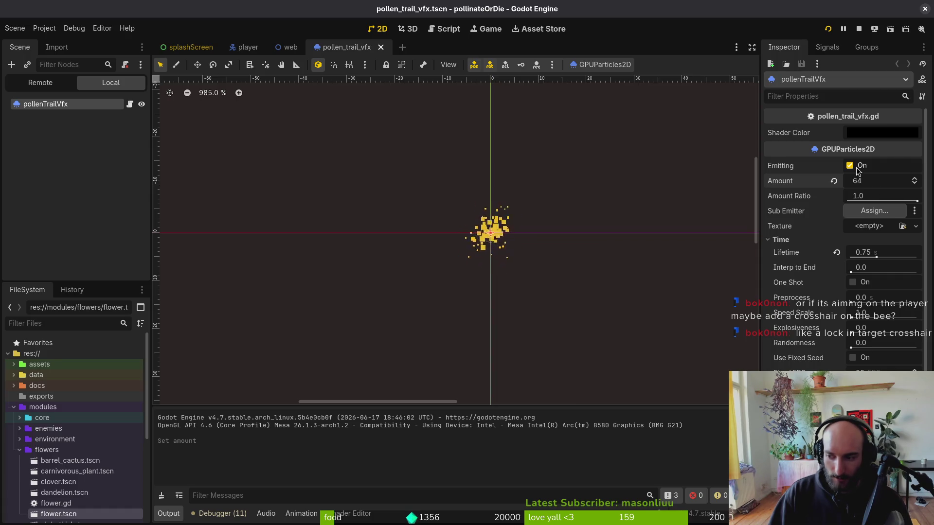
left_click(830, 31)
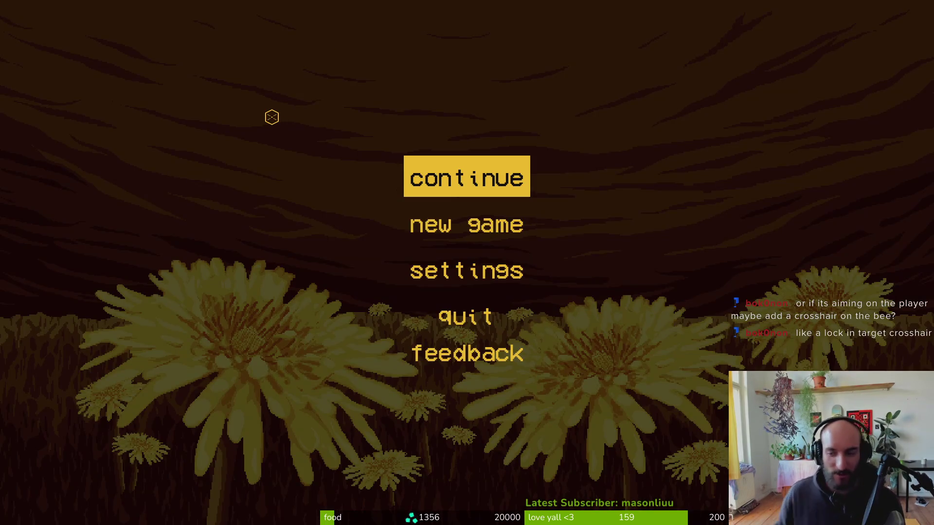
Continue the saved game and fly the bee up through the shafts into the next rooms.
key("Return")
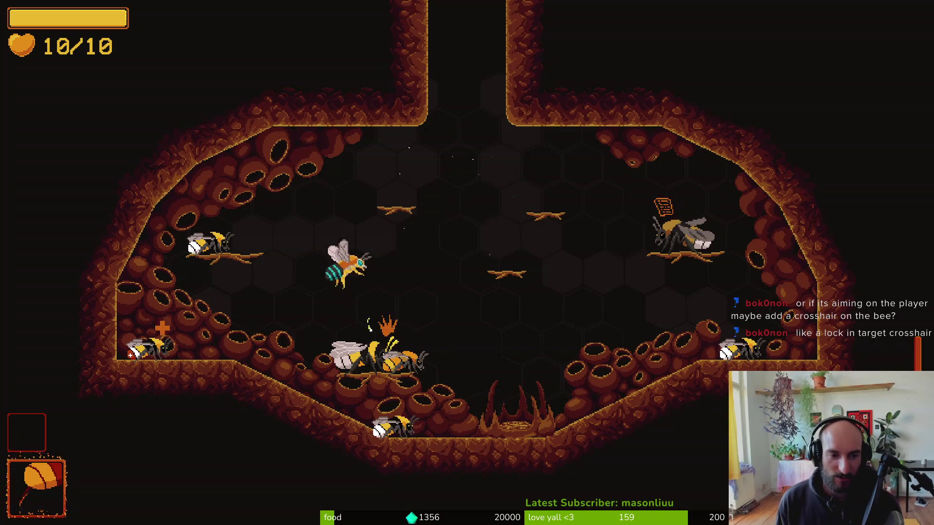
key("w")
key("d")
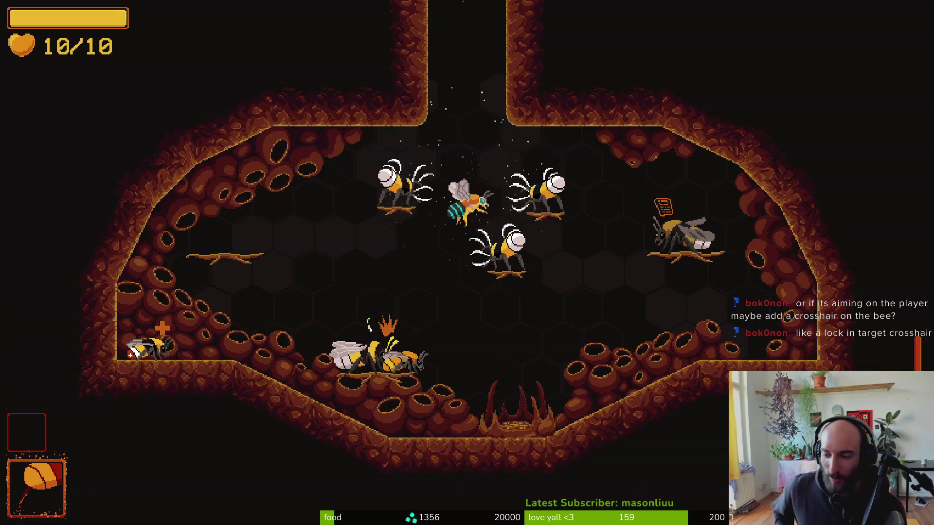
key("w")
key("w")
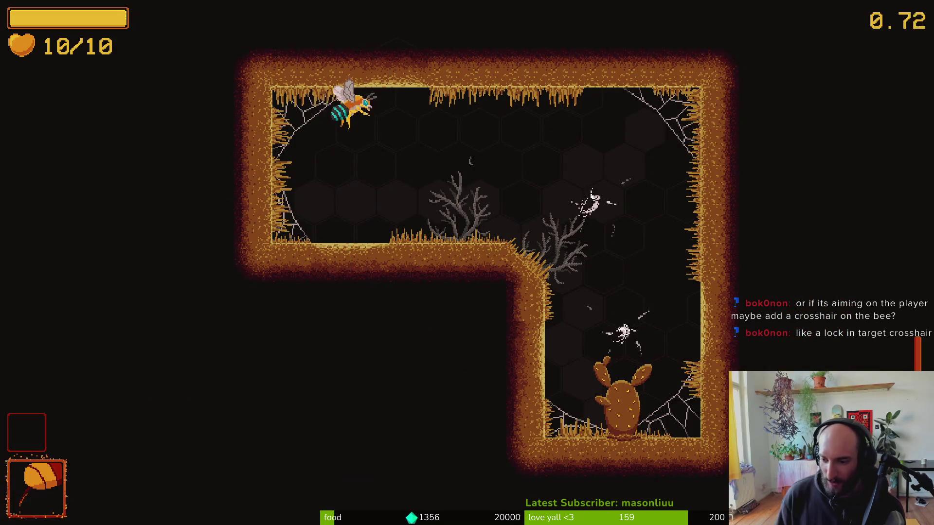
key("d")
key("w")
key("d")
key("s")
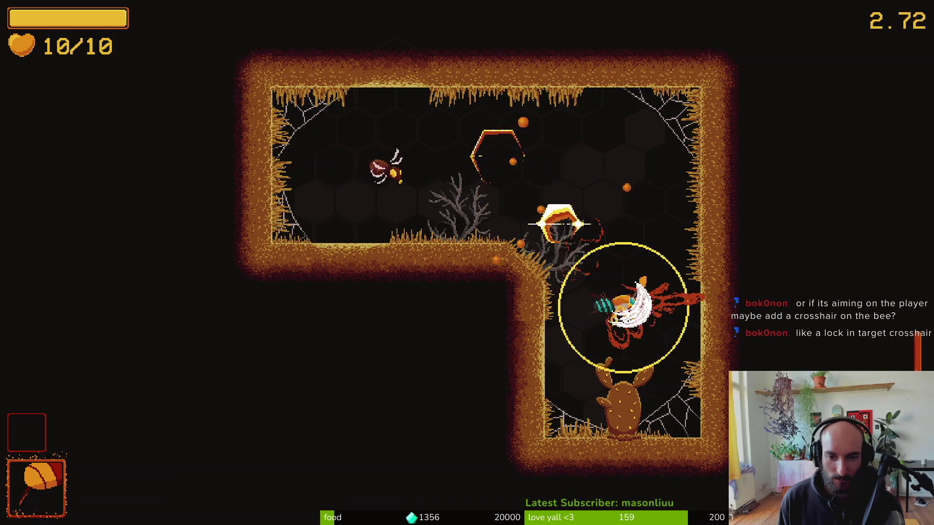
key("w")
key("a")
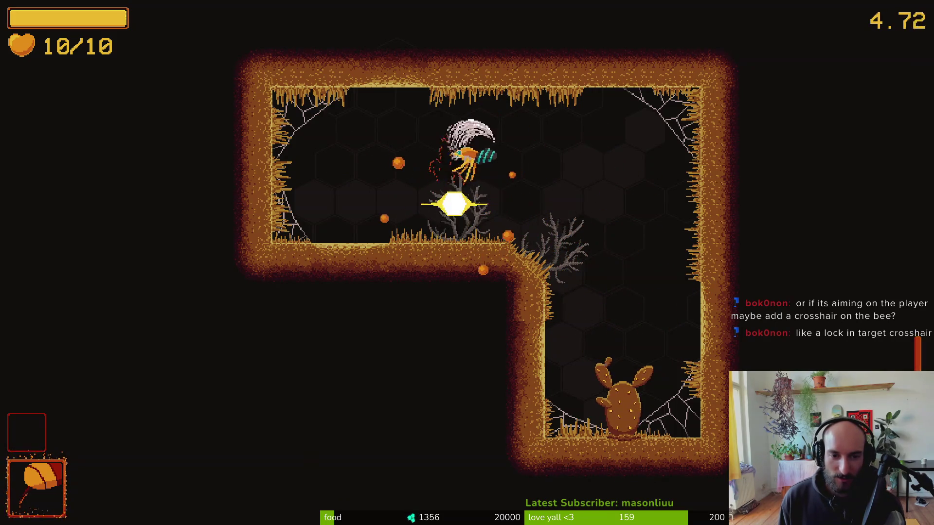
key("d")
Dash back and forth through the enemies to watch the pollen trail.
key("s")
key("w")
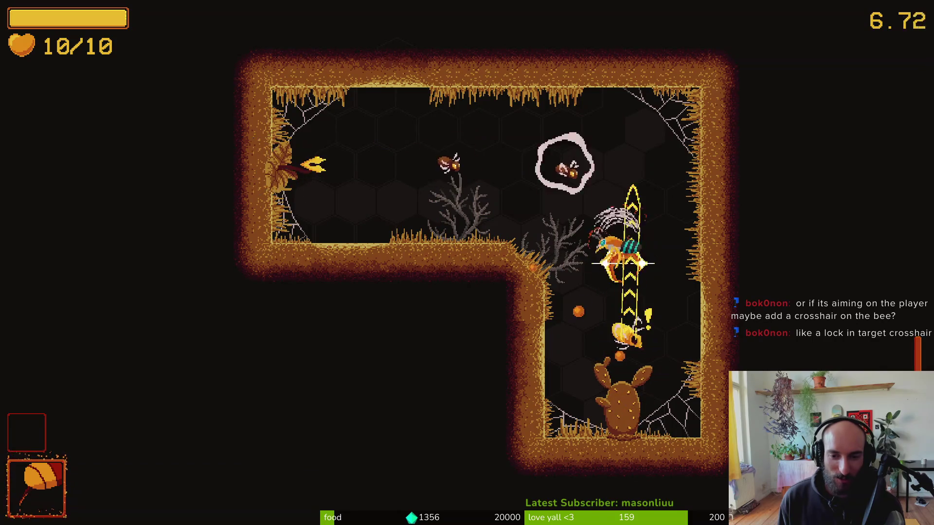
key("a")
key("d")
key("a")
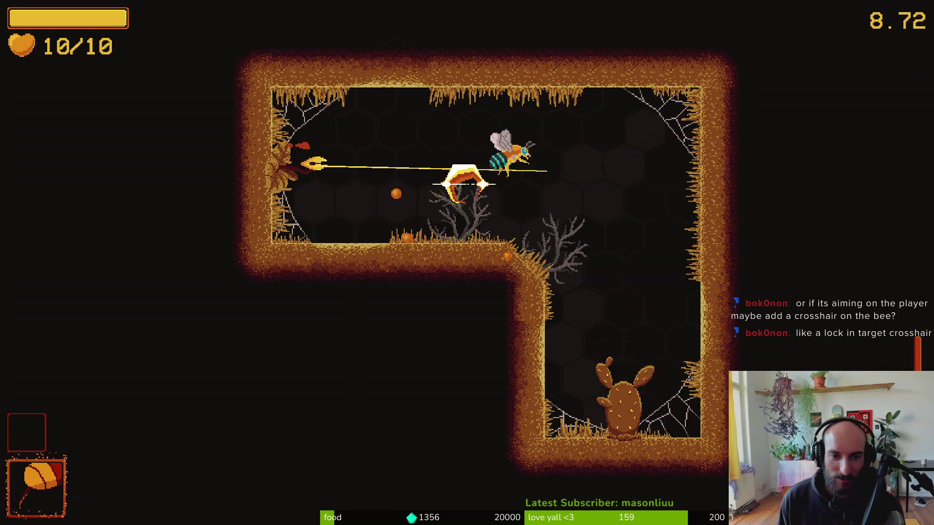
key("w")
key("s")
key("a")
key("a")
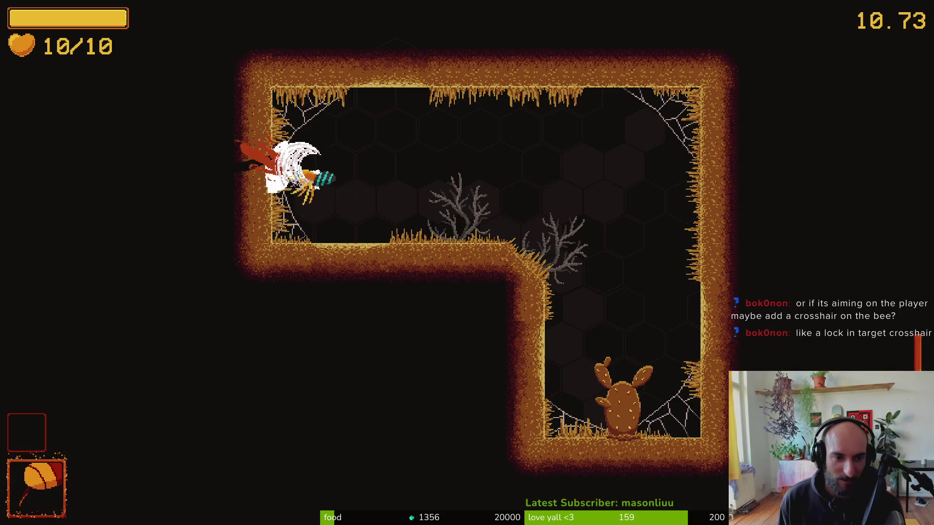
key("d")
key("s")
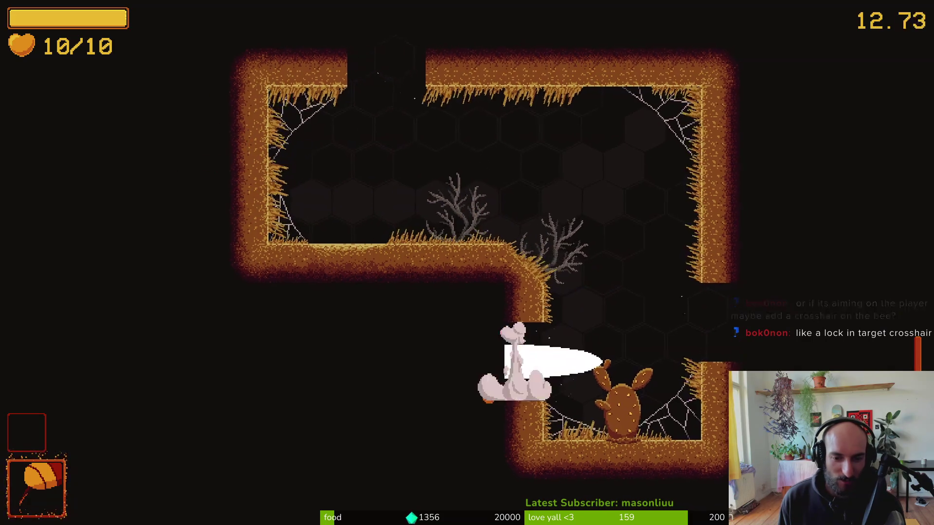
key("a")
key("s")
key("a")
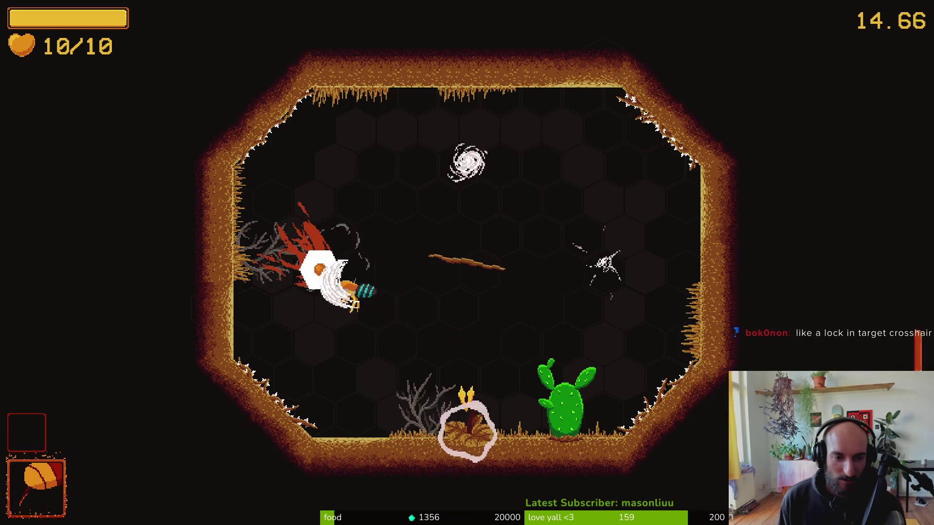
key("d")
key("d")
key("s")
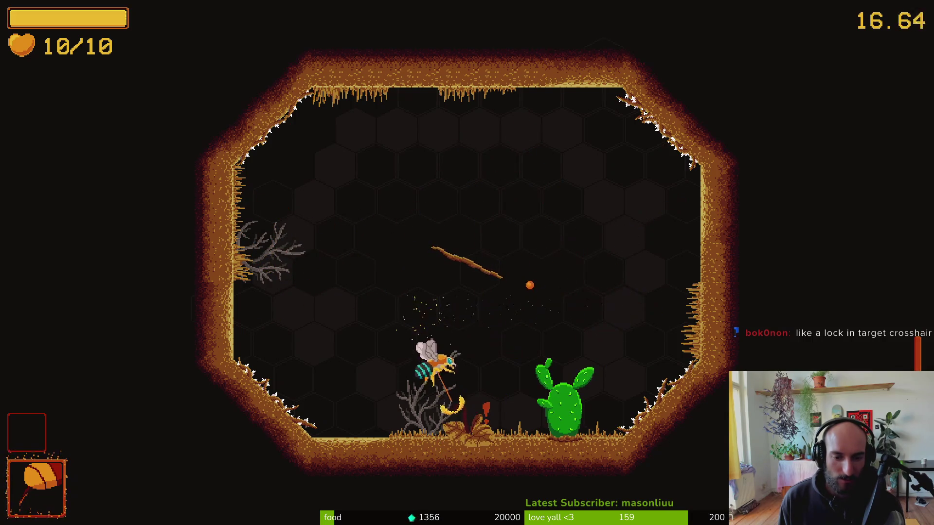
Chain dashes between enemies, collect the max health upgrade, and return to the editor.
key("w")
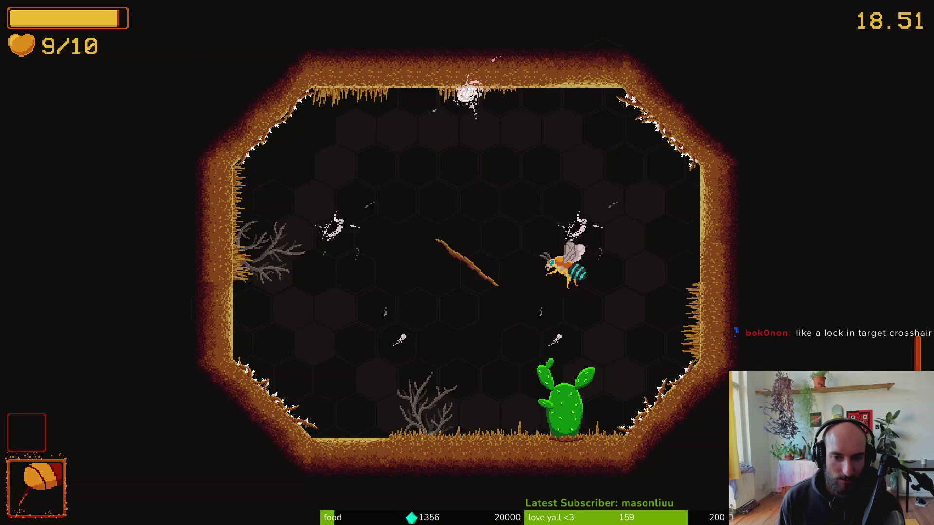
key("w")
key("d")
key("w")
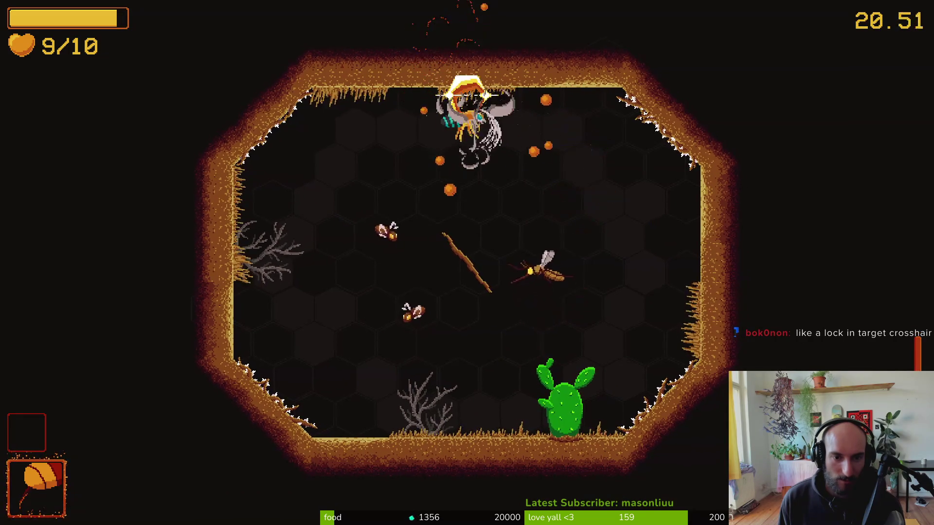
key("s")
key("w")
key("d")
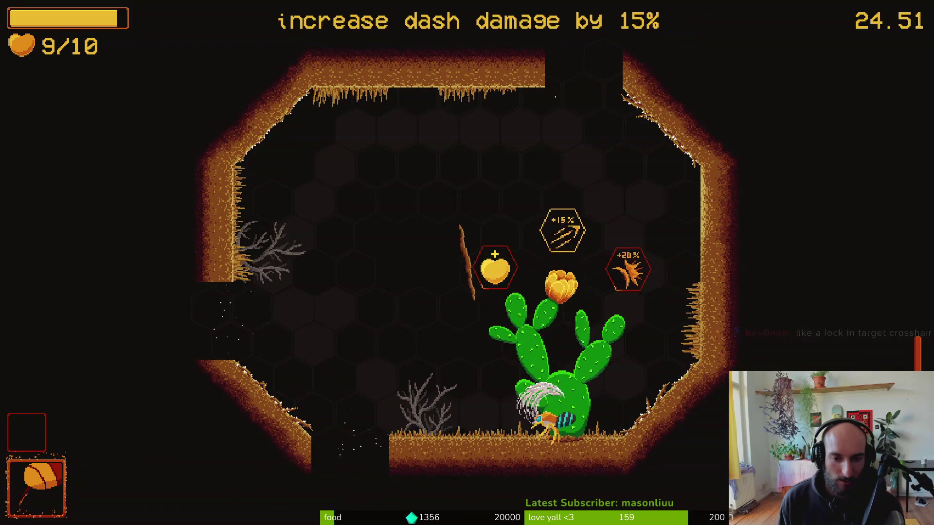
key("w")
key("w")
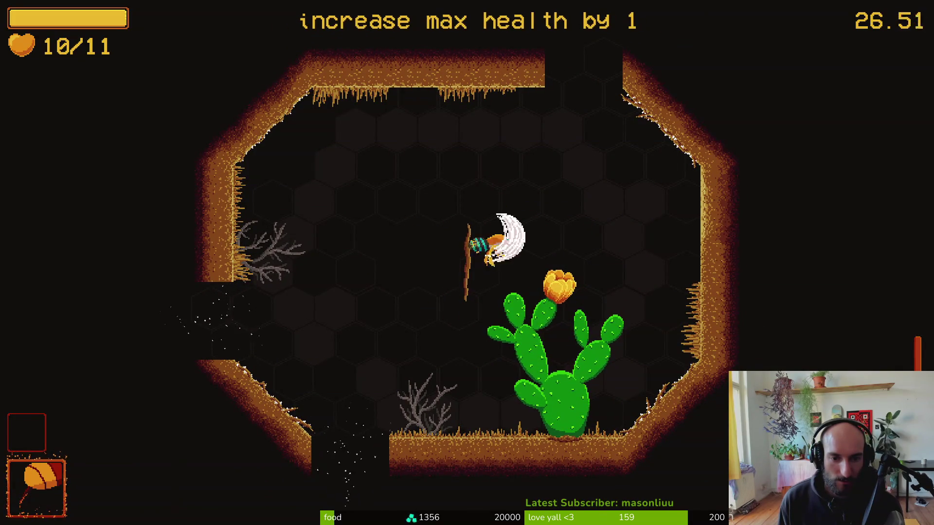
key("d")
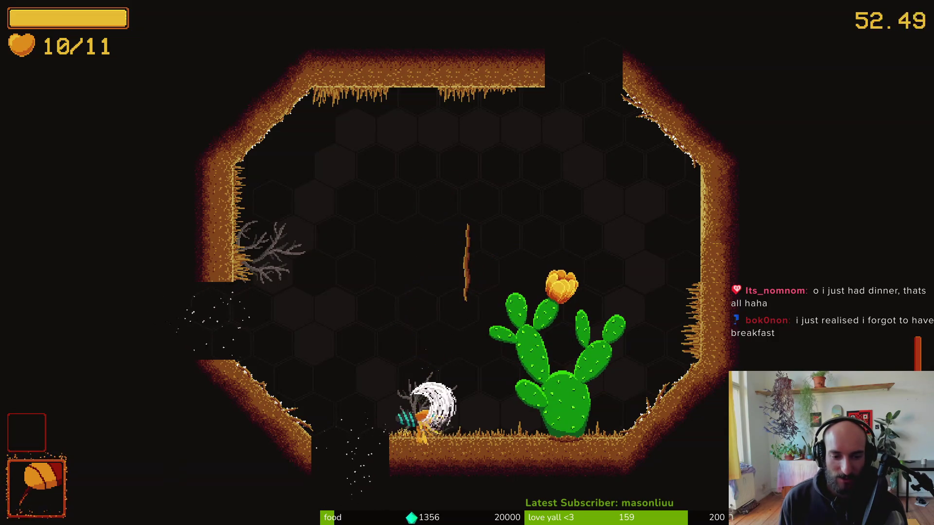
key("Left")
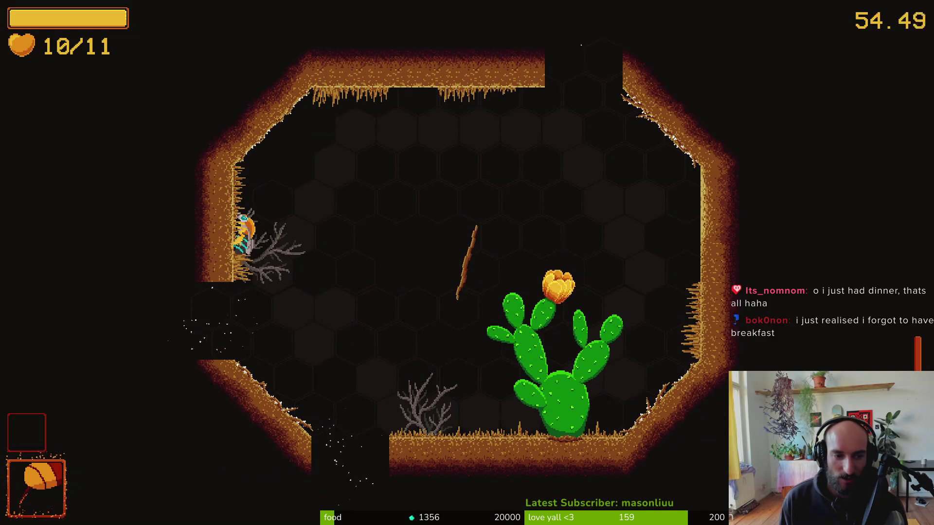
key("alt+Tab")
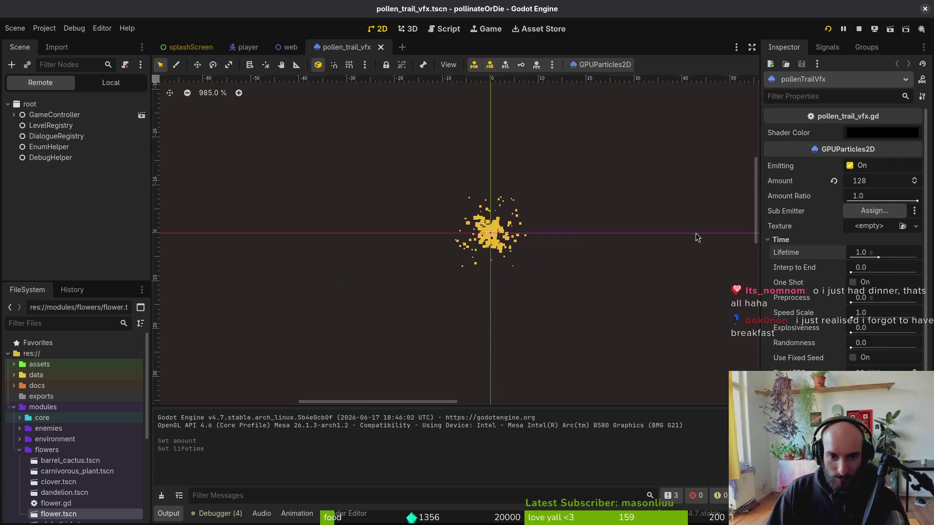
Relaunch the game, fly from the hive into a cave level, and open Debugging from the pause menu.
left_click(828, 29)
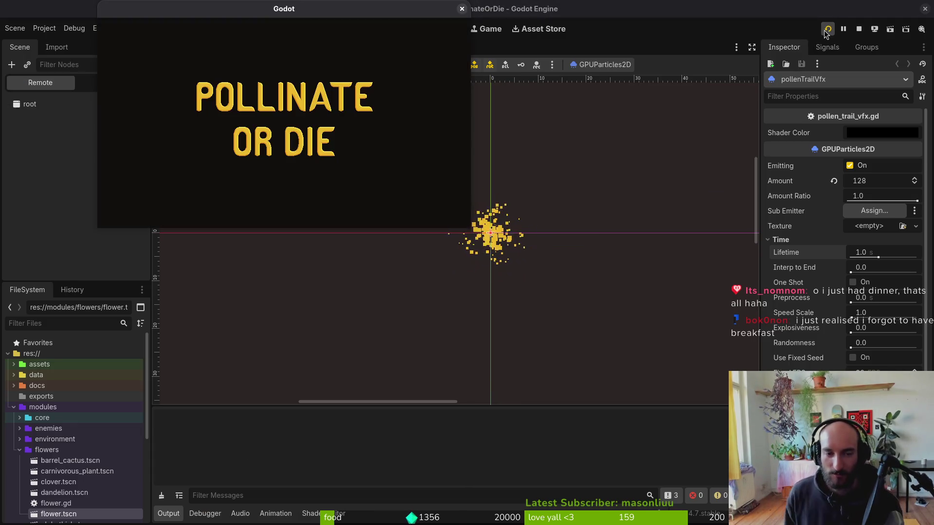
key("Return")
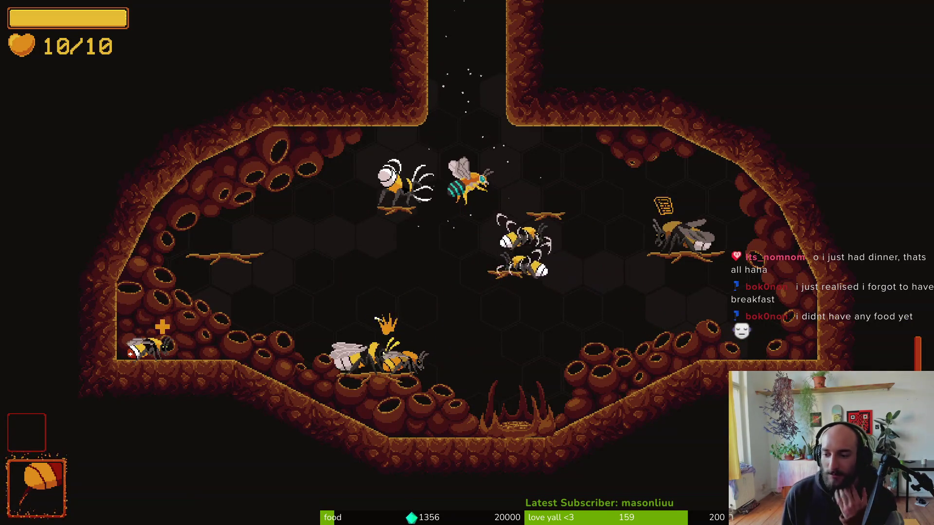
key("w")
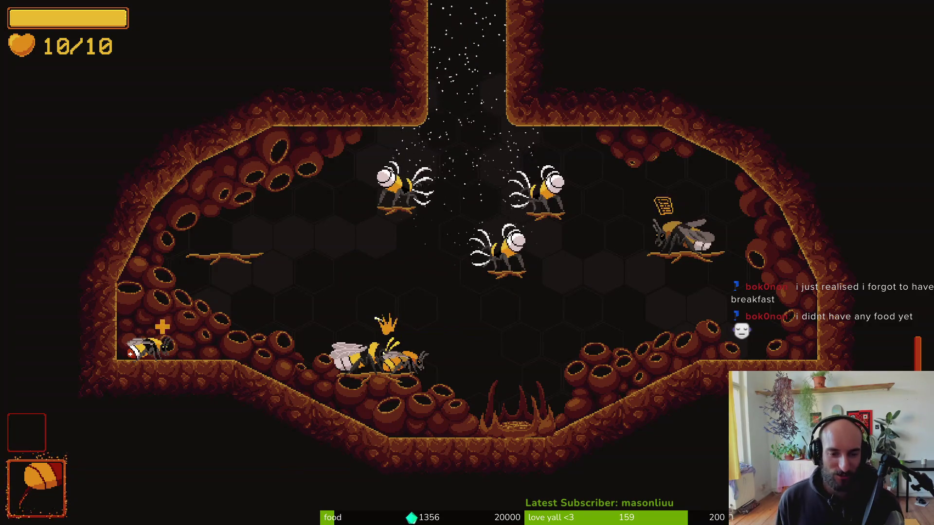
key("s")
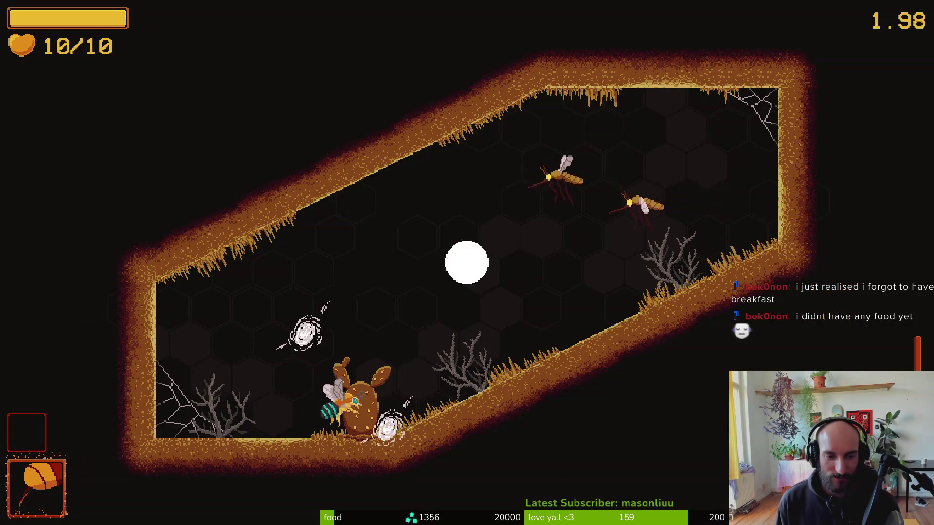
key("Escape")
key("Down")
key("Down")
key("Return")
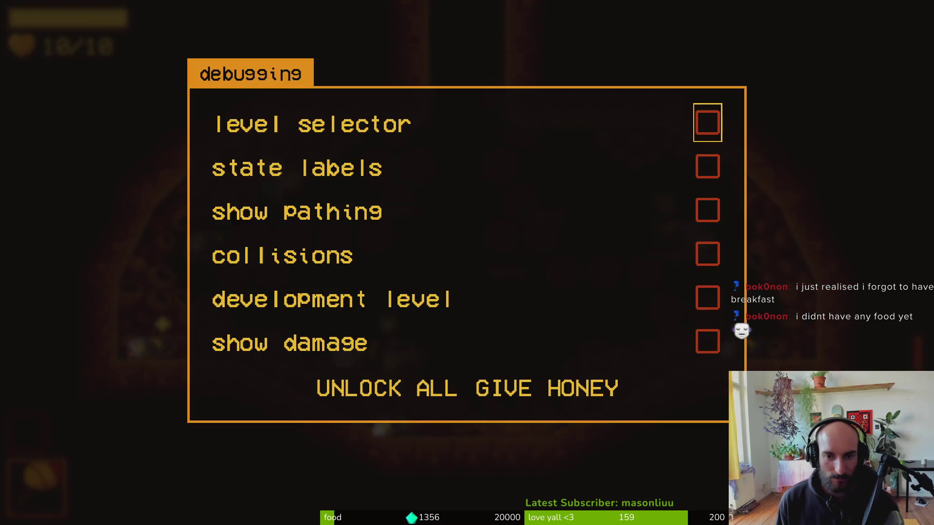
Enable the Level Selector and start the R_forest level.
key("Escape")
key("Escape")
key("e")
key("Up")
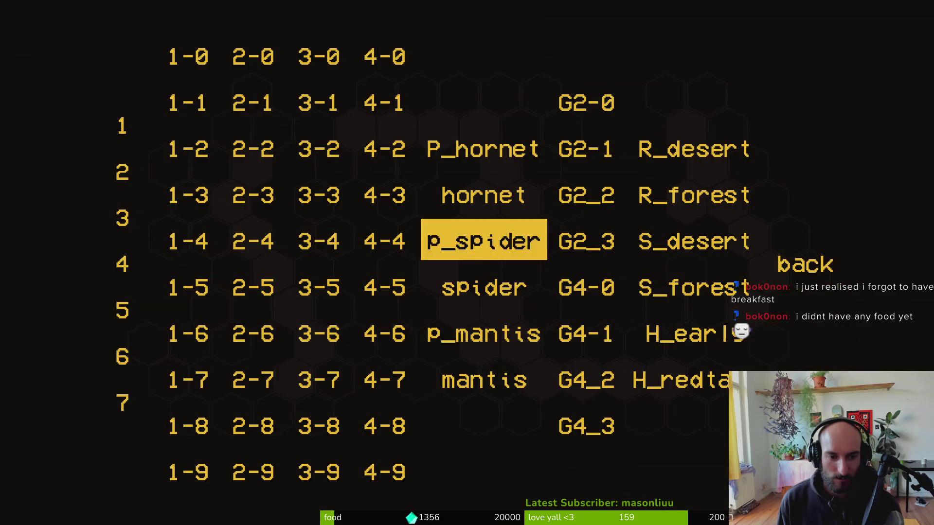
key("Left")
key("Left")
key("Left")
key("Down")
key("Right")
key("Left")
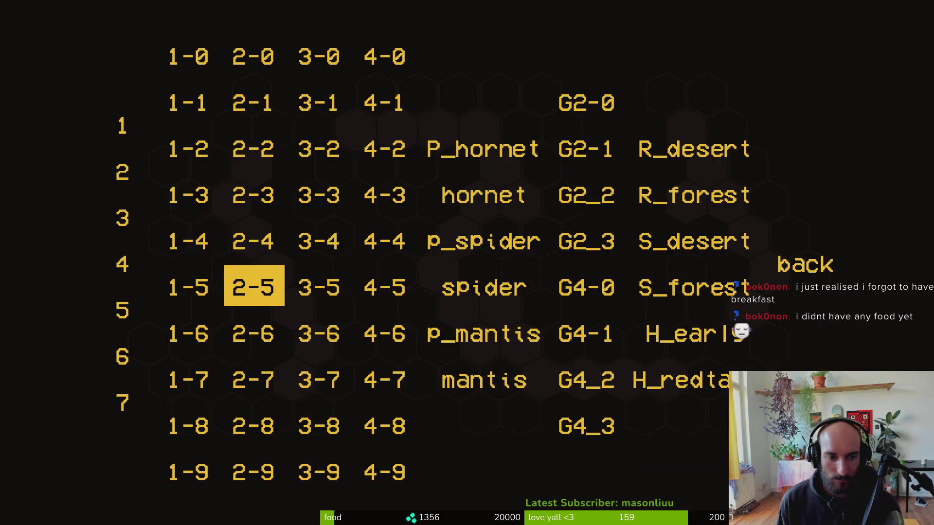
key("Right")
key("Right")
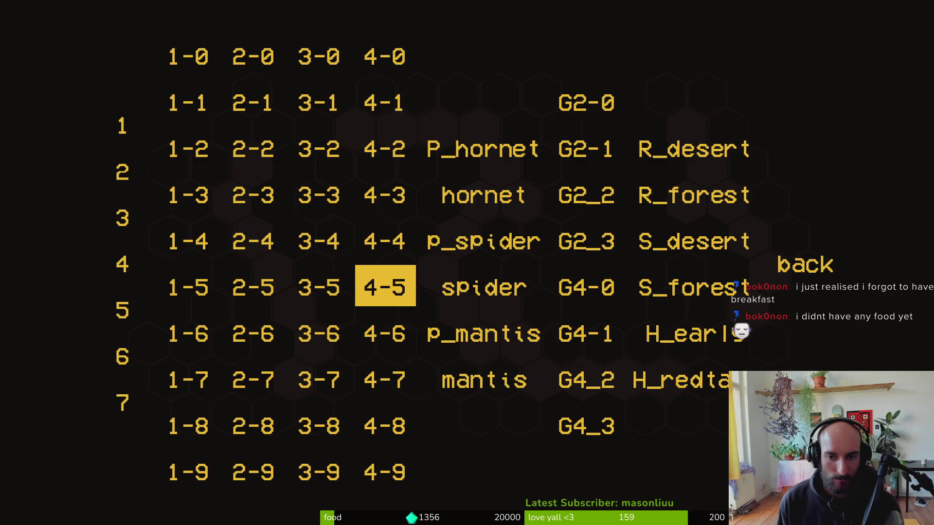
key("Up")
key("Right")
key("Right")
key("Right")
key("Up")
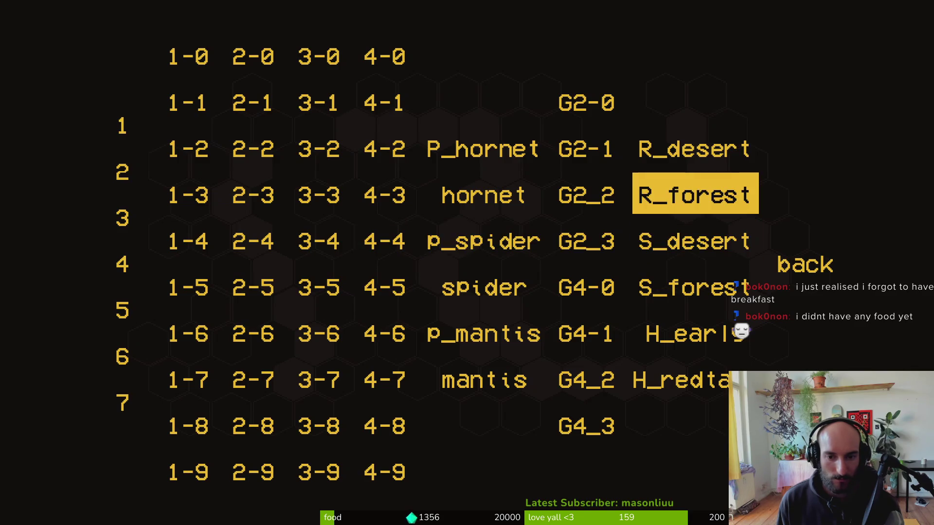
key("Left")
key("Right")
Defeat the cactus enemy, take the slash damage upgrade, and dash around the room.
key("w")
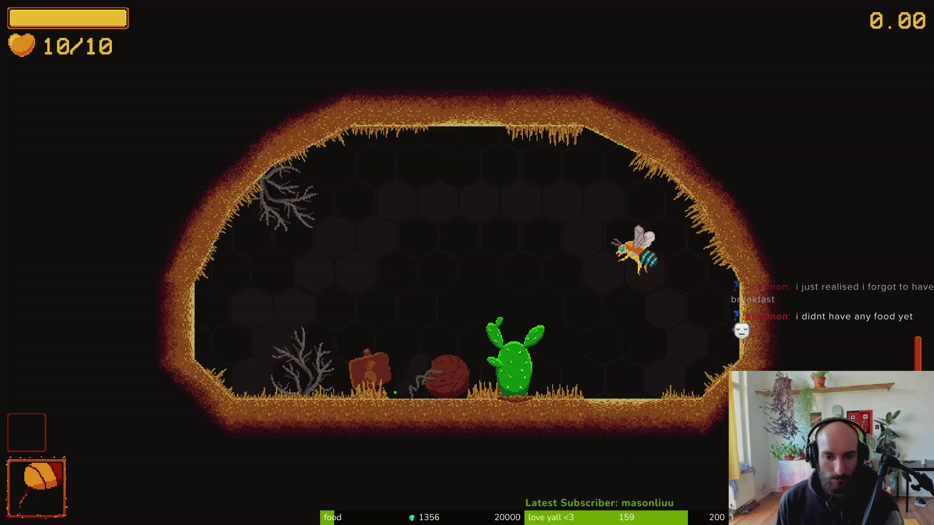
key("a")
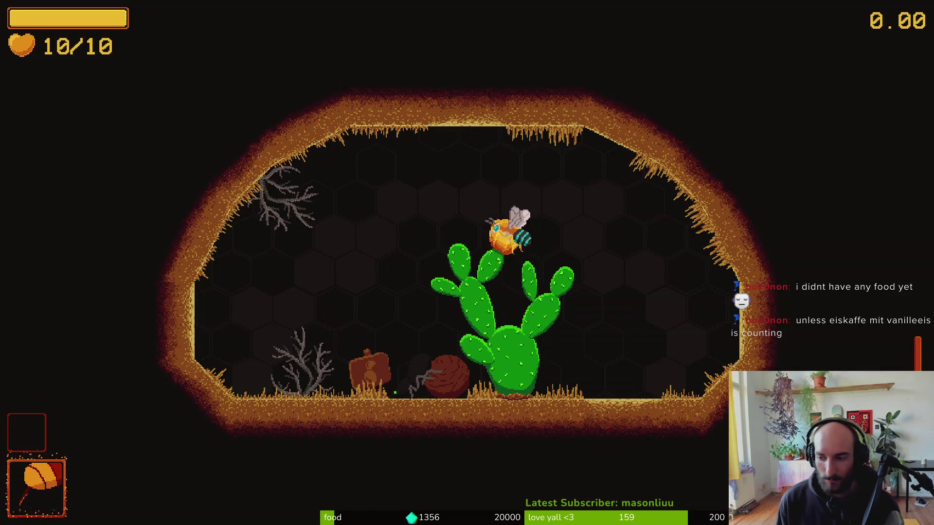
key("d")
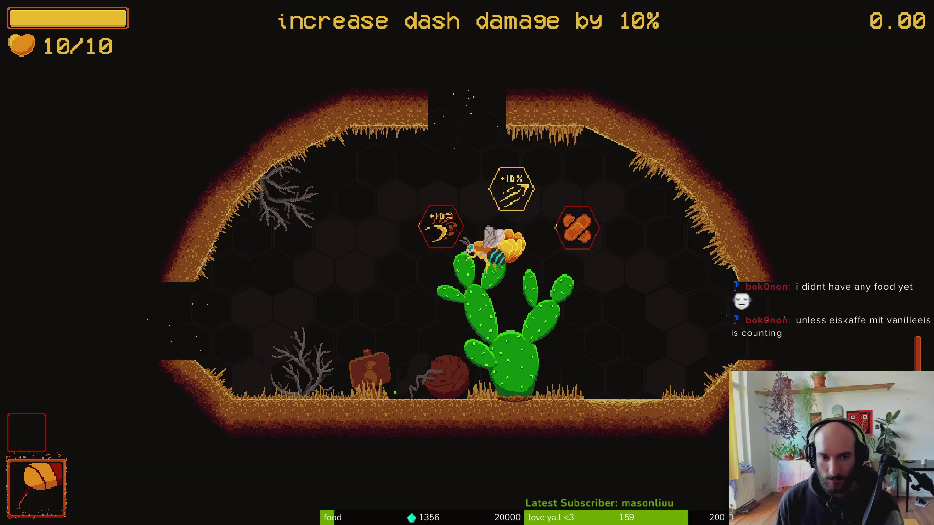
key("a")
key("w")
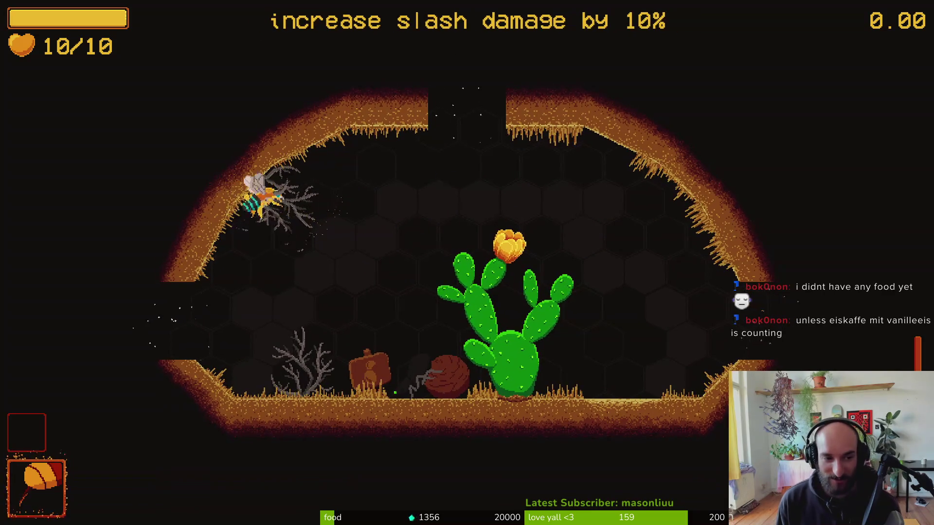
key("d")
key("a")
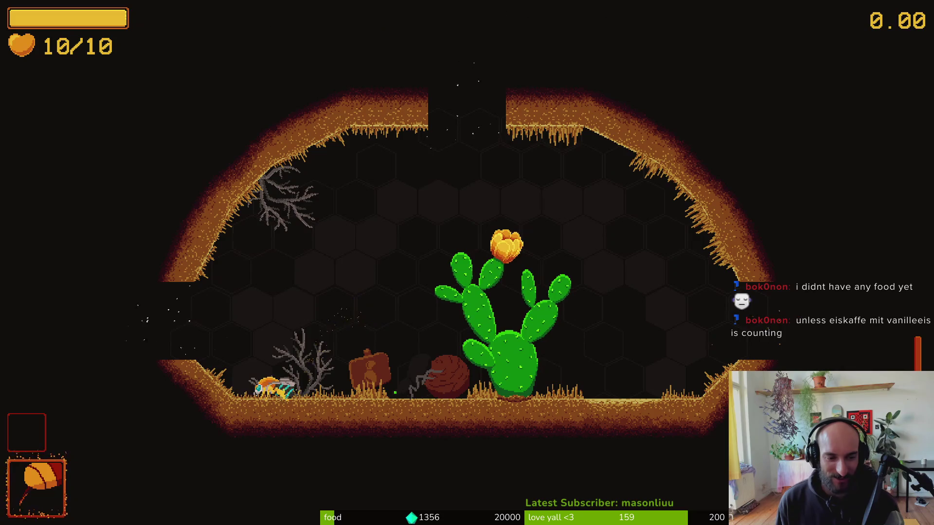
key("w")
key("d")
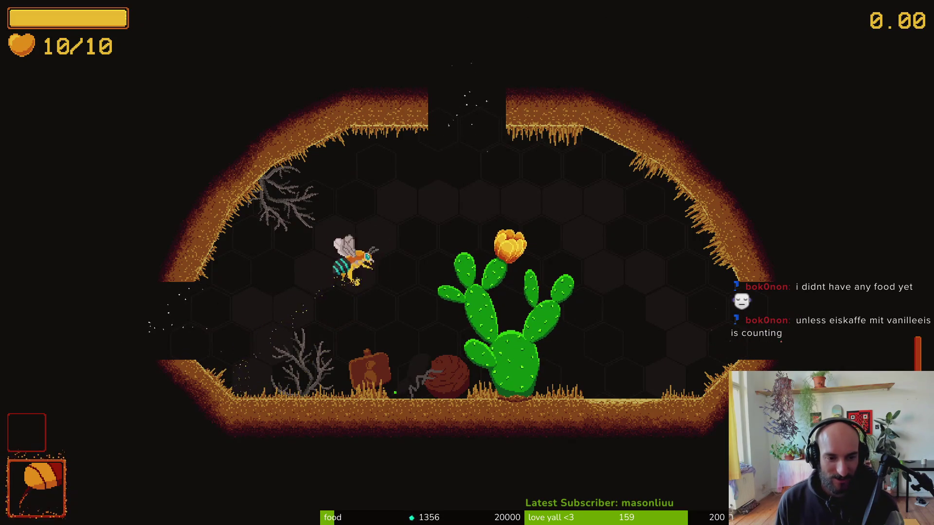
key("w")
key("d")
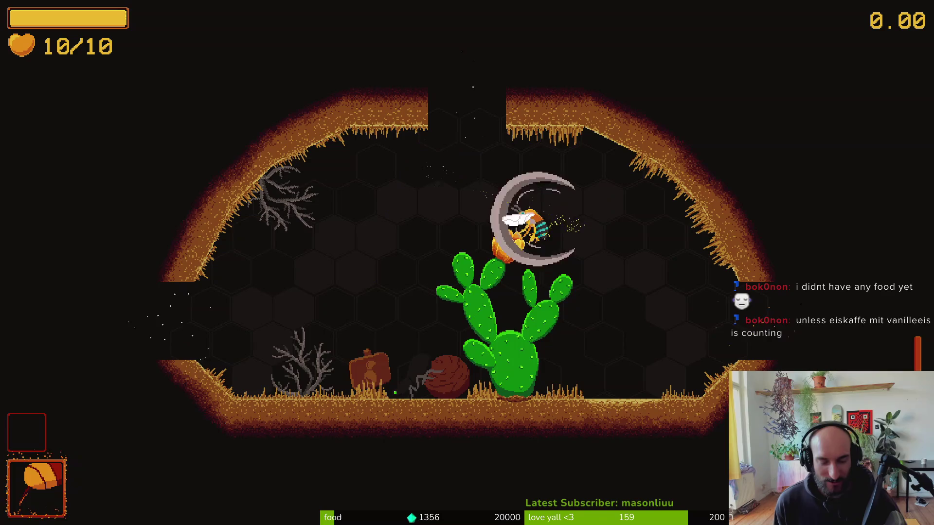
Pause the game and save the pollen trail VFX scene in the editor.
key("Escape")
key("alt+Tab")
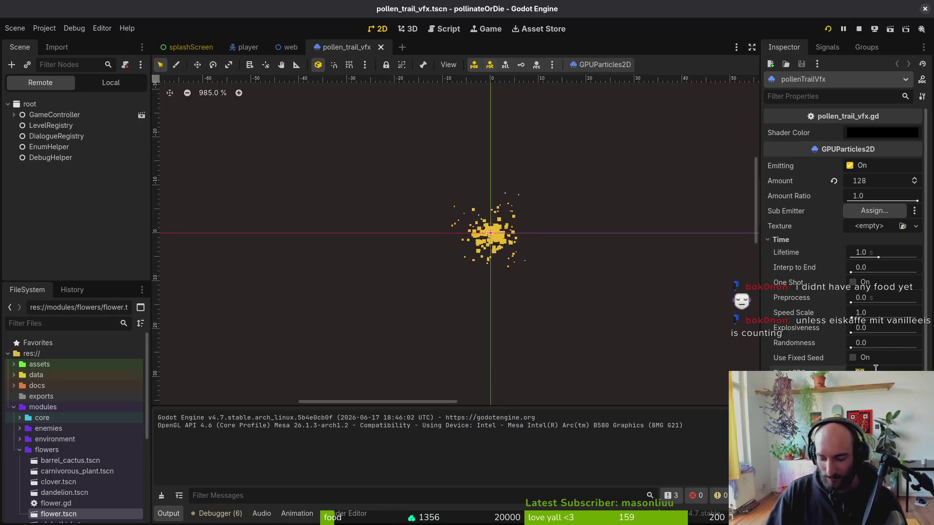
key("ctrl+s")
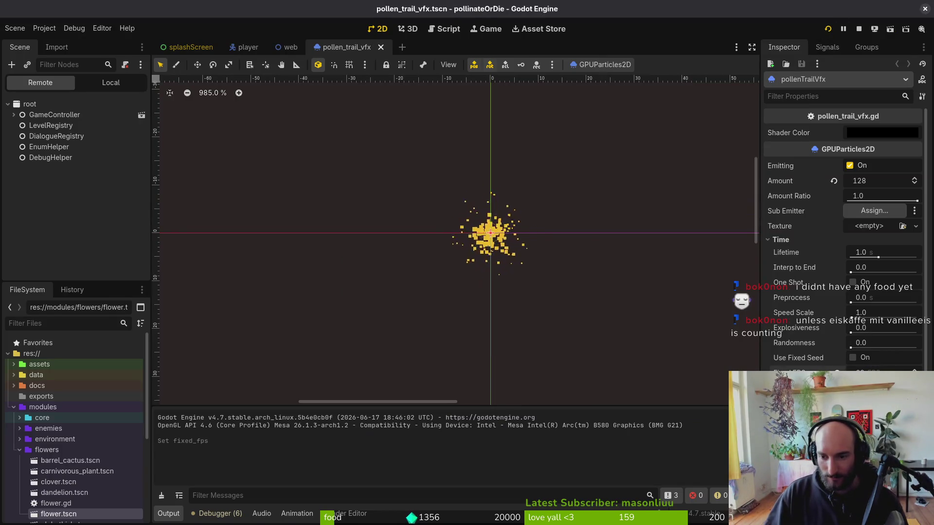
key("ctrl+s")
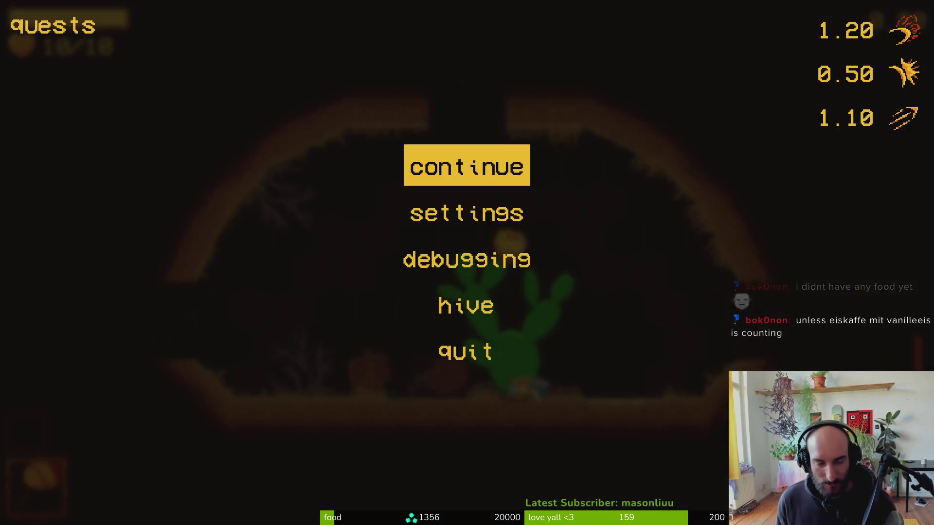
Resume play, dash around the cactus flower, and head back into the hive.
key("Escape")
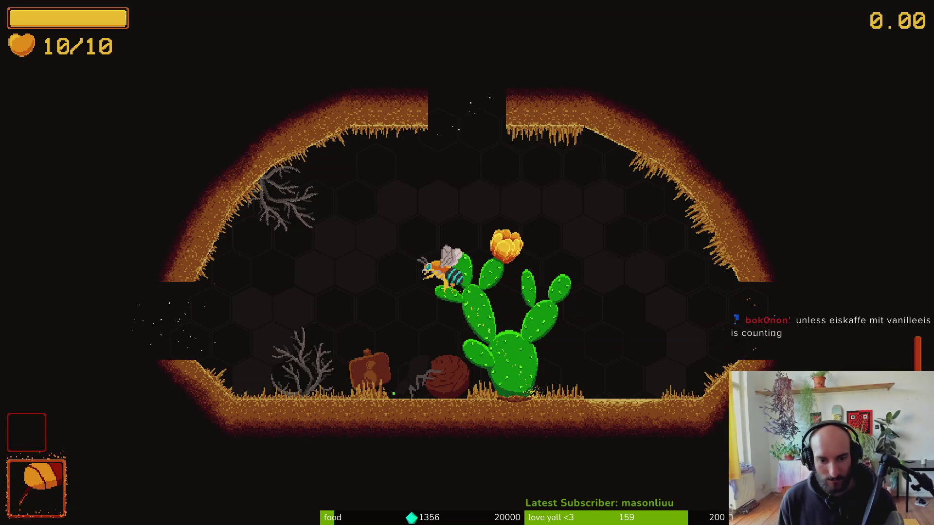
key("a")
key("w")
key("d")
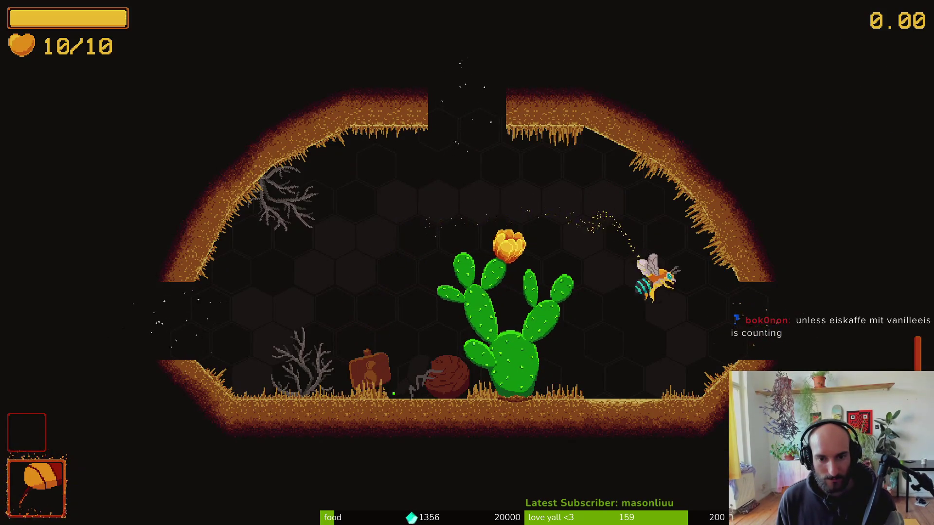
key("a")
key("w")
key("d")
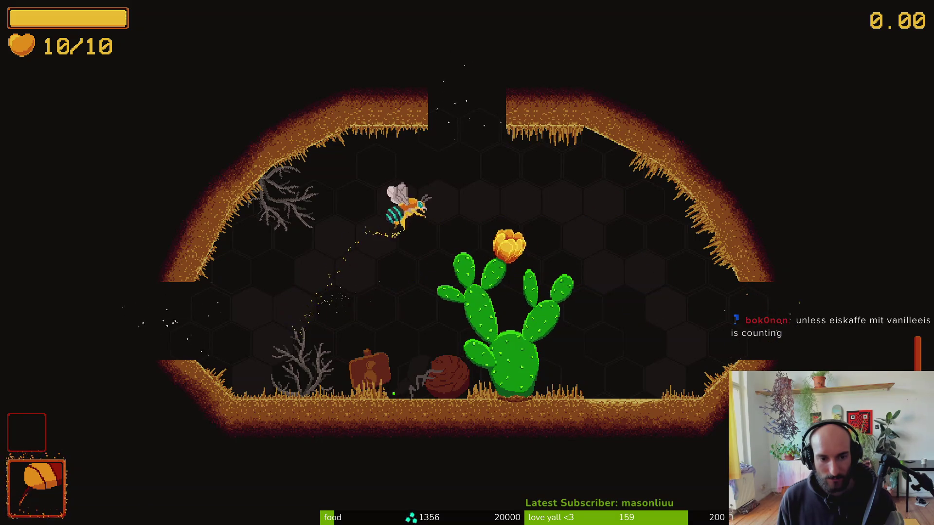
key("a")
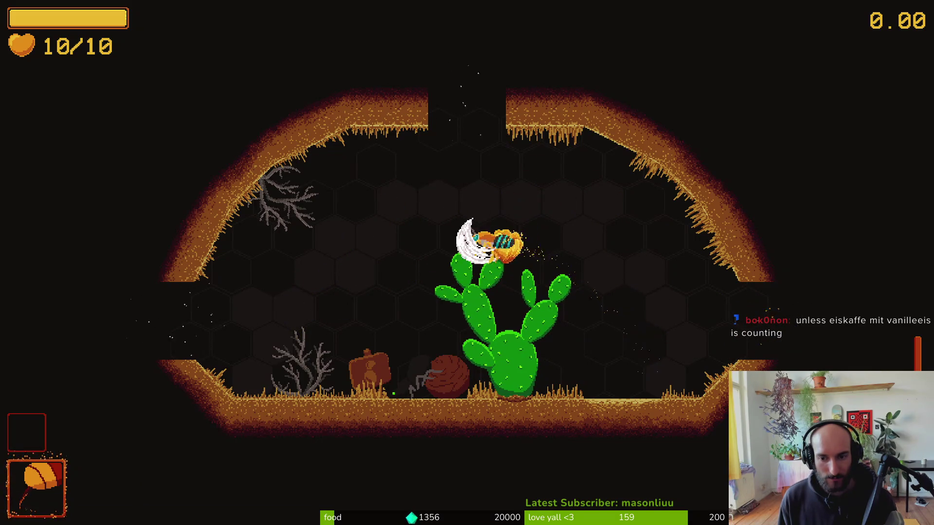
key("a")
key("a")
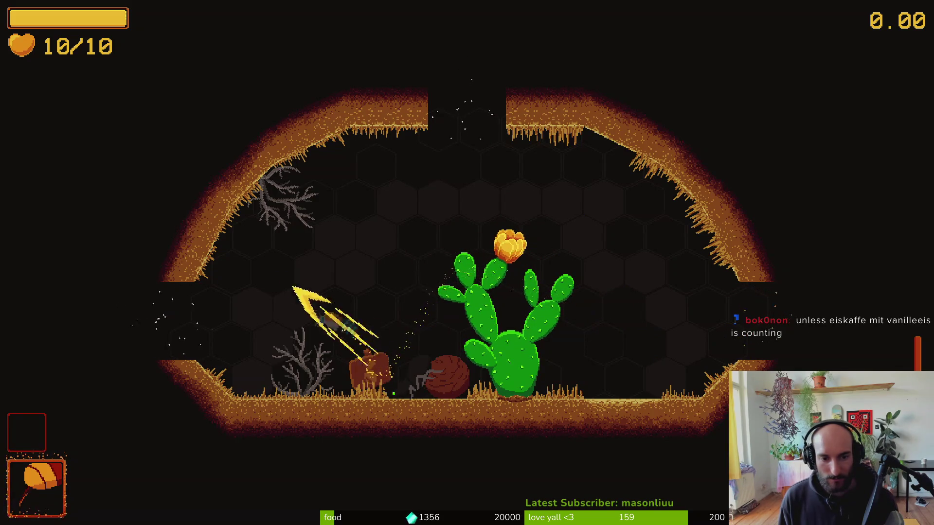
key("d")
key("d")
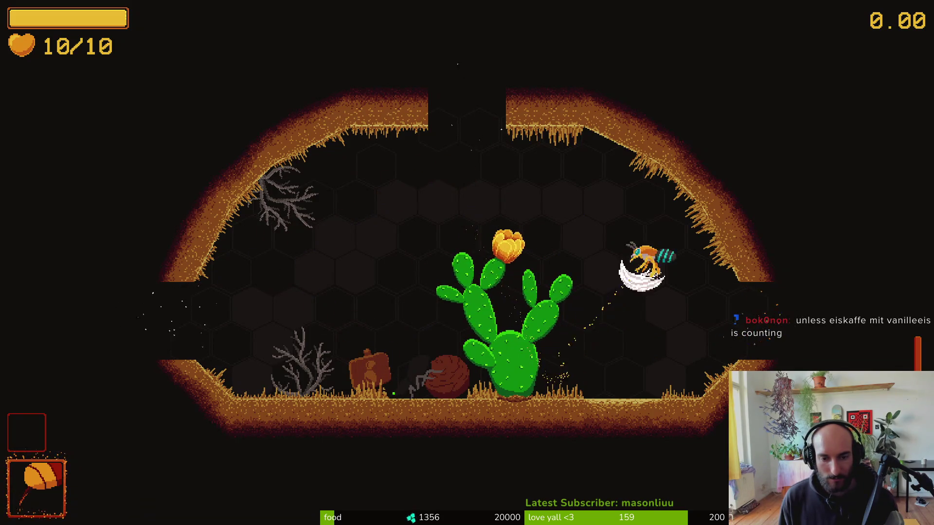
key("a")
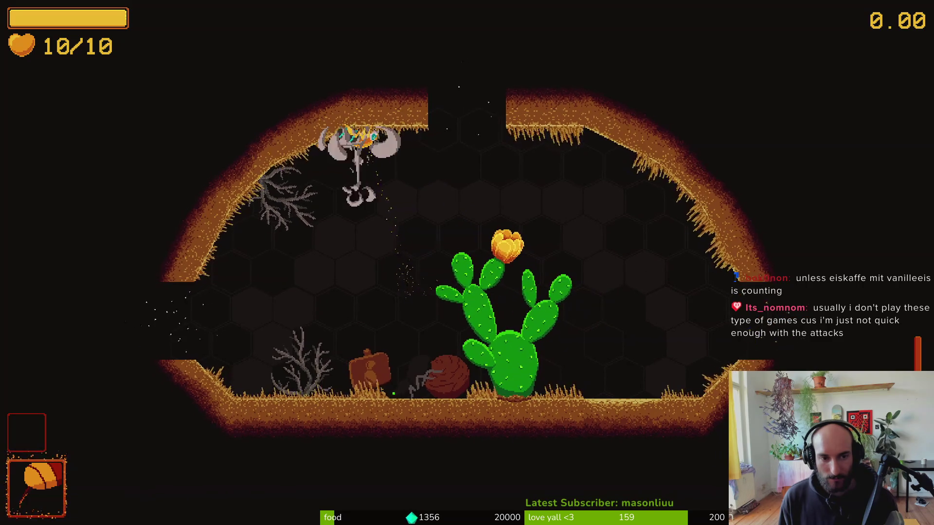
key("a")
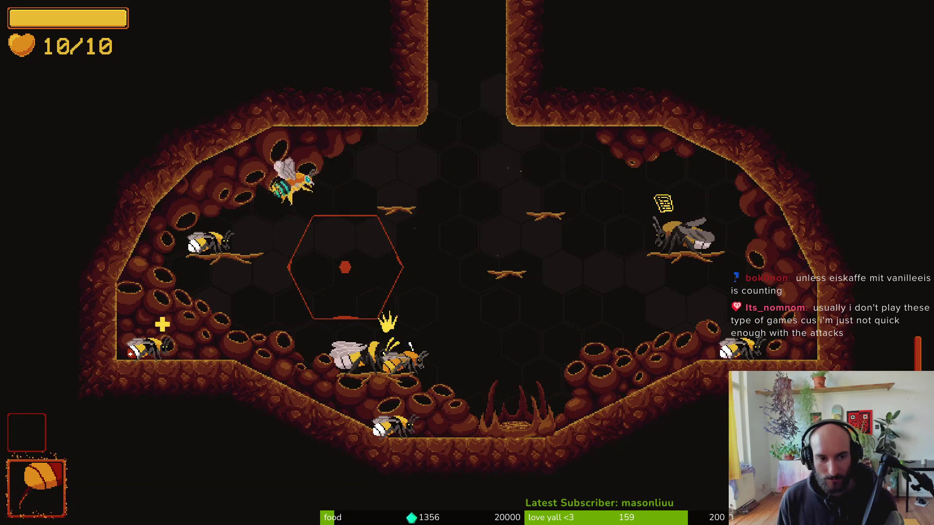
key("a")
Browse the bee species list in the collection menu.
key("Tab")
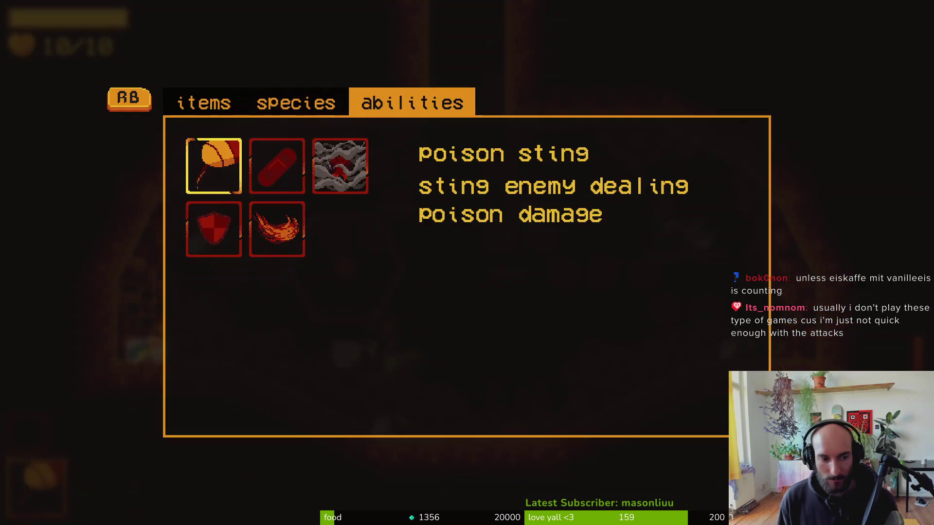
key("q")
key("Up")
key("Right")
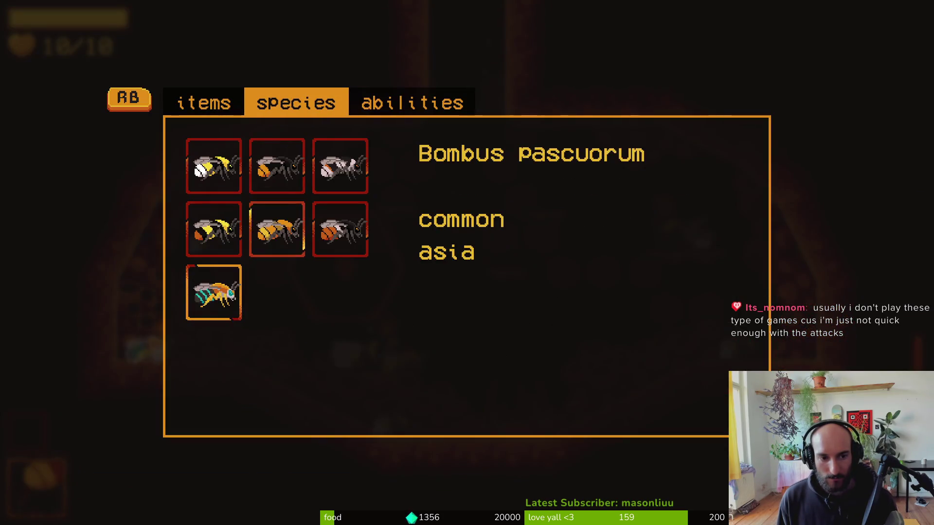
key("Right")
key("Tab")
Fly the bee up to the right-side hive ledge and return to the editor.
key("d")
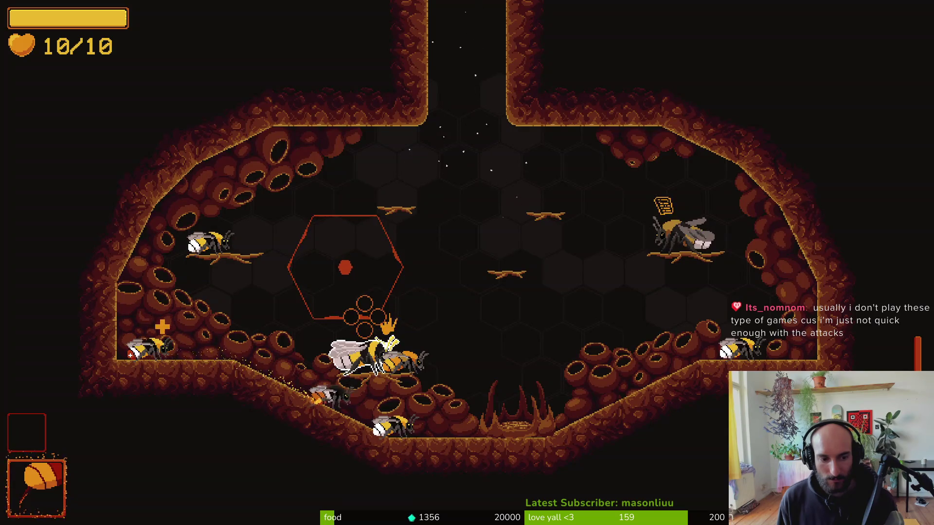
key("w")
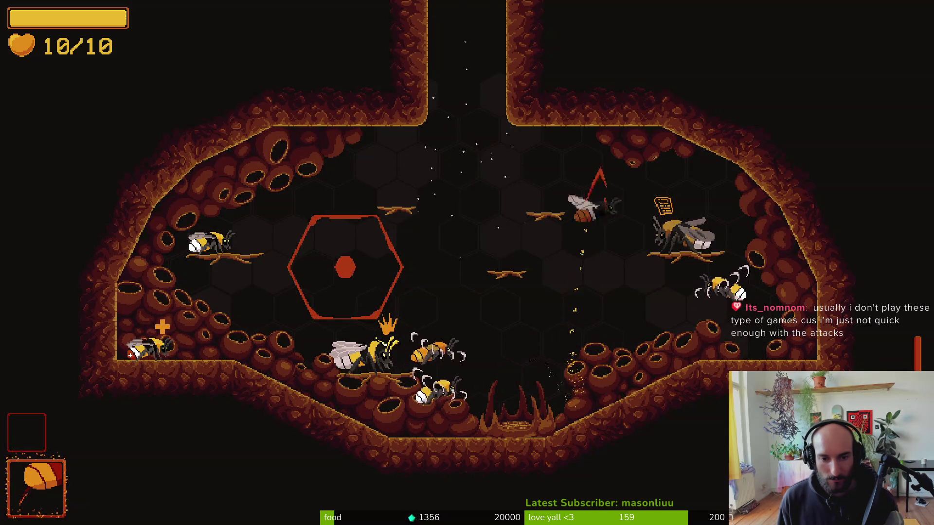
key("d")
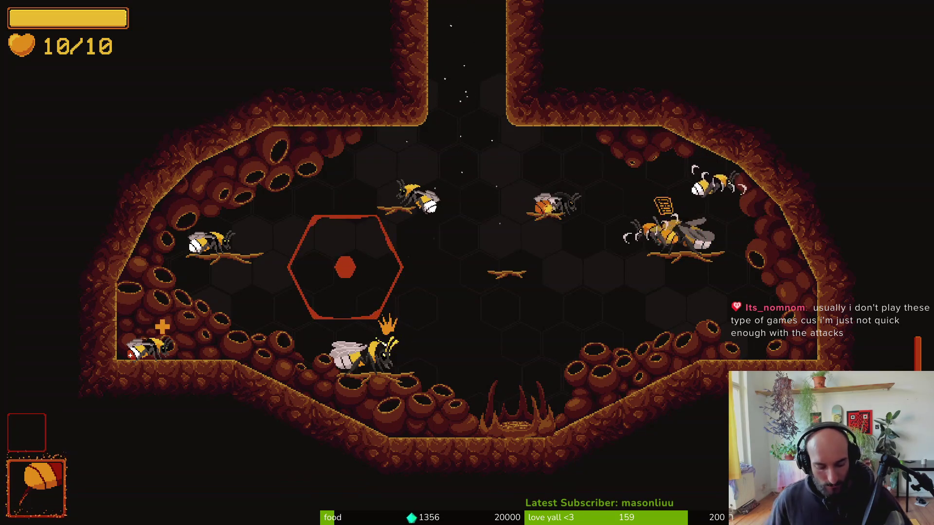
key("alt+Tab")
scroll(852, 292, "down", 5)
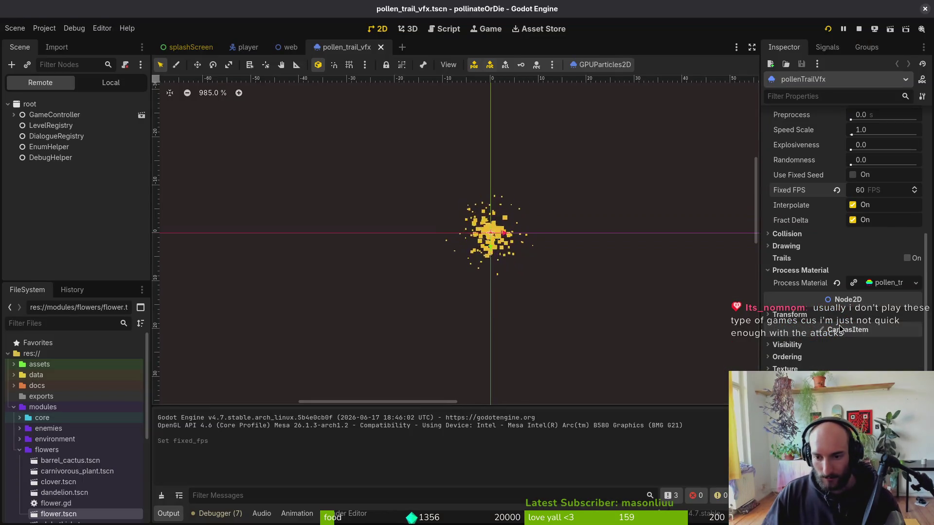
Change the process material's Gravity value and switch back to the running game.
left_click(891, 283)
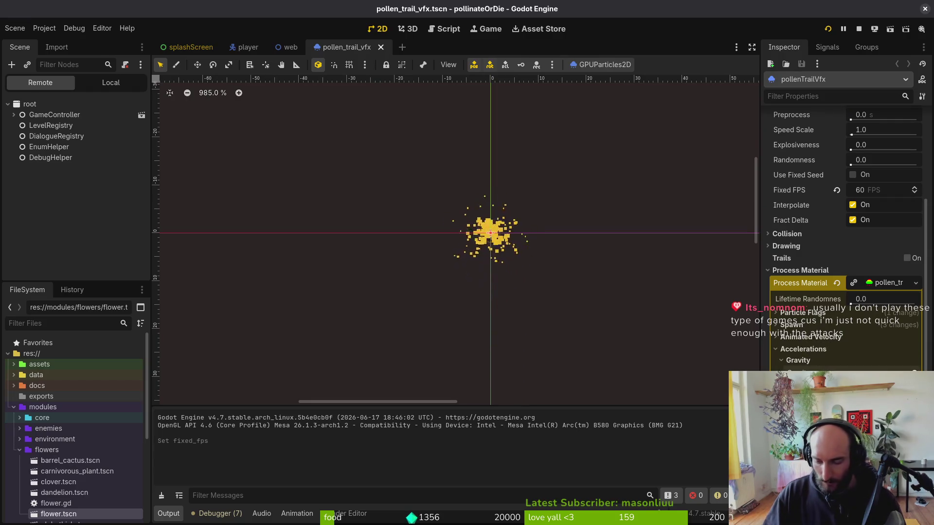
key("Return")
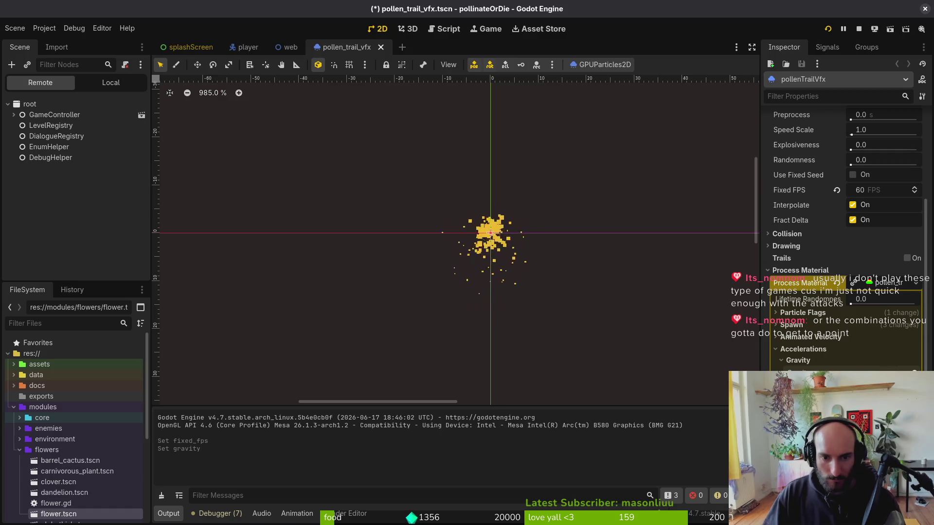
key("alt+Tab")
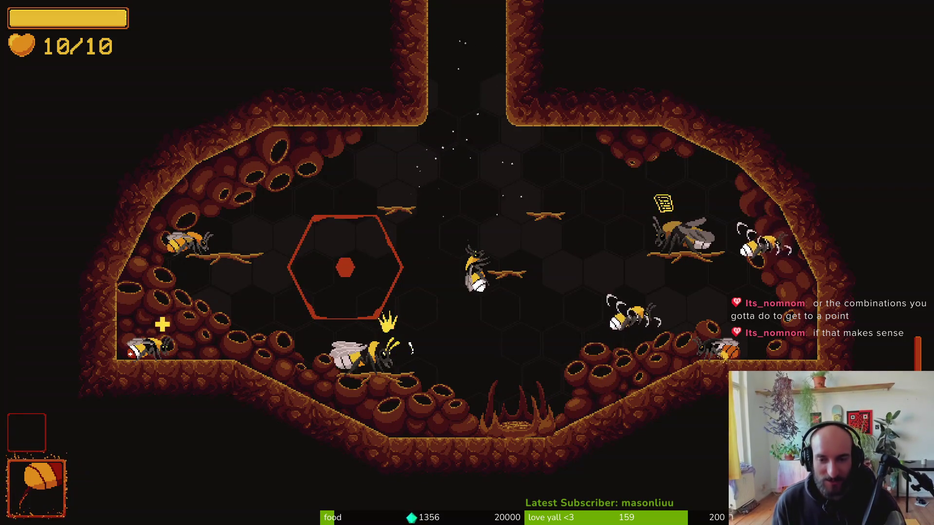
Fly the bee toward the hive centre, then save the pollen trail scene in the editor.
key("a")
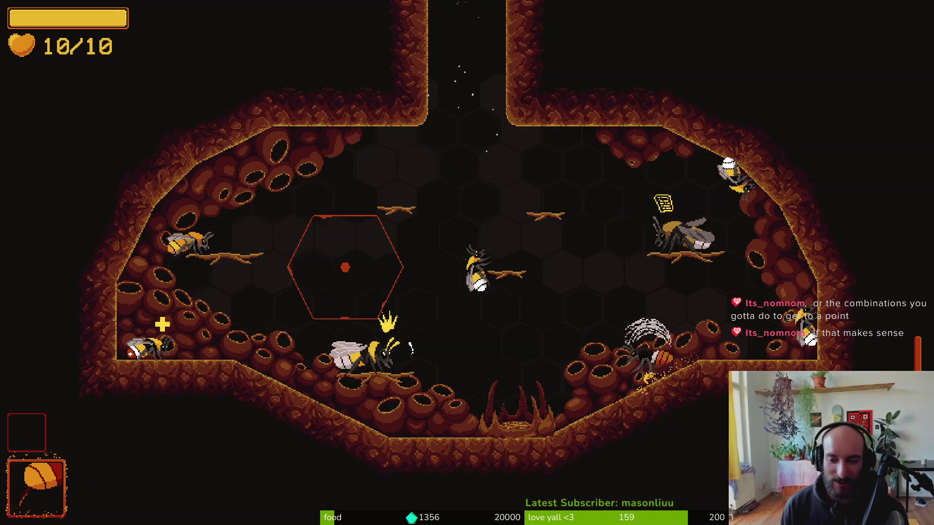
key("a")
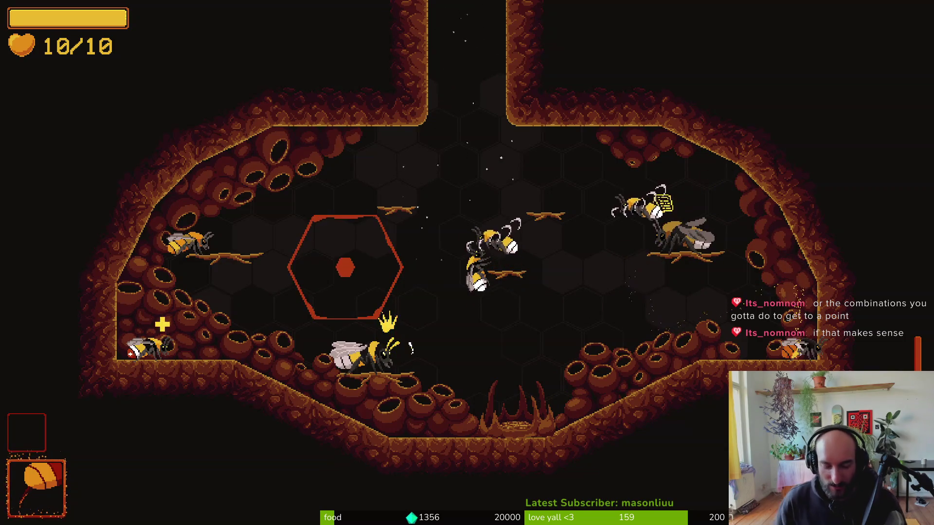
key("alt+Tab")
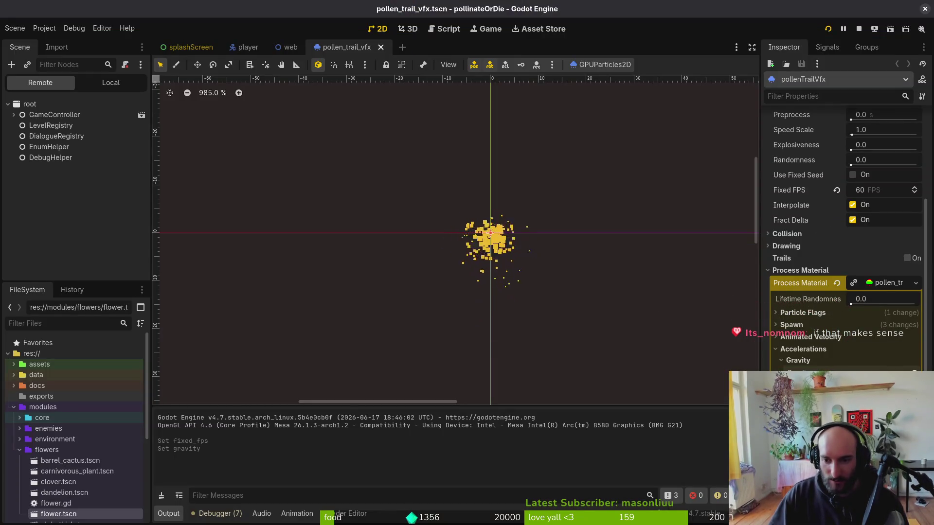
left_click(881, 287)
key("ctrl+s")
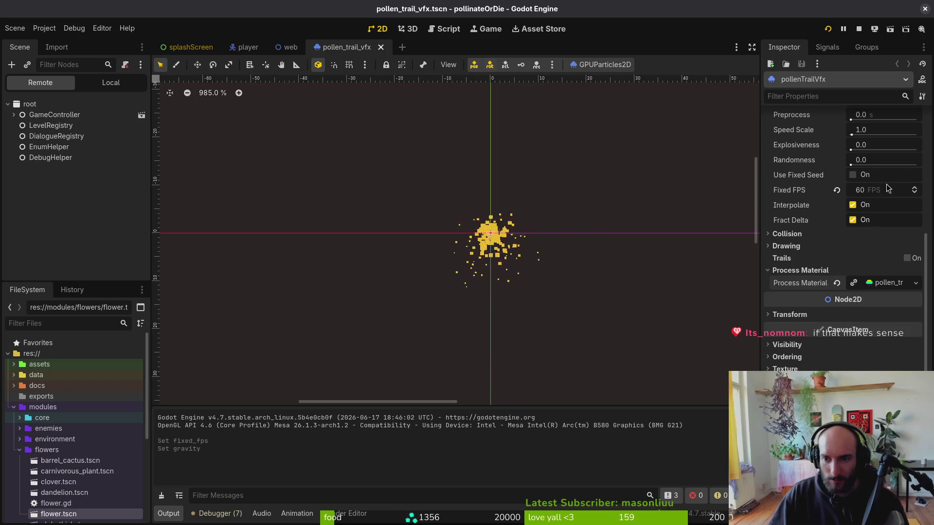
Set the trail's Fixed FPS to 144, then stop and relaunch the game.
left_click(881, 189)
type("4")
key("Return")
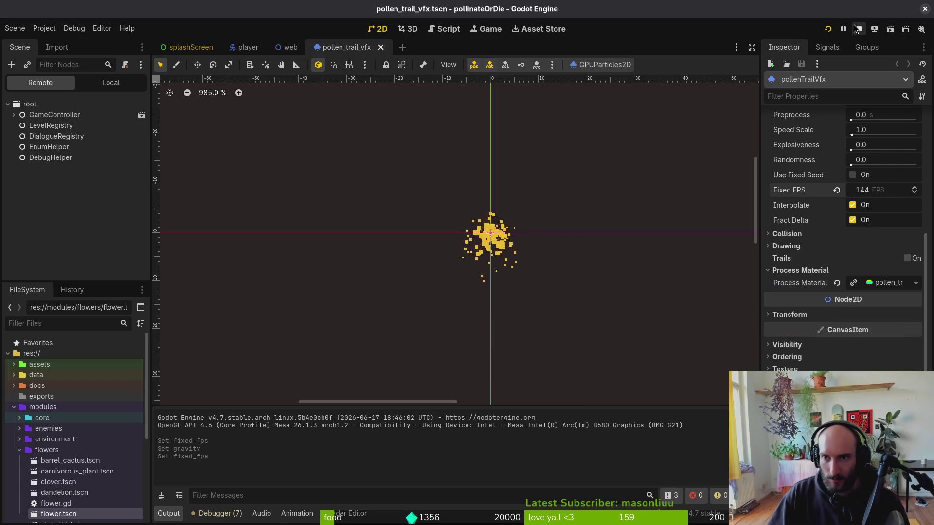
left_click(857, 29)
left_click(827, 30)
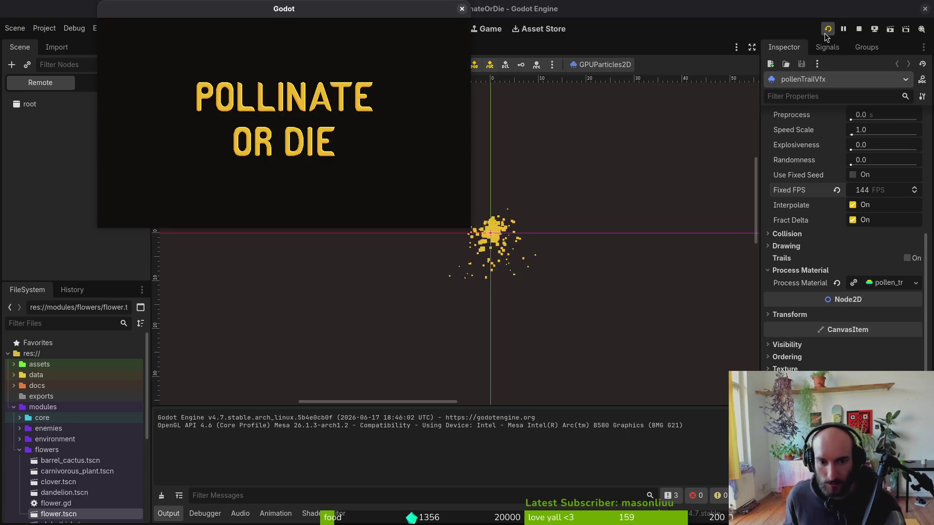
Continue into gameplay and enable the level selector in the pause menu's debugging options.
key("Return")
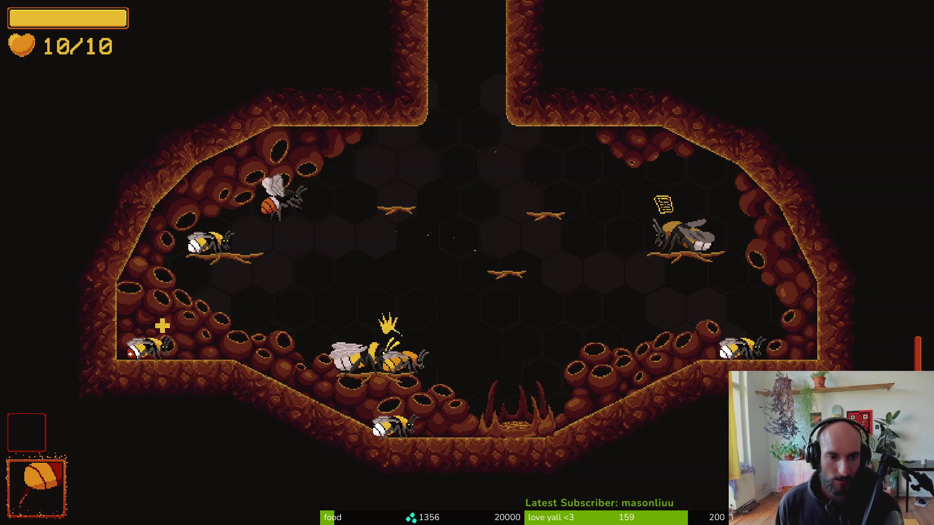
key("Escape")
key("Down")
key("Down")
key("Return")
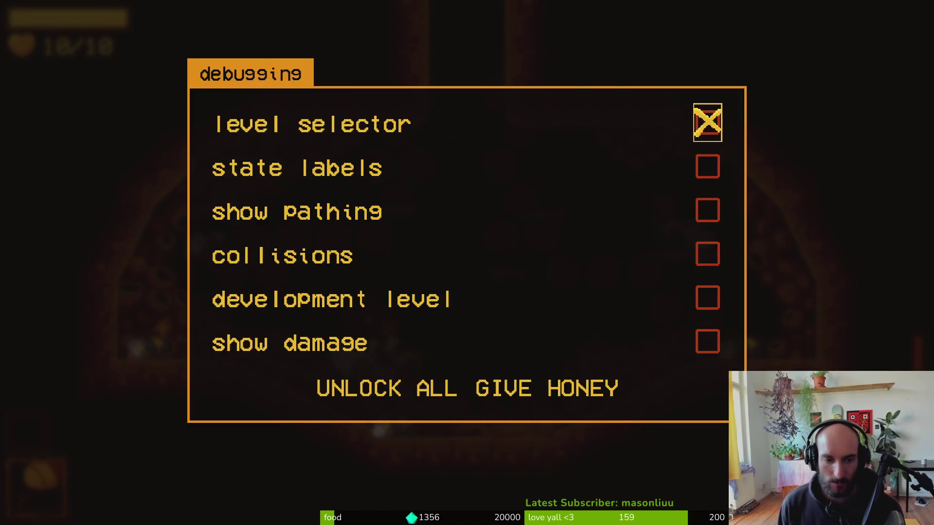
key("Return")
key("Escape")
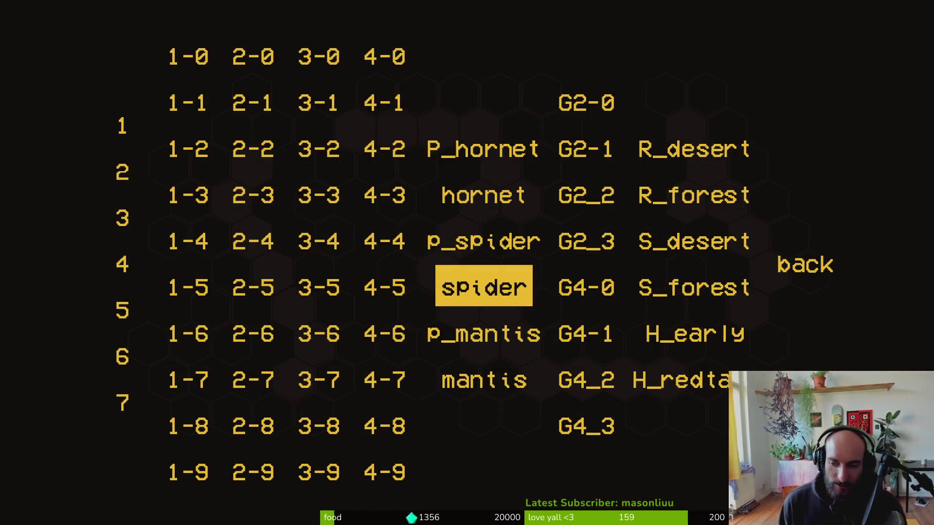
Browse the debug level grid and load the S_desert test level.
key("Left")
key("Down")
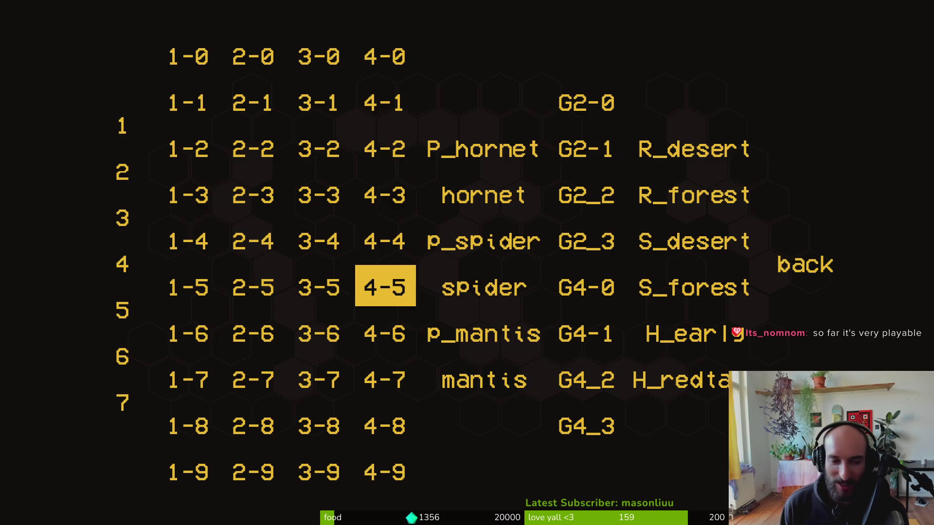
key("Right")
key("Up")
key("Left")
key("Left")
key("Down")
key("Left")
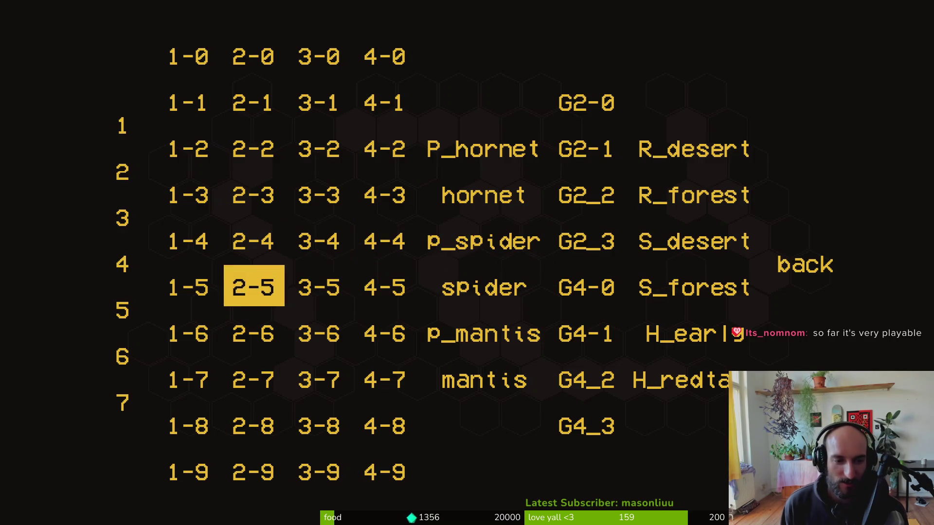
key("Down")
key("Up")
key("Right")
key("Right")
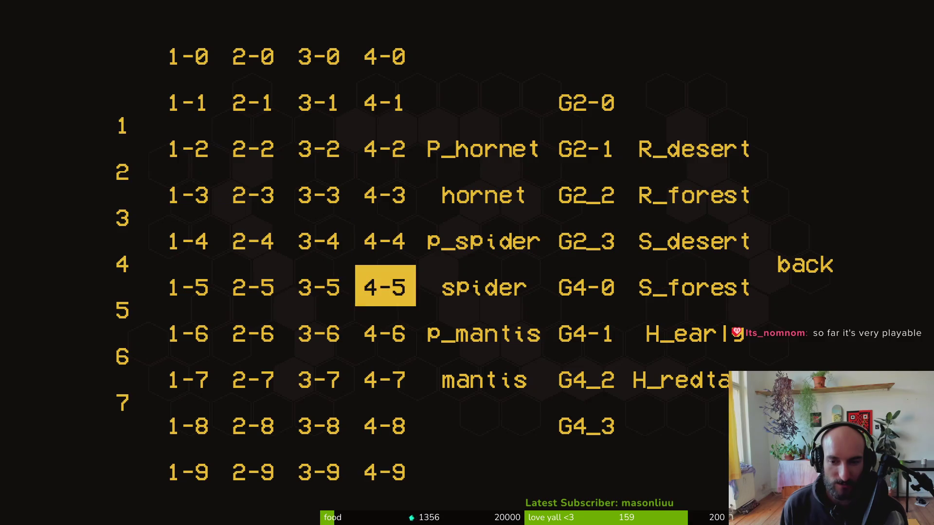
key("Up")
key("Right")
key("Right")
key("Return")
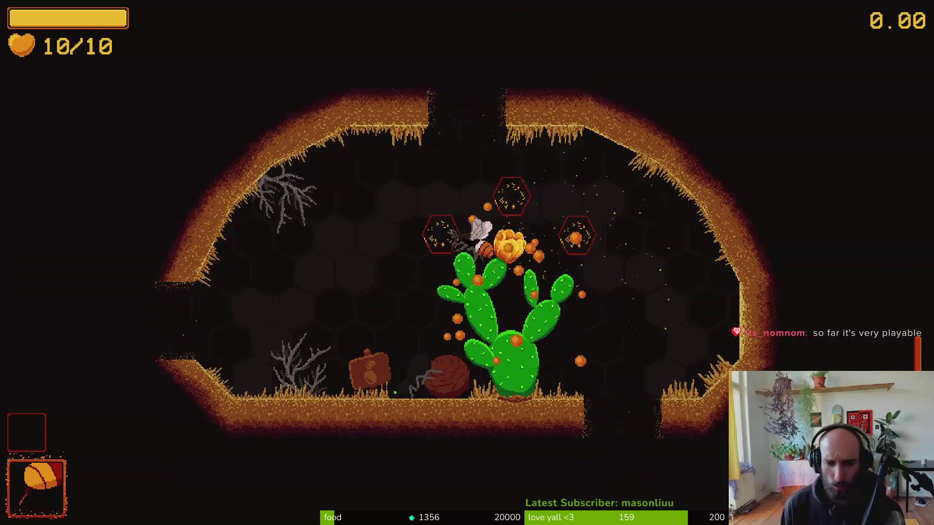
Grab the max-health upgrade, chain dashes around the cactus, then pause and return to Godot.
key("Up")
key("Right")
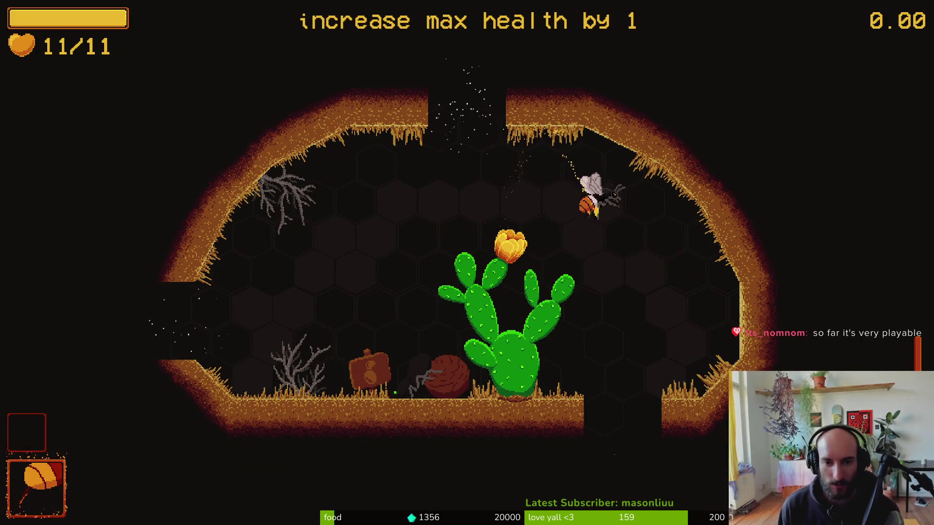
key("Left")
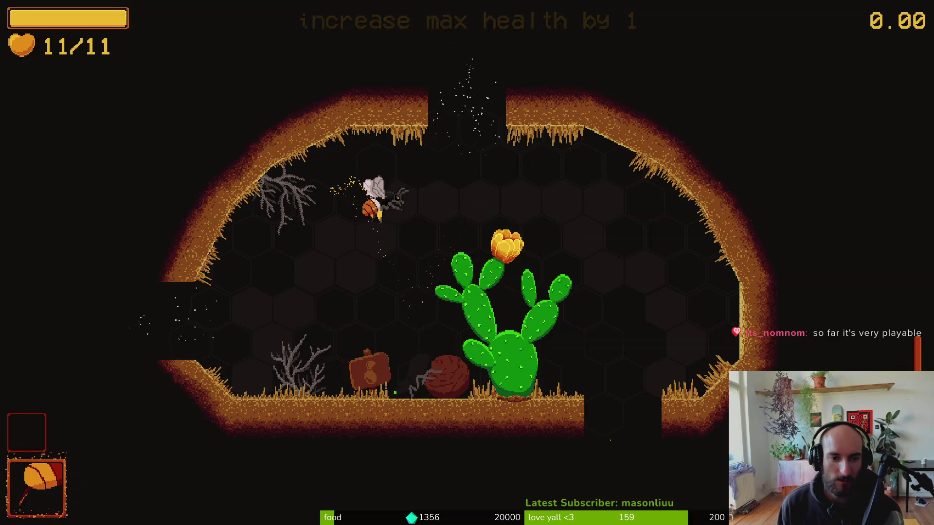
key("Down")
key("Left")
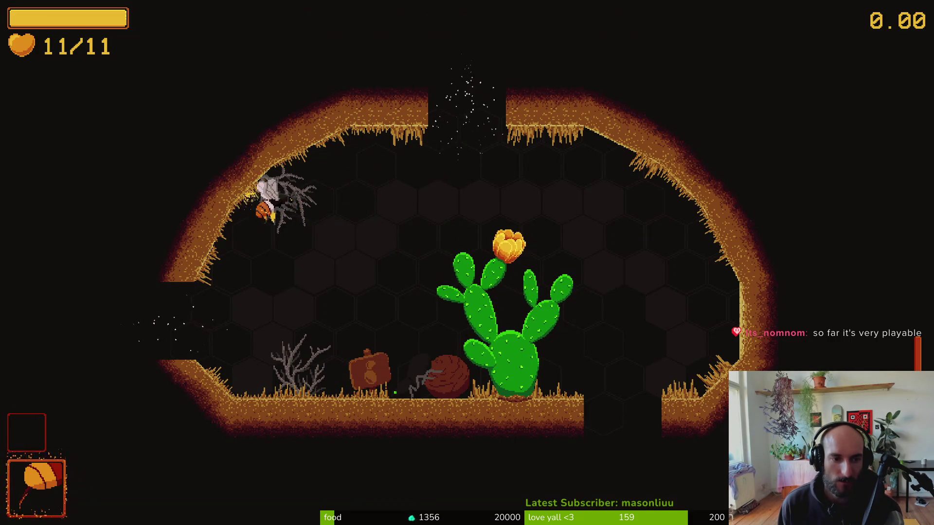
key("Down")
key("Right")
key("Left")
key("Right")
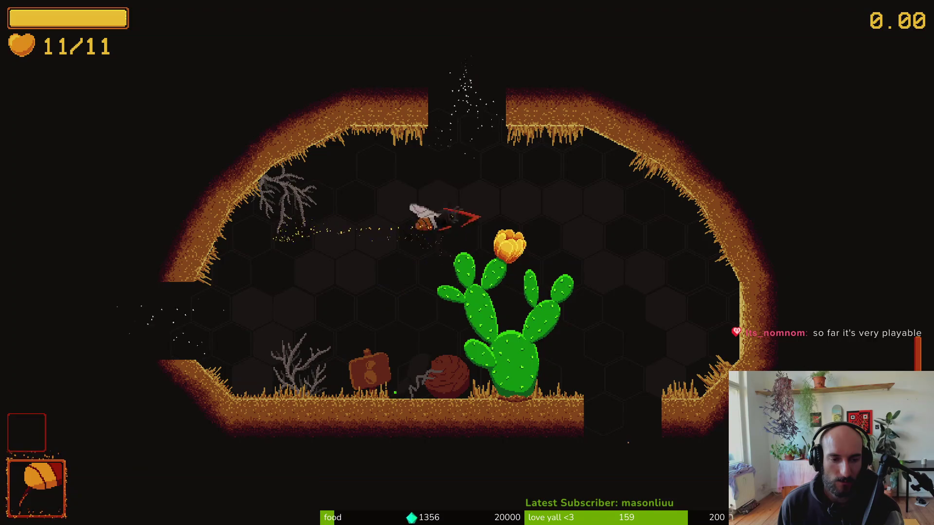
key("Up")
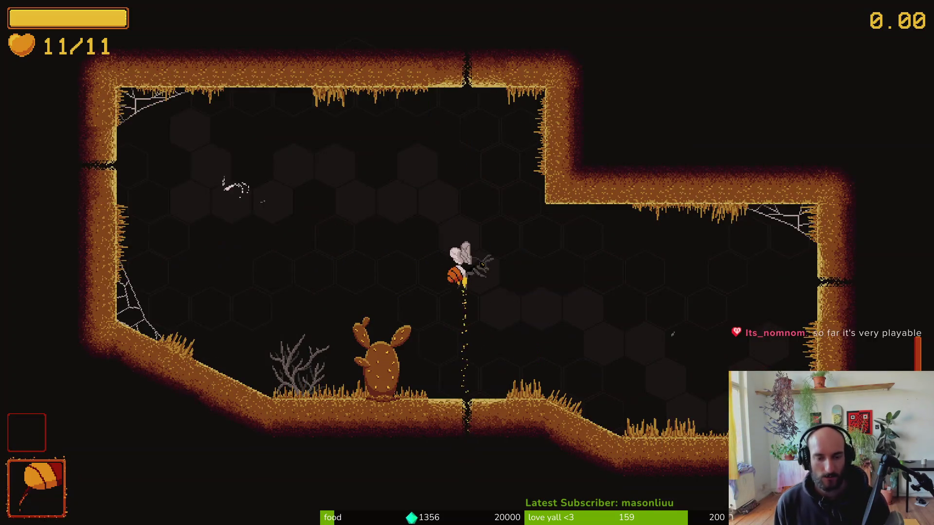
key("Escape")
key("alt+Tab")
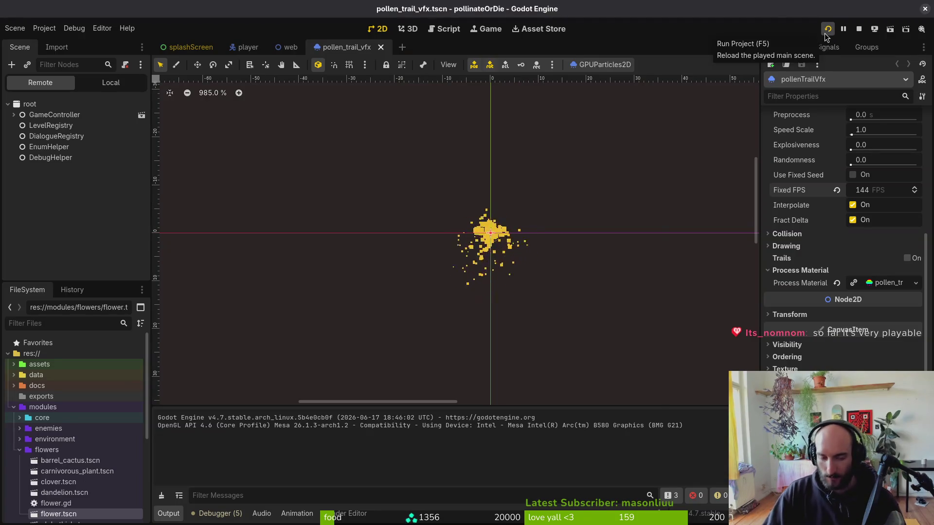
Open the dash_chain_vfx scene through quick resource search for 'das_chain'.
key("alt+shift+o")
type("das_chain")
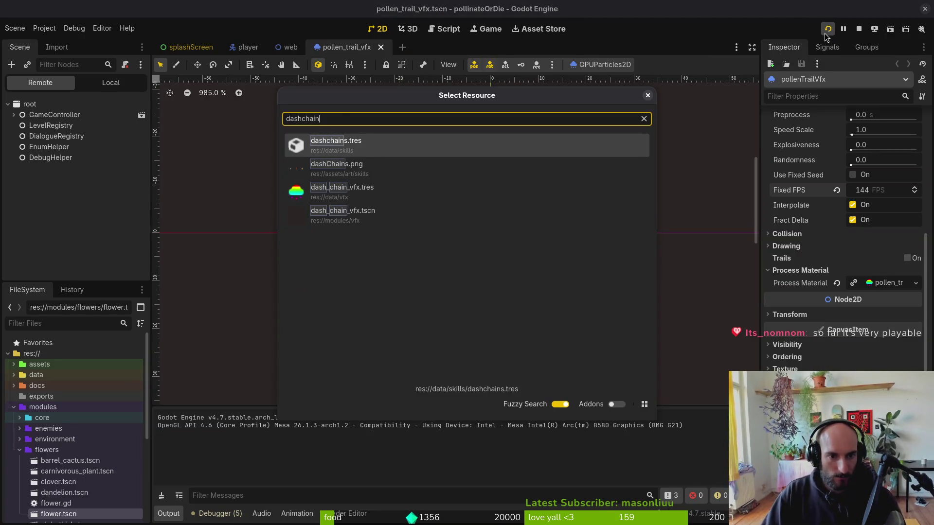
key("Down")
key("Down")
key("Down")
key("Return")
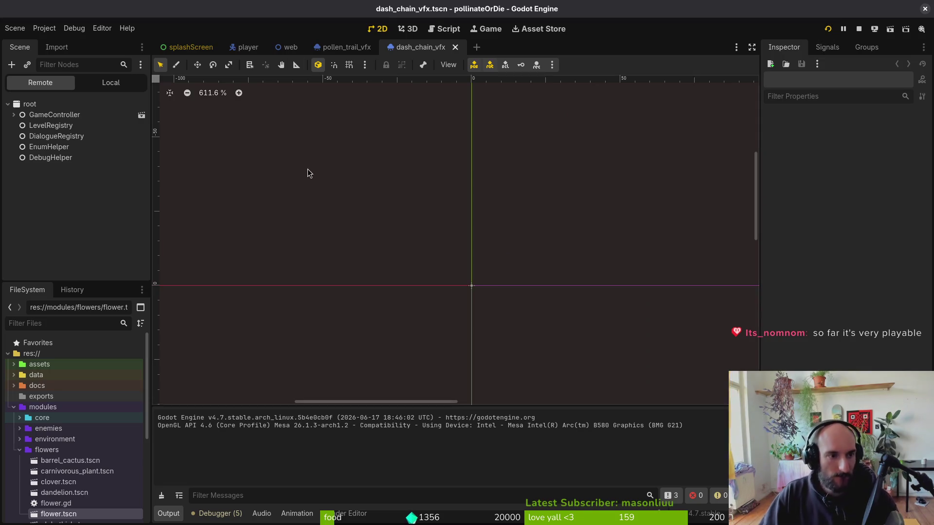
In pollen_trail_vfx, select pollenTrailVfx in the Local tree and set its Amount to 64.
left_click(336, 48)
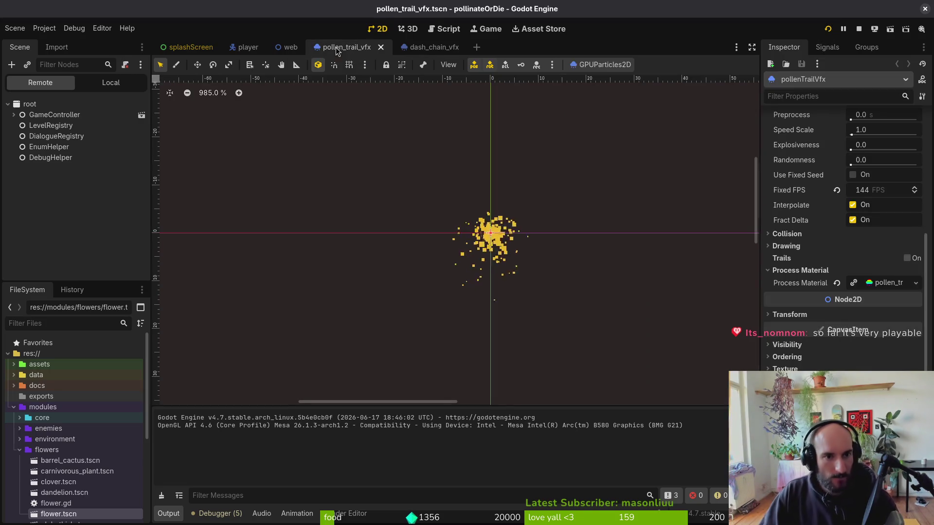
left_click(884, 282)
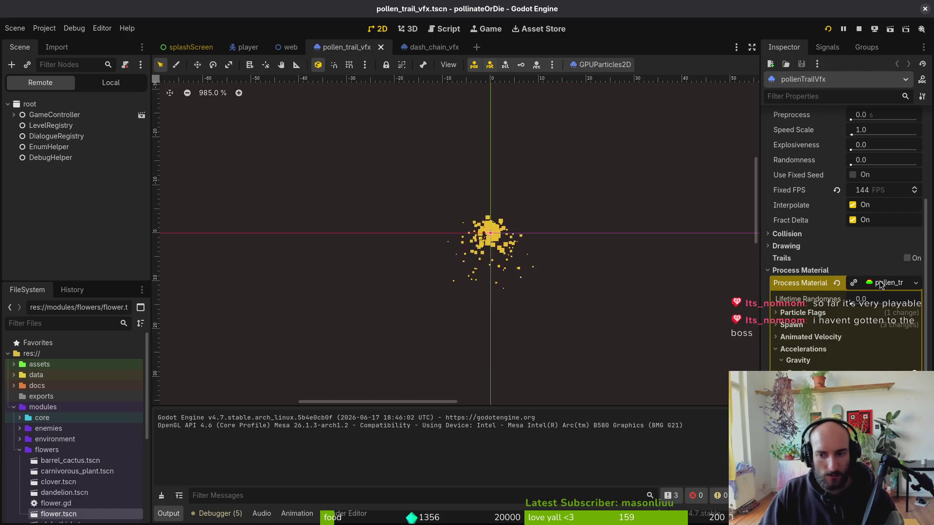
left_click(876, 283)
left_click(885, 284)
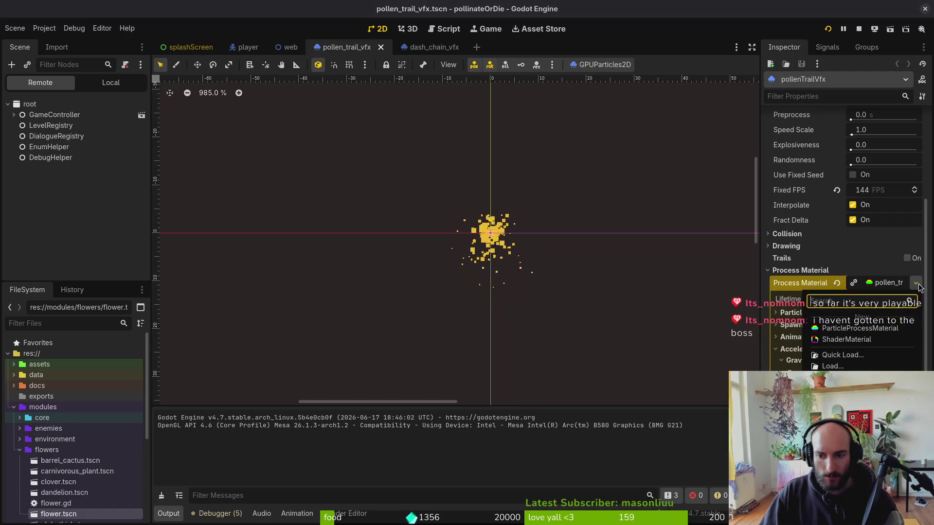
left_click(720, 349)
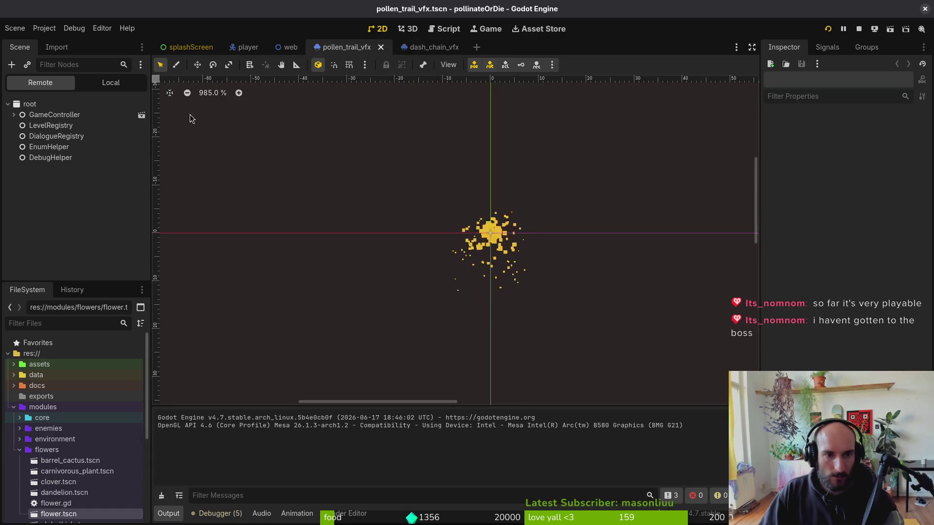
left_click(111, 83)
left_click(45, 104)
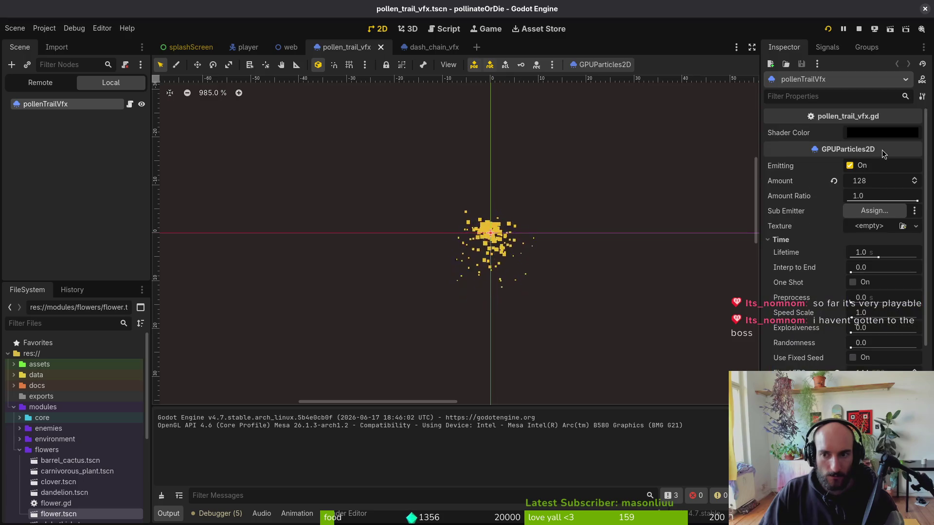
left_click(884, 180)
type("64")
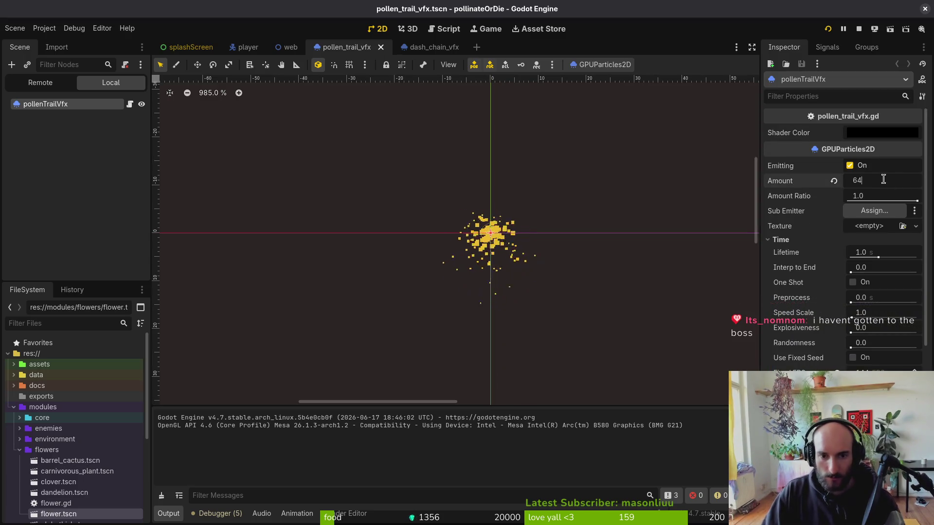
left_click(460, 226)
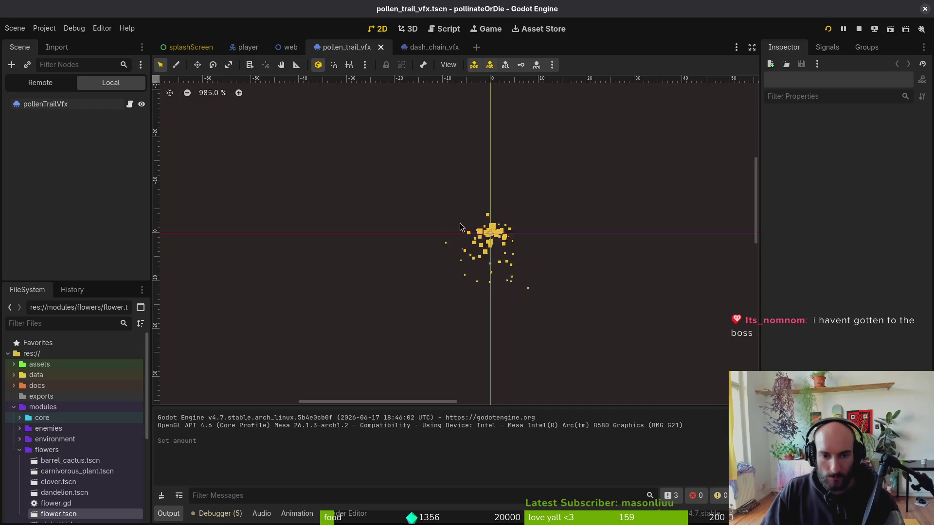
Preview dash_chain_vfx with Emitting on, set Amount to 512, then stop and relaunch the game.
left_click(419, 49)
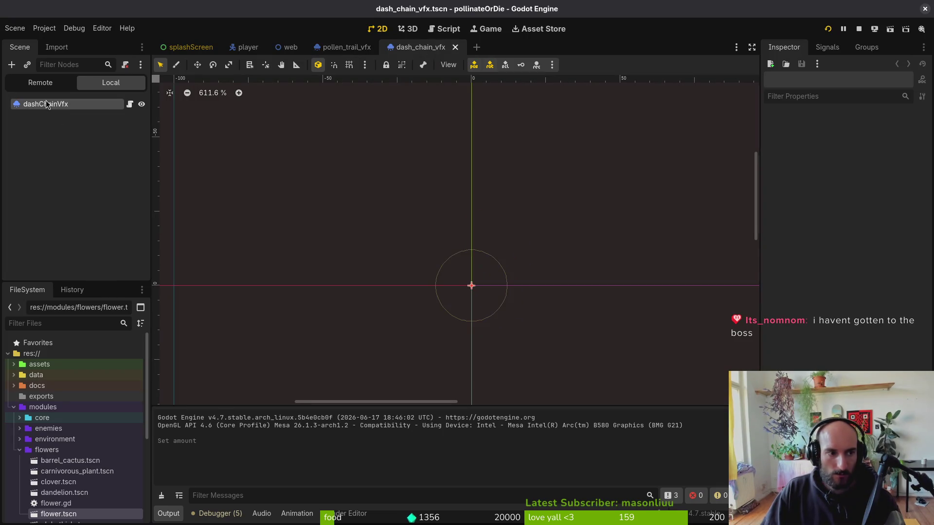
left_click(850, 133)
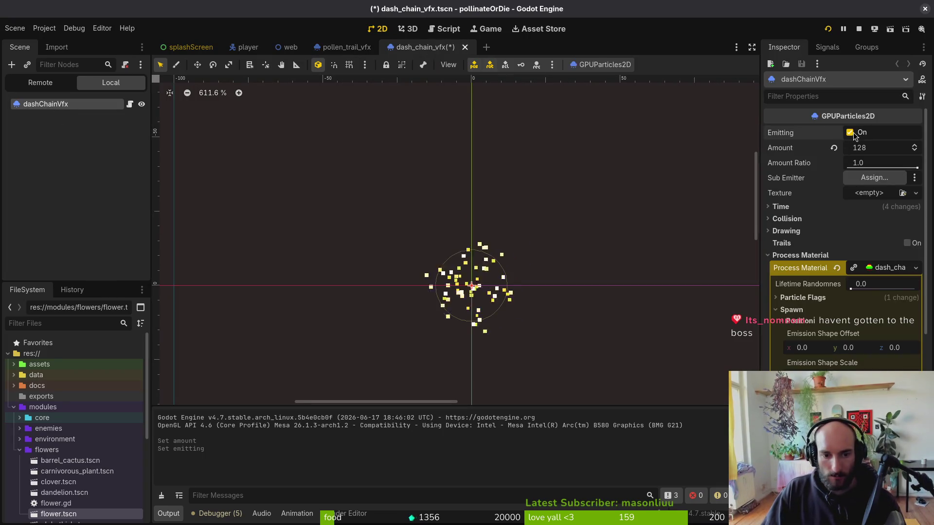
left_click(880, 148)
type("512")
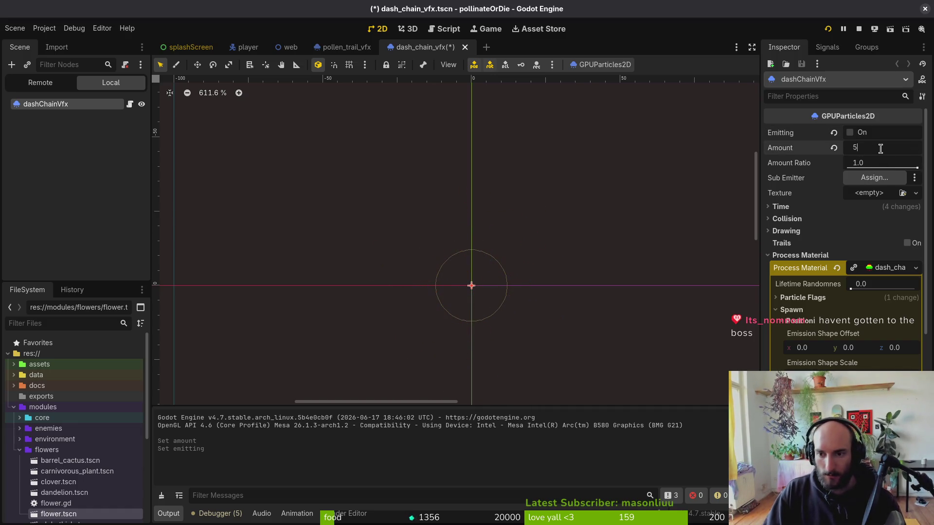
left_click(851, 133)
left_click(859, 29)
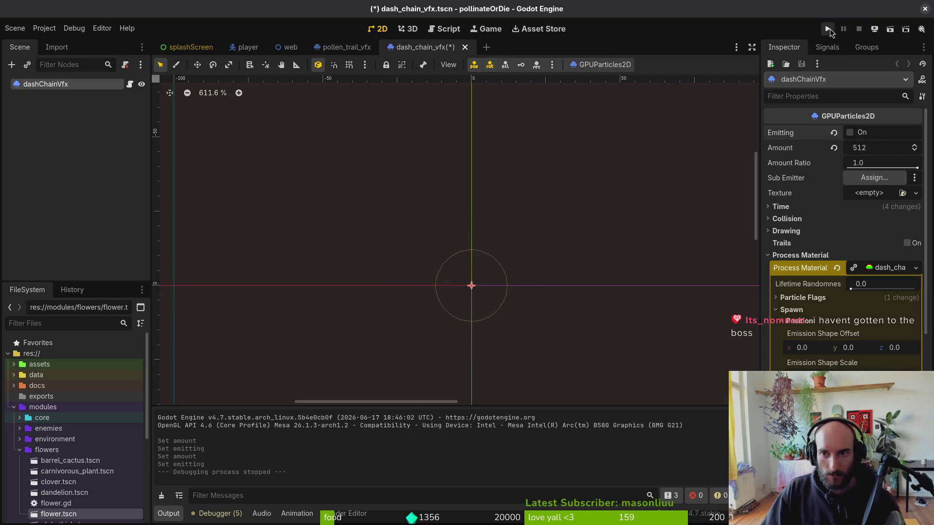
left_click(829, 30)
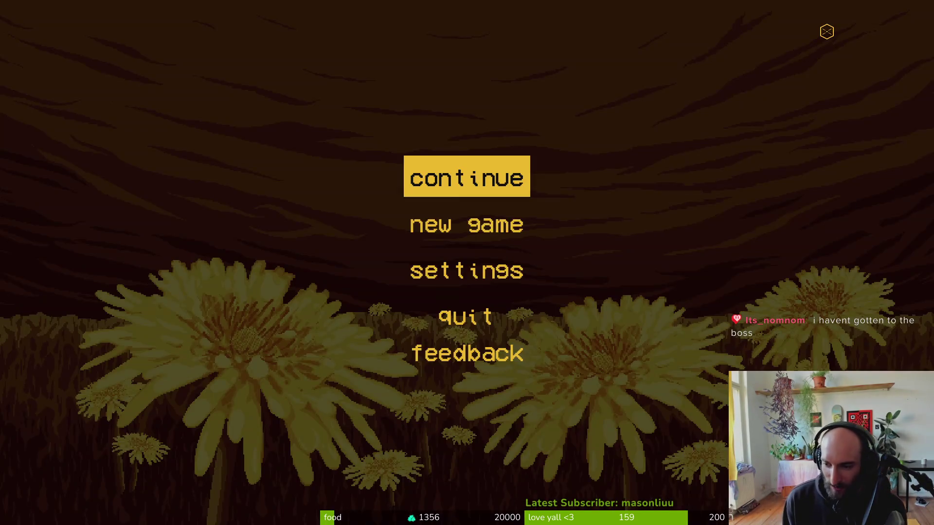
Continue, then pick S_desert from the debug level selector to load it.
key("Return")
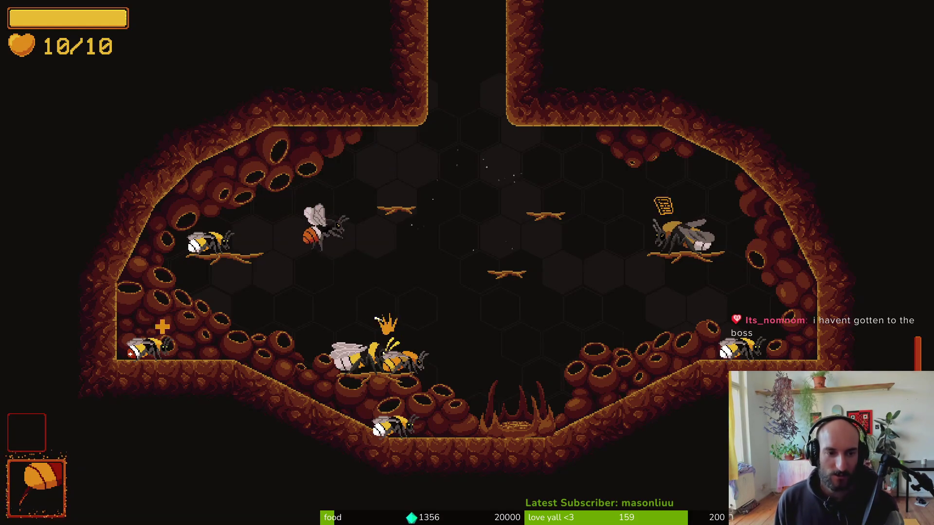
key("Escape")
key("Down")
key("Down")
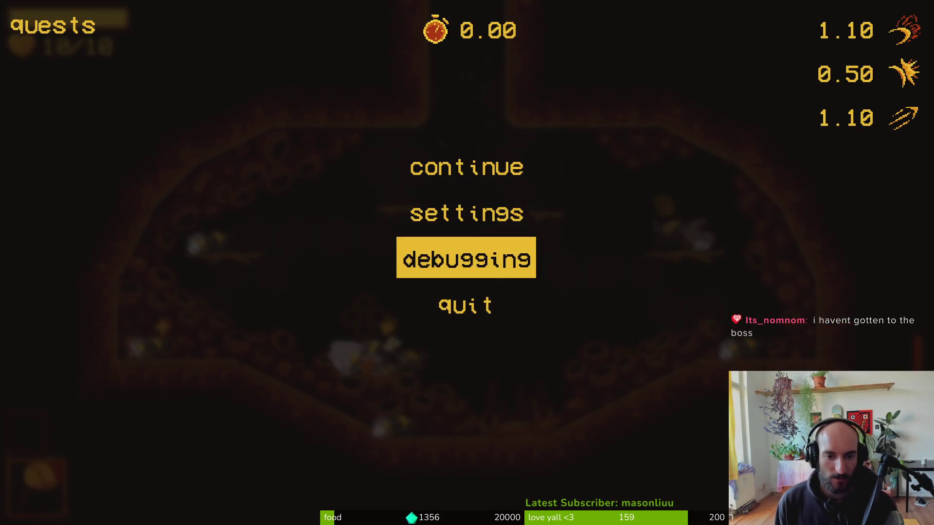
key("Return")
key("Return")
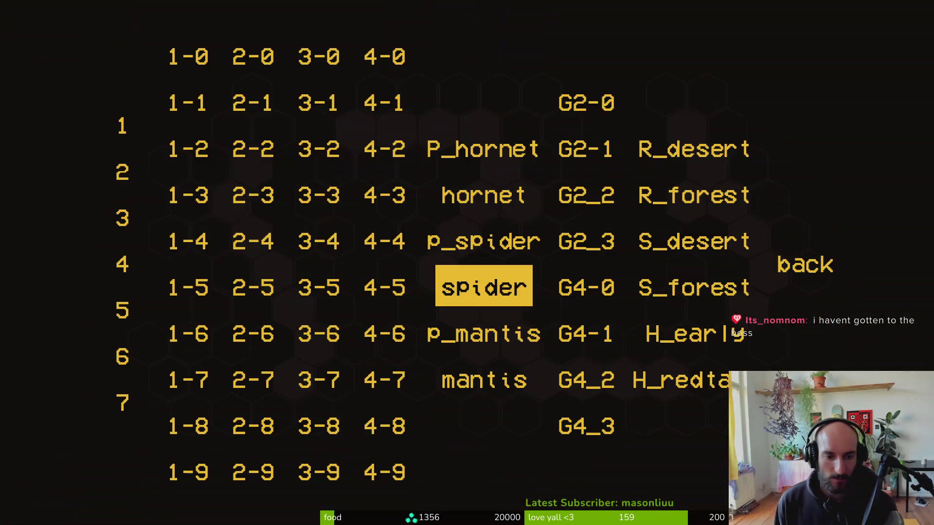
key("Up")
key("Right")
key("Right")
key("Return")
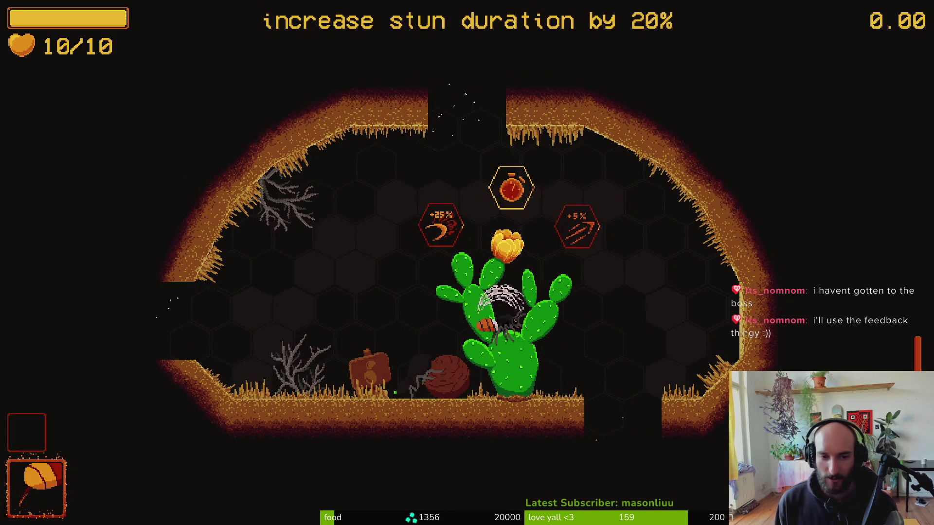
Pick up the +25% slash damage upgrade and test slashes near the cactus.
key("Left")
key("Up")
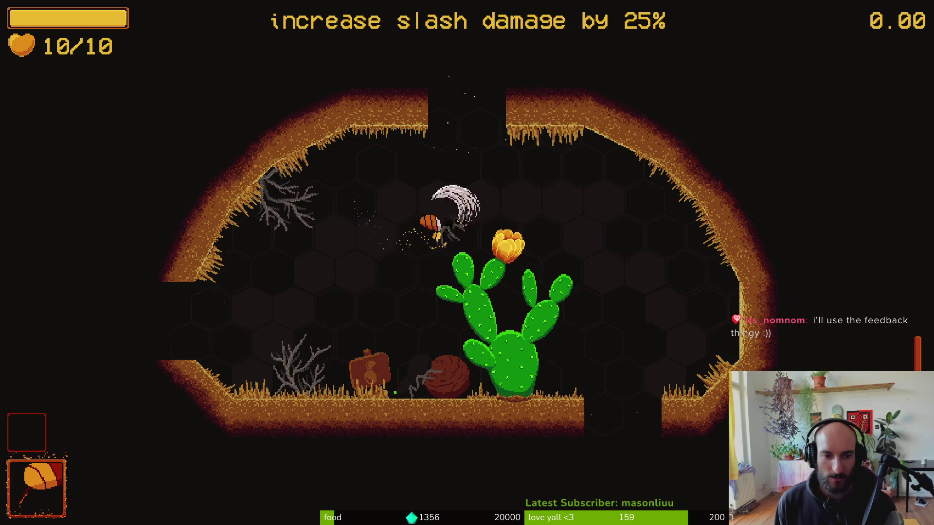
key("Left")
key("Right")
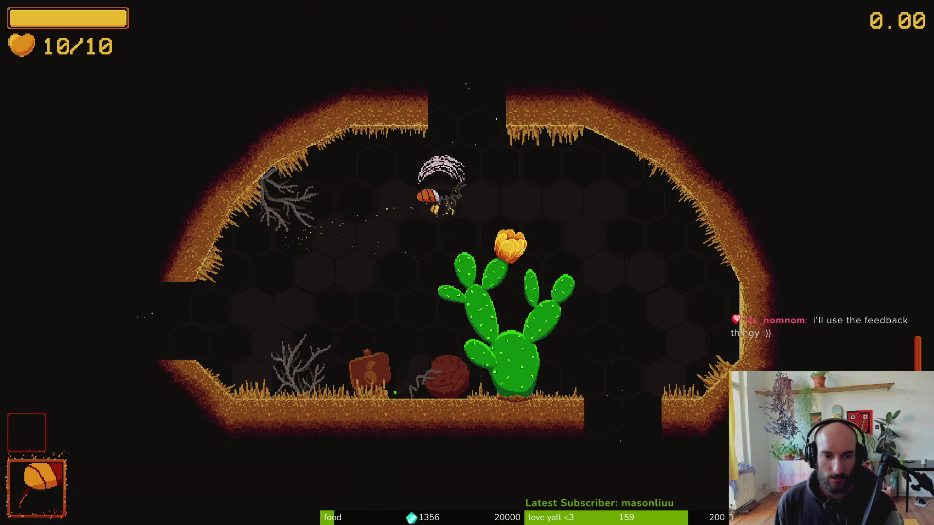
key("Left")
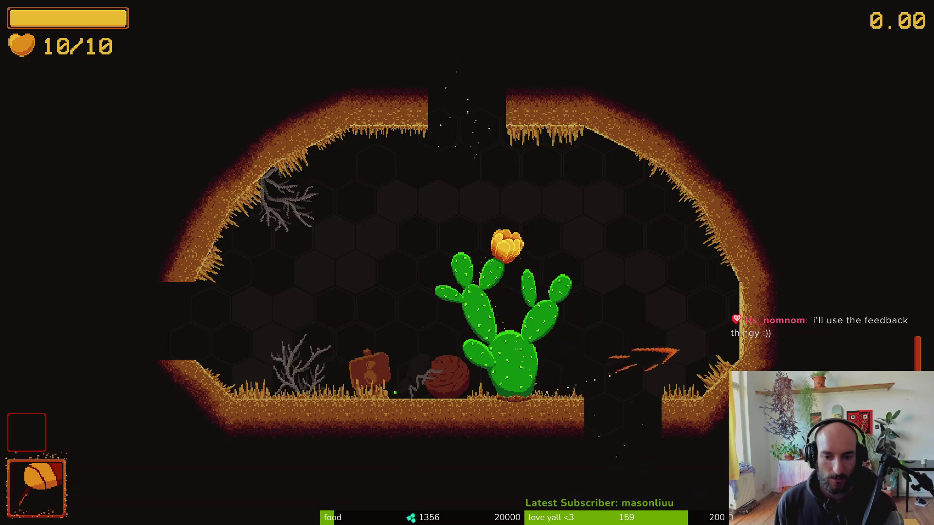
key("Left")
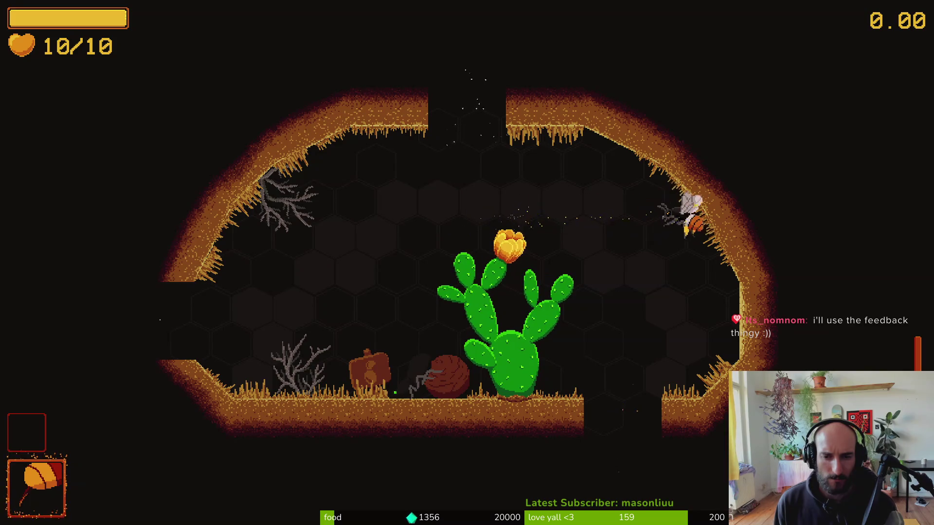
key("Left")
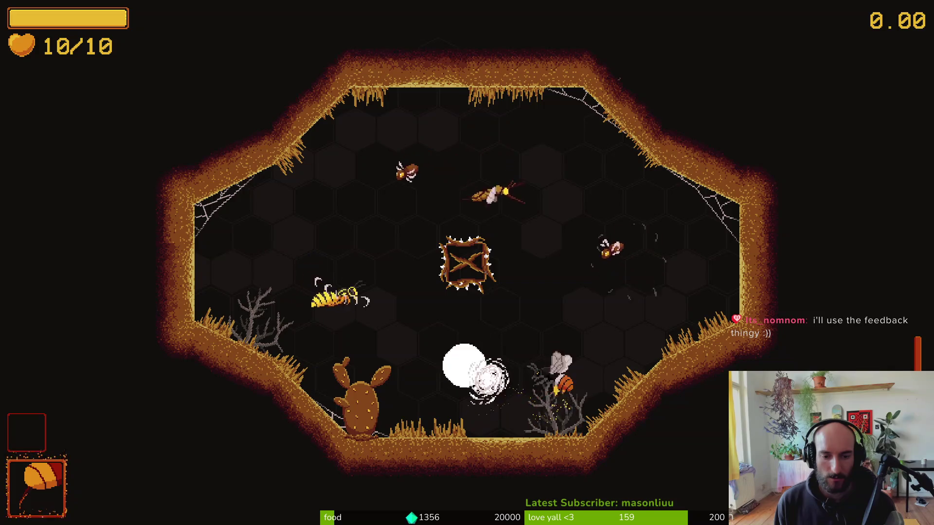
Dash and slash through the arena's enemy waves, then head for the opened exit.
key("Left")
key("Up")
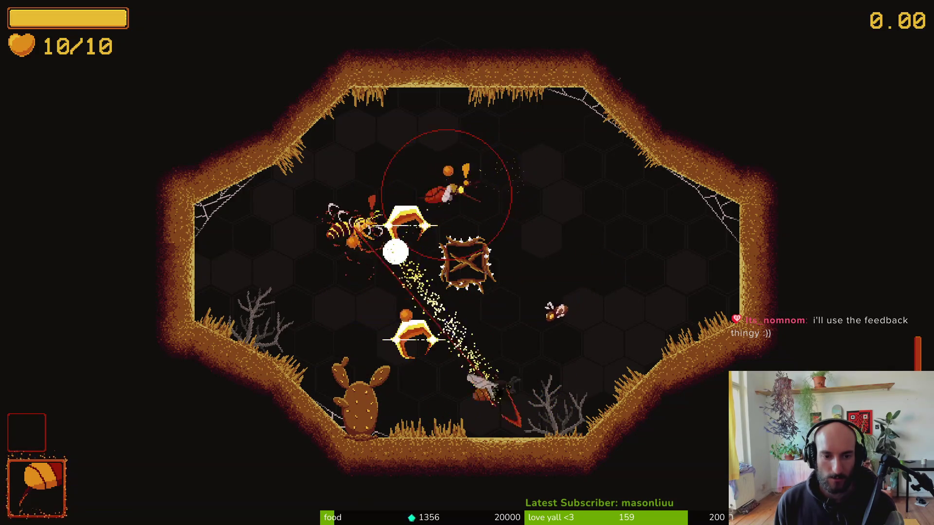
key("Right")
key("w")
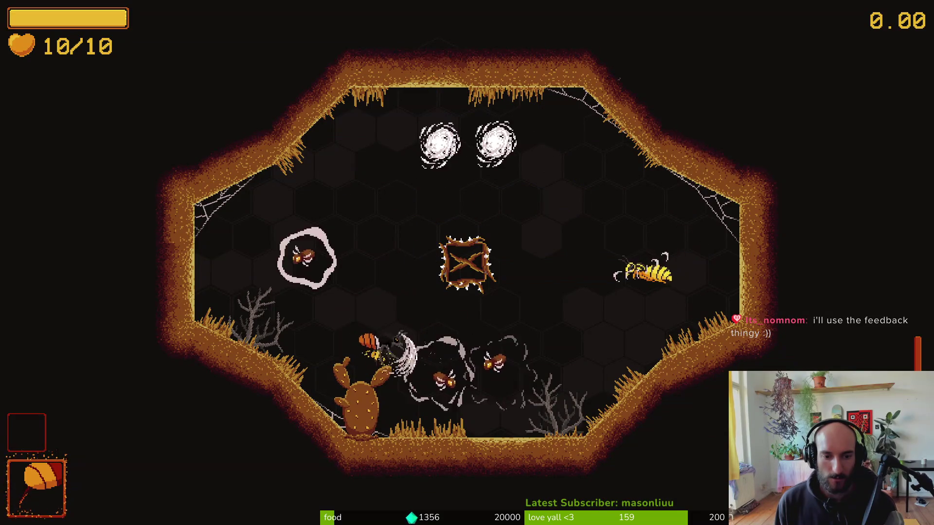
key("d")
key("space")
left_click(500, 177)
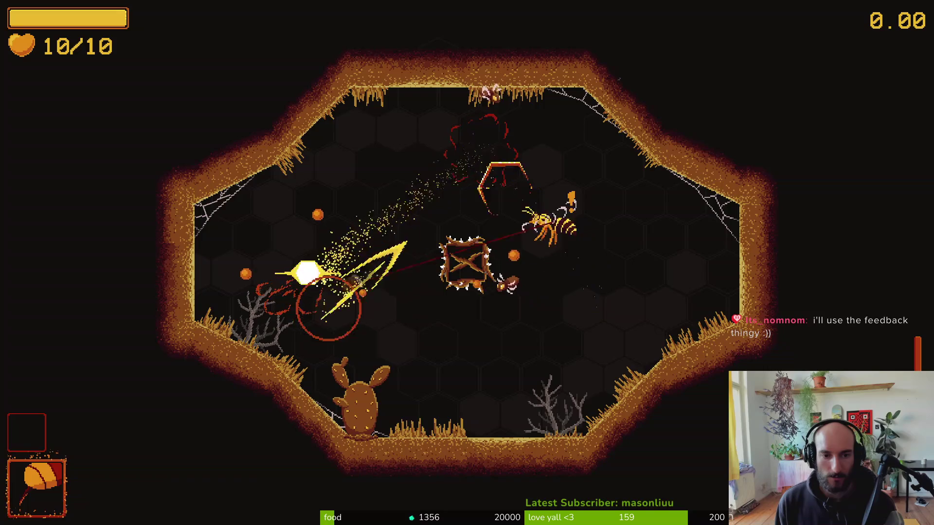
left_click(522, 111)
key("s")
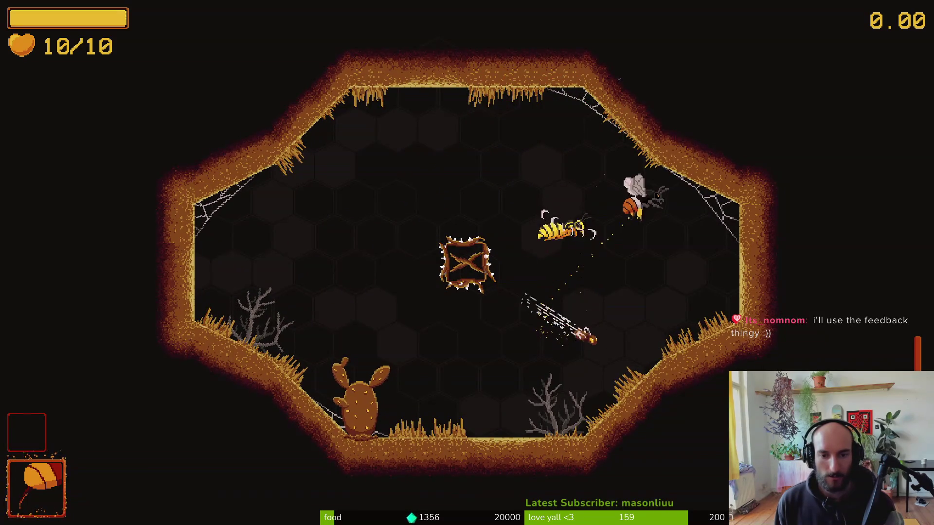
key("a")
key("space")
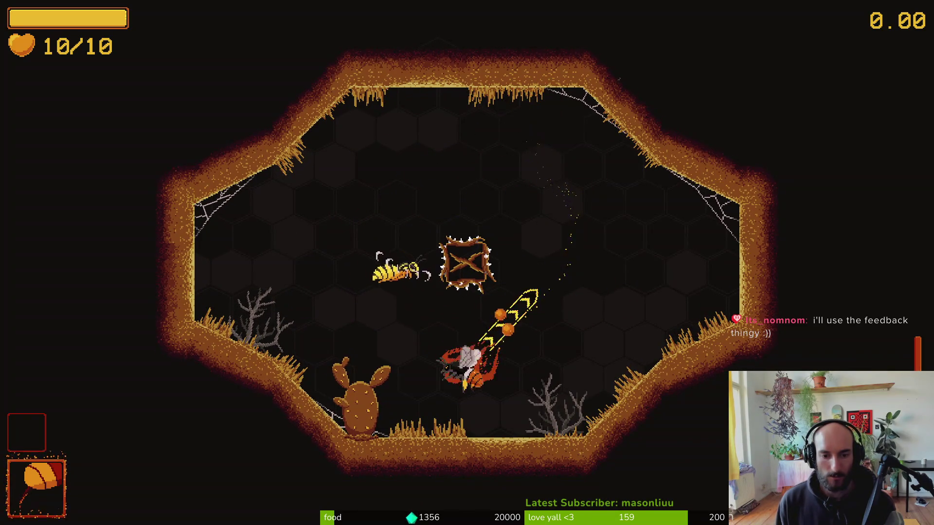
left_click(484, 348)
key("a")
key("space")
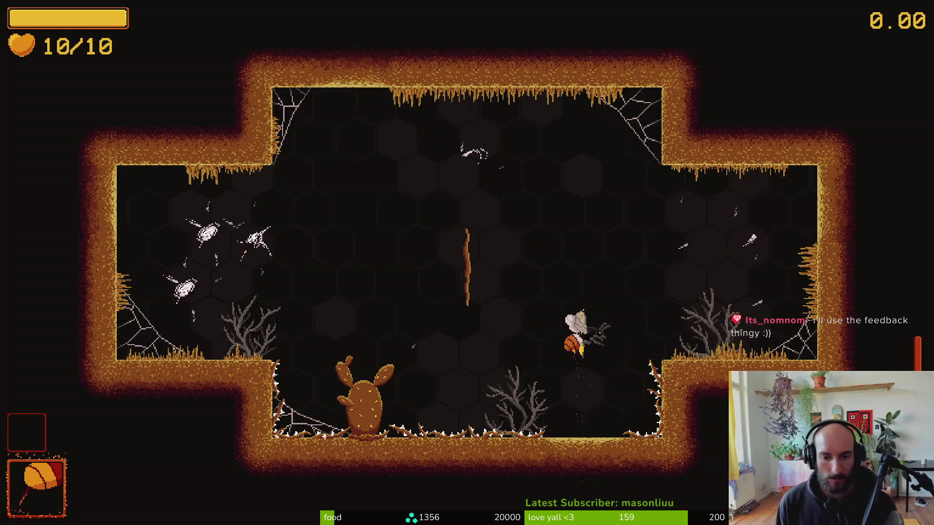
Dash-slash every enemy in the hive room, then dismiss the waiting bee's dialogue.
key("a")
key("space")
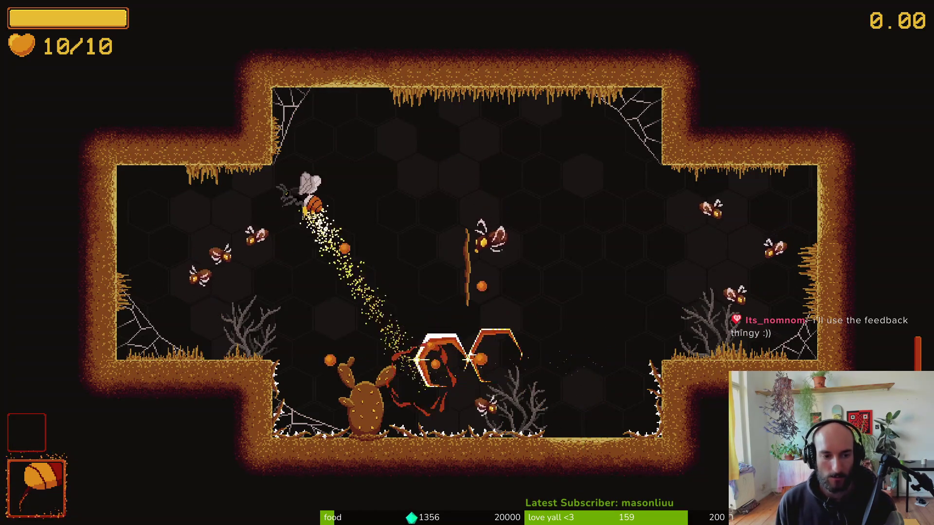
key("space")
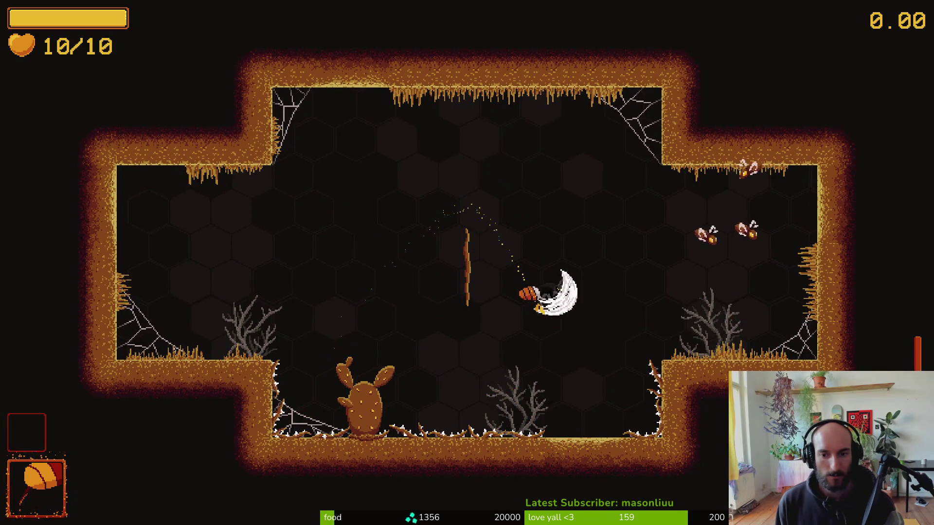
key("space")
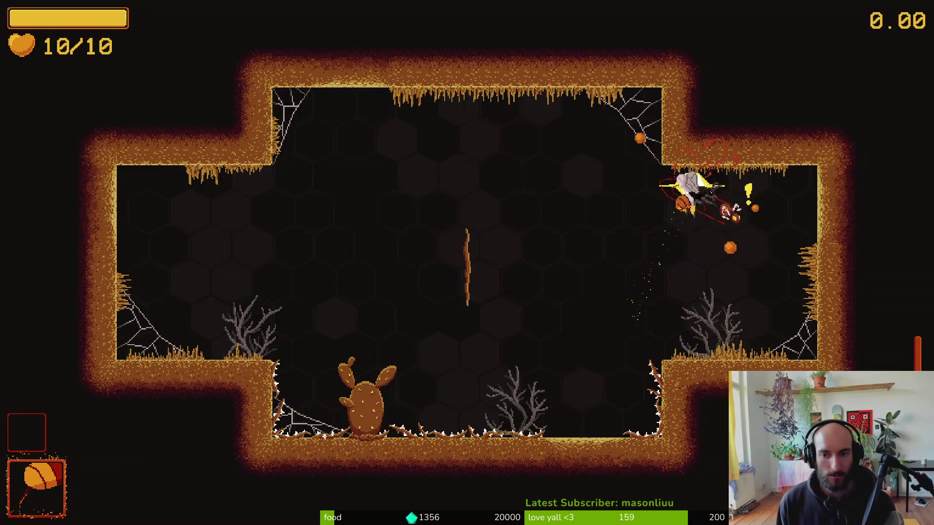
key("space")
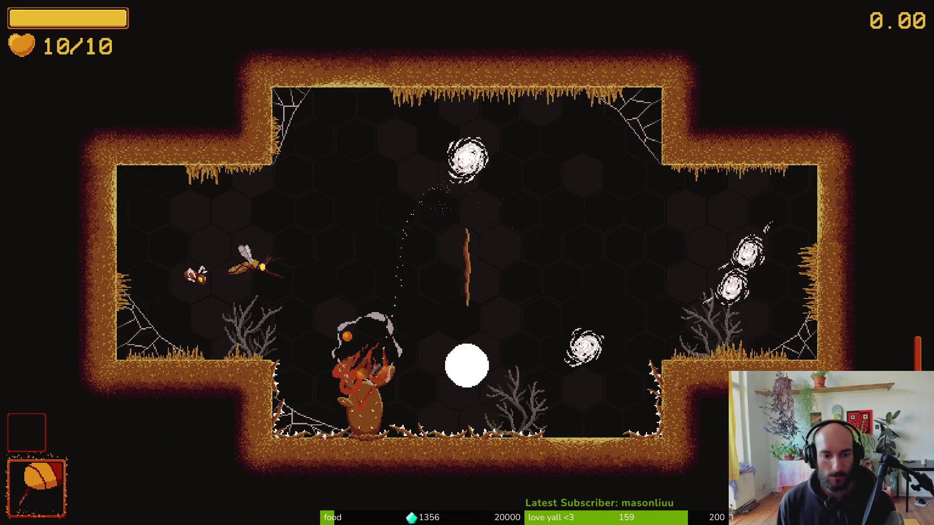
key("space")
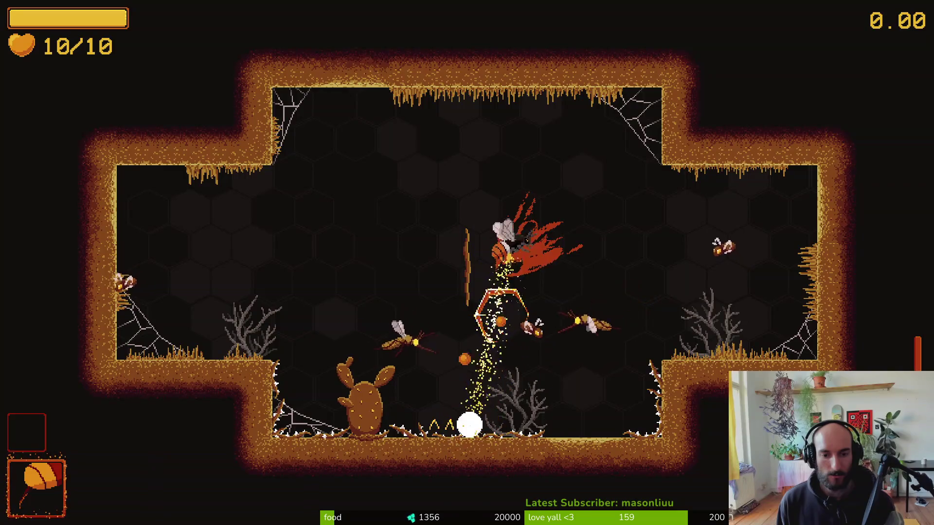
key("space")
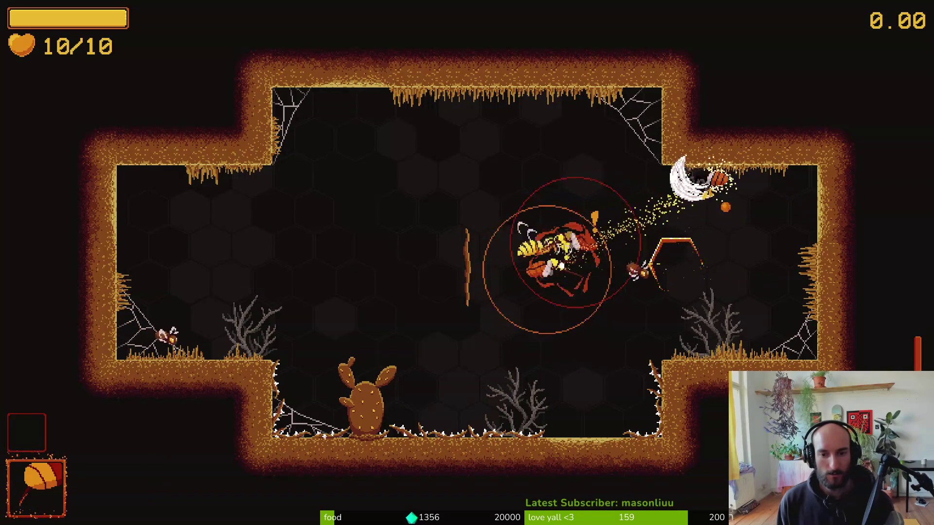
key("space")
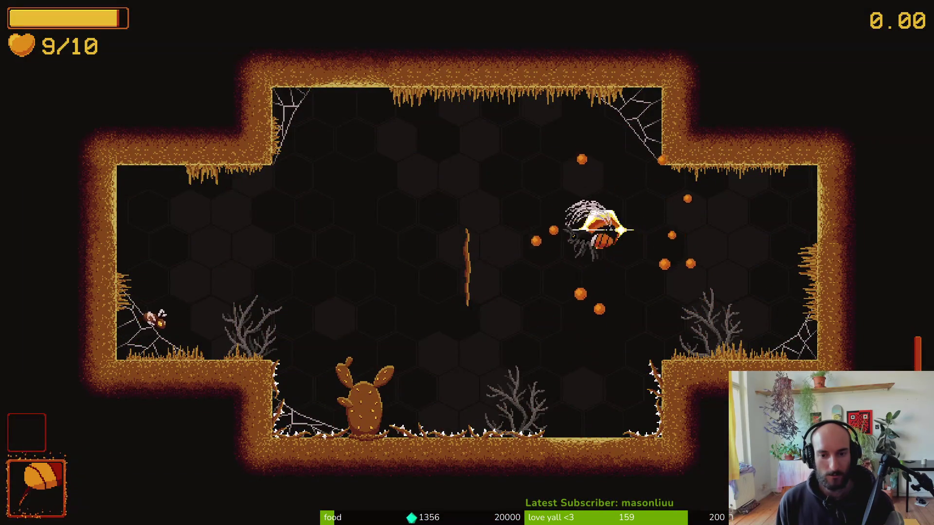
key("space")
key("space")
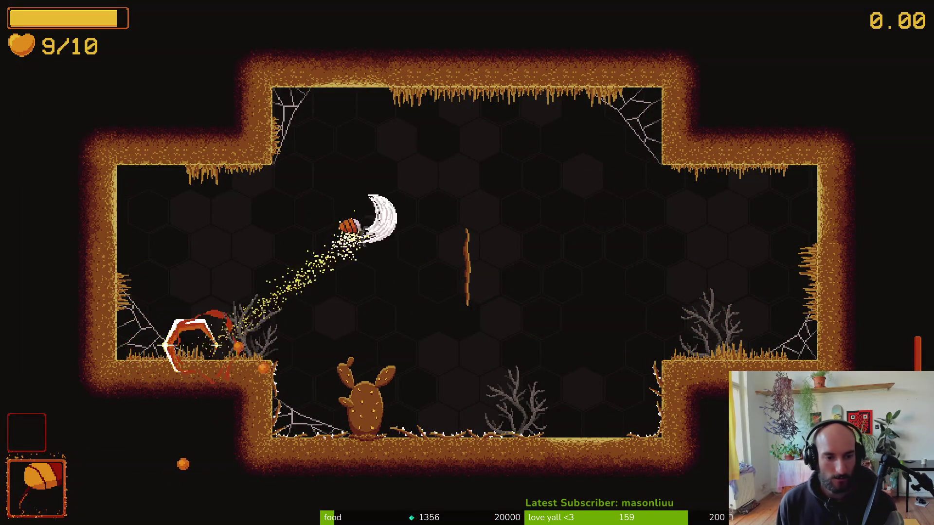
key("space")
key("space")
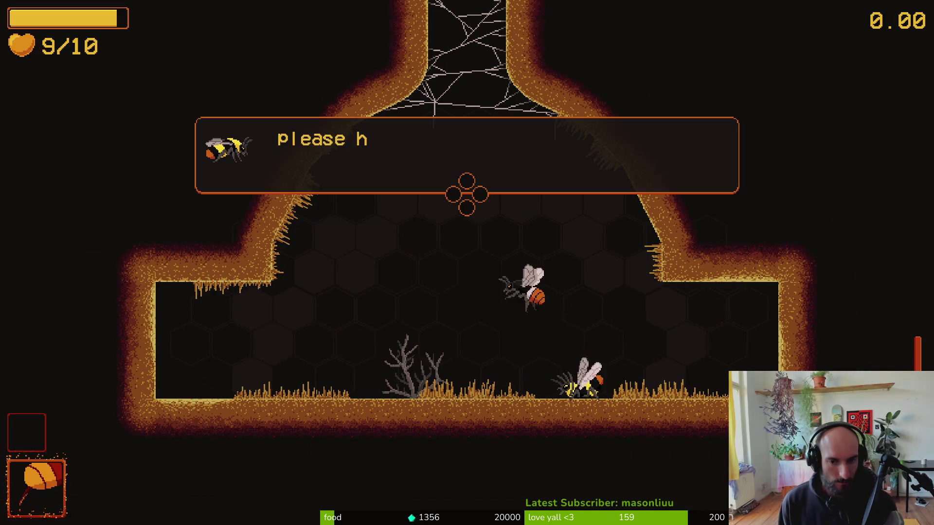
key("space")
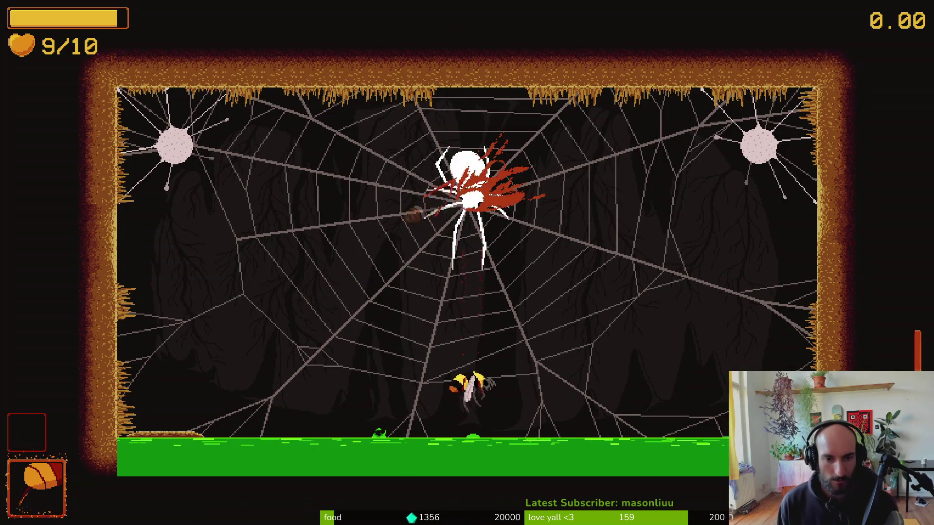
Slash the spider boss at the web centre while weaving between falling rocks.
key("a")
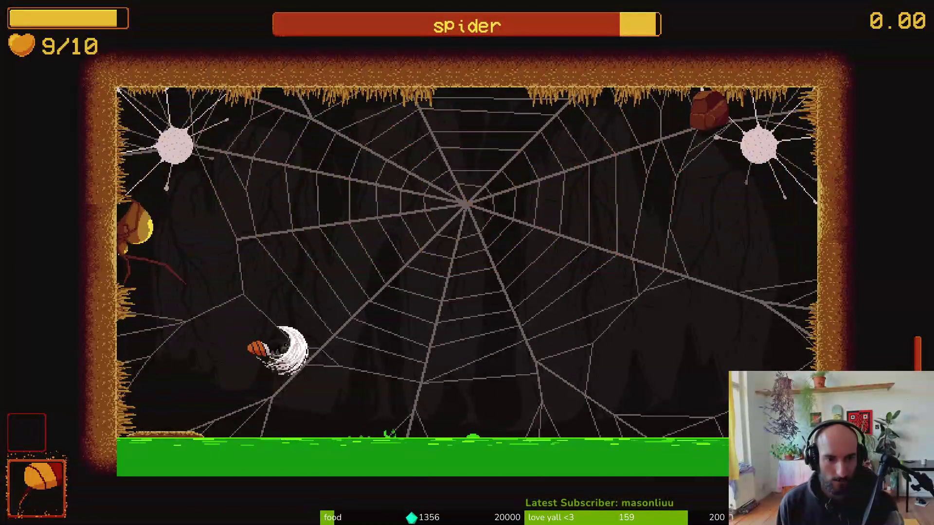
key("d")
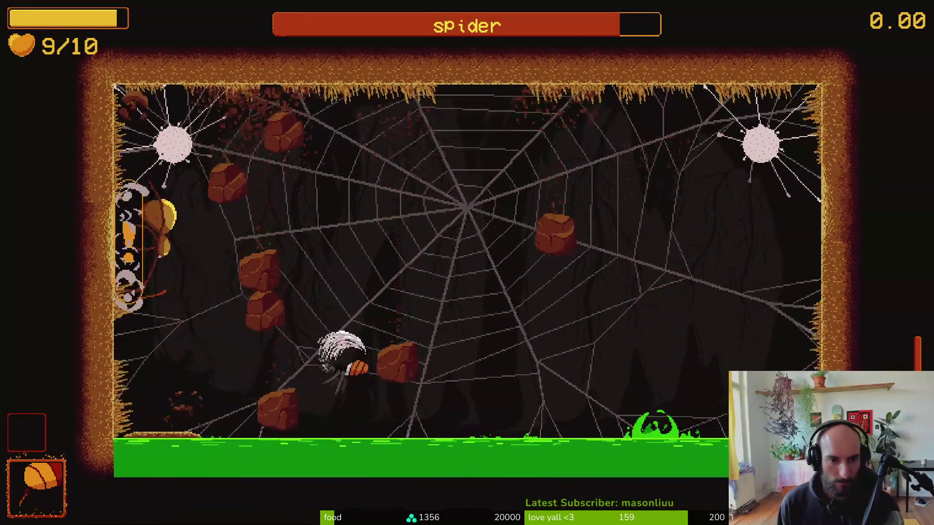
key("d")
key("a")
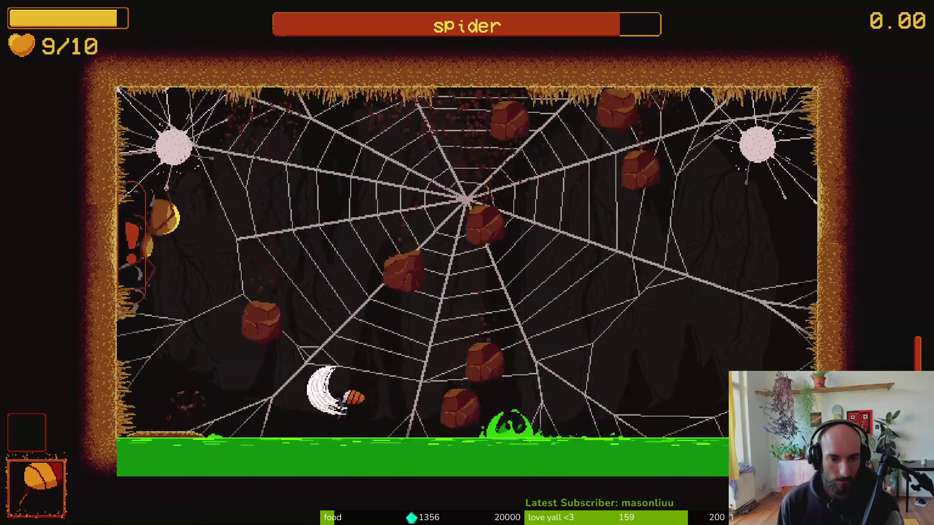
key("d")
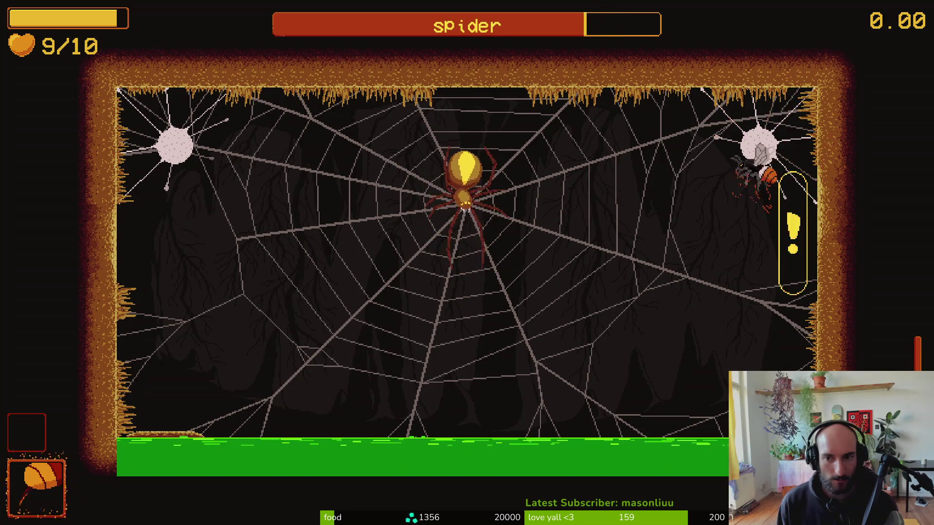
key("a")
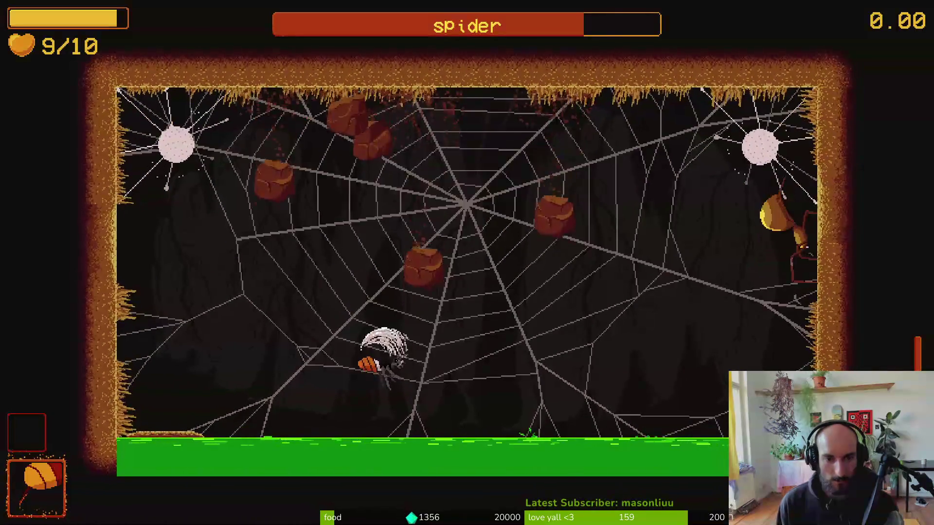
key("a")
key("space")
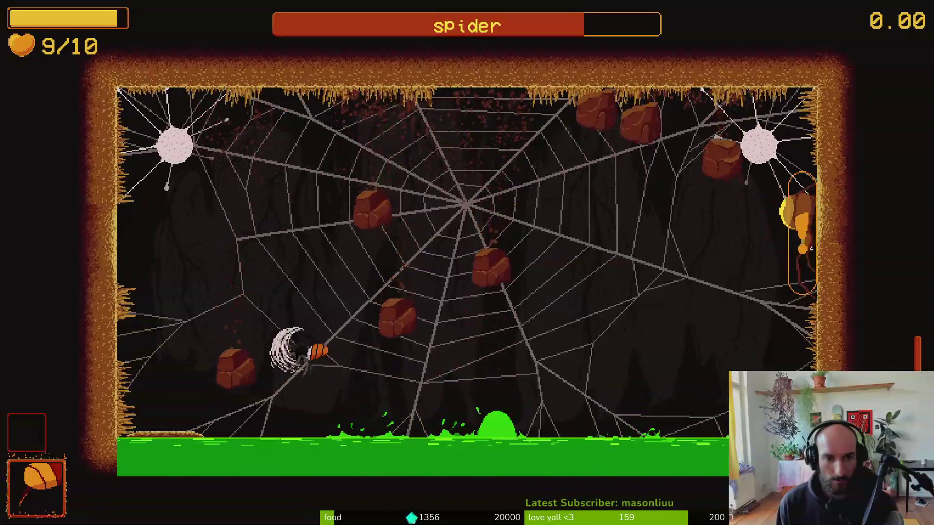
key("d")
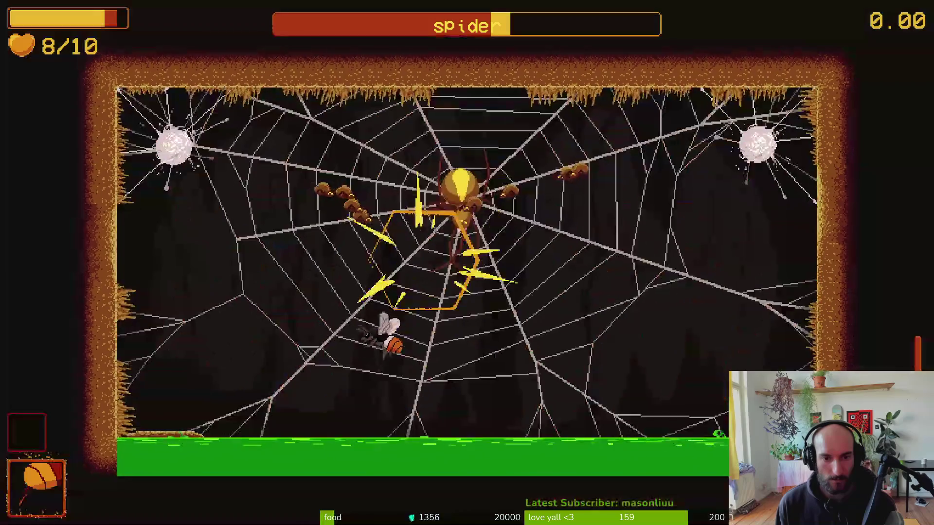
key("space")
key("d")
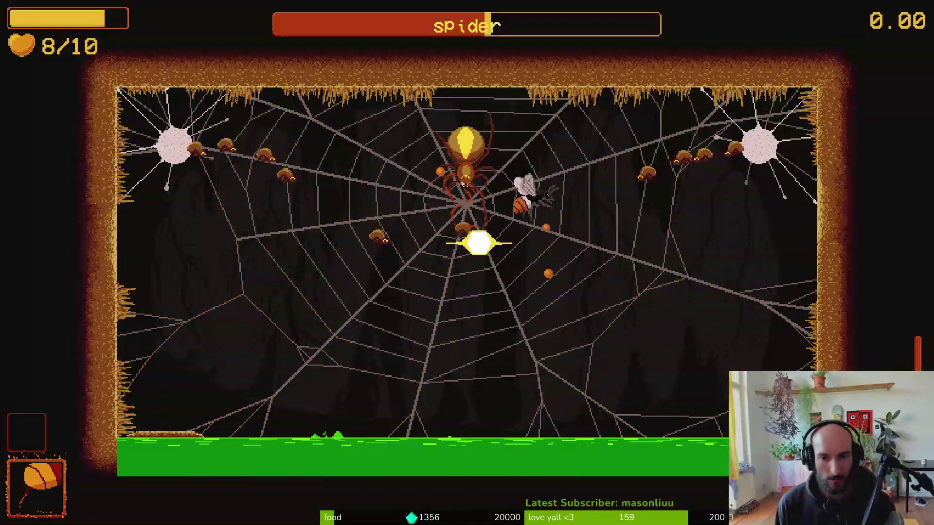
key("d")
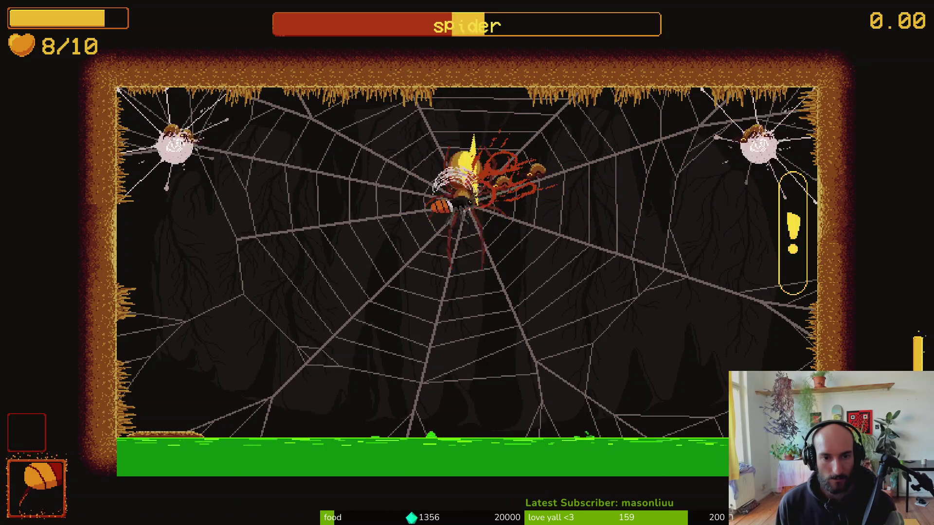
Keep diving, dashing and slashing, clearing small spiders, until the spider boss is defeated.
key("d")
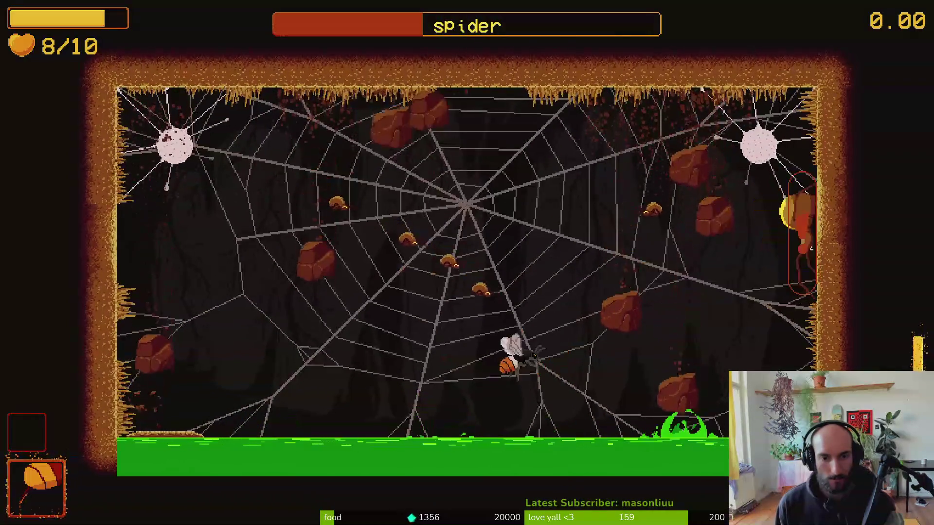
key("d")
key("d")
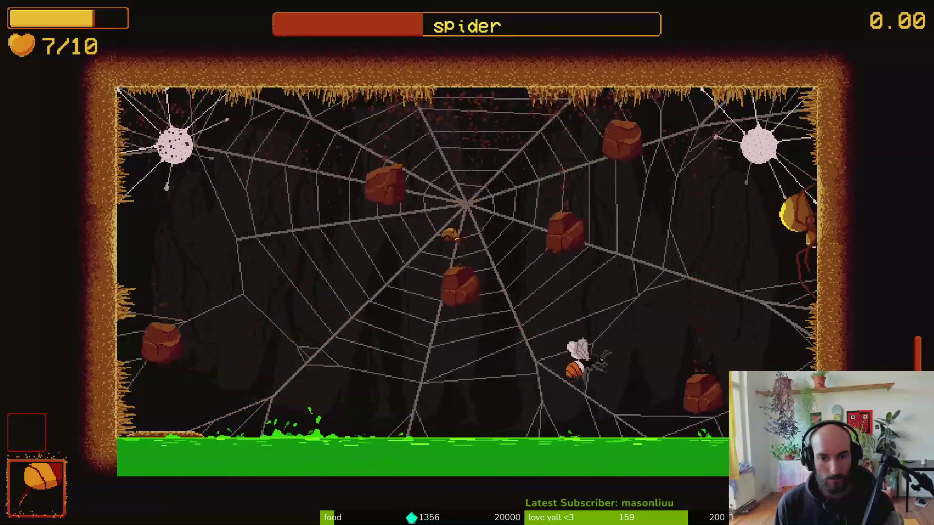
key("d")
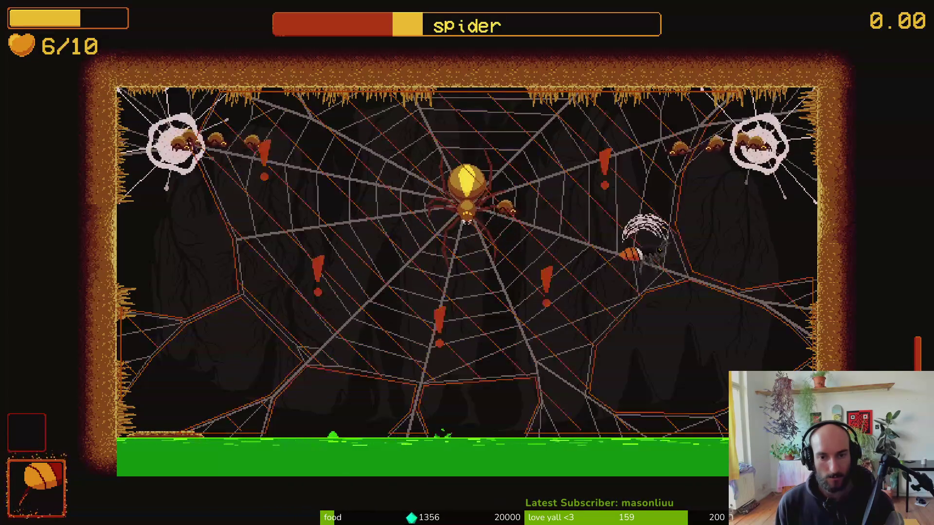
key("d")
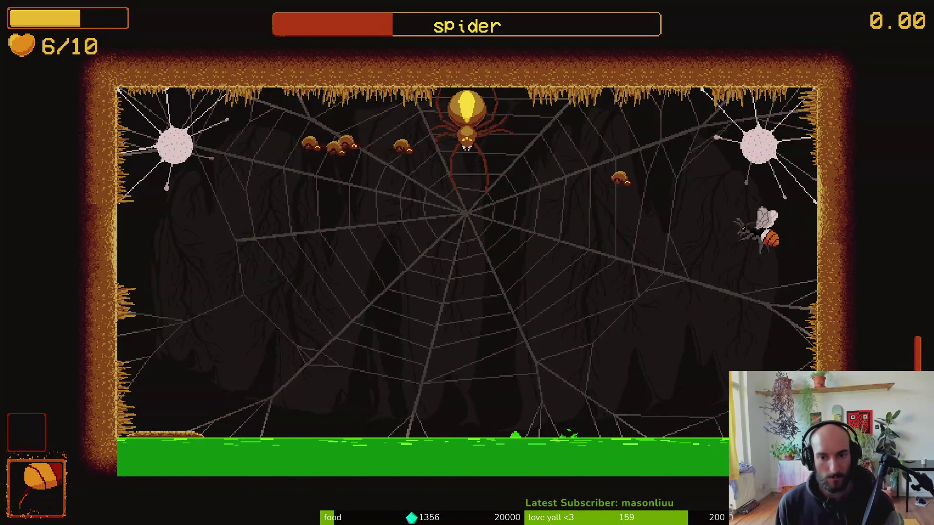
key("d")
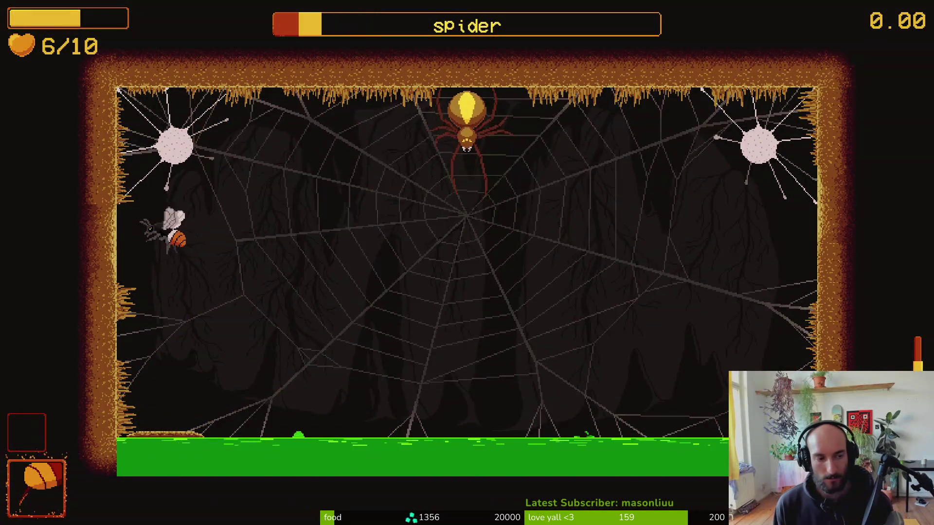
key("d")
key("shift")
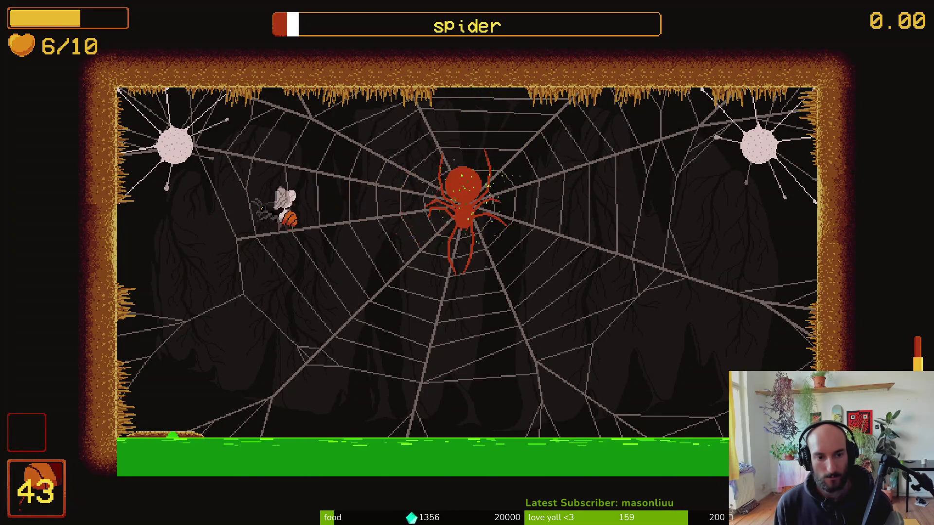
key("d")
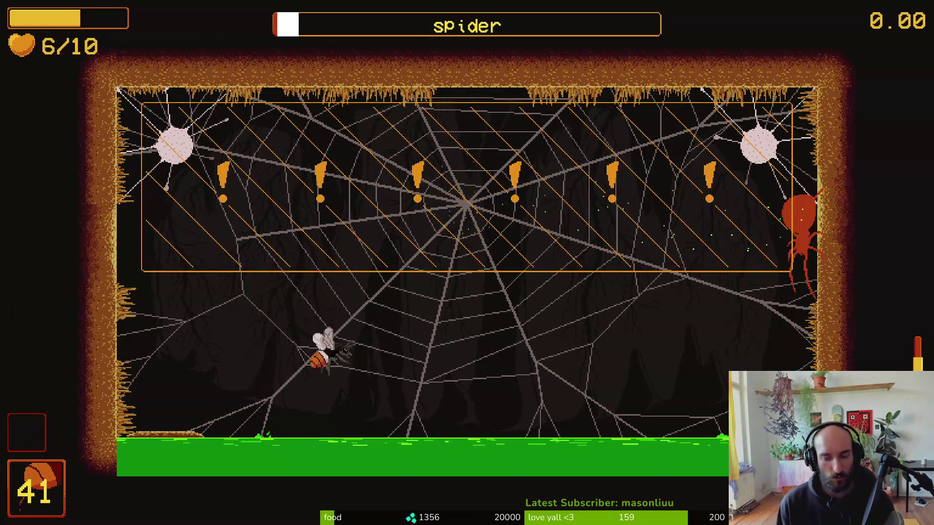
key("d")
key("shift")
key("d")
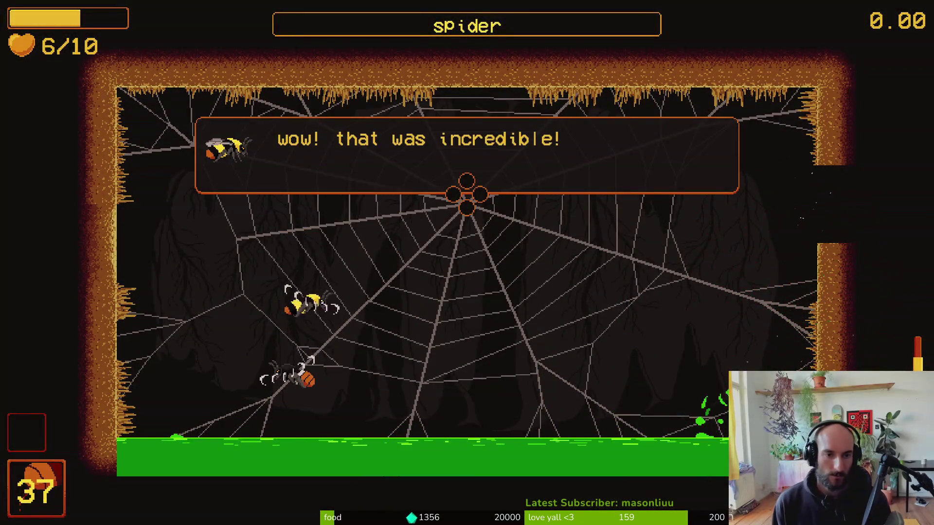
Close the grateful bee's dialogue and dash through the right exit into the hive room.
key("space")
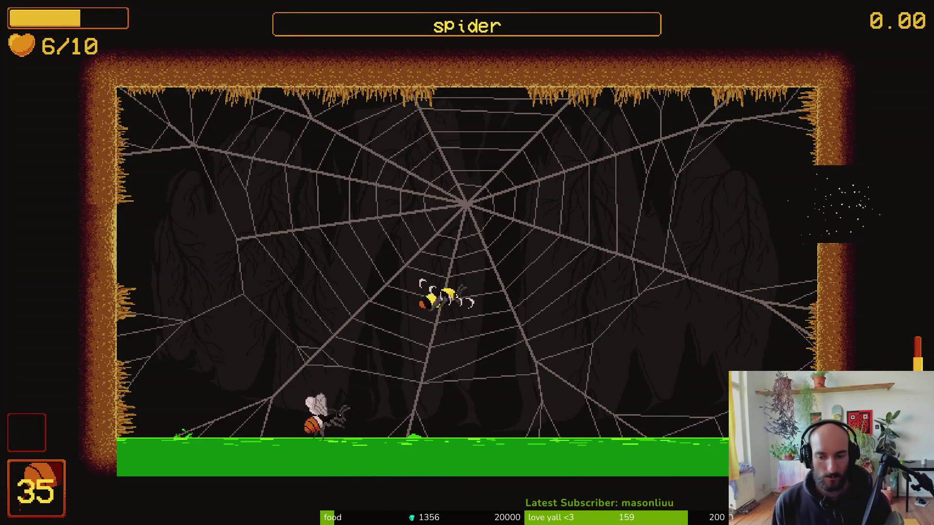
key("space")
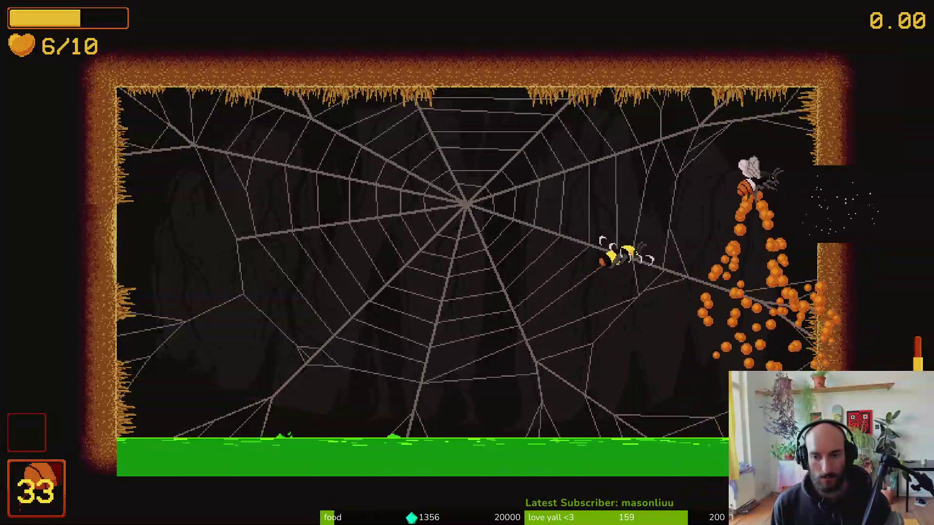
key("d")
key("space")
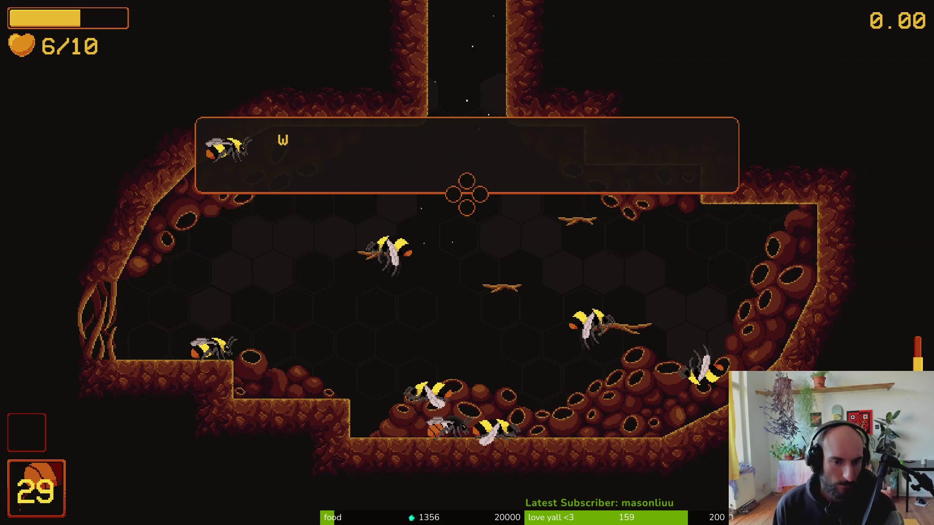
Dismiss the bee's colony question dialogue to continue the run.
key("space")
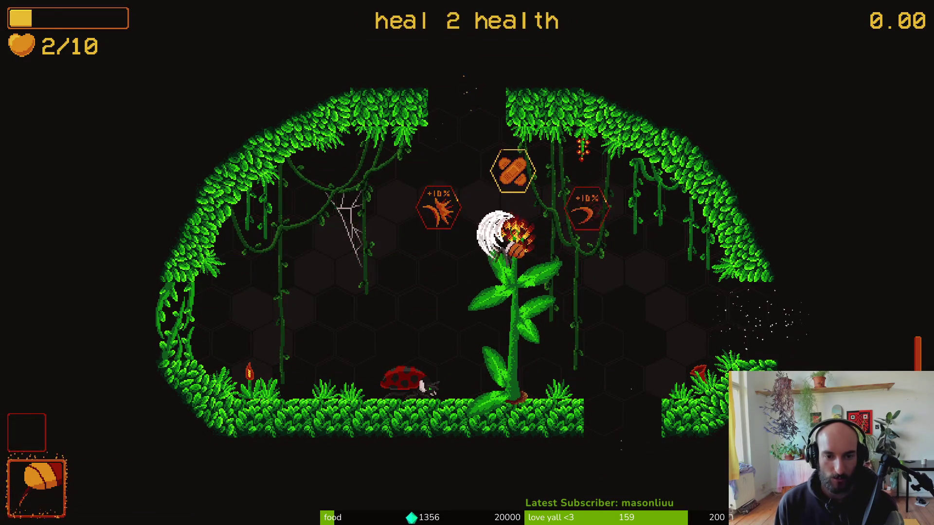
Take the heal 2 health upgrade, then clear the next arena's enemies and reach the sprout flower.
key("w")
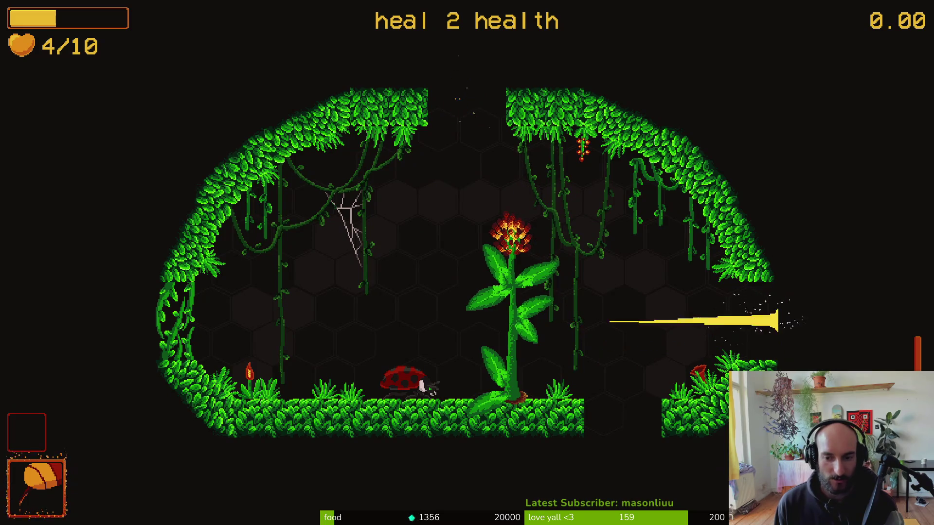
key("d")
key("s")
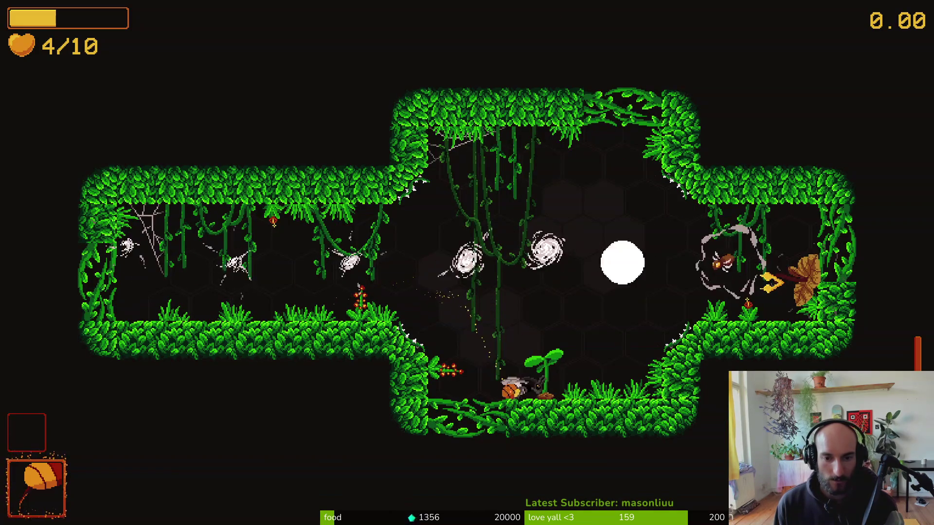
key("w")
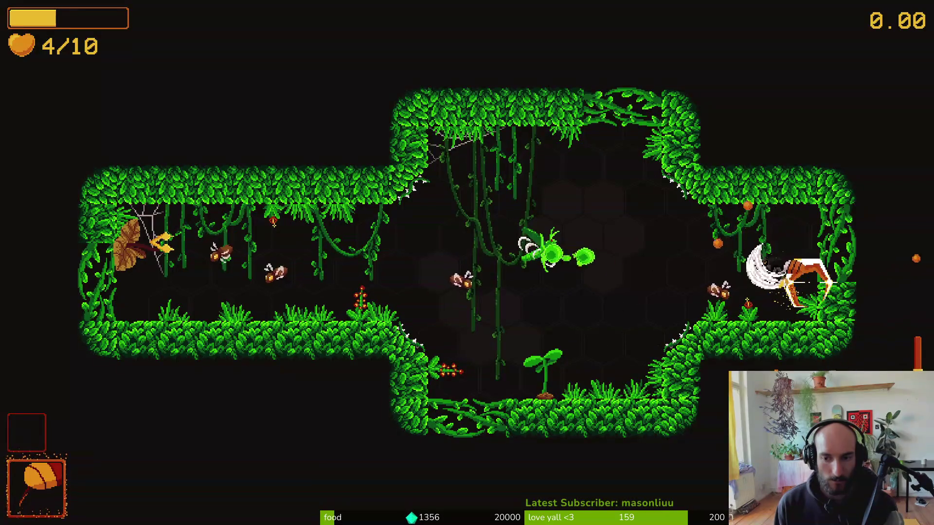
key("s")
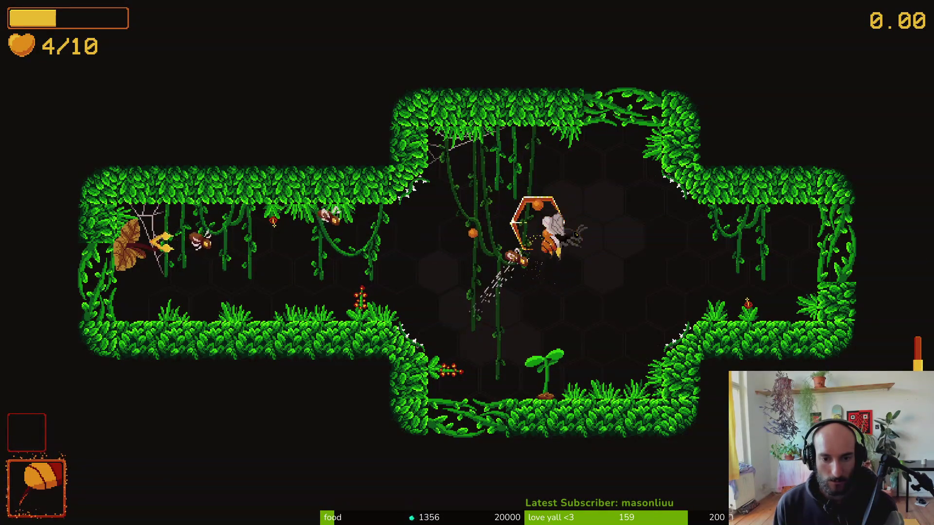
key("a")
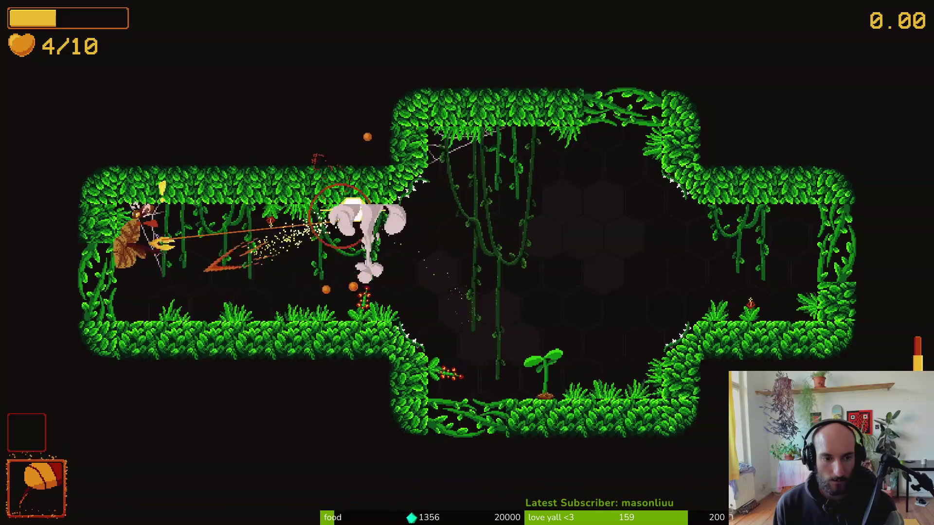
key("d")
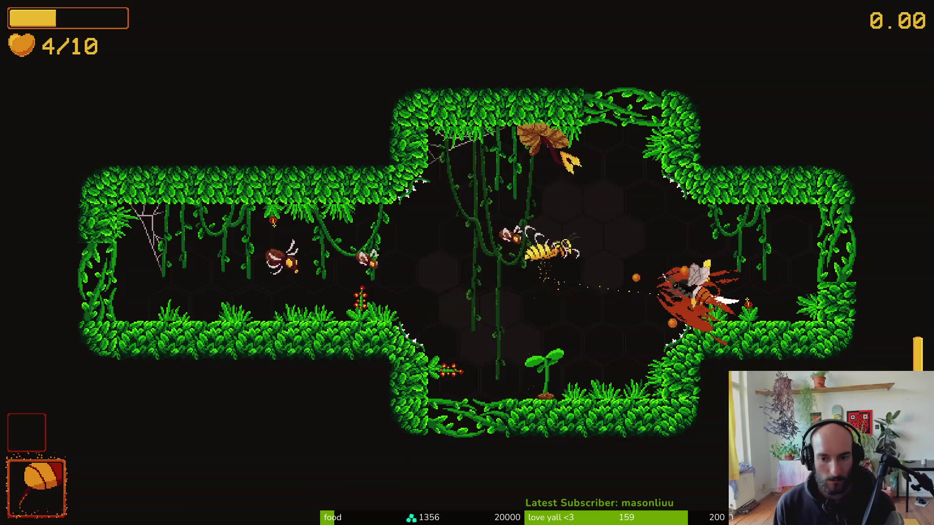
key("a")
key("s")
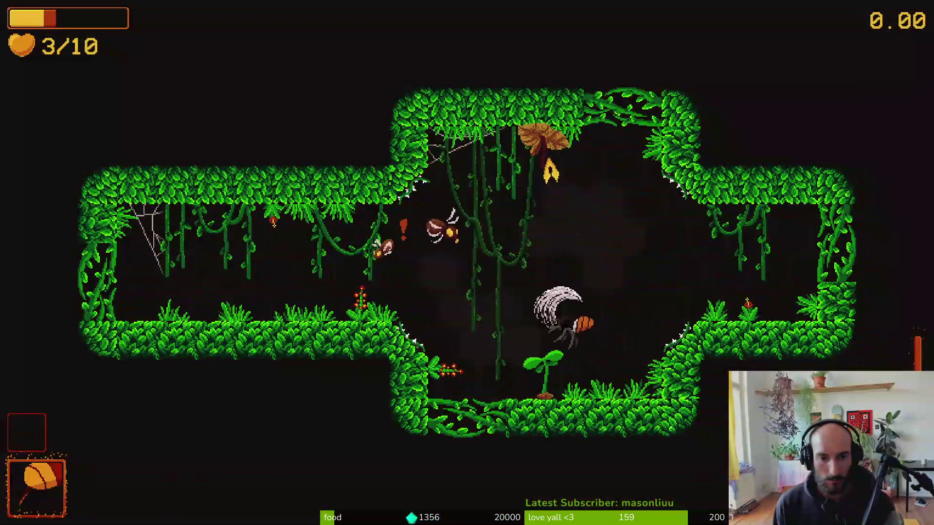
key("s")
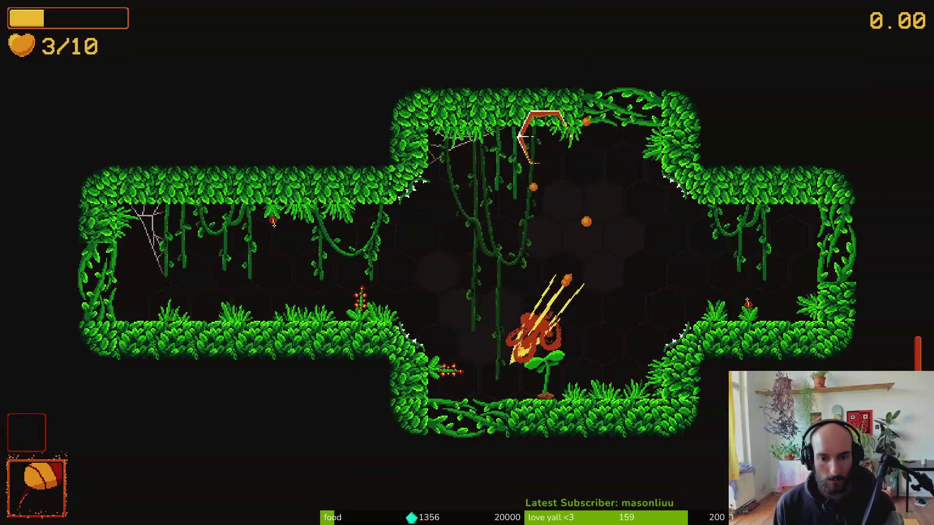
Choose the 'increase max health by 1' upgrade at the flower.
key("Down")
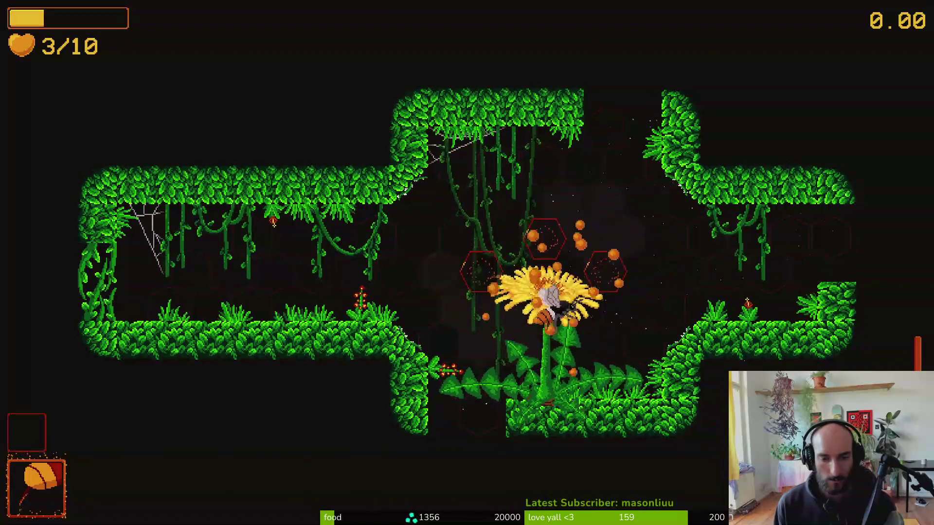
key("Left")
key("Right")
key("Left")
key("space")
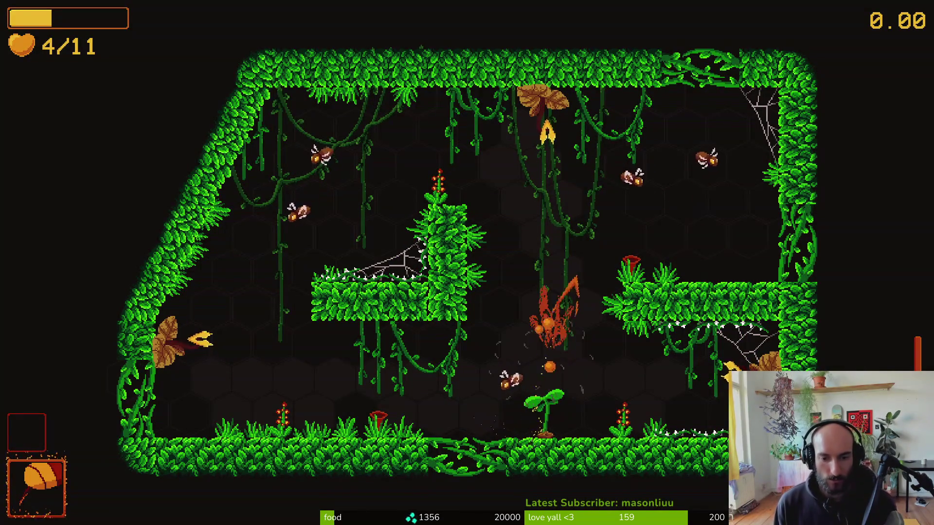
Defeat the wasps, spider and plant enemies in the next room, then take the heal-to-max upgrade.
key("Up")
key("Right")
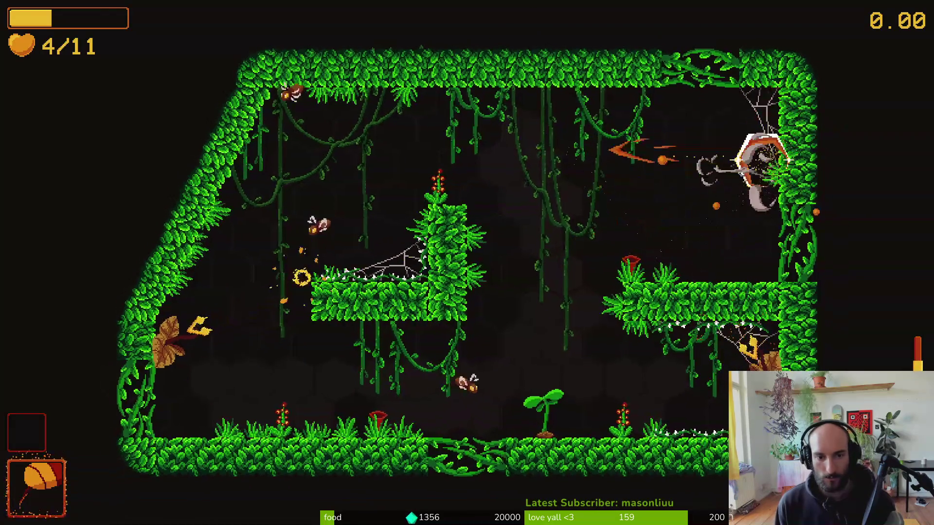
key("Left")
key("Left")
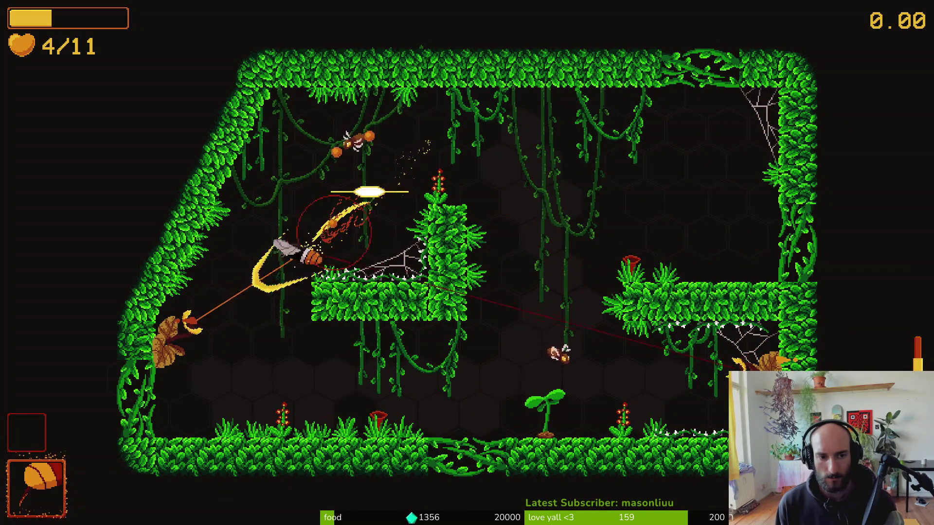
key("Right")
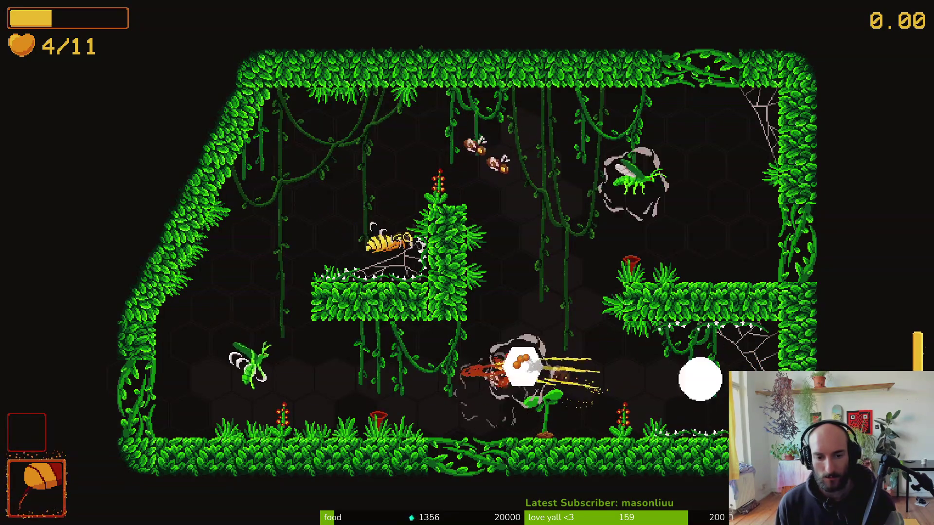
key("Left")
key("Right")
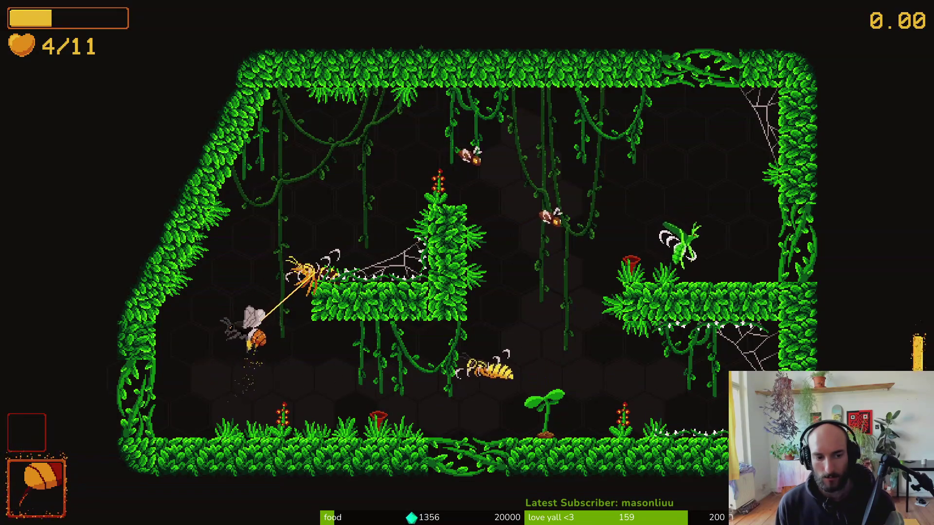
key("Right")
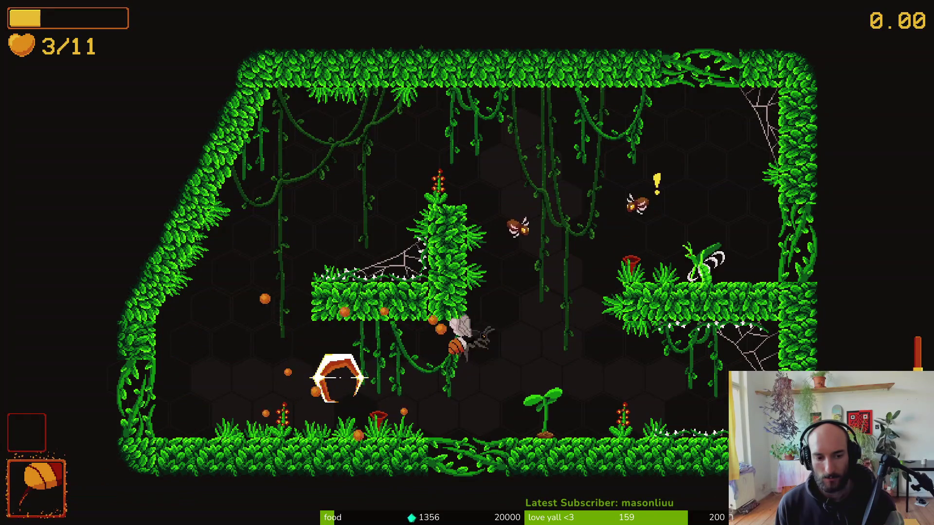
key("Right")
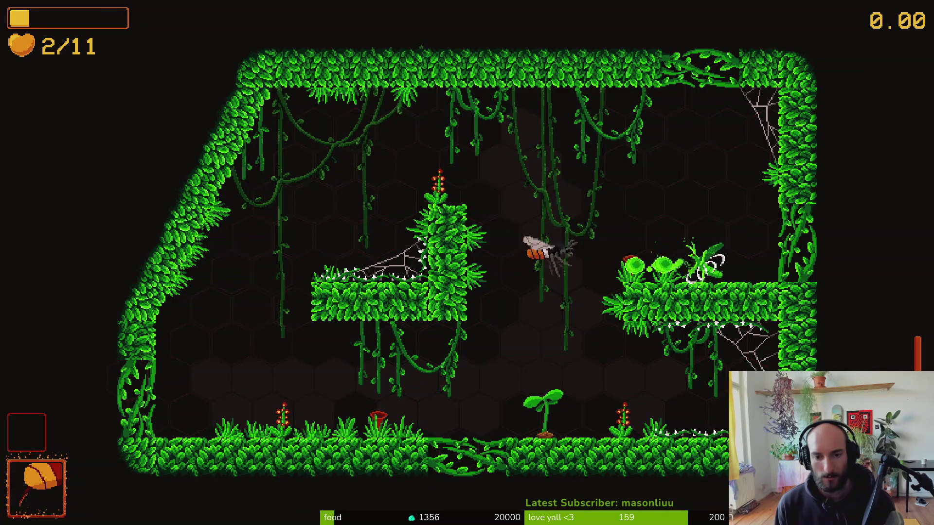
key("Right")
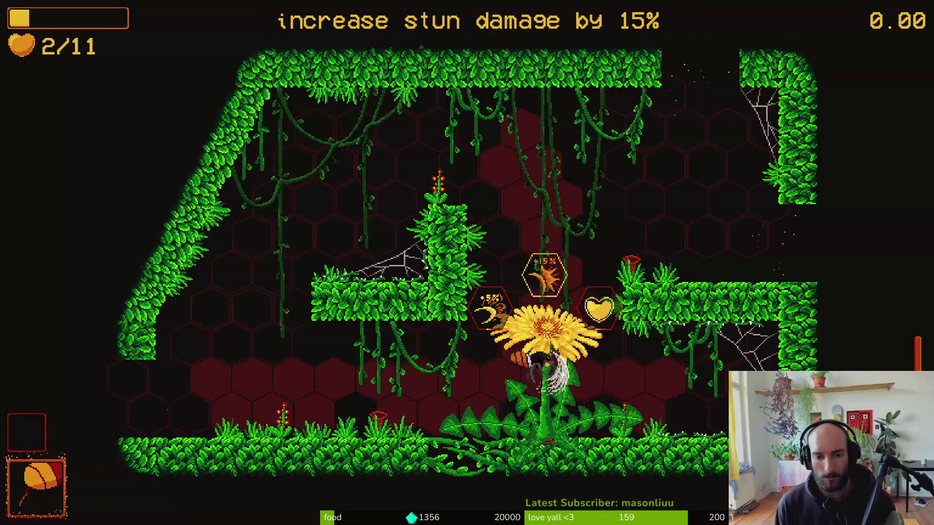
key("Right")
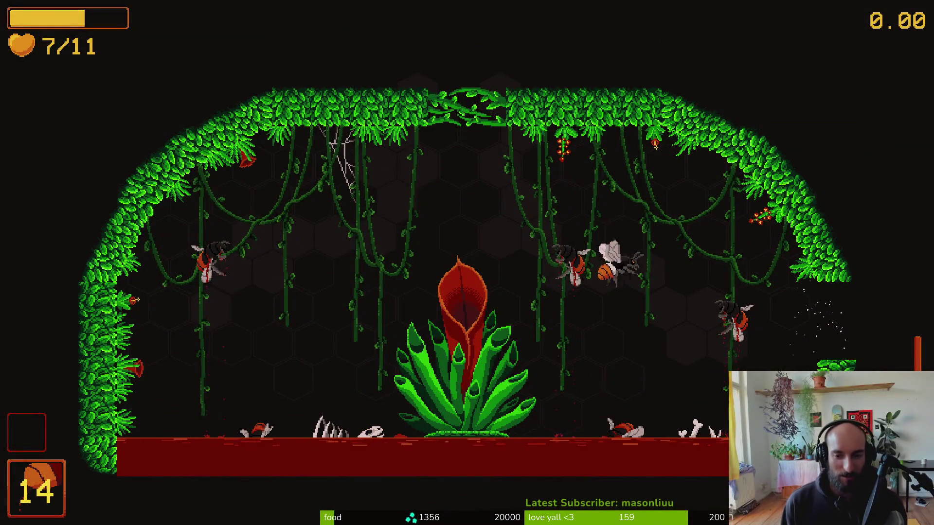
Pause the game to show the run's stat bonuses, including +4 hp.
key("Escape")
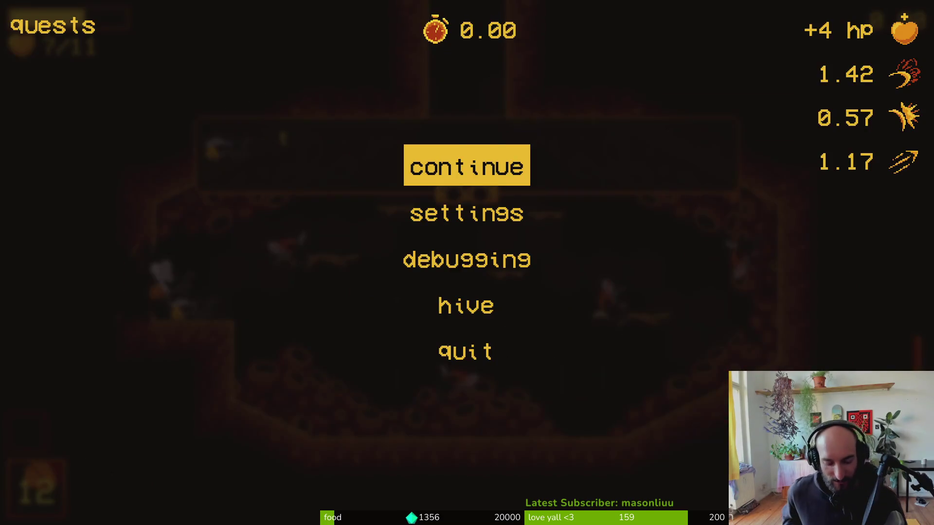
Set the dash chain particles' Lifetime to 0.5 s, save the scene, and rerun the project.
key("alt+Tab")
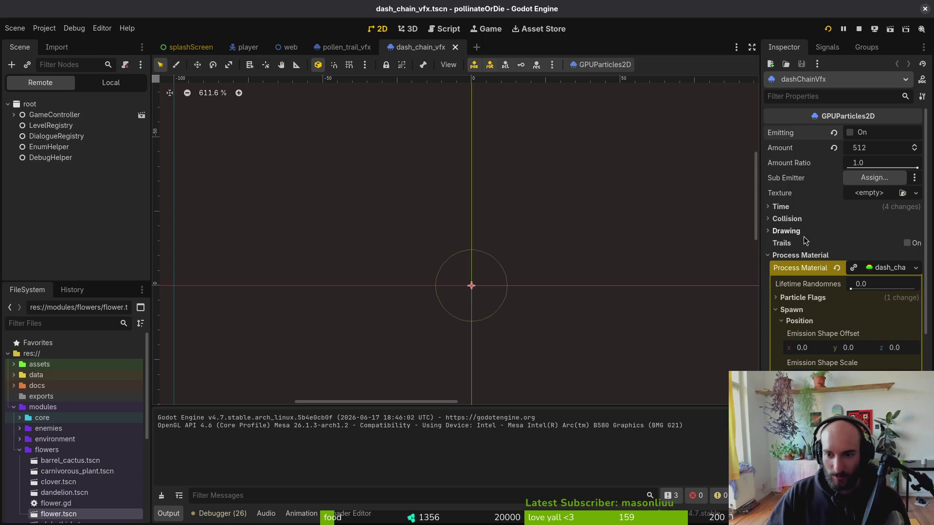
left_click(798, 208)
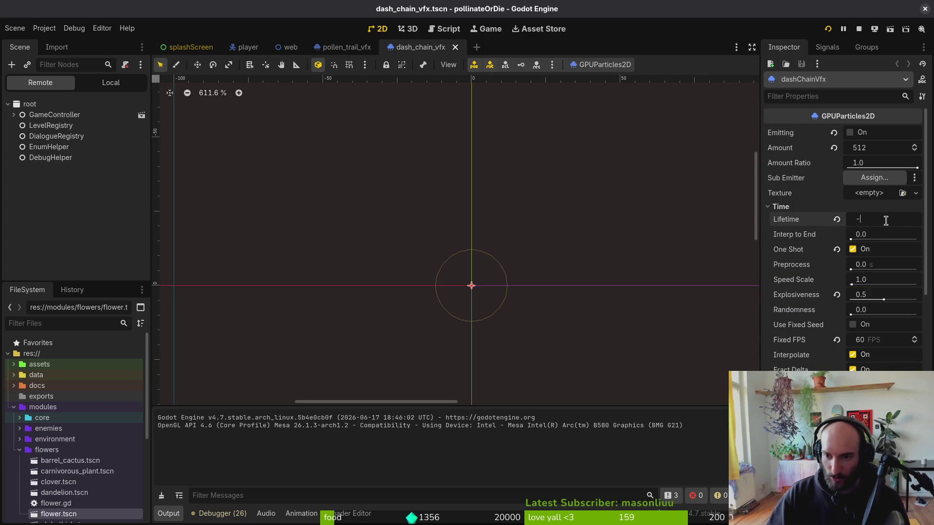
type("0.5")
key("Return")
key("ctrl+s")
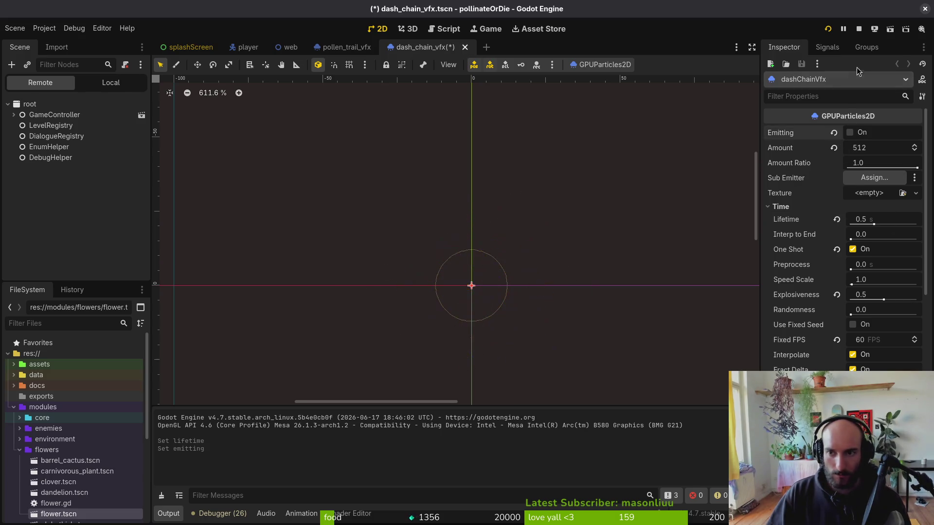
left_click(826, 32)
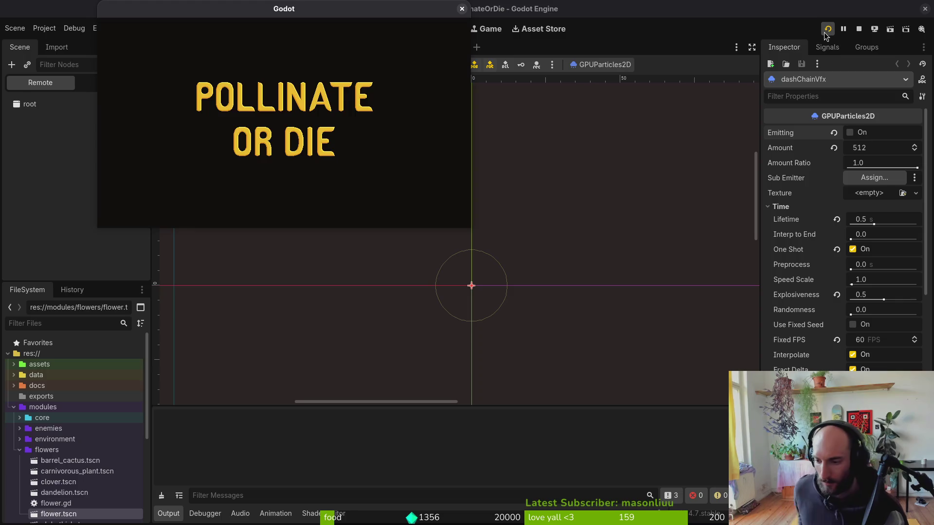
Continue from the main menu to start a fresh run at 10/10 health.
key("Return")
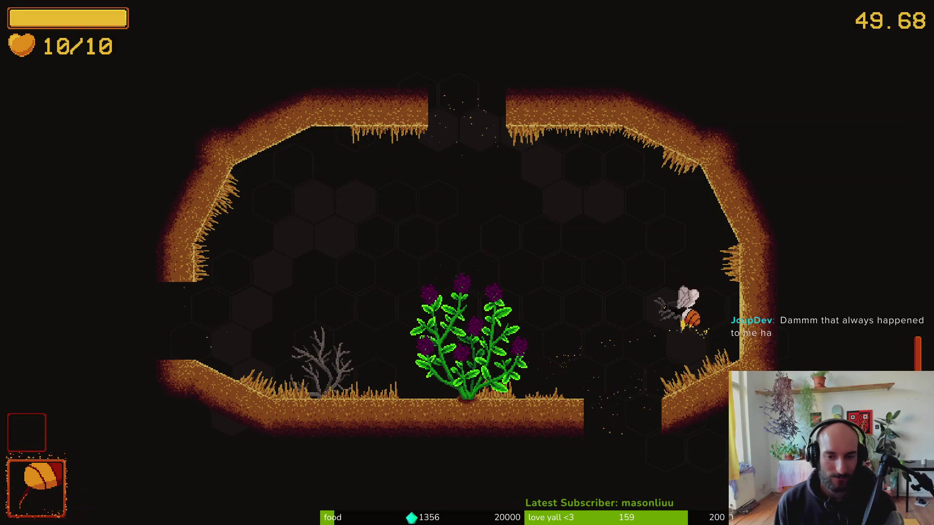
Slash through the cave's enemy wave until the cave exits open.
key("a")
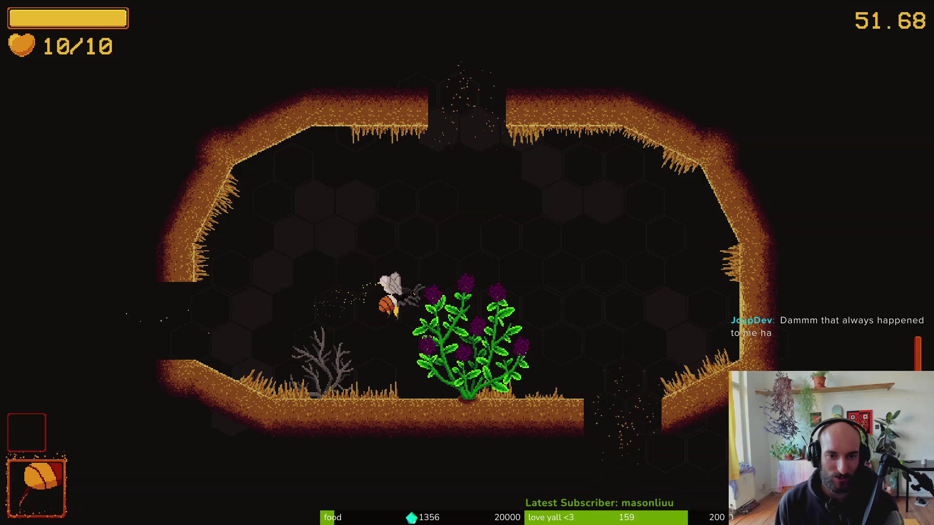
key("a")
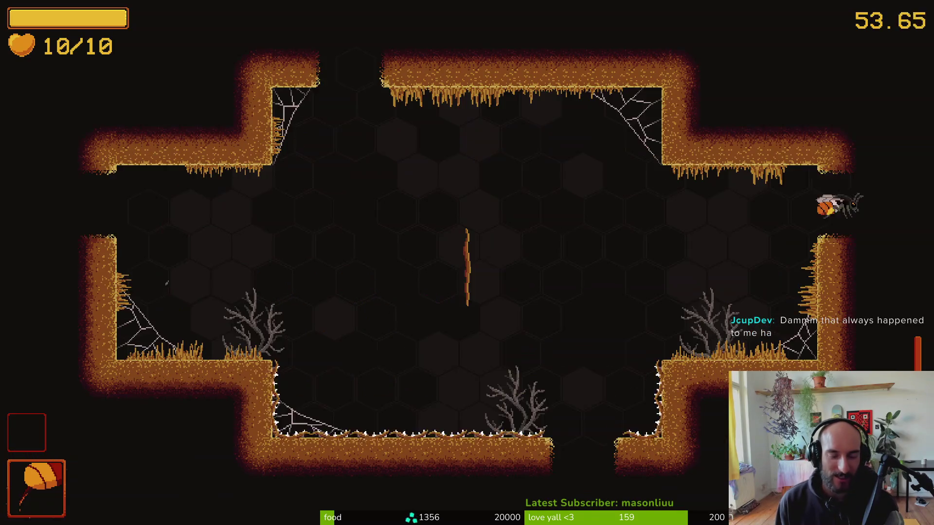
key("a")
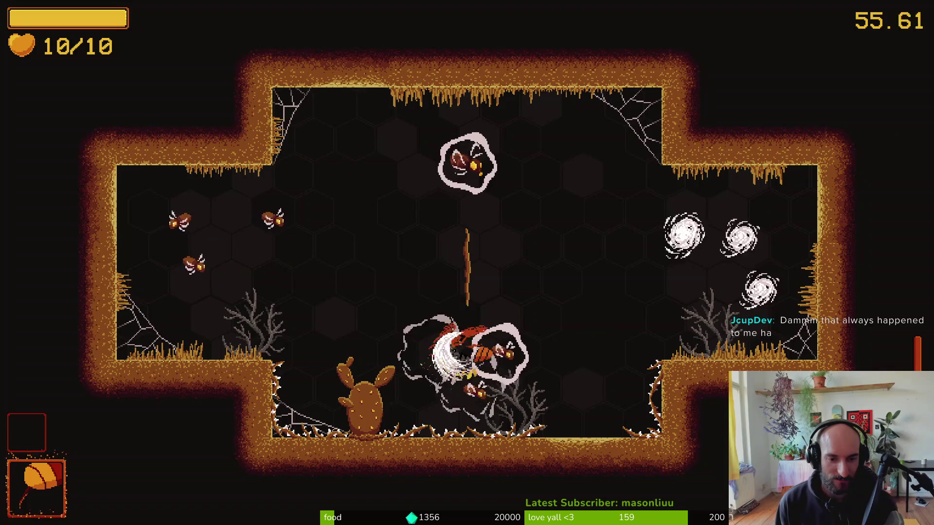
key("a")
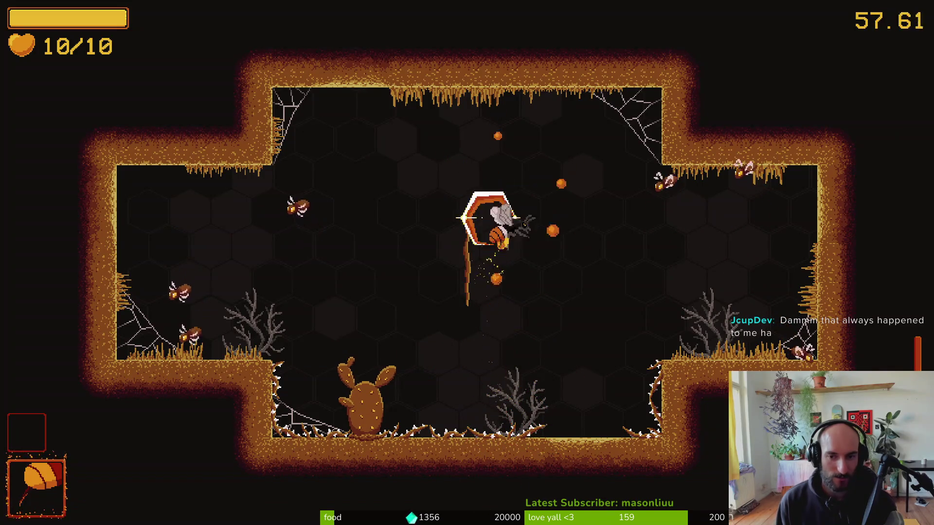
key("a")
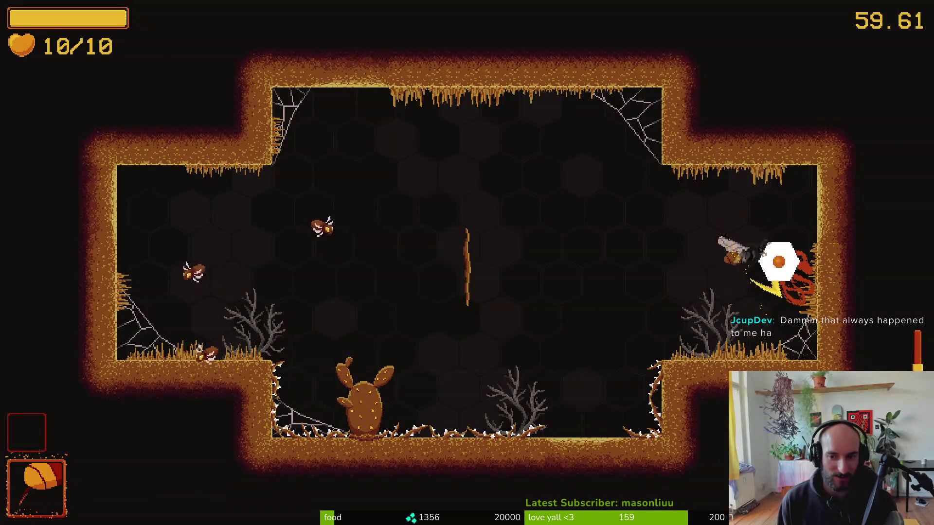
key("a")
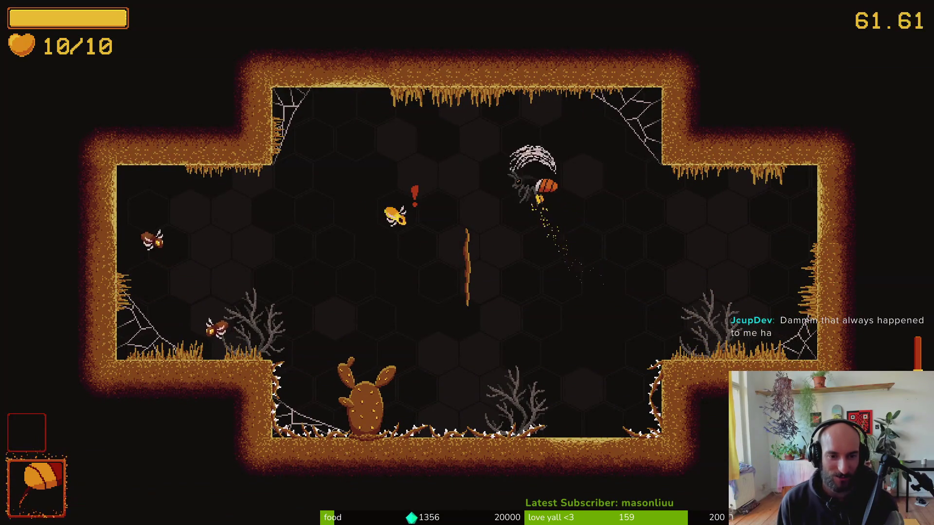
key("a")
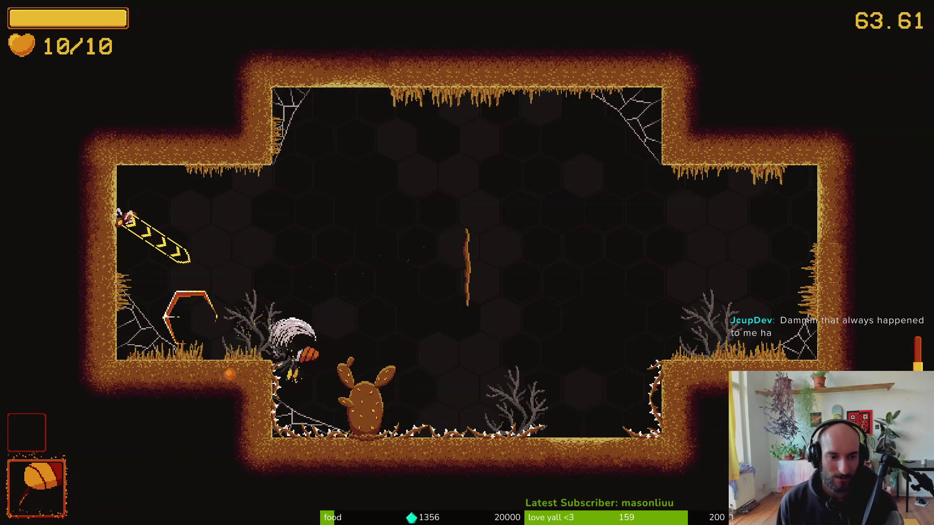
key("a")
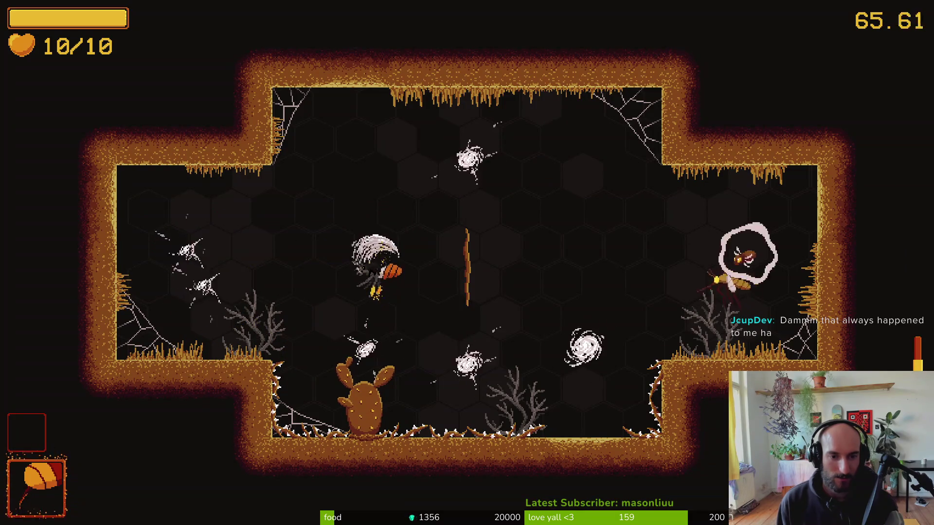
key("a")
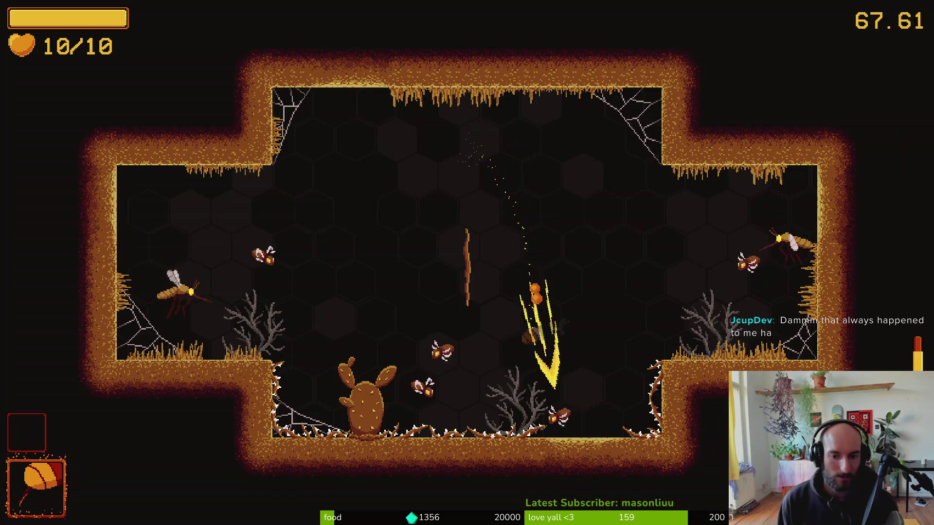
key("a")
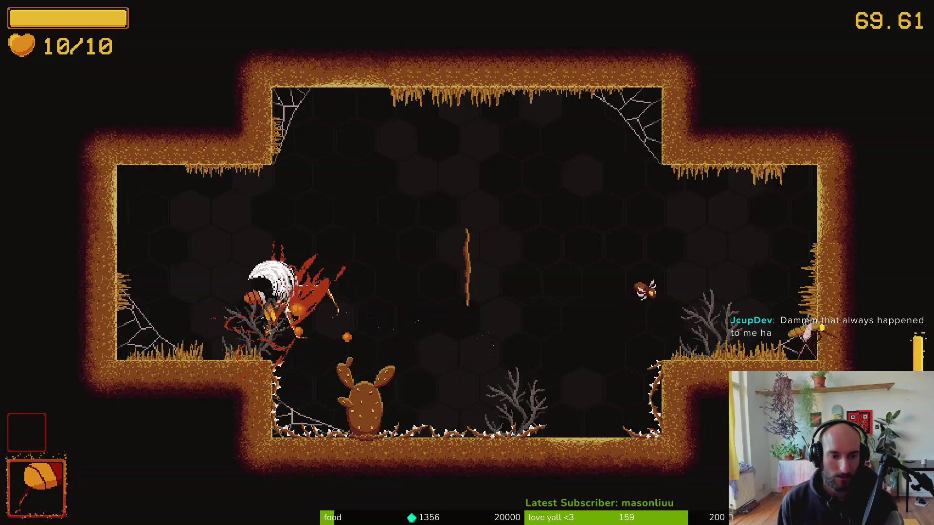
key("a")
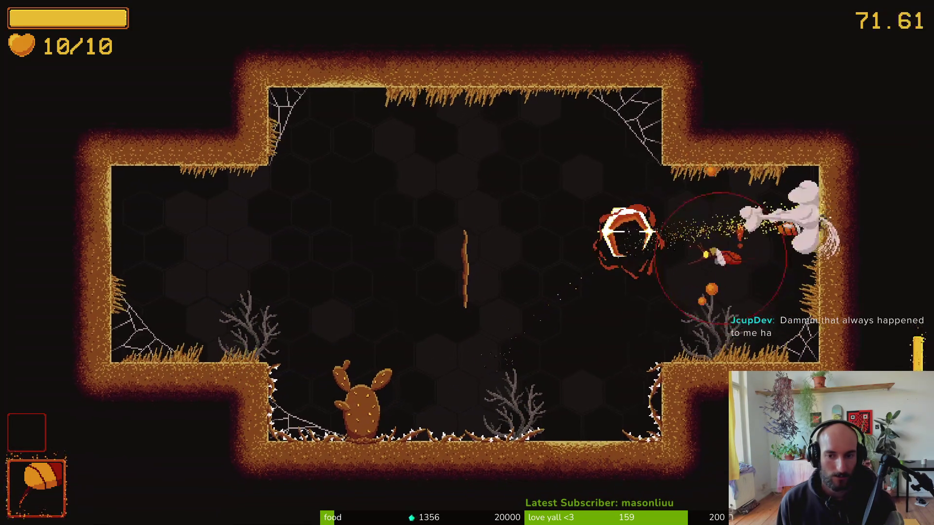
key("a")
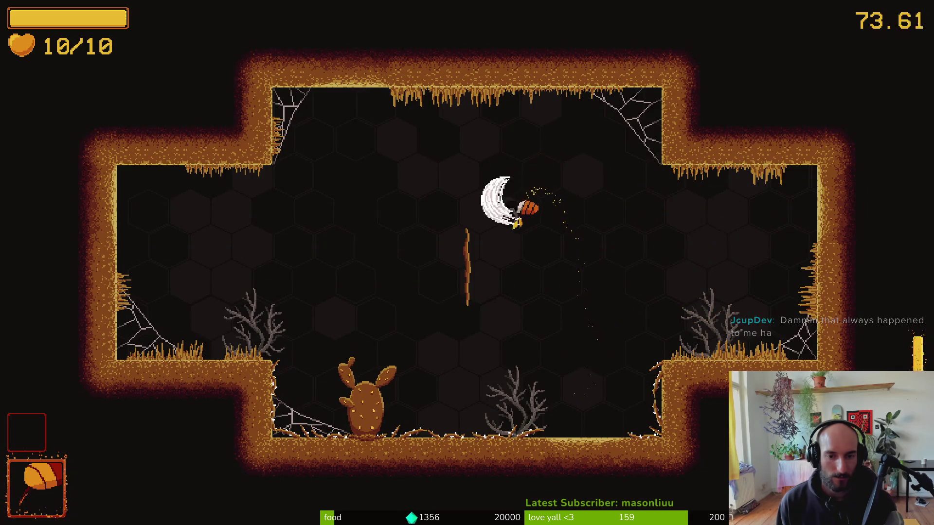
key("a")
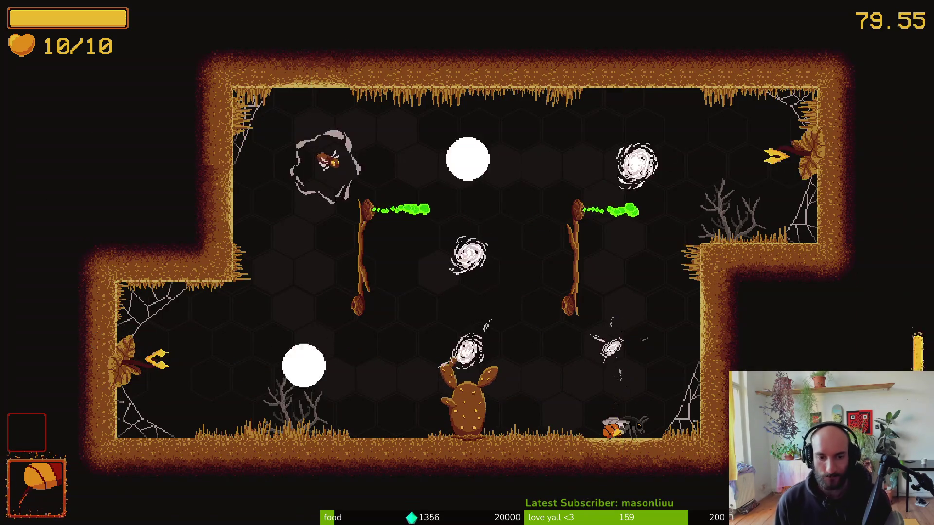
Fight the flies around the second arena, dodging hits along the walls.
key("a")
key("a")
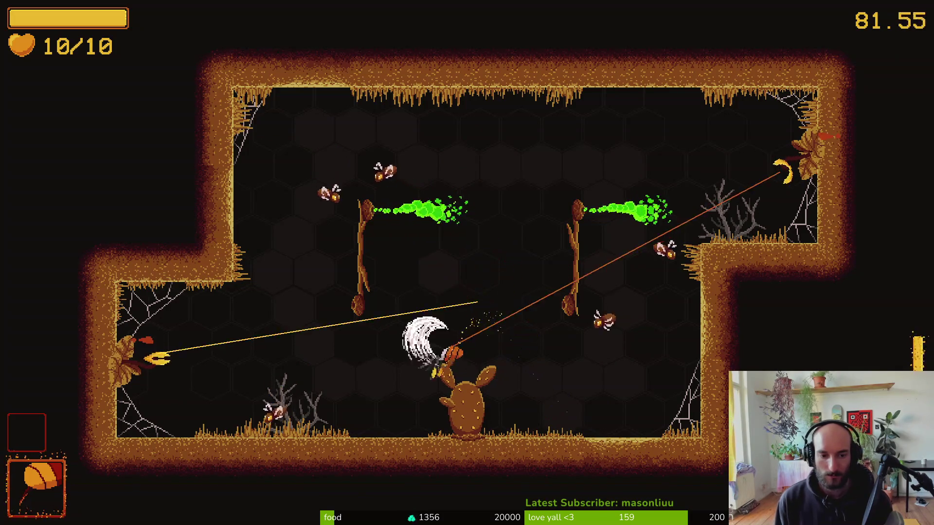
key("a")
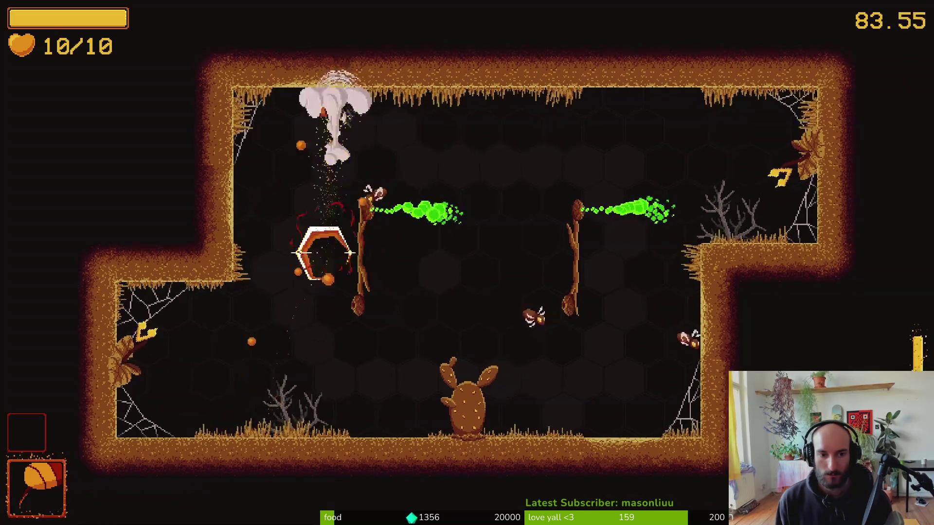
key("a")
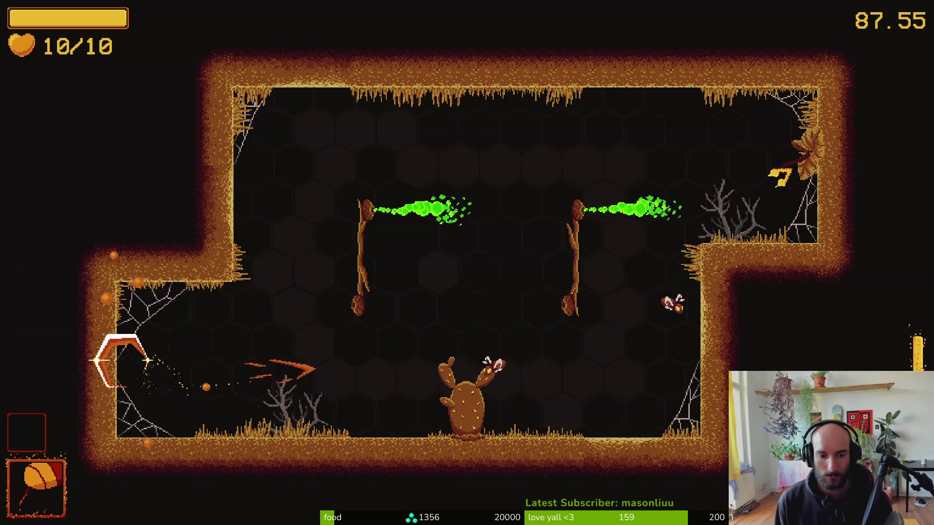
key("d")
key("w")
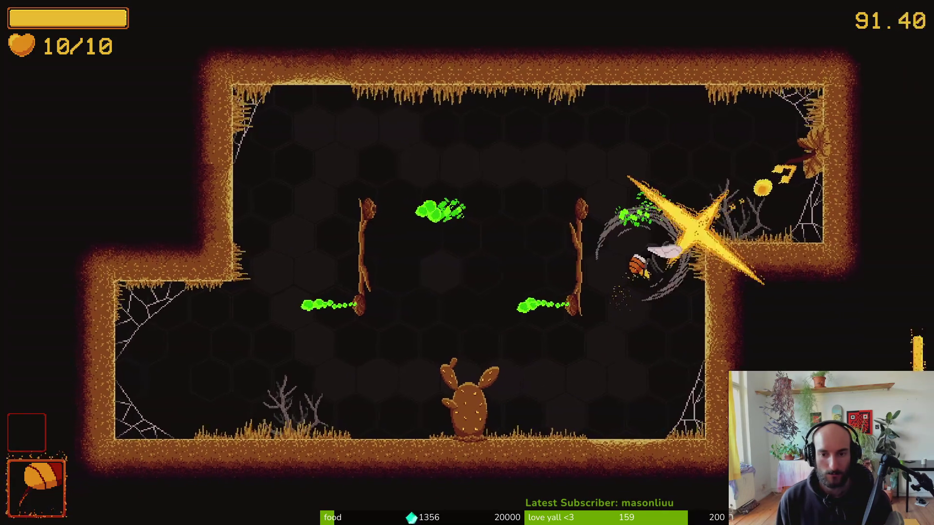
key("d")
key("a")
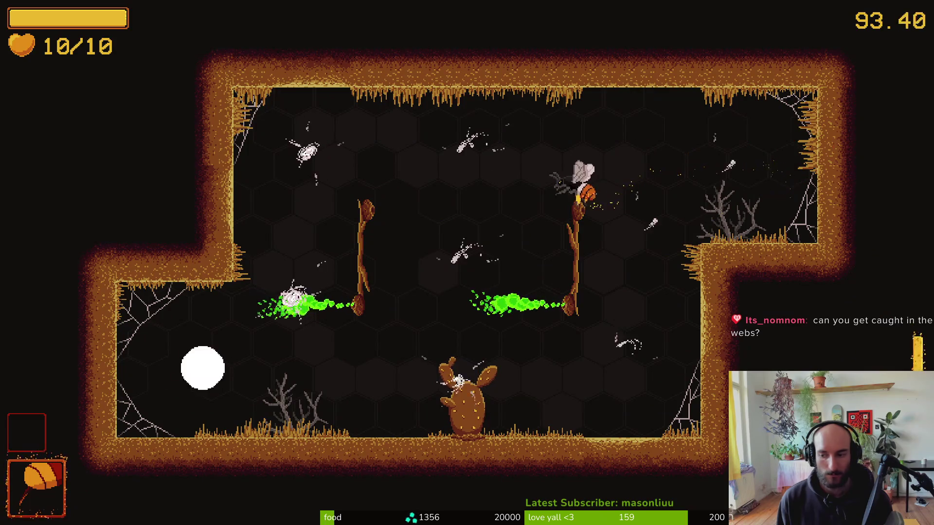
key("s")
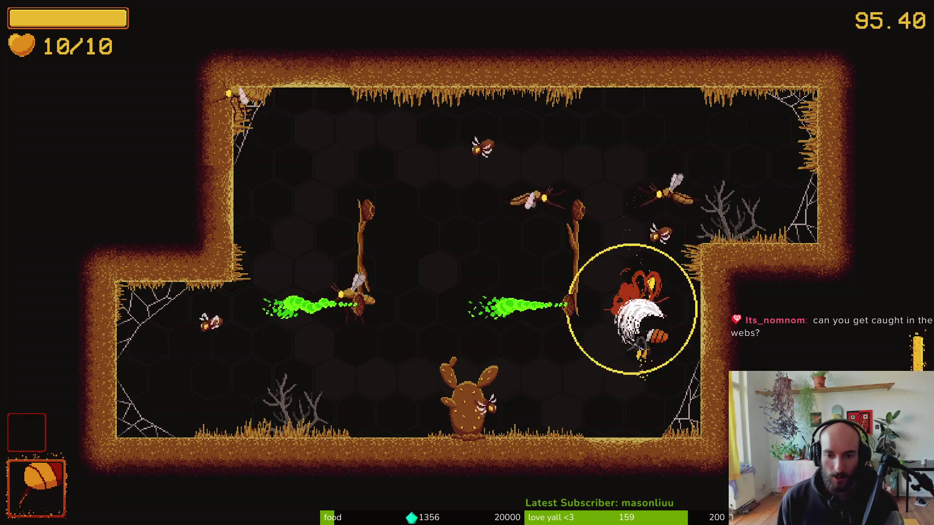
key("w")
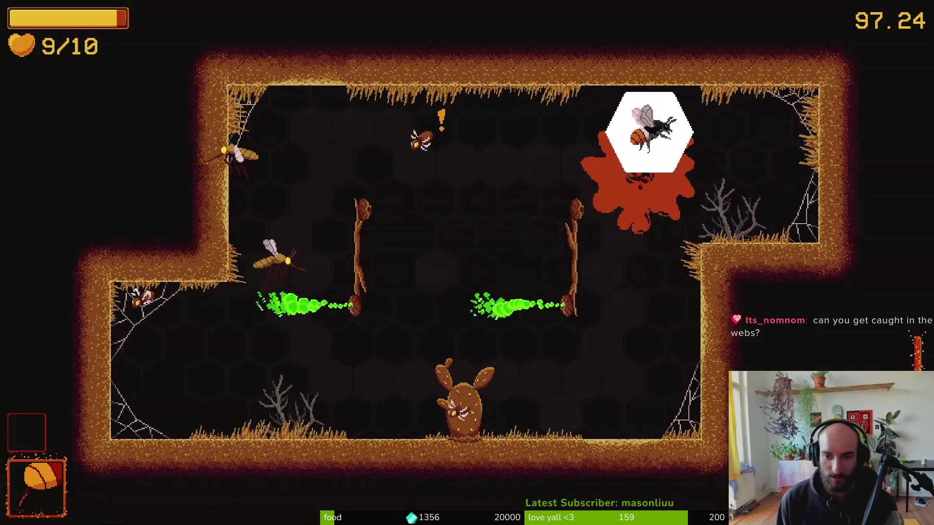
key("a")
Finish off the second arena's wave so the wall exits open.
key("d")
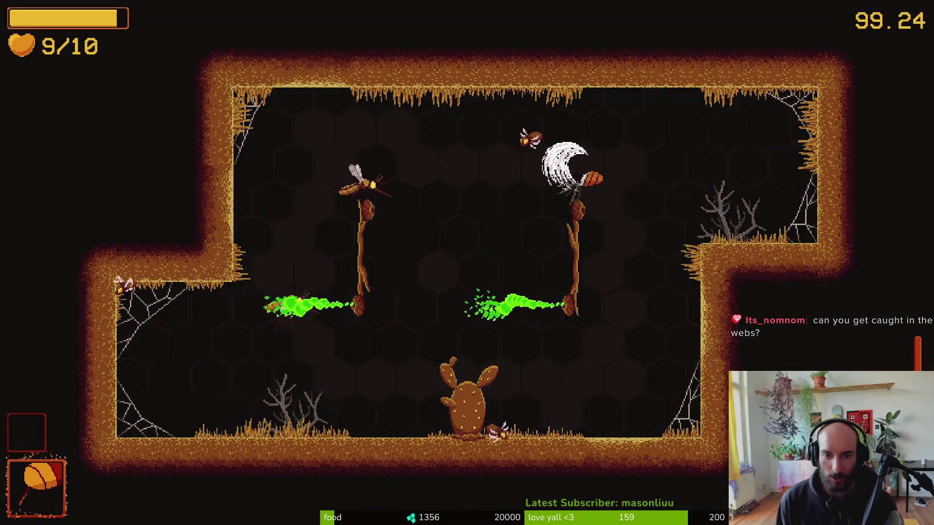
key("a")
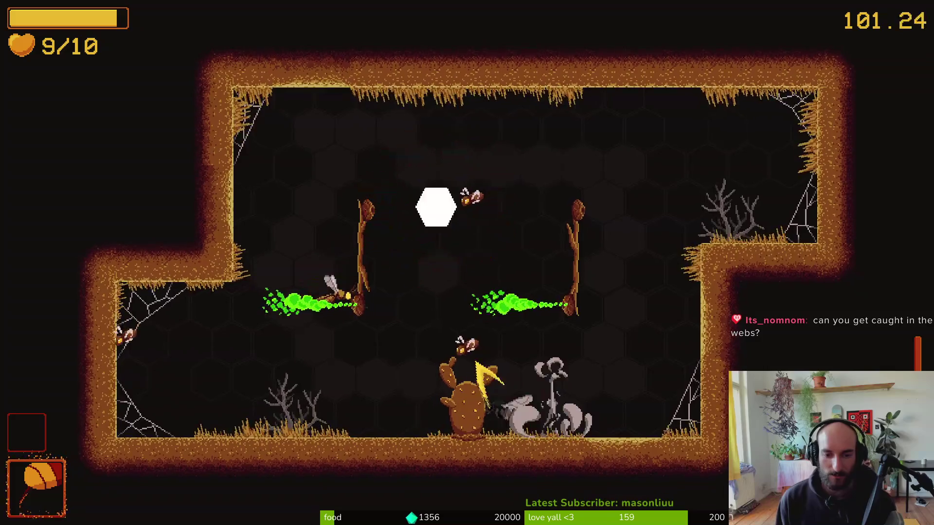
key("a")
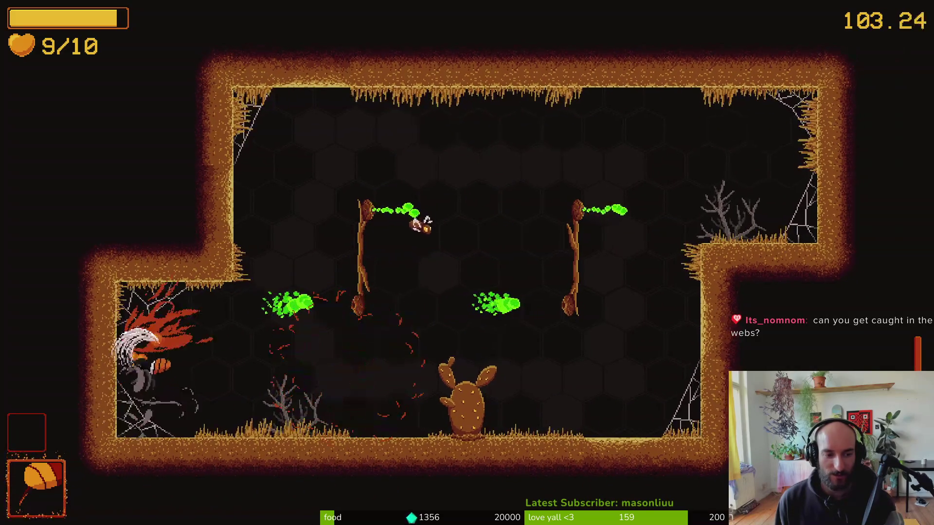
key("d")
key("w")
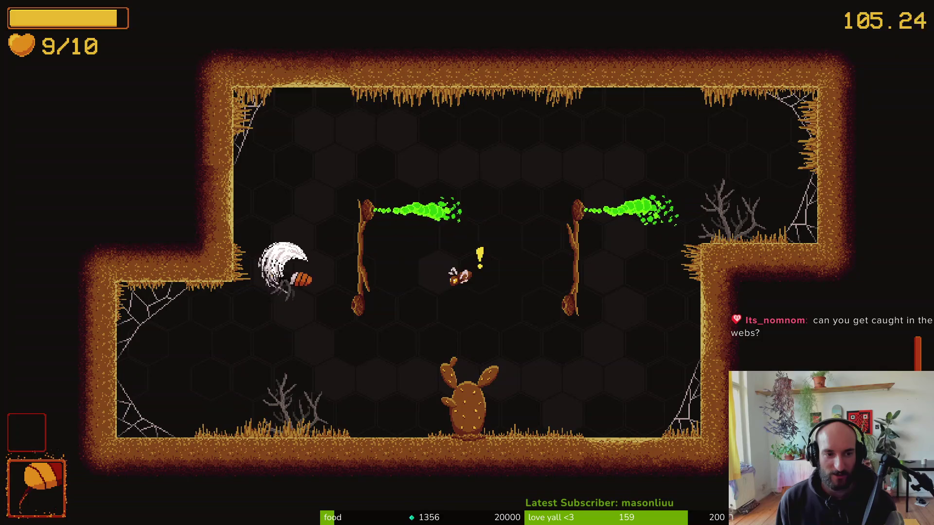
key("d")
key("a")
key("d")
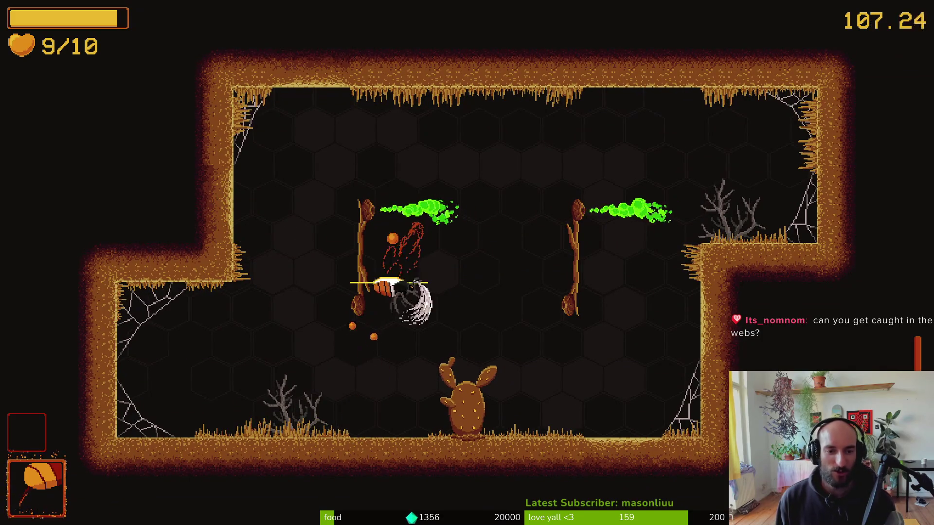
key("a")
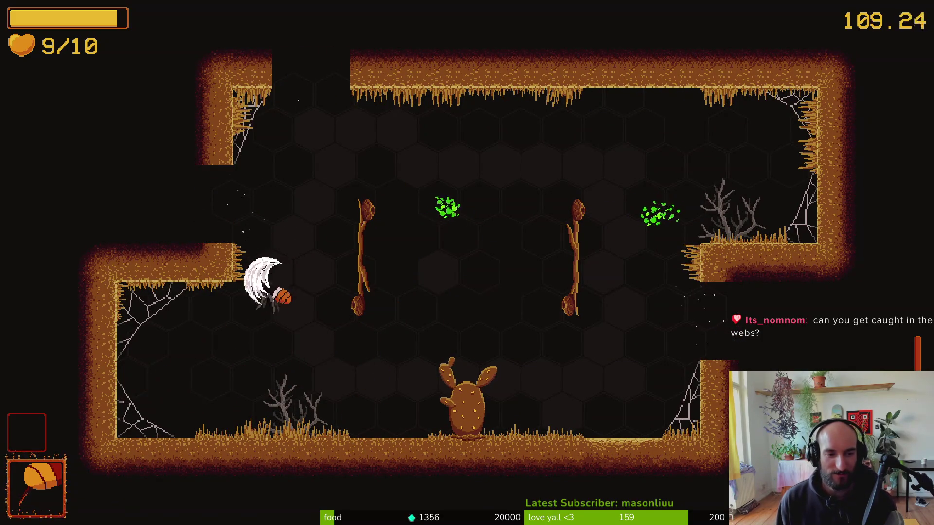
Exit through the left wall opening and read the waiting bee's warning about the spider.
key("a")
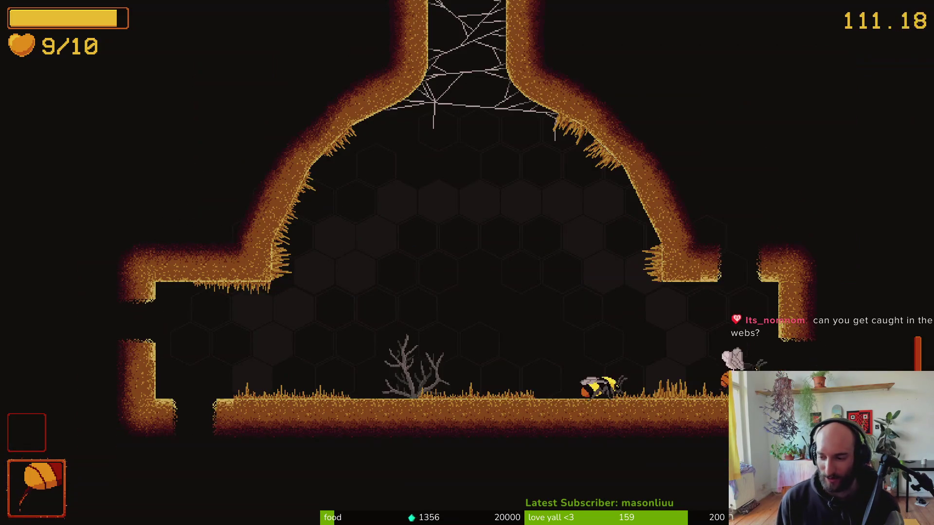
key("a")
key("space")
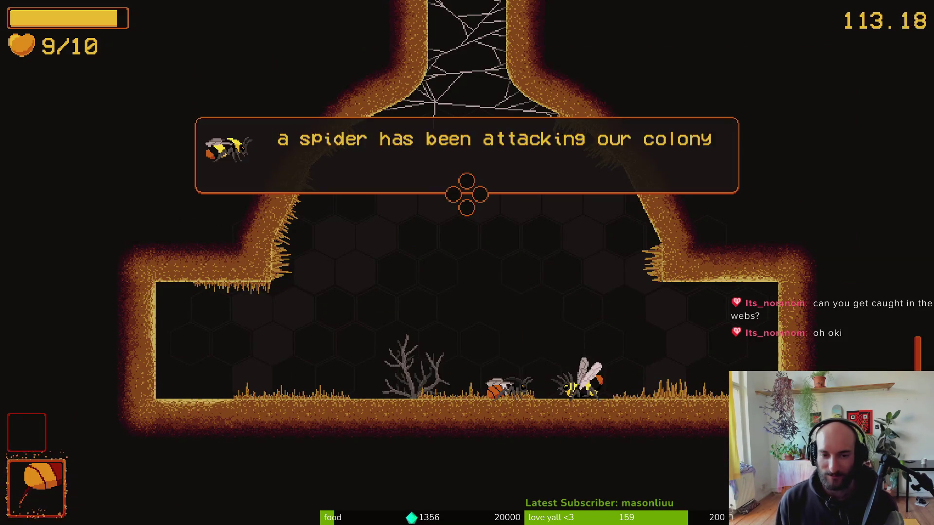
key("space")
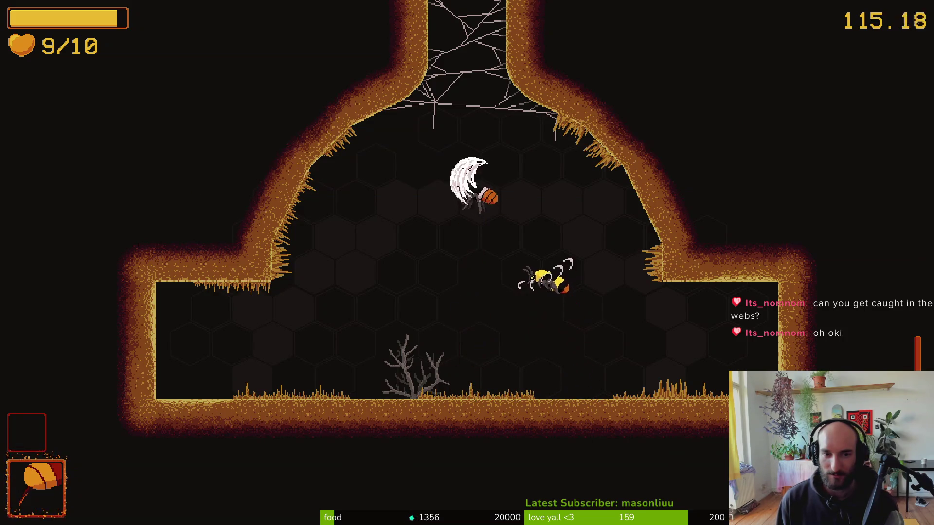
Fight the spider boss at the web centre, dodging its falling rocks.
key("w")
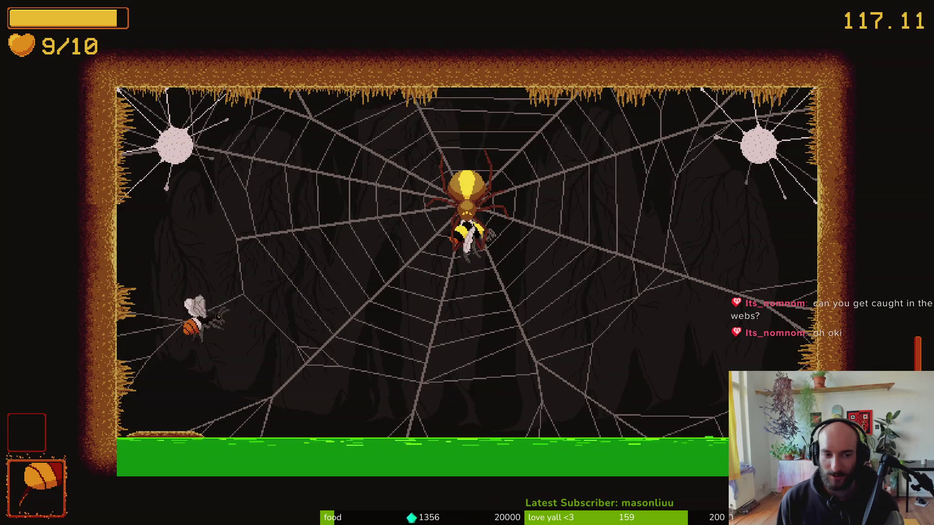
key("d")
key("w")
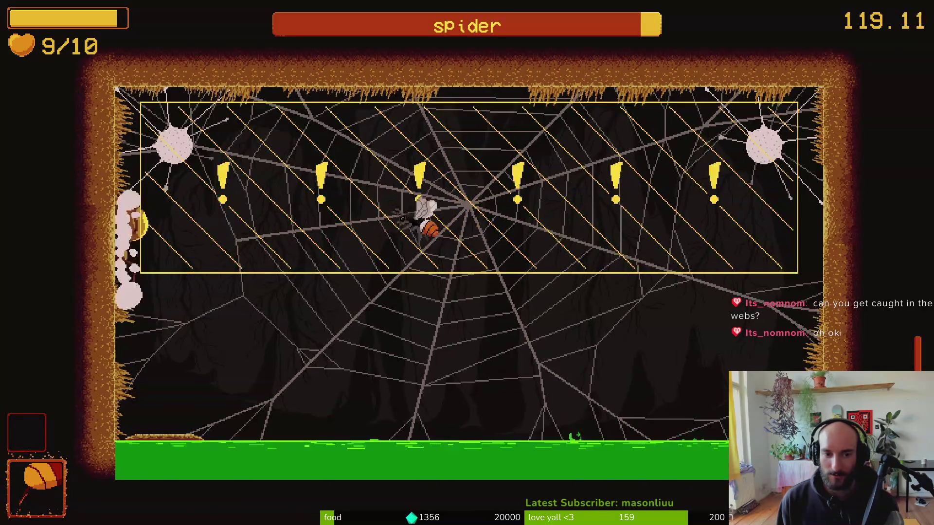
key("a")
key("d")
key("a")
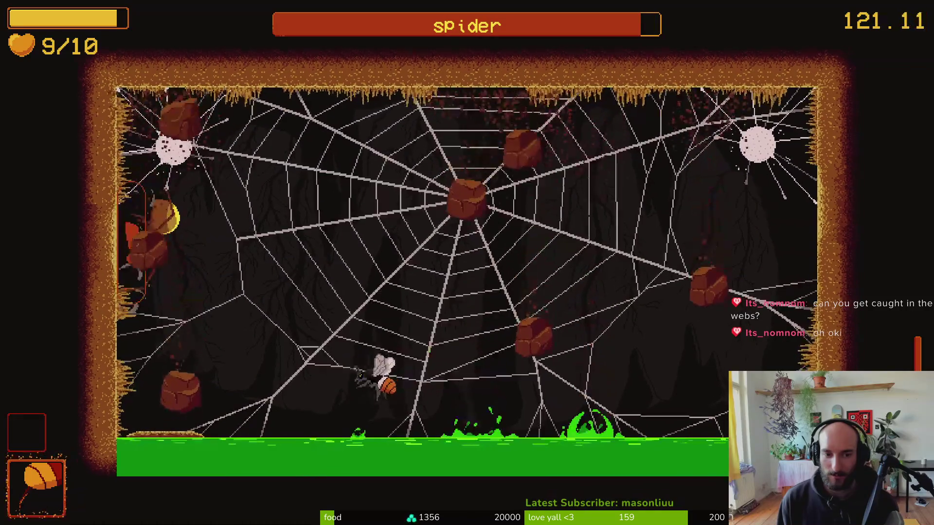
key("a")
key("d")
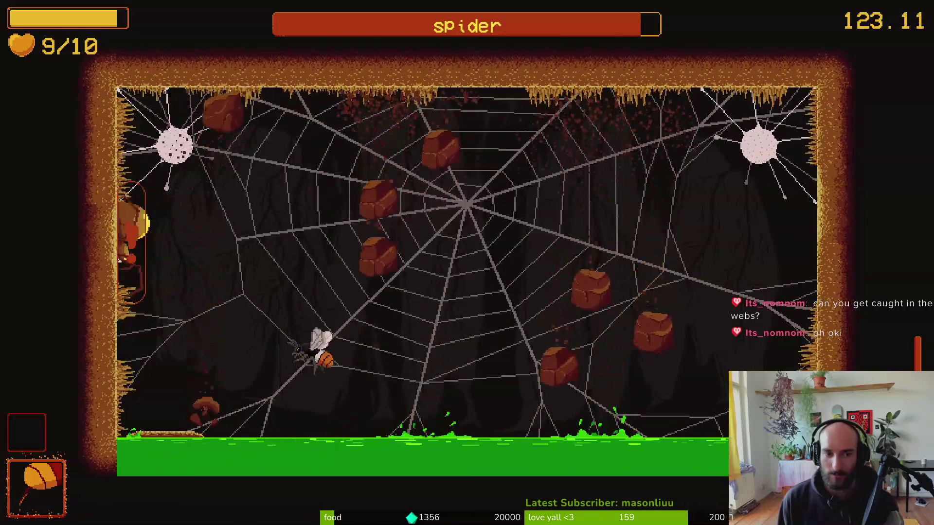
key("w")
key("d")
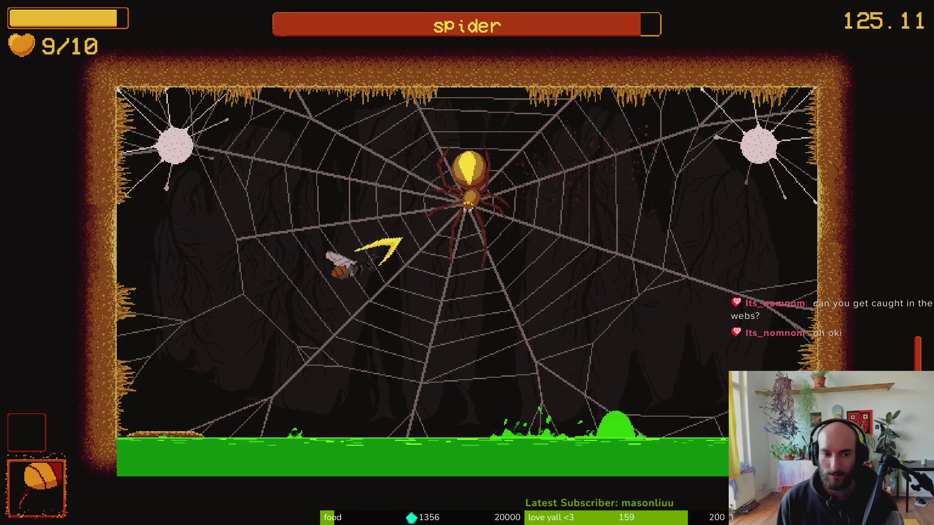
key("w")
key("d")
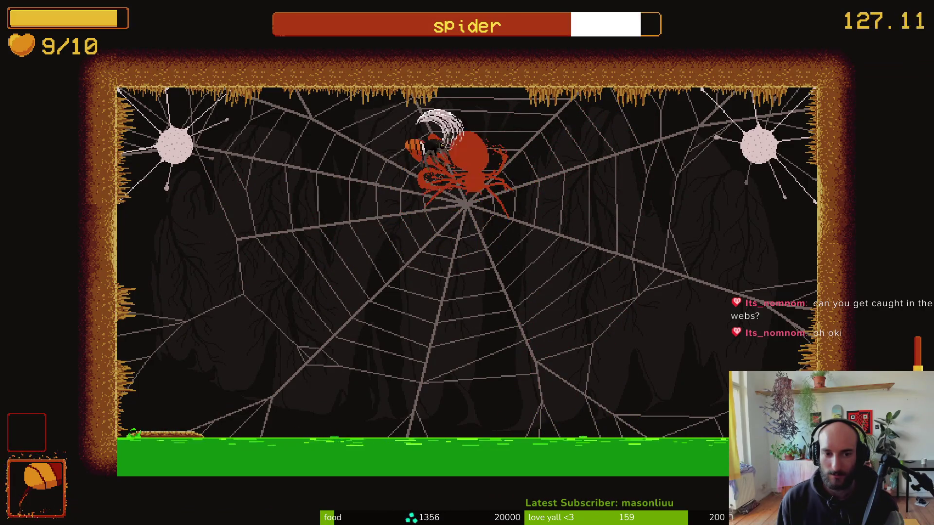
Pause, return to the main menu and quit the game back to the editor.
key("Escape")
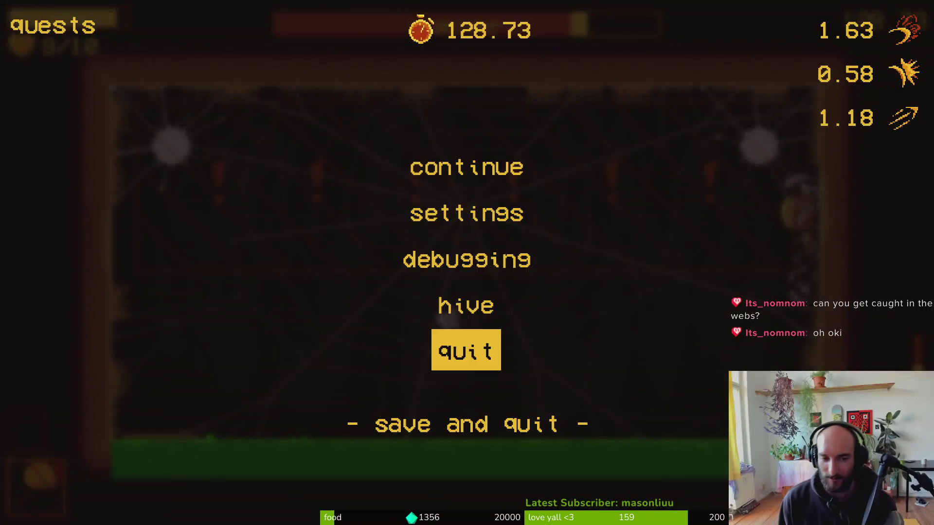
key("Return")
key("Left")
key("Return")
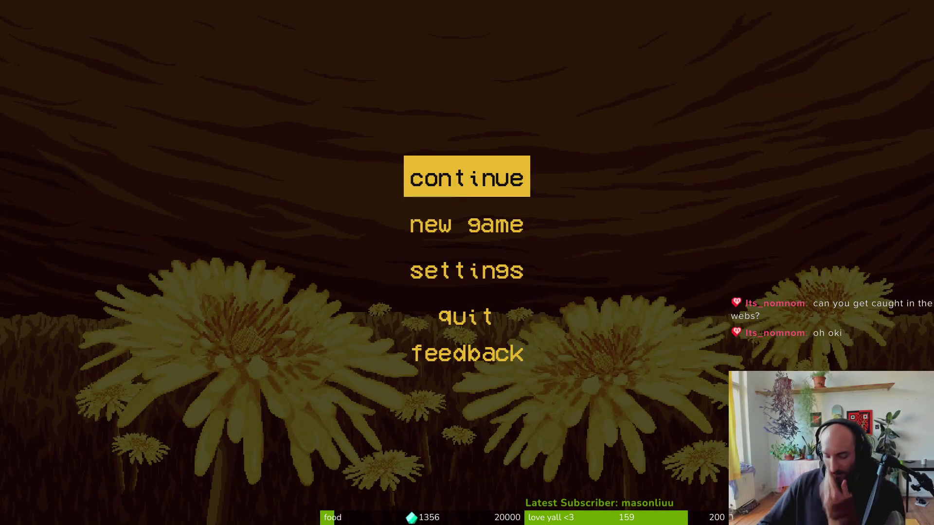
left_click(455, 319)
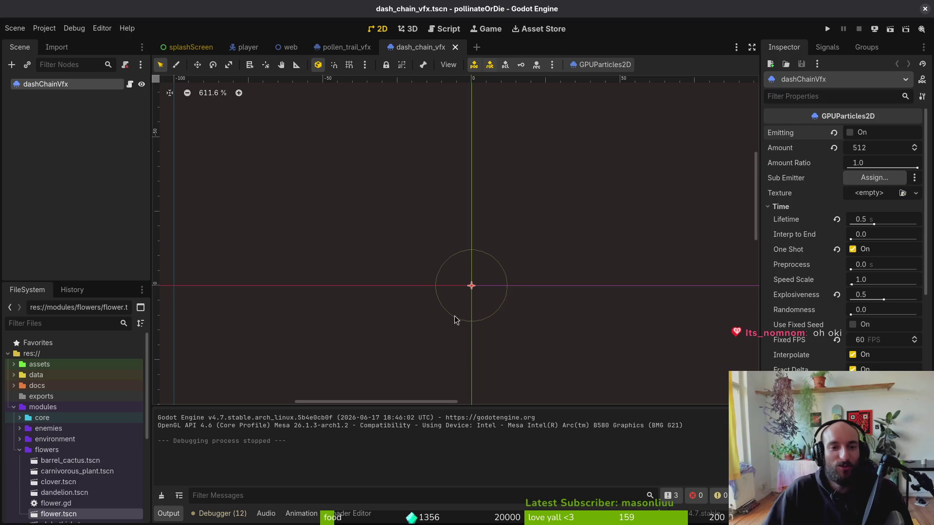
Lower the dash chain GPUParticles2D Amount from 512 to 256 and save the scene.
left_click(15, 28)
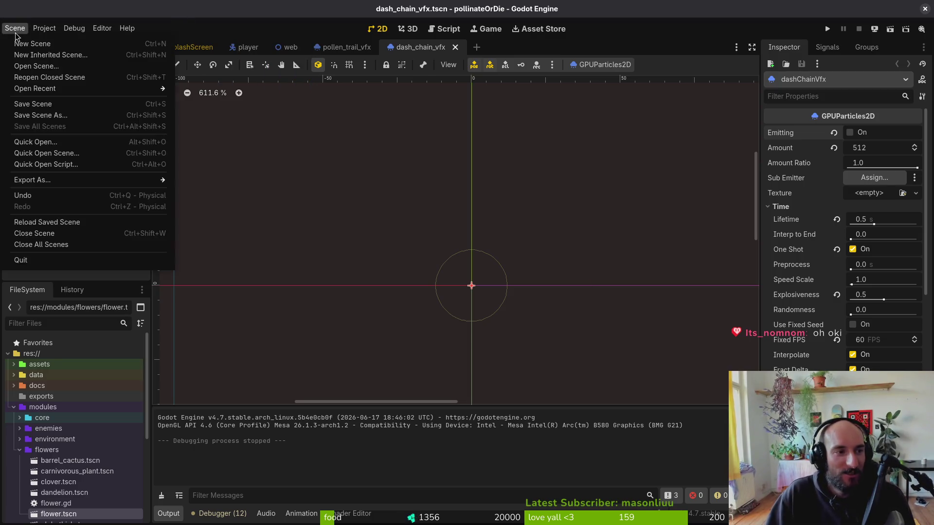
key("ctrl+shift+o")
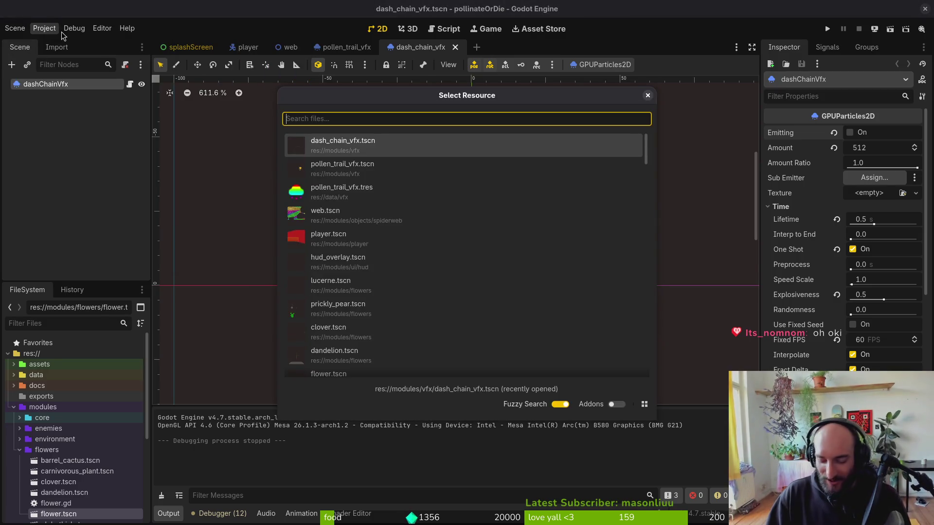
key("Escape")
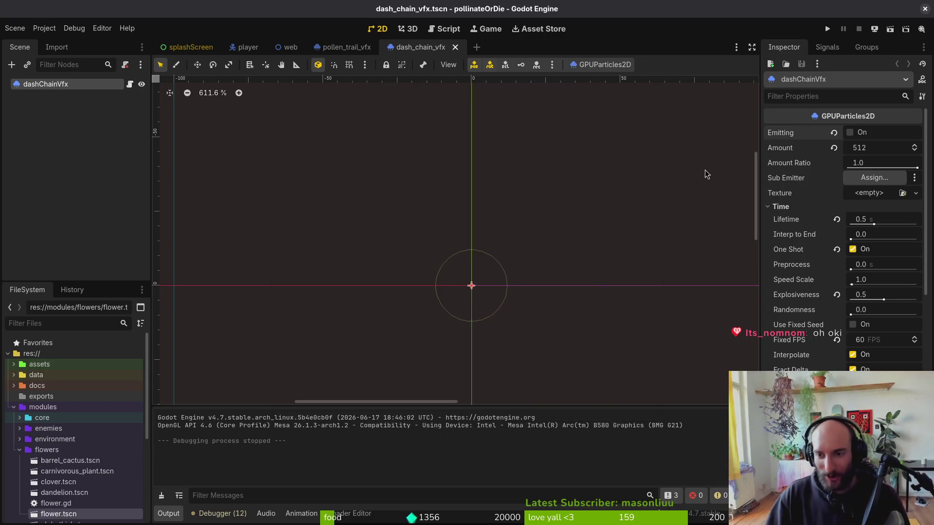
left_click(883, 148)
type("256")
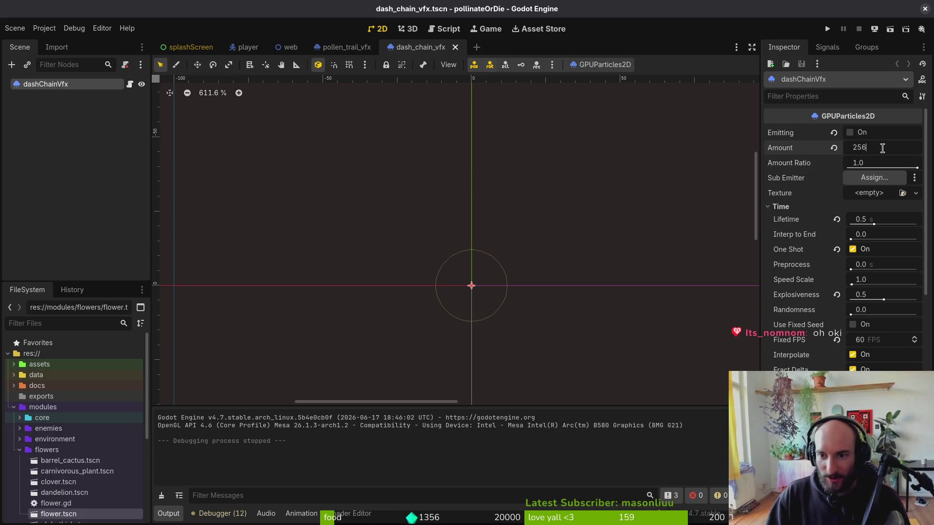
key("Return")
key("ctrl+s")
Quick-open dandelion.tscn and barrel_cactus.tscn by searching 'dand' and 'cact'.
key("alt+shift+o")
type("dande")
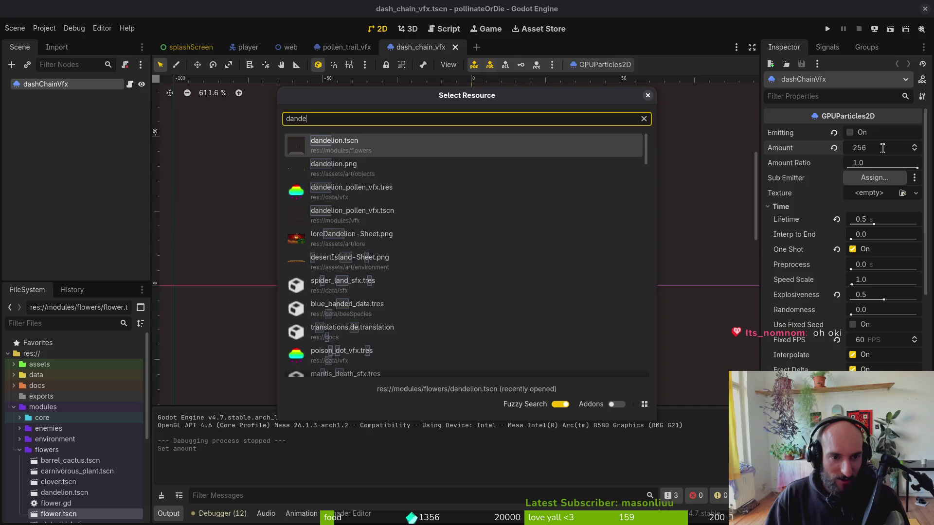
key("Return")
key("alt+shift+o")
type("c")
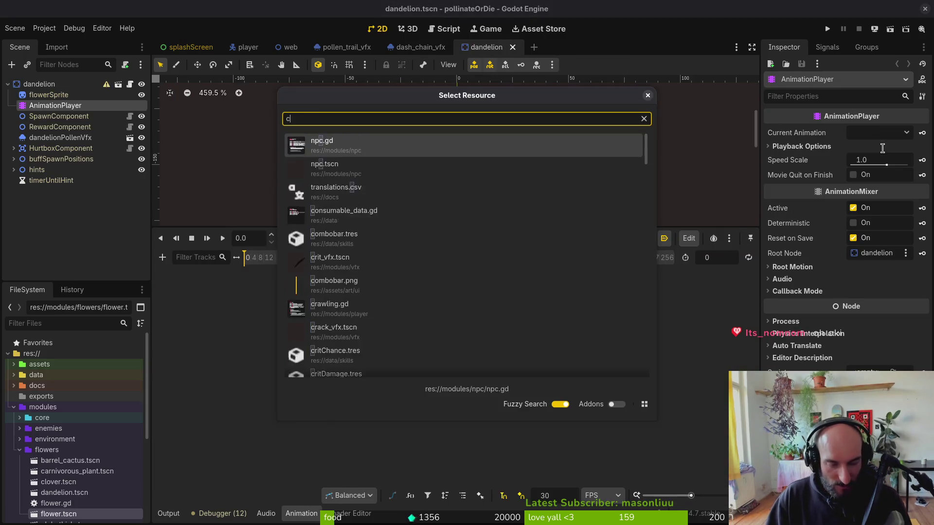
type("act")
key("Return")
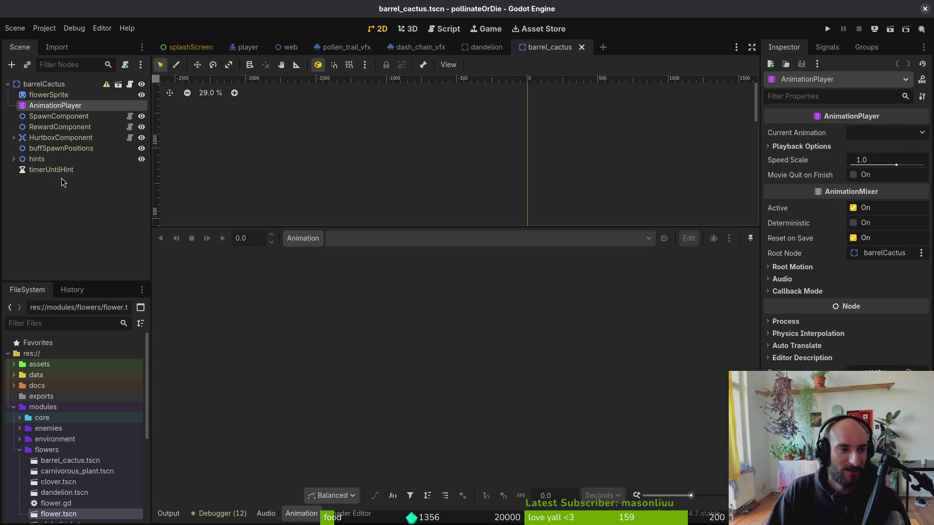
Review the dandelion's animation list, cancelling an accidental duplicate bloom animation there.
left_click_drag(426, 228, 427, 385)
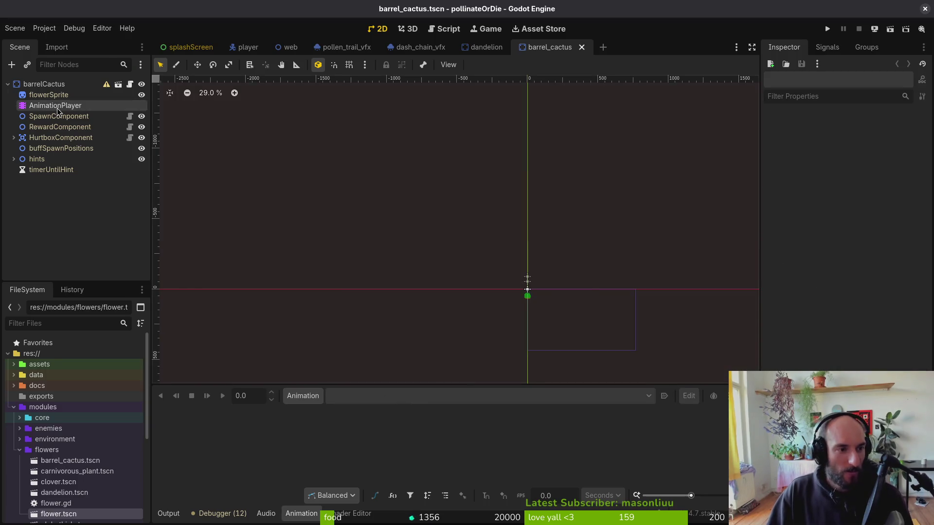
key("ctrl+shift+Tab")
left_click(360, 396)
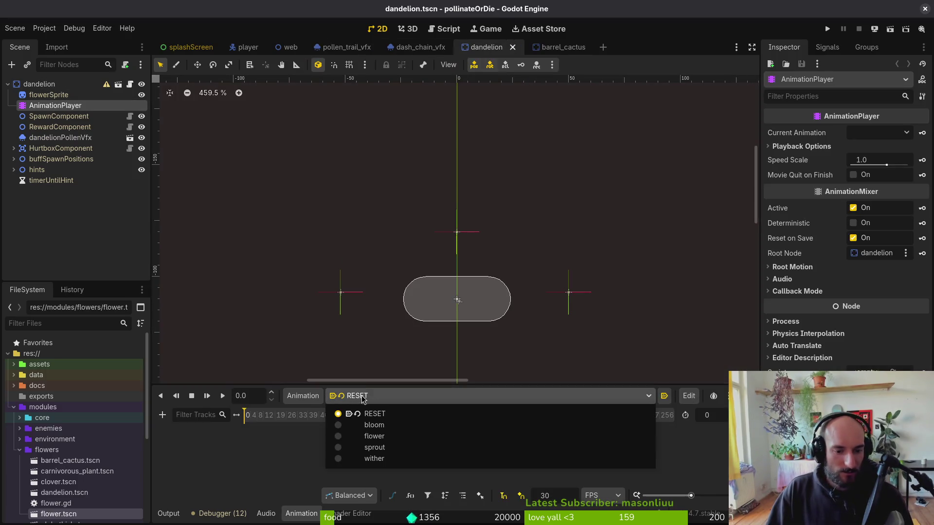
left_click(445, 155)
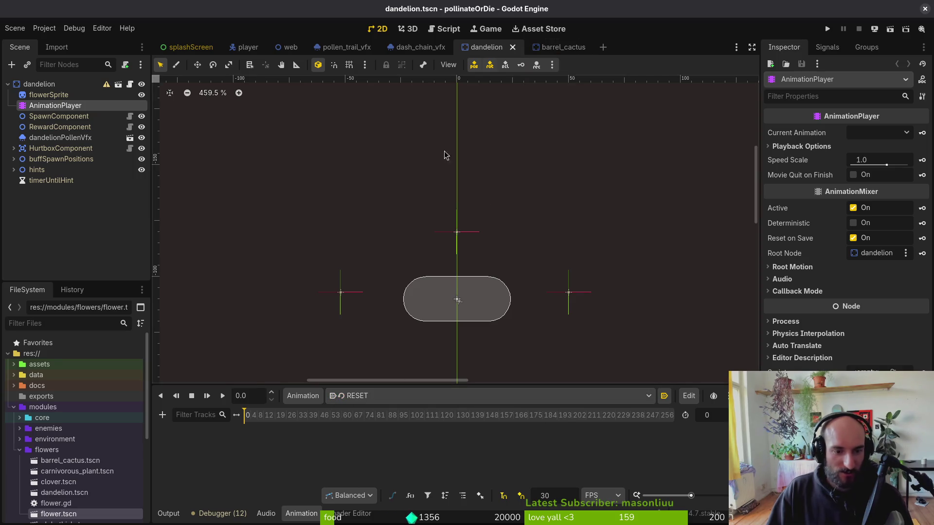
left_click(291, 396)
left_click(321, 418)
type("bloom")
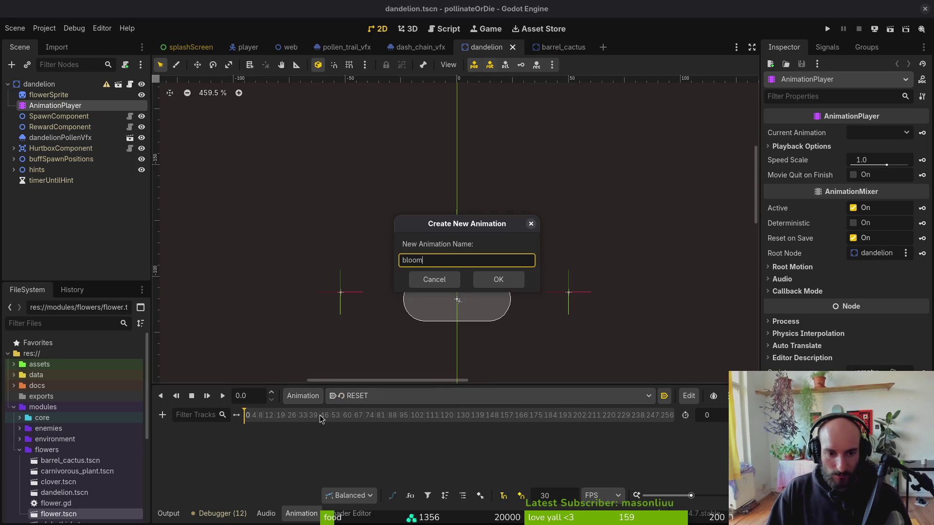
key("Return")
left_click(462, 275)
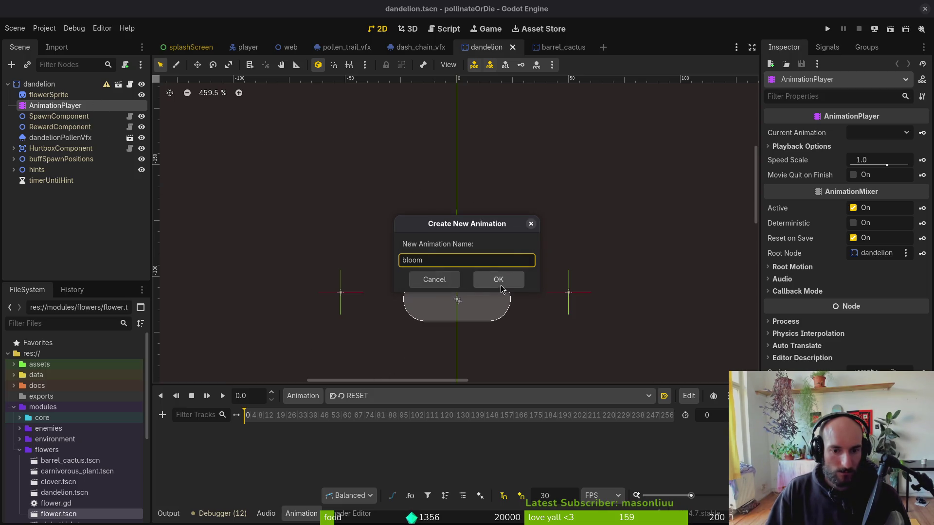
left_click(434, 280)
Add a bloom animation to the barrel cactus and switch the timeline to frames.
left_click(549, 47)
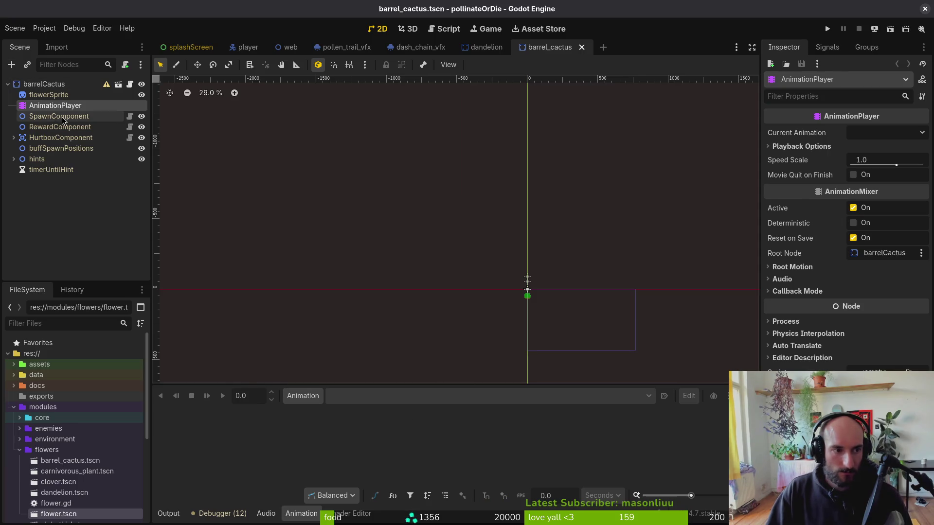
left_click(303, 396)
left_click(325, 412)
type("bl")
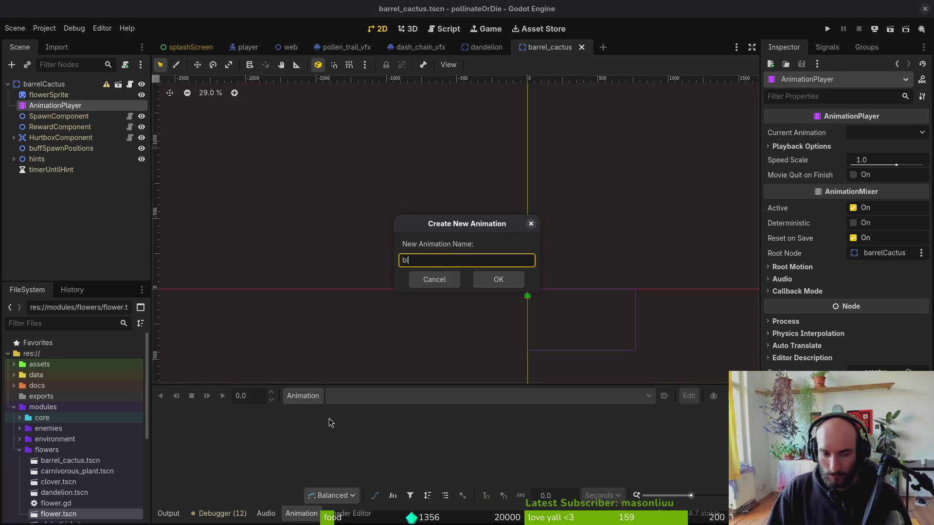
type("oom")
key("Return")
left_click(303, 396)
left_click(303, 396)
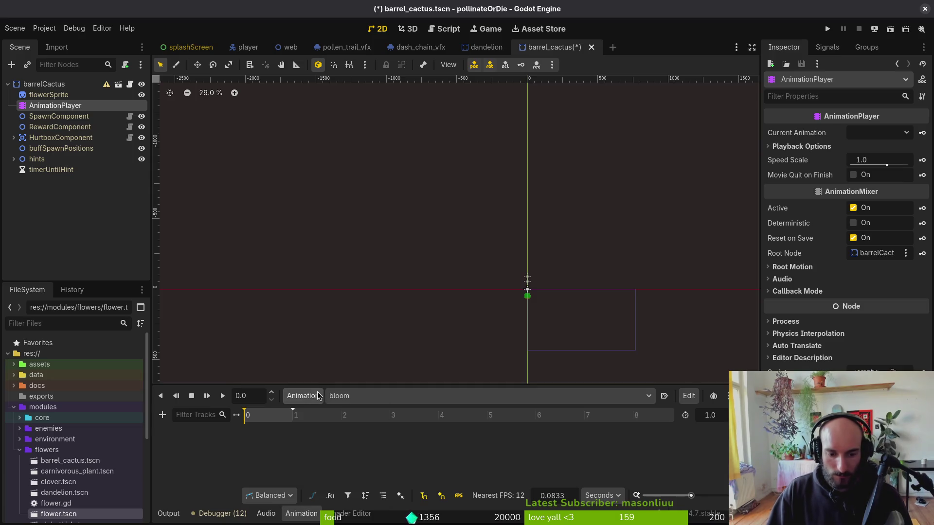
left_click(607, 513)
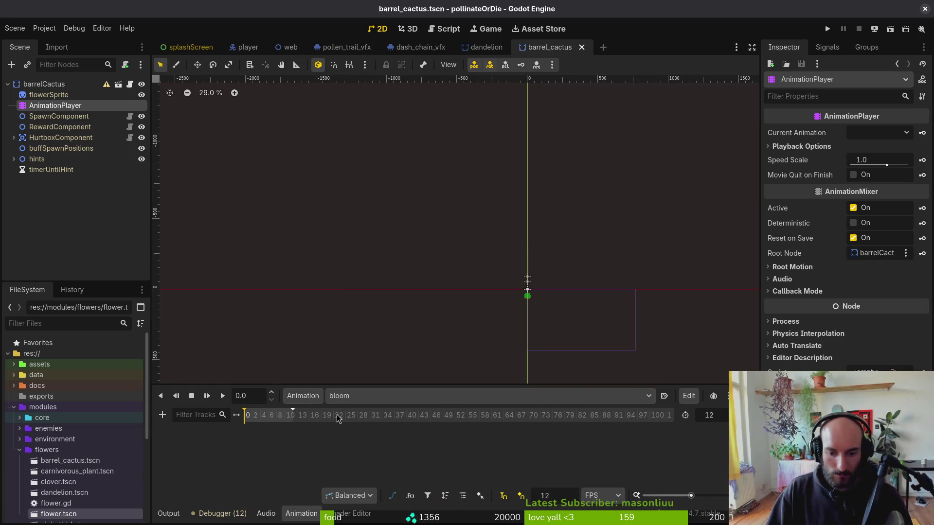
Add flower and wither animations to the barrel cactus.
left_click(307, 395)
left_click(313, 414)
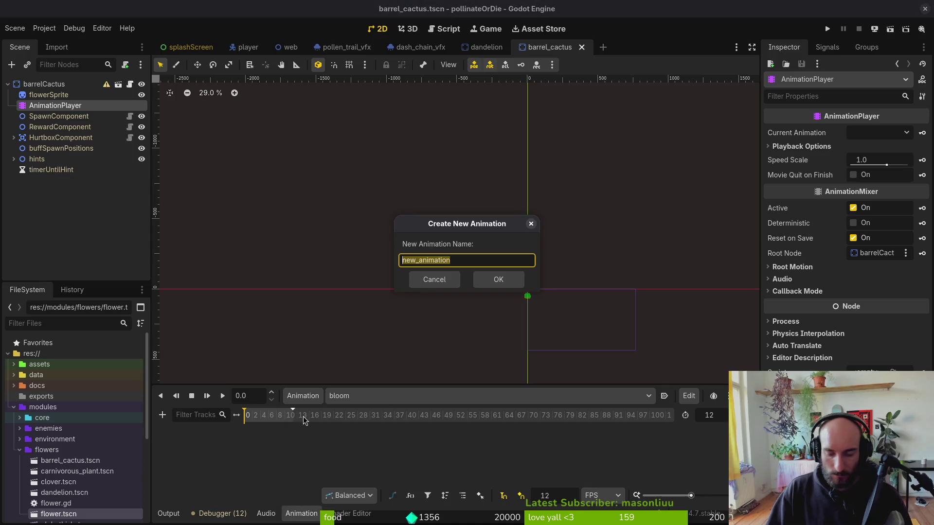
type("ower")
key("Return")
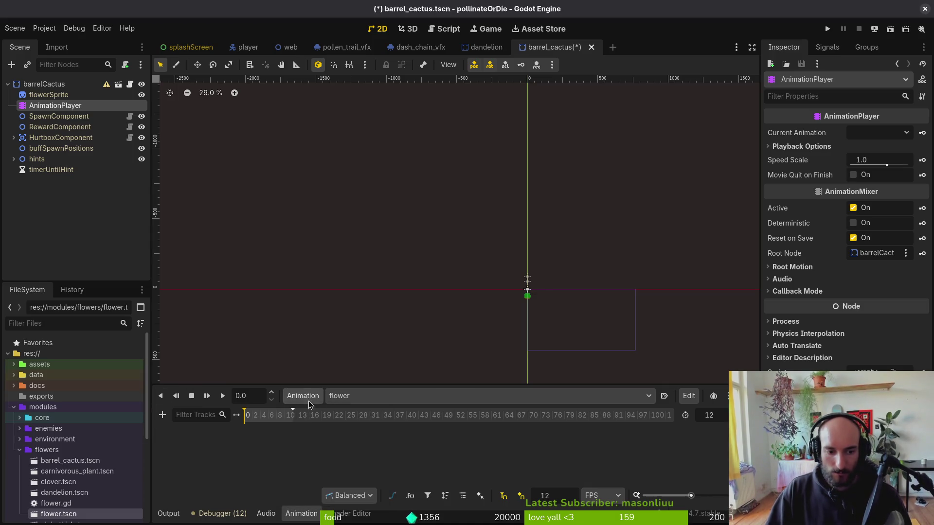
left_click(309, 403)
left_click(317, 414)
type("wither")
key("Return")
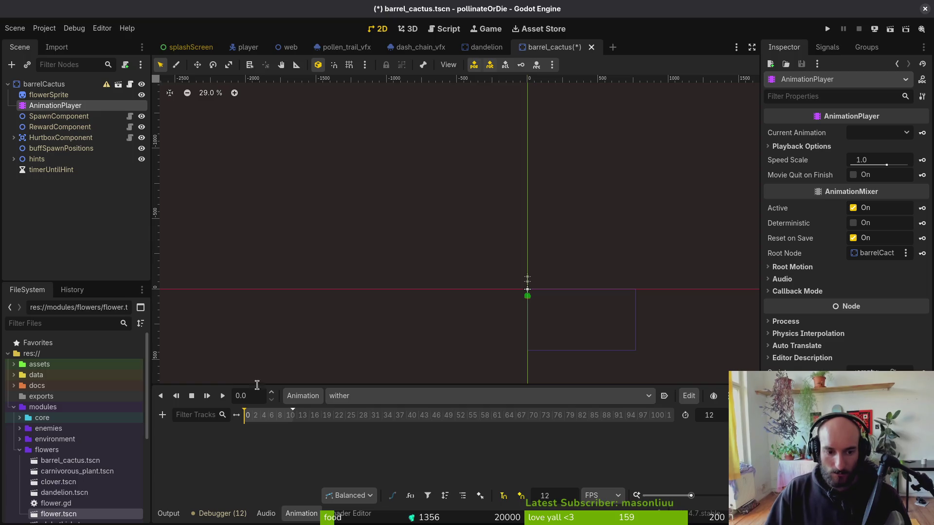
Recheck the dandelion's animation names, then add a sprout animation to the cactus.
left_click(297, 403)
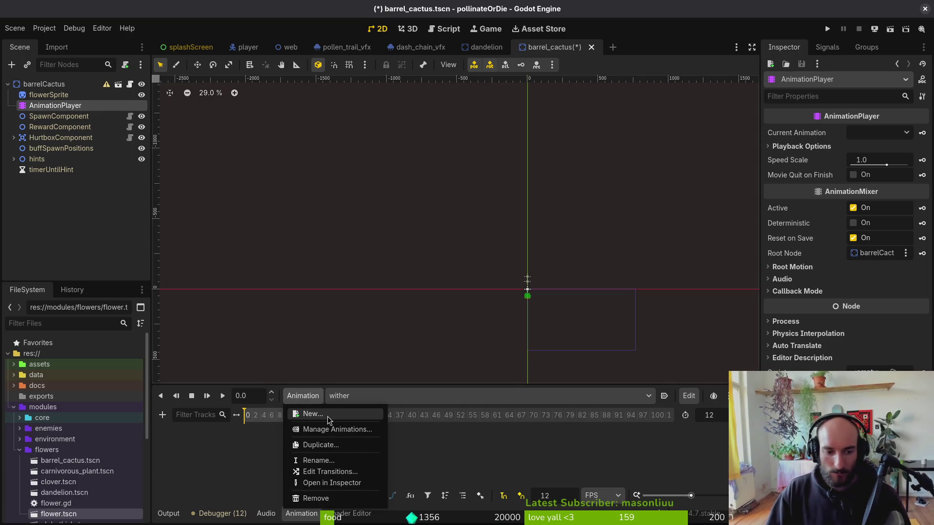
key("Escape")
left_click(486, 47)
left_click(399, 395)
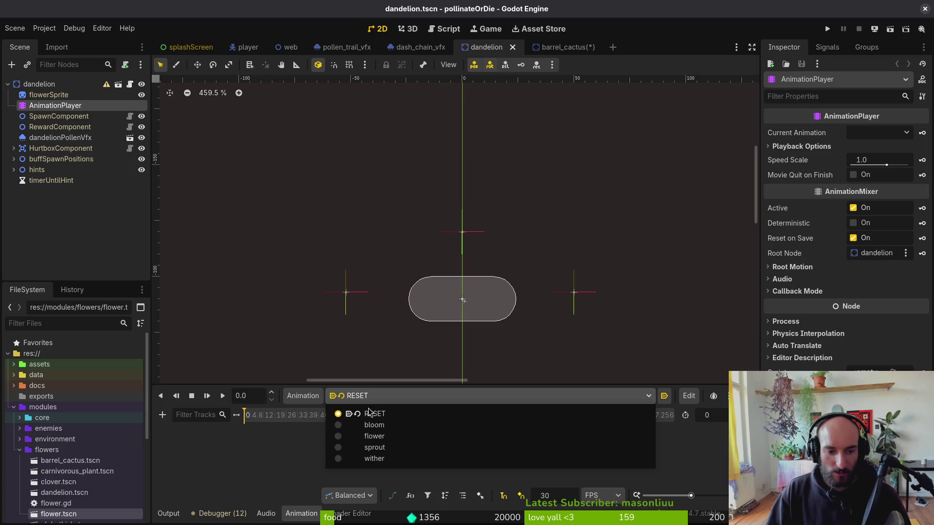
left_click(497, 167)
left_click(565, 47)
left_click(303, 395)
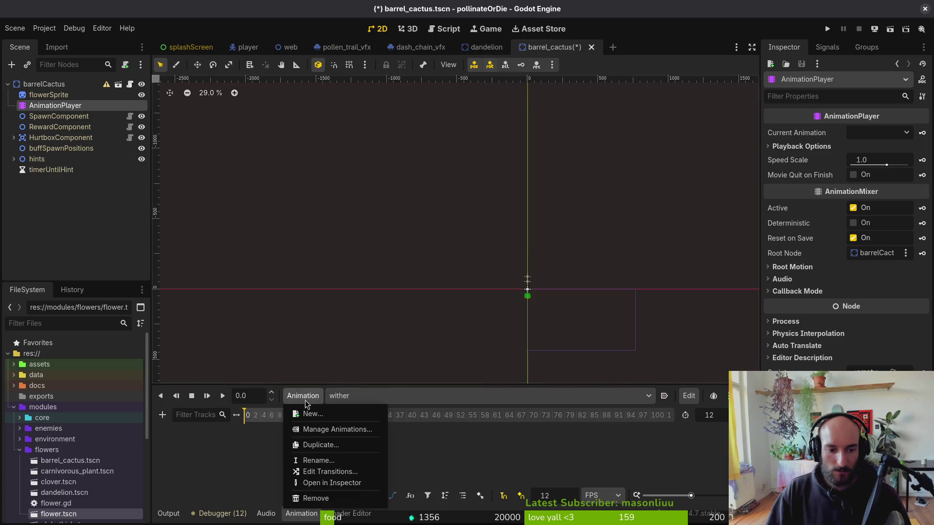
left_click(307, 414)
type("sprout")
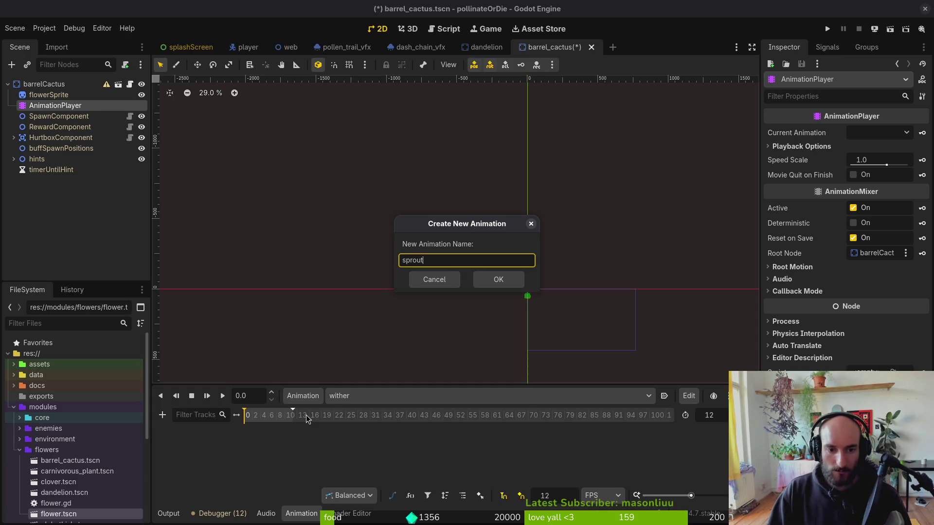
key("Return")
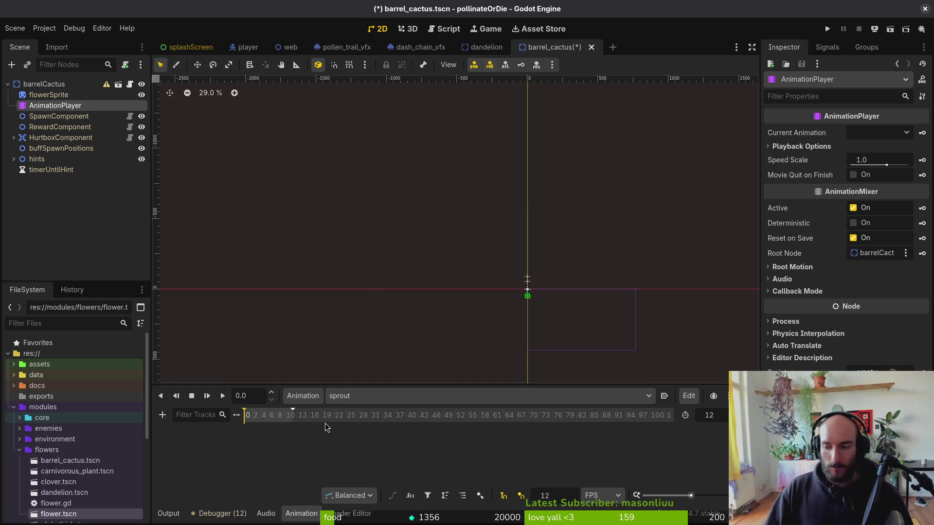
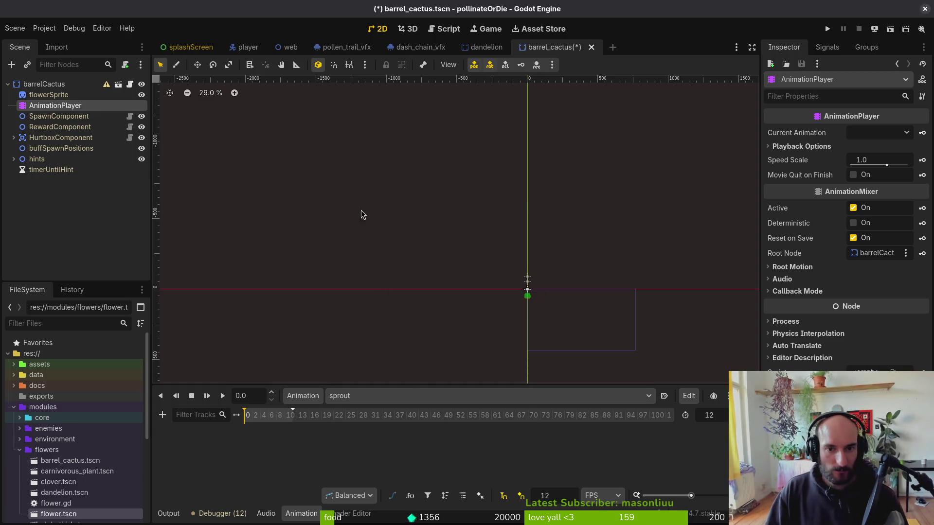
Save the barrel cactus scene and keep sprout as its current animation.
key("ctrl+s")
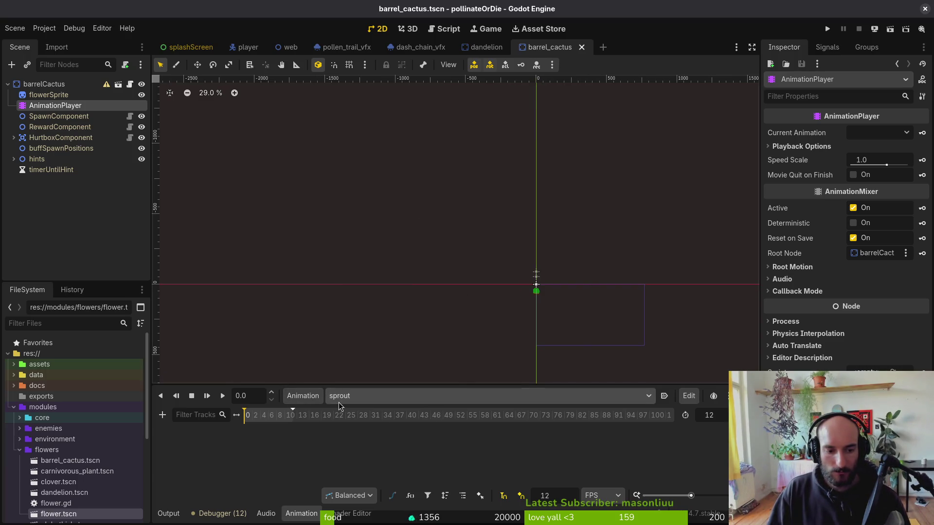
left_click(351, 396)
left_click(376, 436)
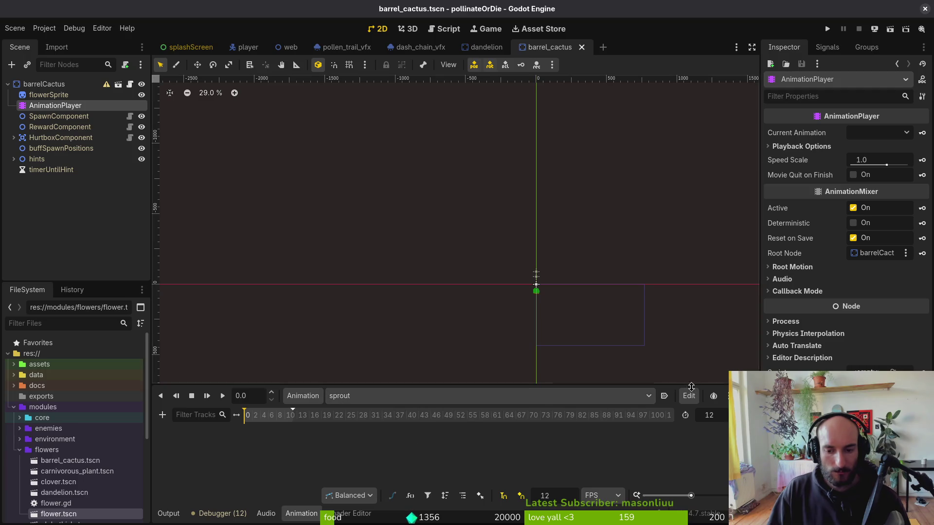
Check the dandelion's flower animation, then return it to RESET.
left_click(484, 48)
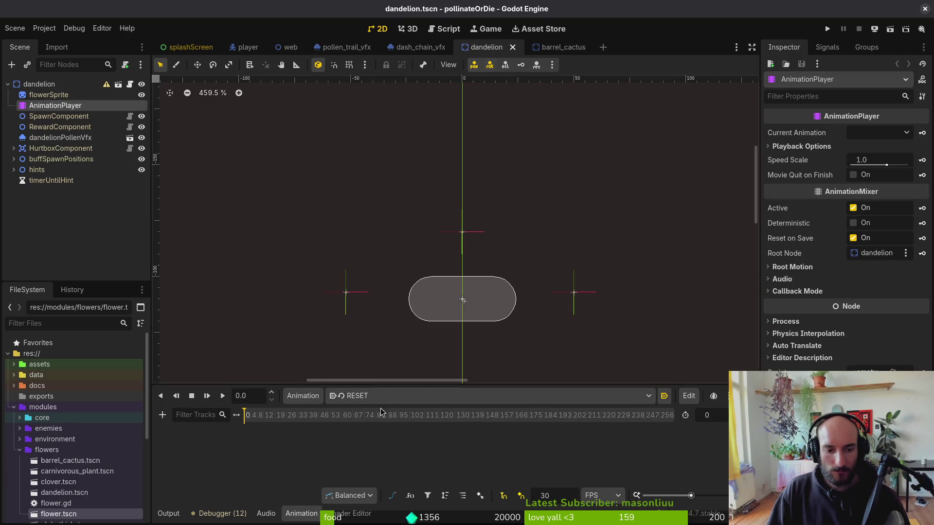
left_click(387, 396)
left_click(397, 437)
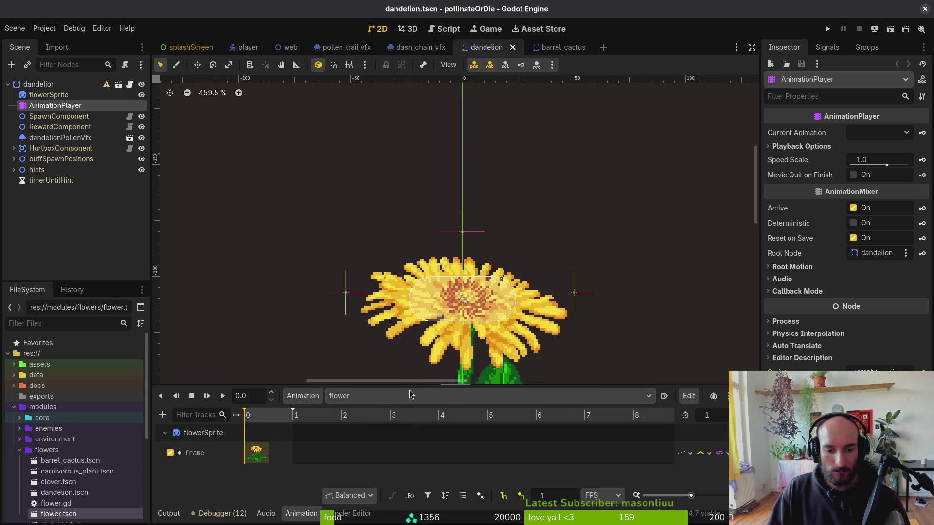
left_click(398, 399)
left_click(408, 414)
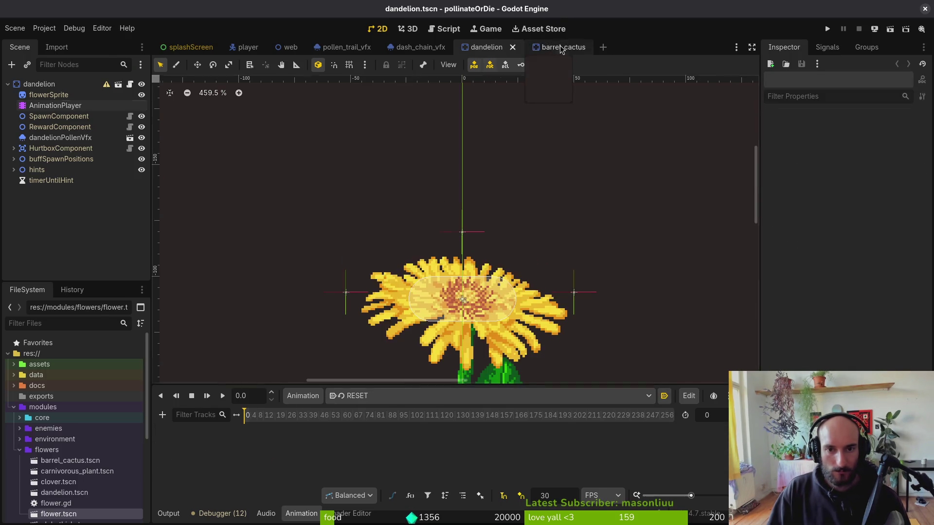
Back in barrel cactus, keep sprout selected, save, and select the flower sprite.
left_click(553, 46)
left_click(370, 397)
left_click(367, 436)
key("ctrl+s")
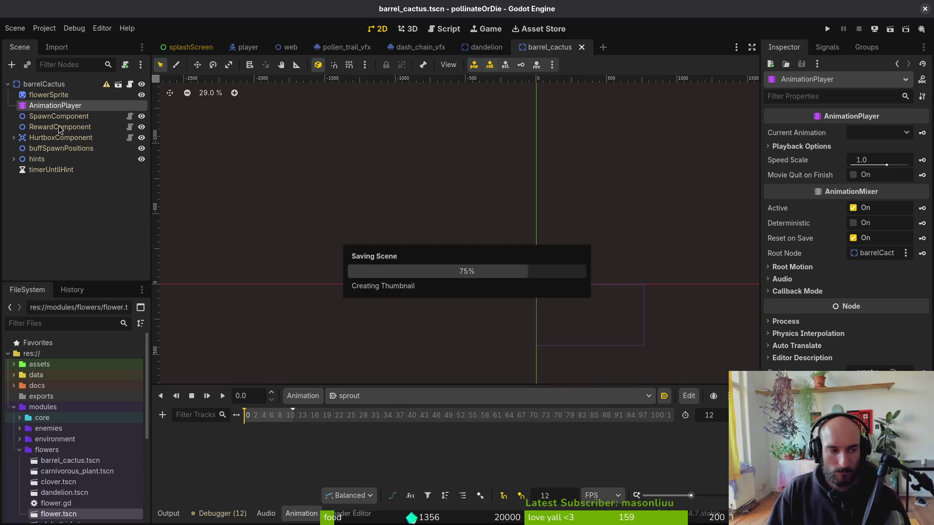
left_click(49, 94)
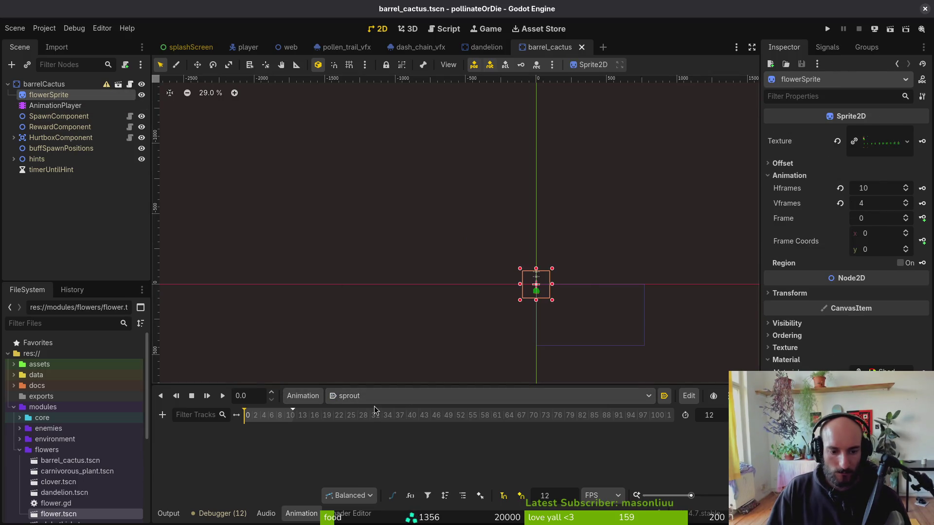
Compare the barrel cactus flower sprite's position with the dandelion's flower sprite.
scroll(578, 301, "up", 8)
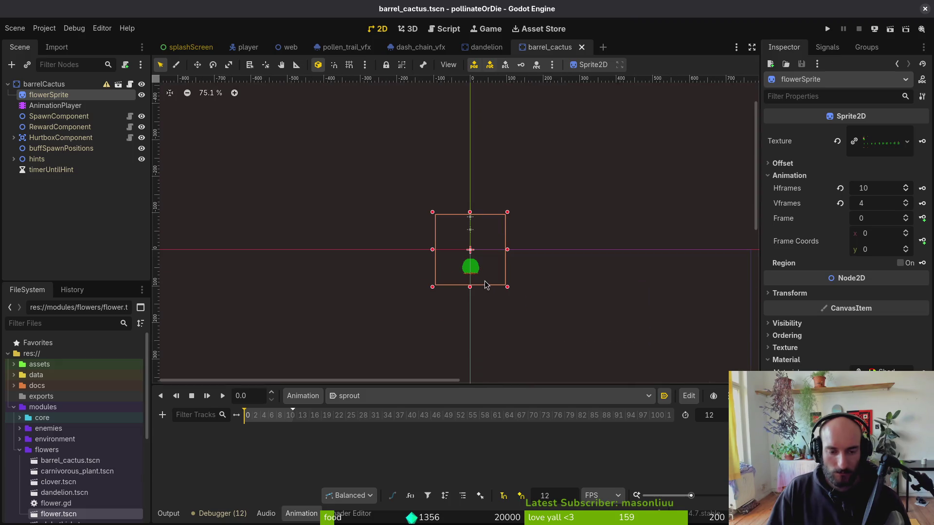
left_click(476, 49)
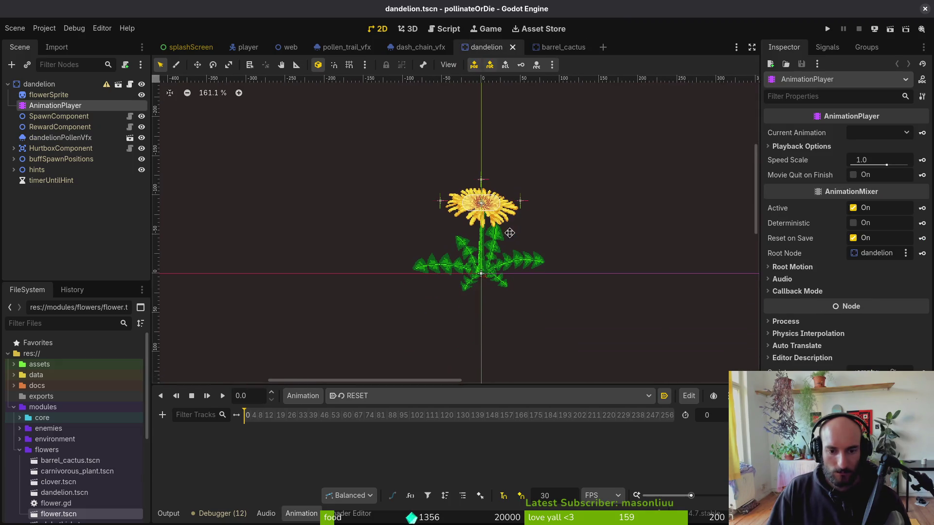
left_click(39, 94)
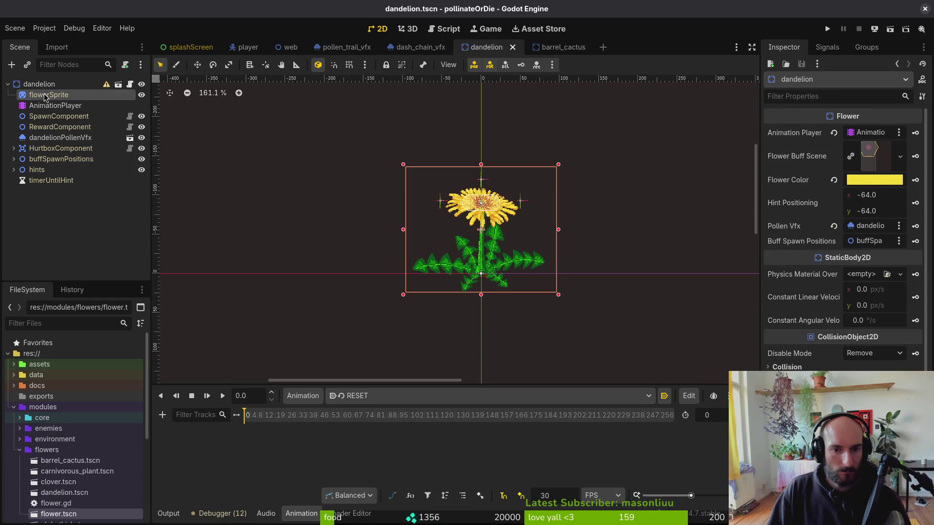
left_click(560, 47)
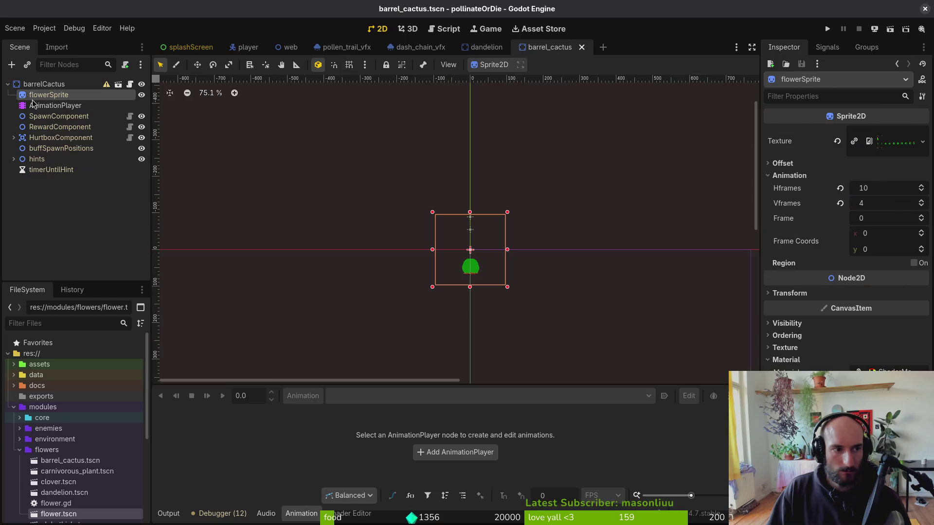
left_click(480, 50)
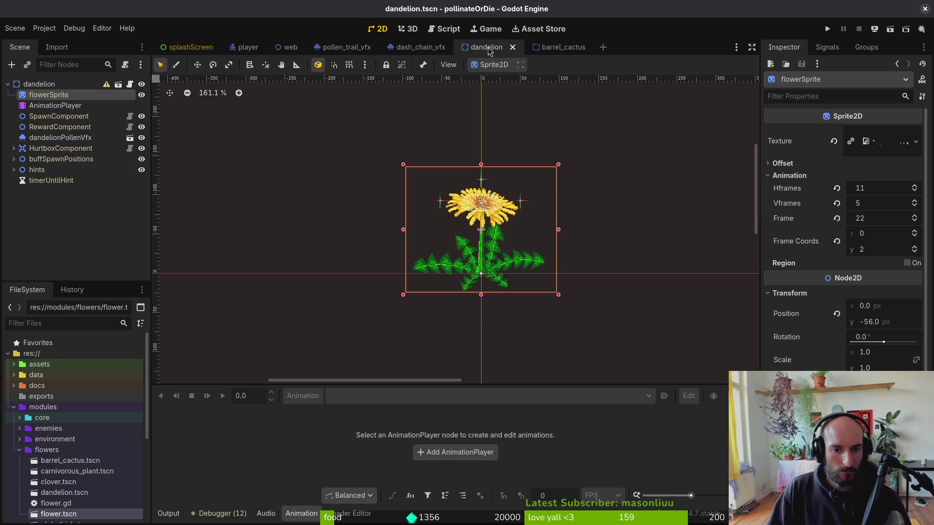
left_click(543, 51)
Nudge the flower sprite up two pixels onto the origin line and save.
scroll(458, 262, "up", 4)
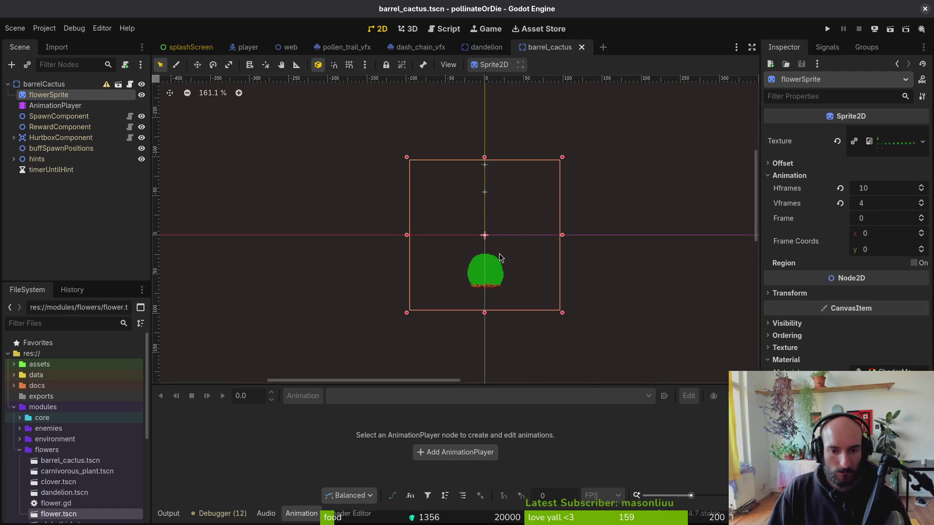
key("Up")
key("Up")
key("Up")
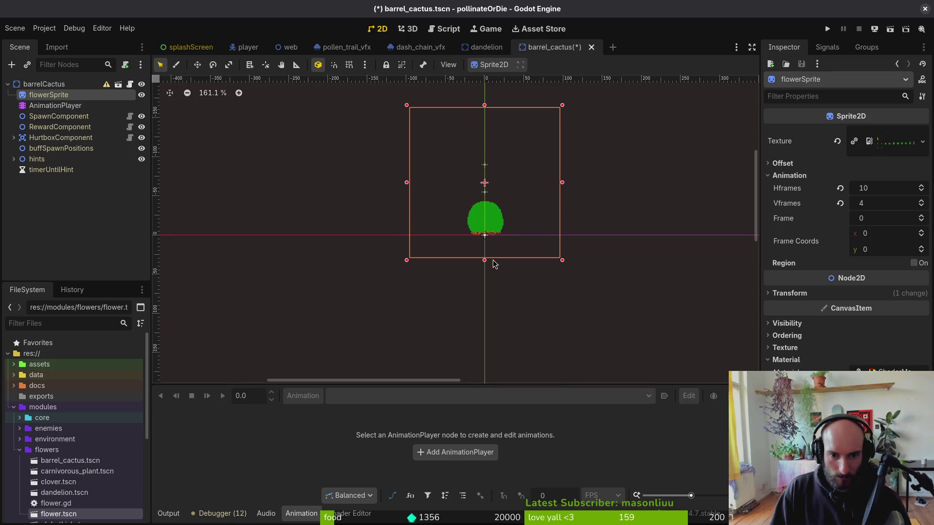
scroll(502, 233, "up", 8)
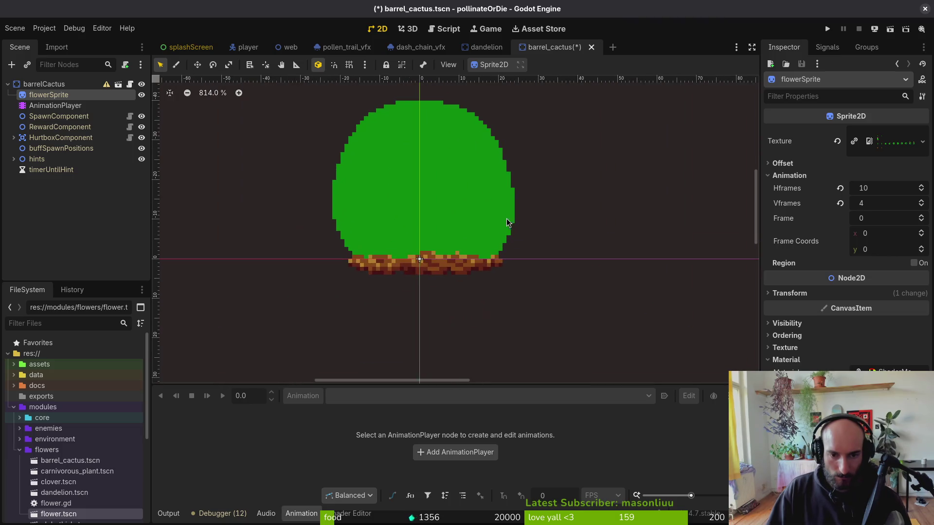
key("Up")
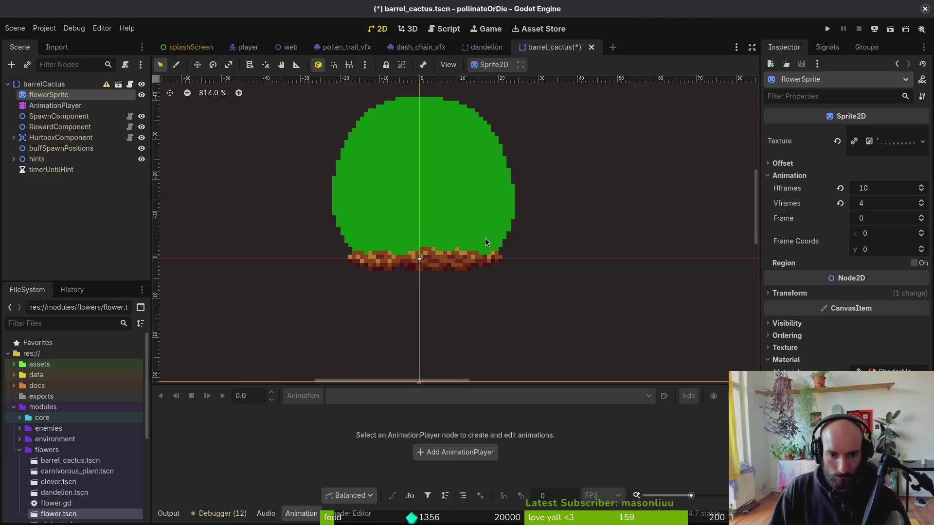
scroll(487, 242, "down", 7)
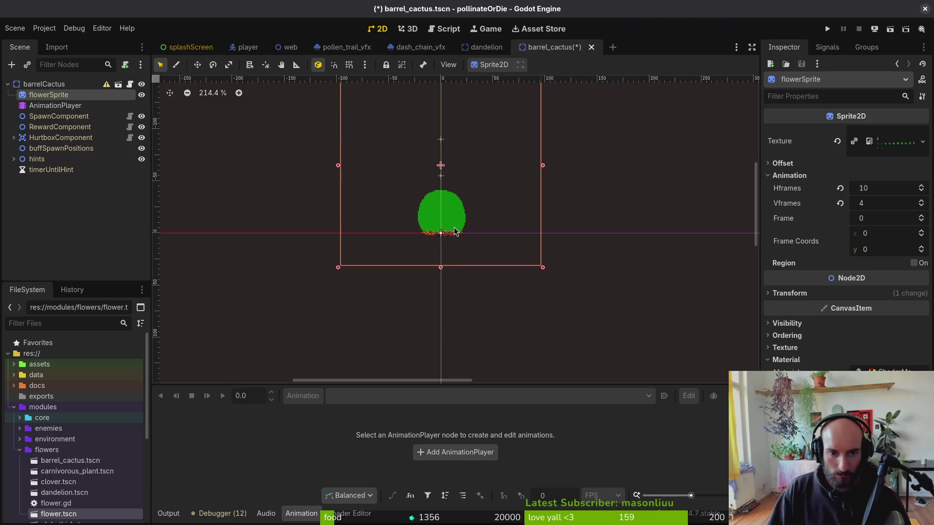
left_click(465, 271)
key("ctrl+s")
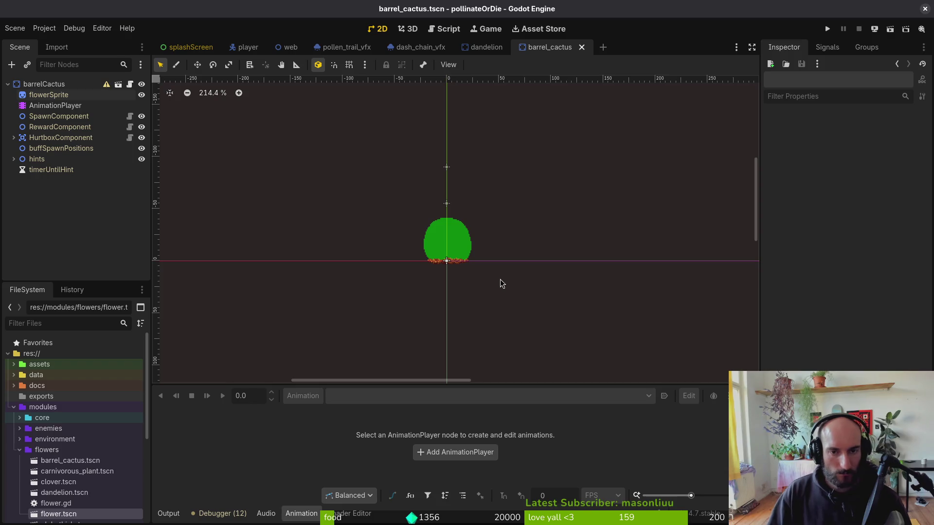
scroll(540, 151, "down", 3)
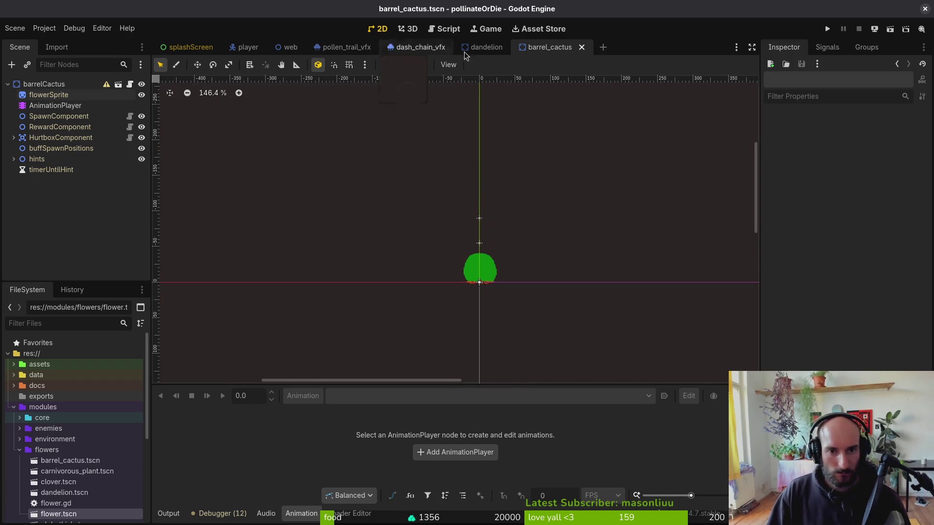
left_click(53, 106)
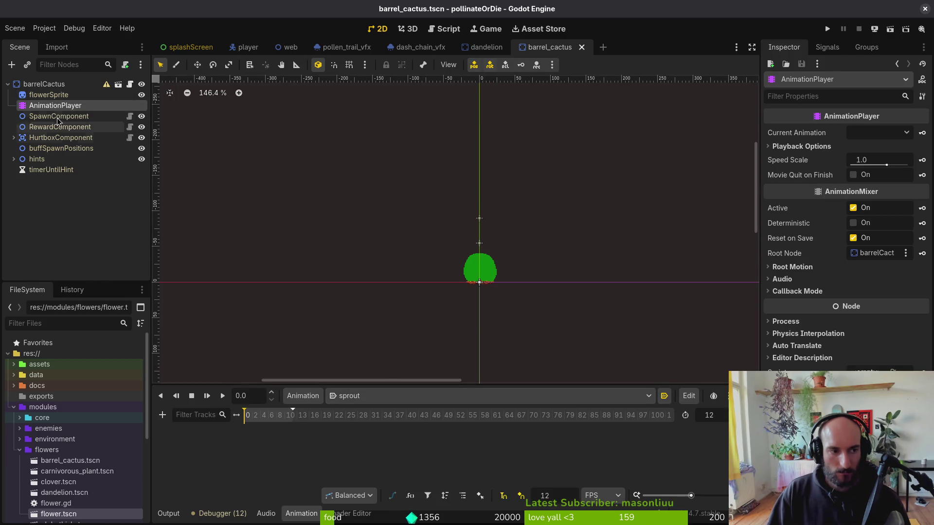
Key flowerSprite frames 0 and 2 into sprout, save, and set its length to 2.
left_click(62, 97)
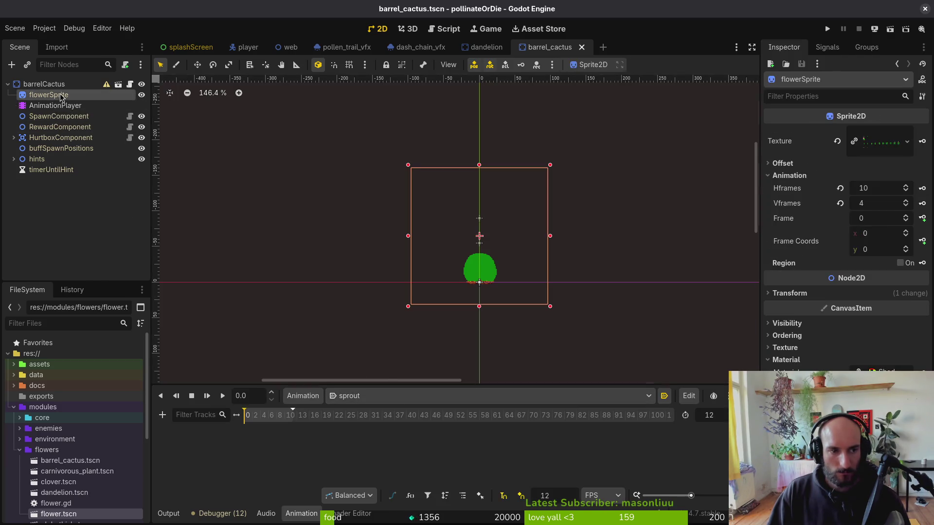
left_click(923, 218)
left_click(508, 291)
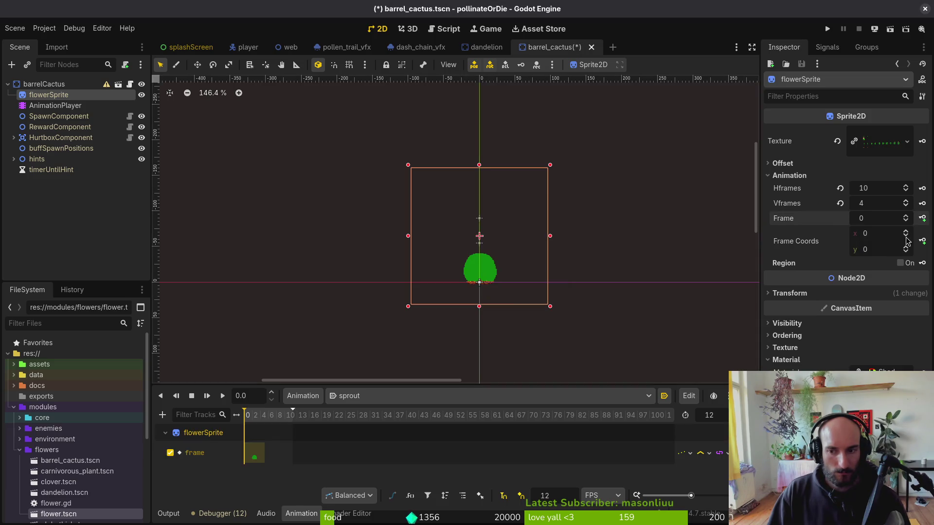
left_click(923, 218)
left_click(923, 218)
key("ctrl+s")
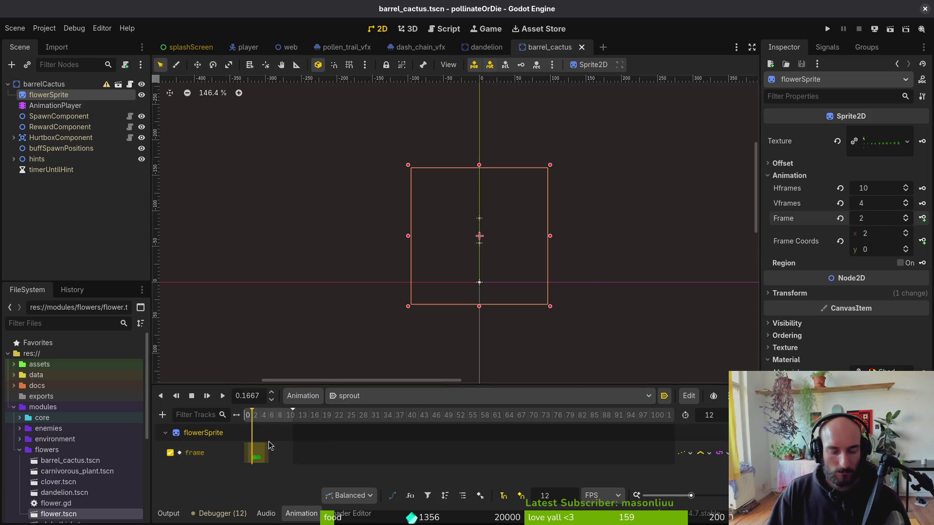
scroll(273, 454, "up", 5)
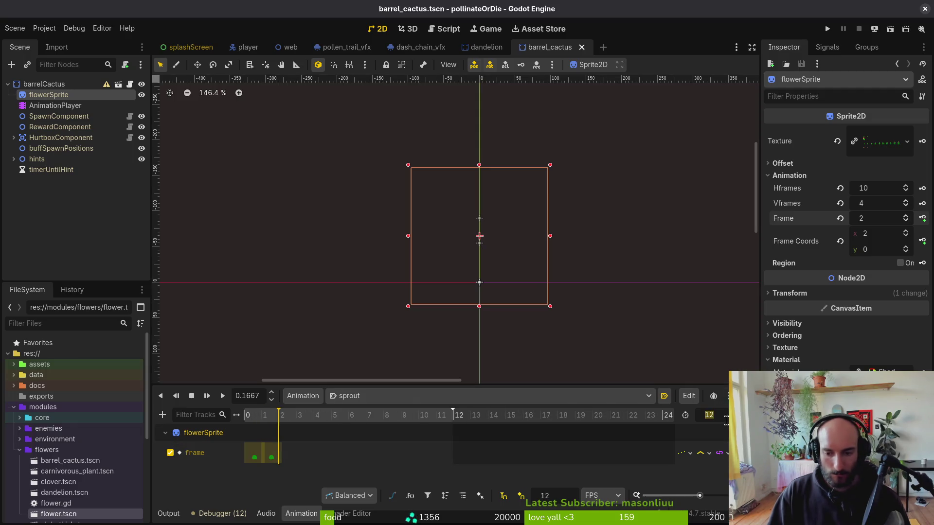
type("2")
key("Return")
Preview the dandelion's sprout, flower and wither animations.
left_click(487, 47)
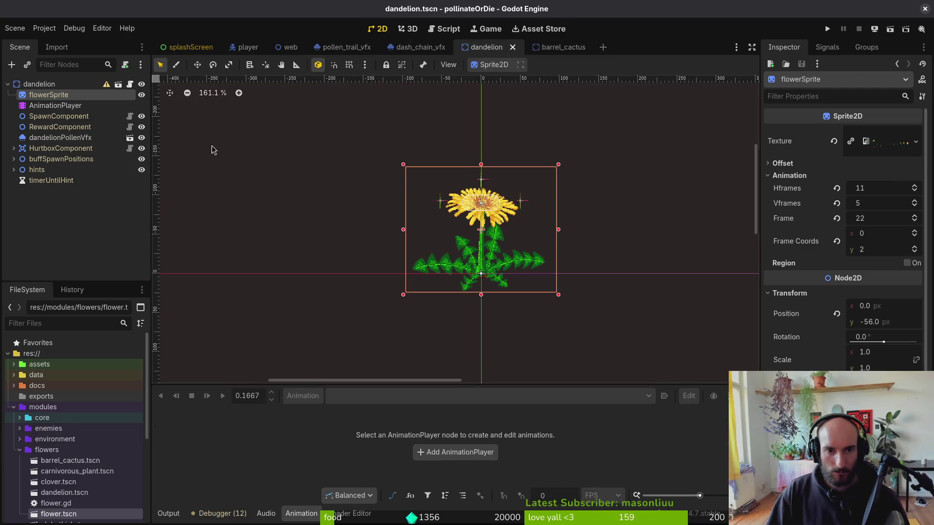
left_click(55, 105)
left_click(370, 395)
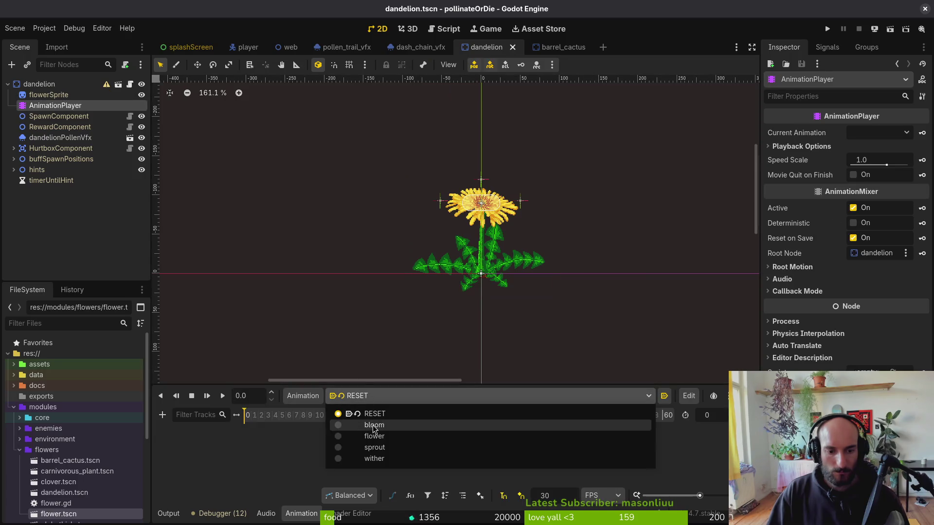
left_click(390, 447)
left_click(408, 396)
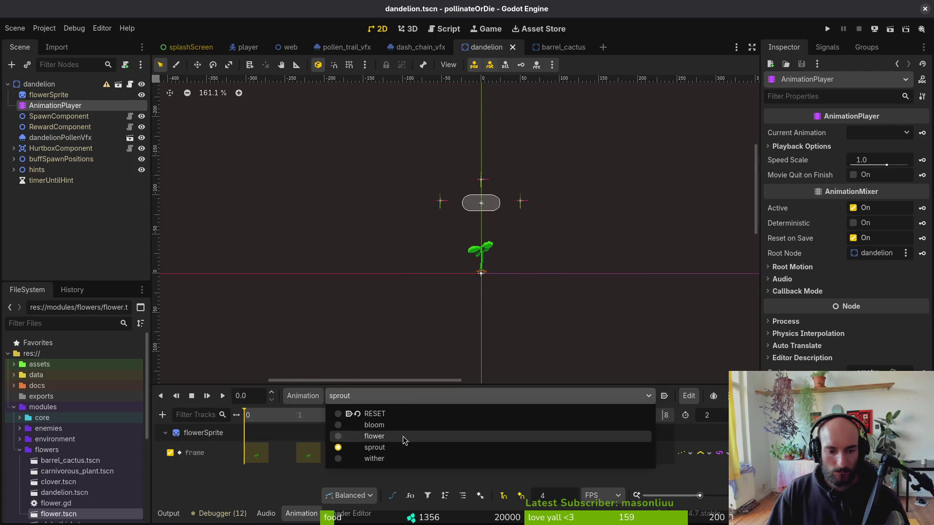
left_click(404, 436)
left_click(413, 395)
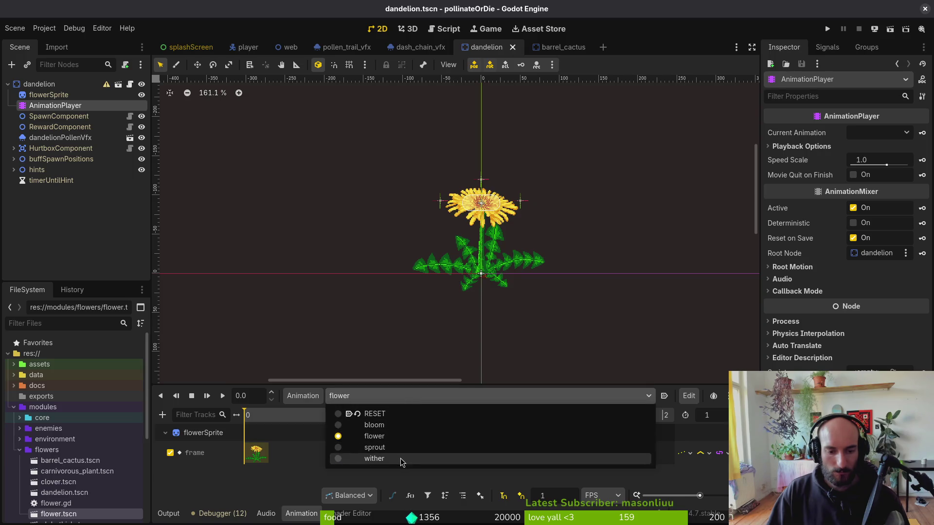
left_click(401, 458)
Preview the dandelion's bloom, flower and sprout animations before returning to barrel cactus.
left_click(408, 396)
left_click(409, 426)
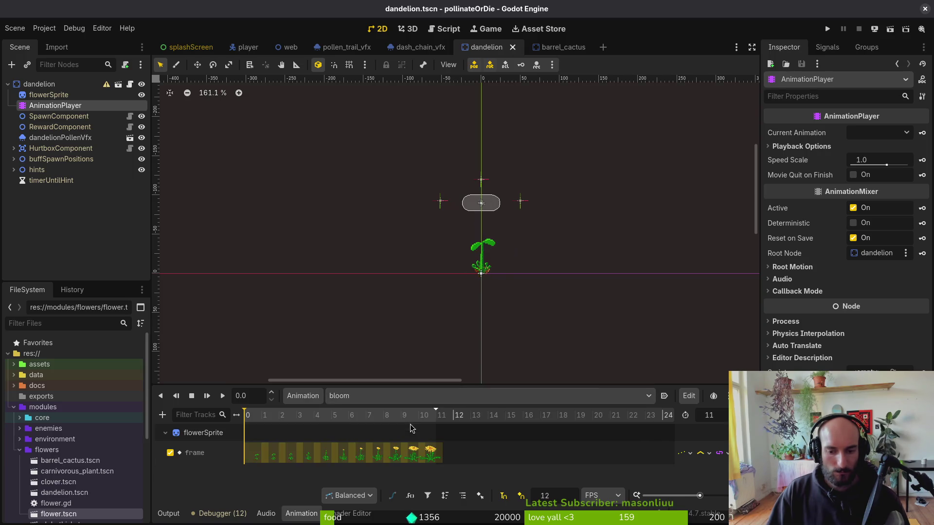
left_click(405, 397)
left_click(403, 437)
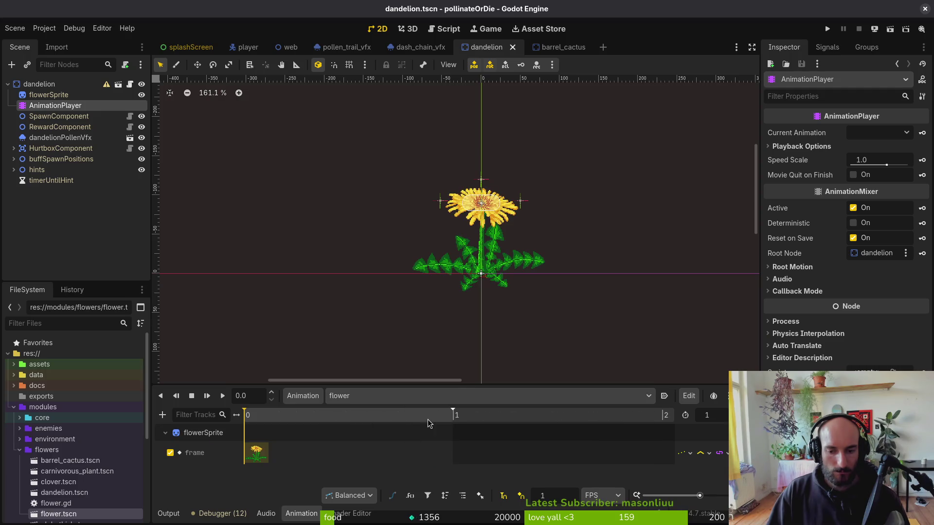
left_click(384, 397)
left_click(387, 446)
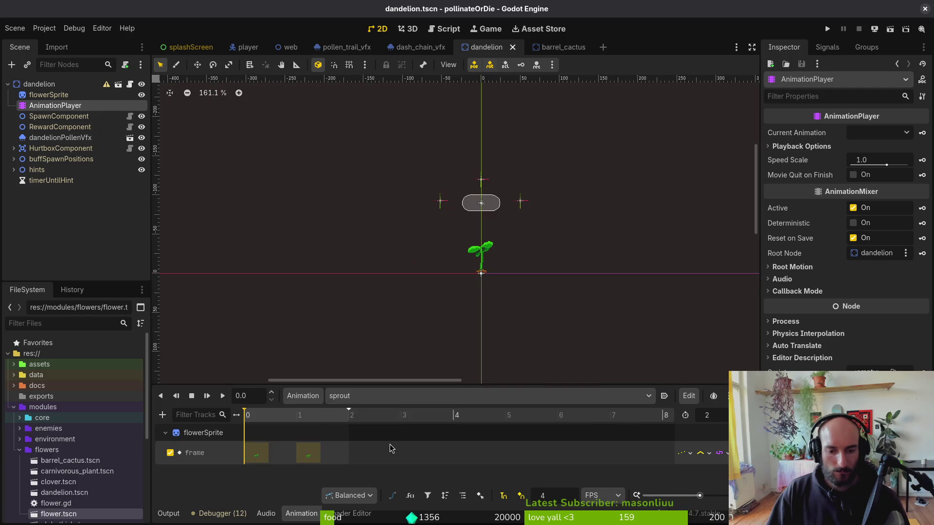
left_click(549, 47)
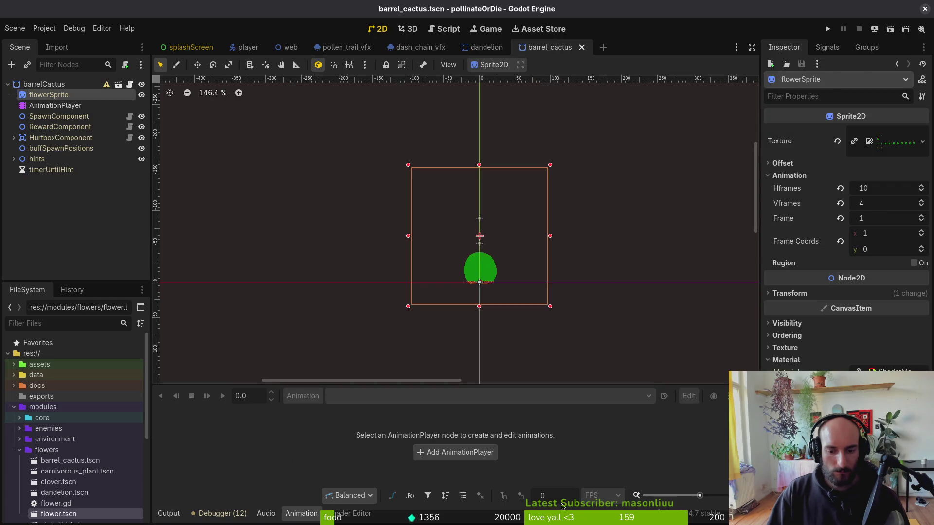
Set sprout's snap to 4 FPS and length to 2, move the second key to 1, save.
left_click(65, 106)
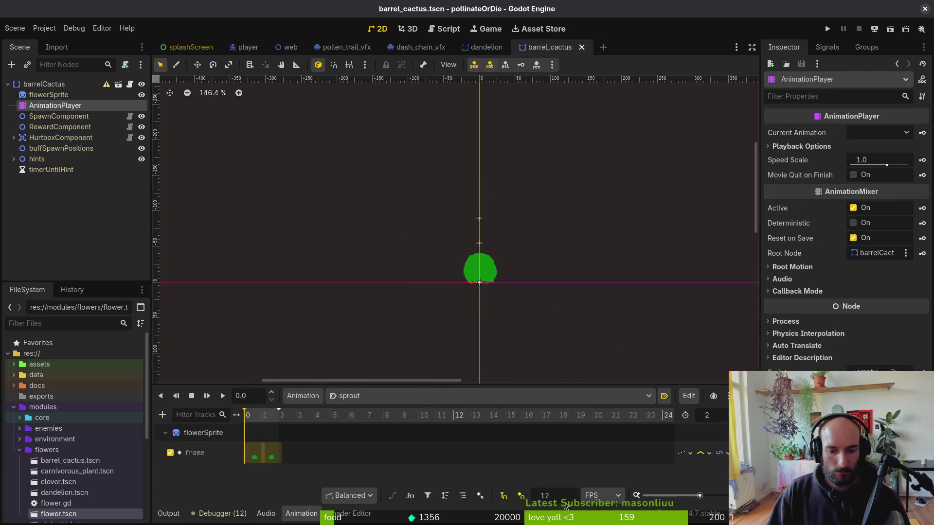
double_click(545, 495)
type("4")
key("Return")
double_click(707, 414)
type("1")
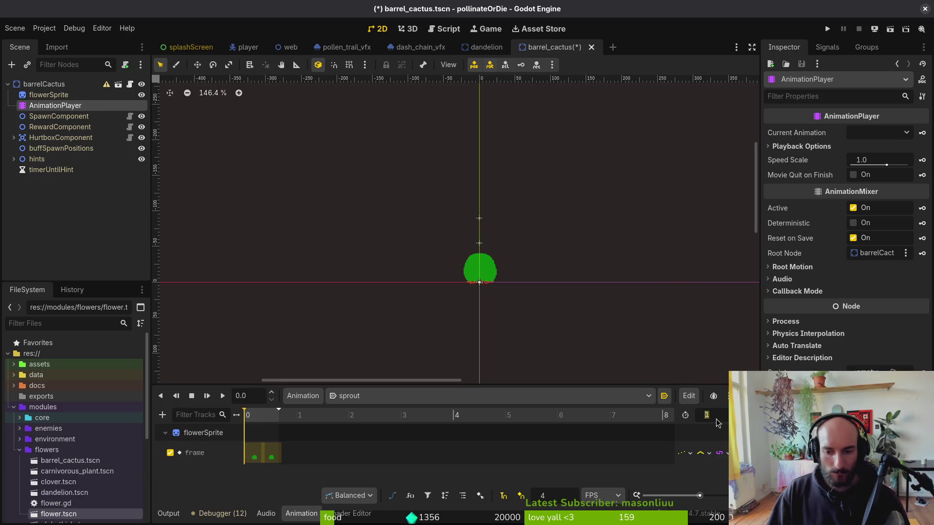
type("2")
key("Return")
left_click_drag(271, 457, 306, 459)
key("ctrl+s")
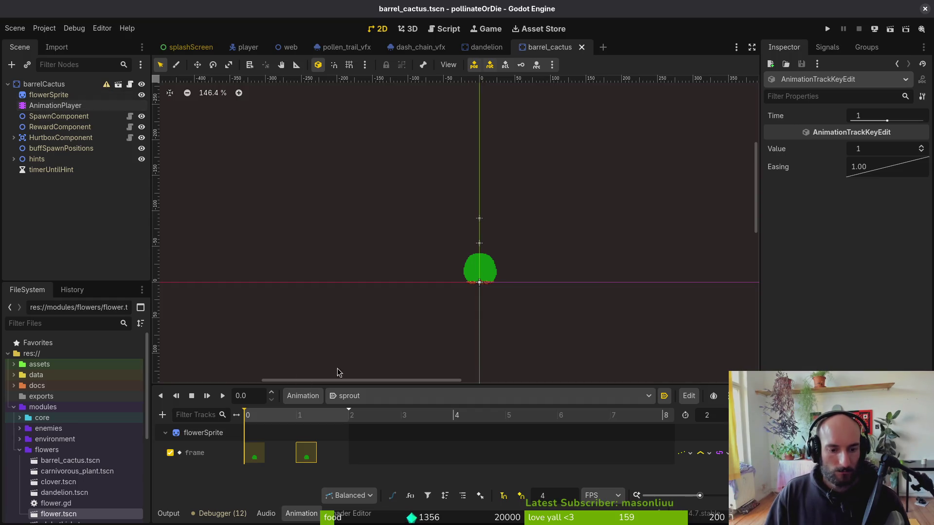
Switch to the flower animation and set its snap to 1 FPS.
left_click(361, 399)
left_click(396, 438)
key("ctrl+s")
double_click(558, 496)
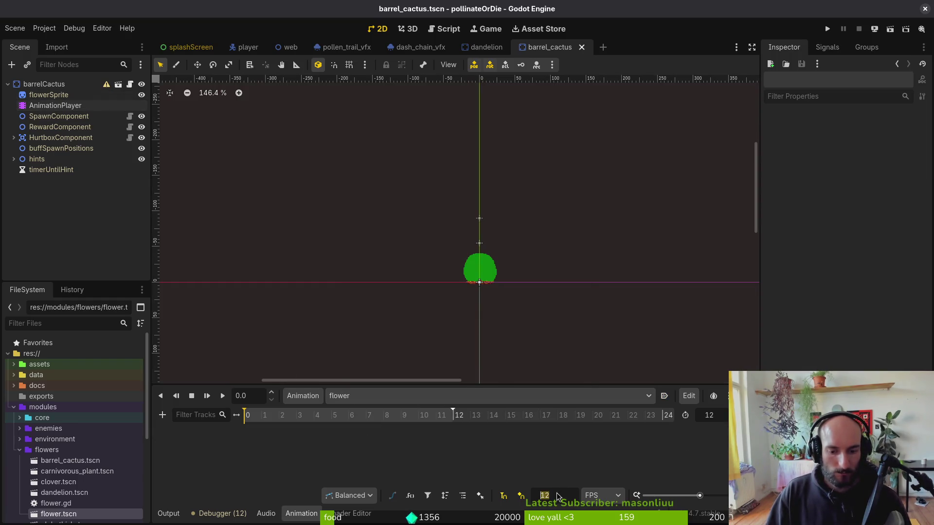
type("1")
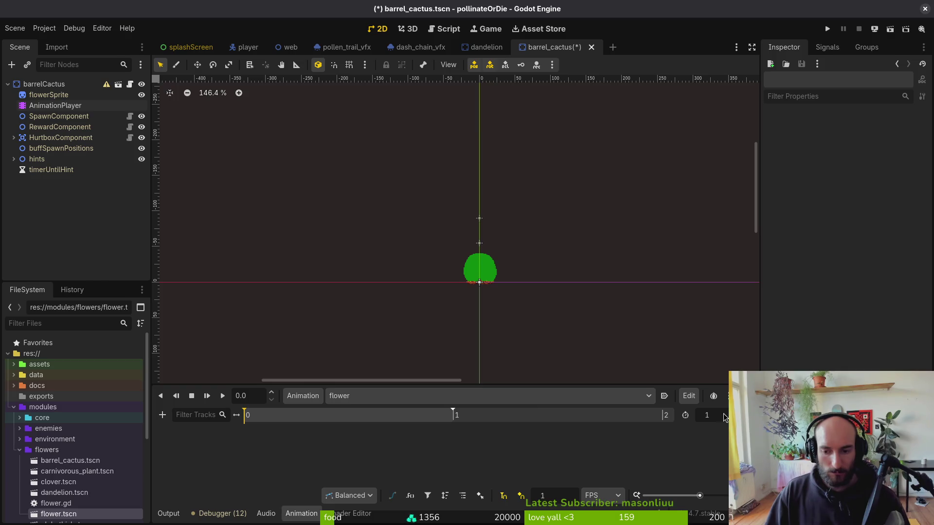
key("ctrl+s")
Key the flowering cactus sprite frame into the flower animation and save.
left_click(49, 94)
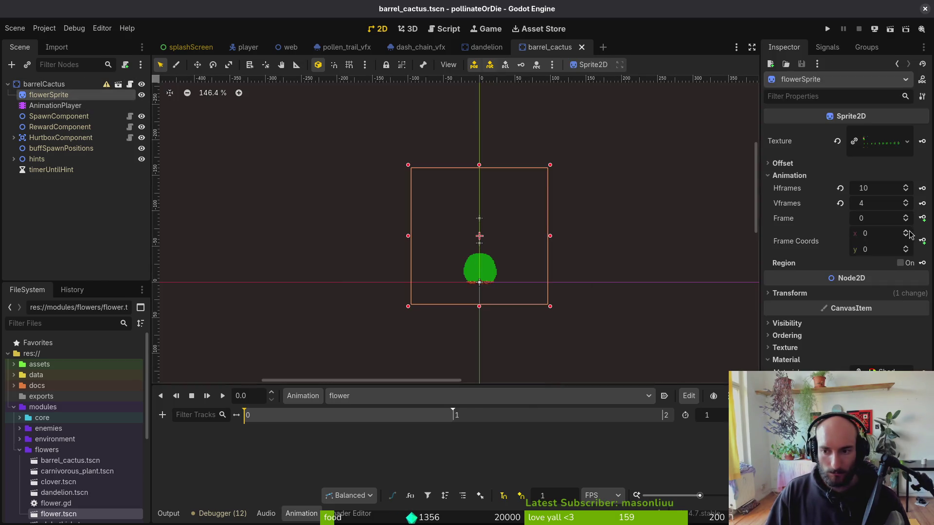
left_click(906, 246)
left_click(925, 221)
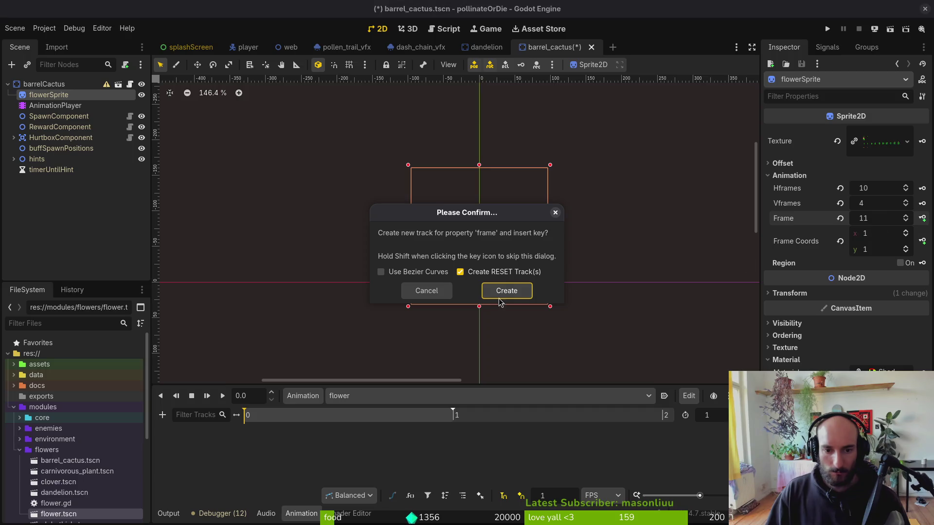
left_click(507, 290)
scroll(493, 248, "up", 1)
key("ctrl+s")
Switch to the wither animation and set its snap to 1 FPS.
left_click(372, 398)
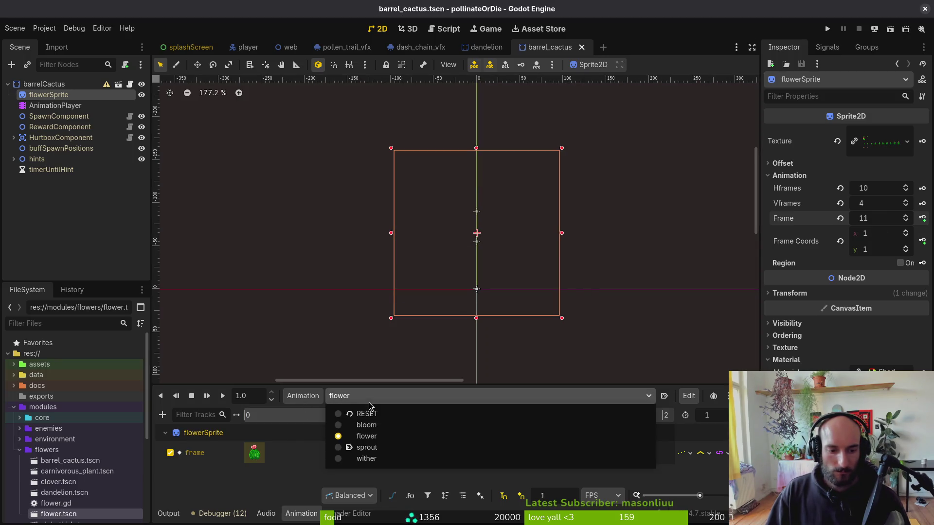
left_click(393, 465)
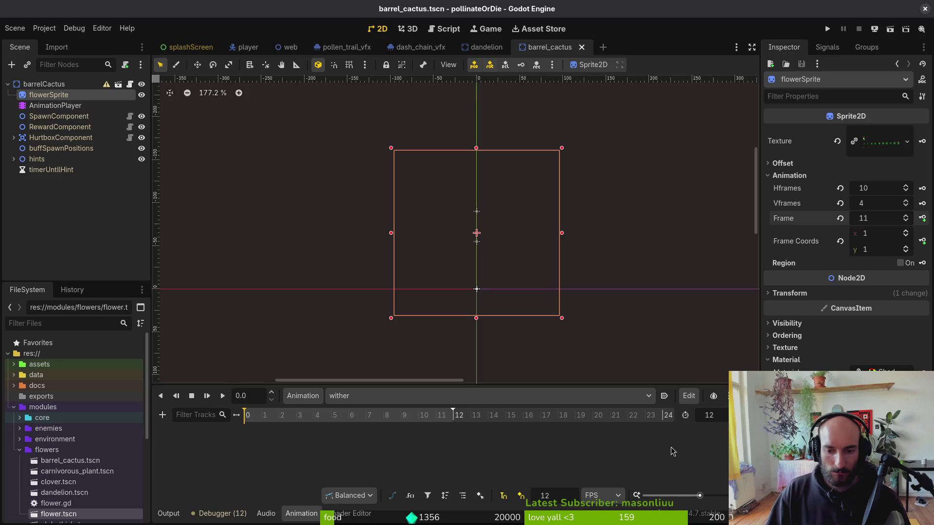
left_click(545, 496)
type("1")
key("Return")
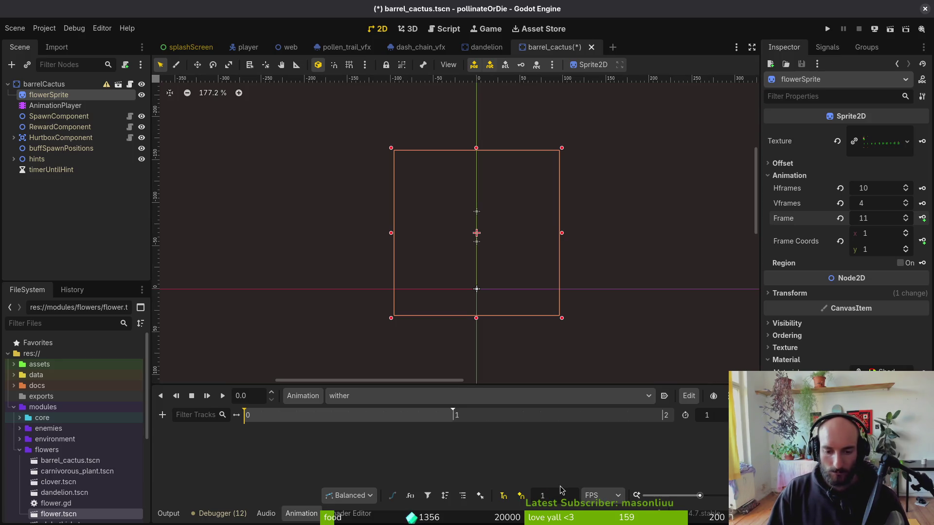
key("ctrl+s")
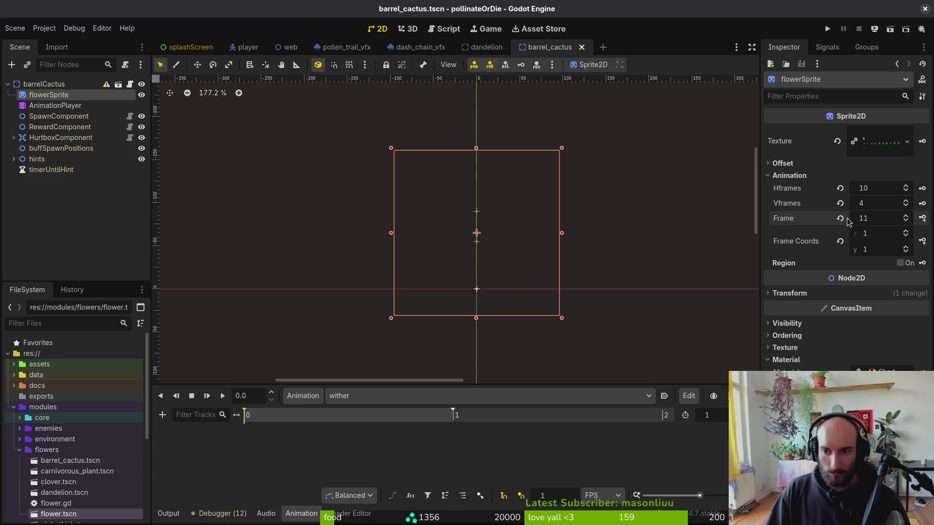
Key the brown withered sprite frame into the wither animation and save.
left_click(841, 218)
left_click(907, 248)
left_click(907, 247)
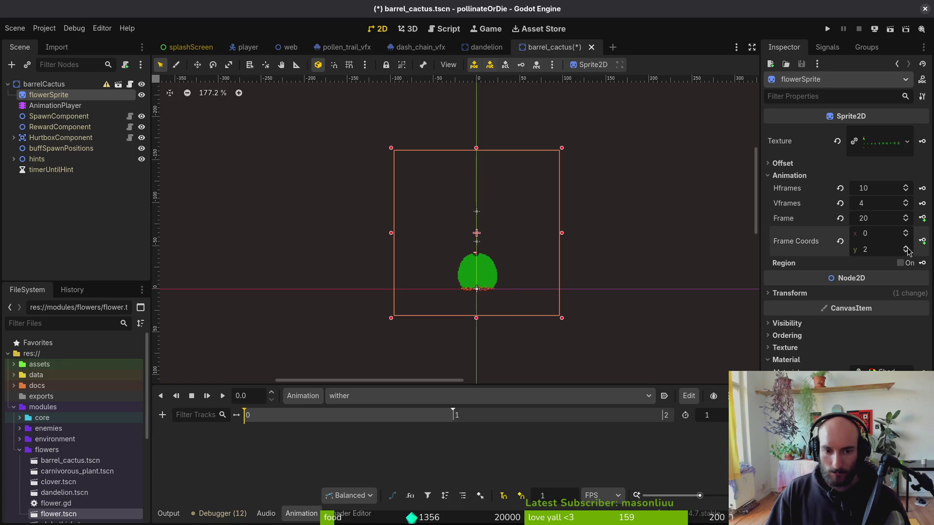
left_click(907, 247)
left_click(923, 219)
left_click(508, 291)
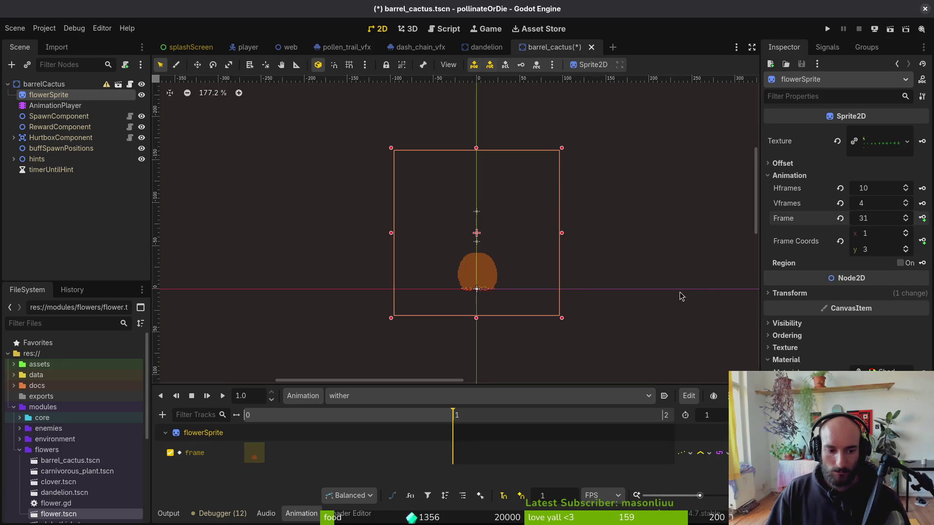
key("ctrl+s")
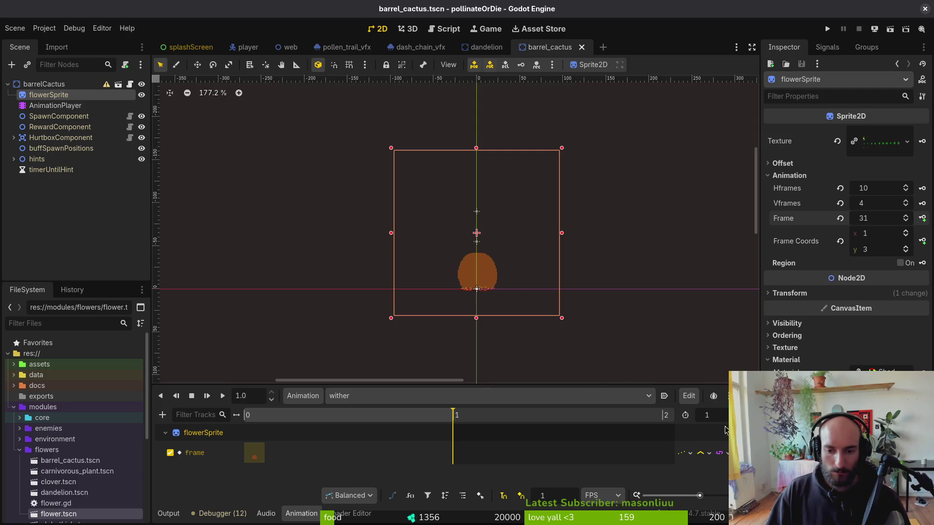
left_click(486, 47)
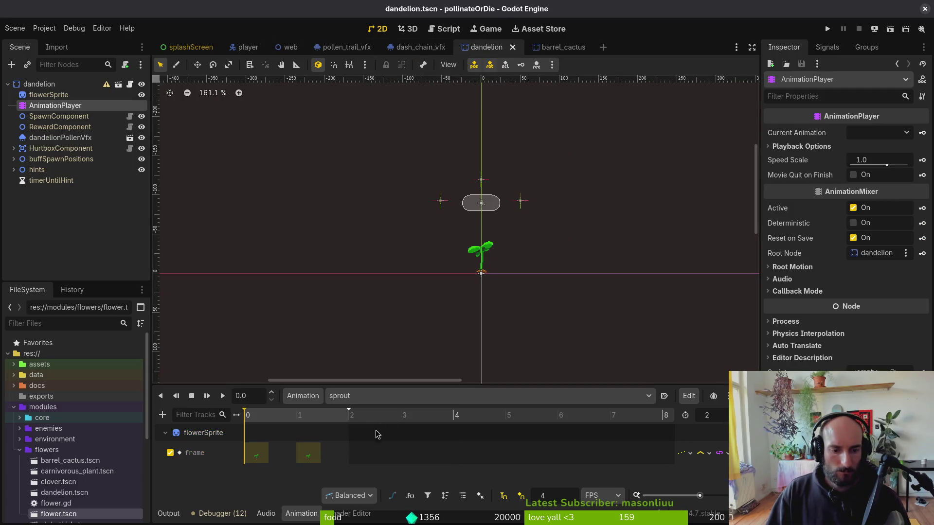
View the dandelion's wither animation and glance at the cactus art in Aseprite.
left_click(379, 397)
left_click(379, 464)
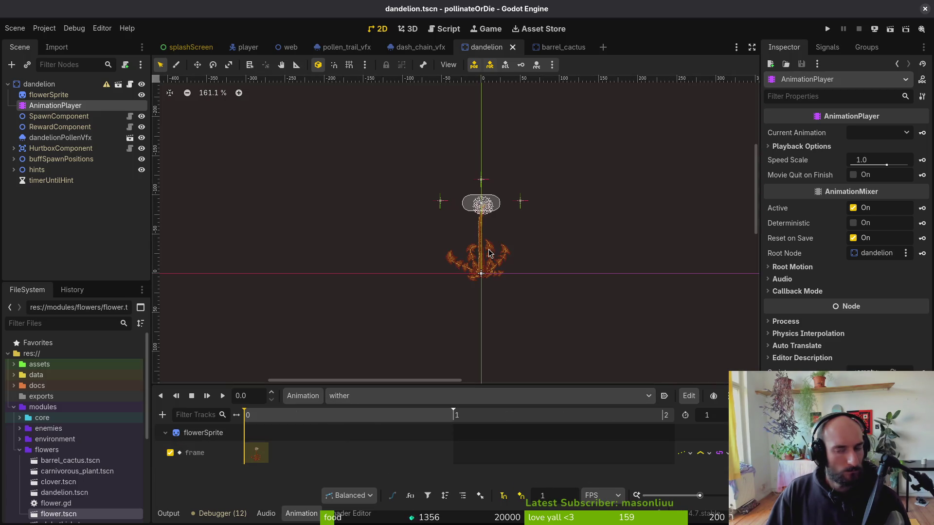
key("alt+Tab")
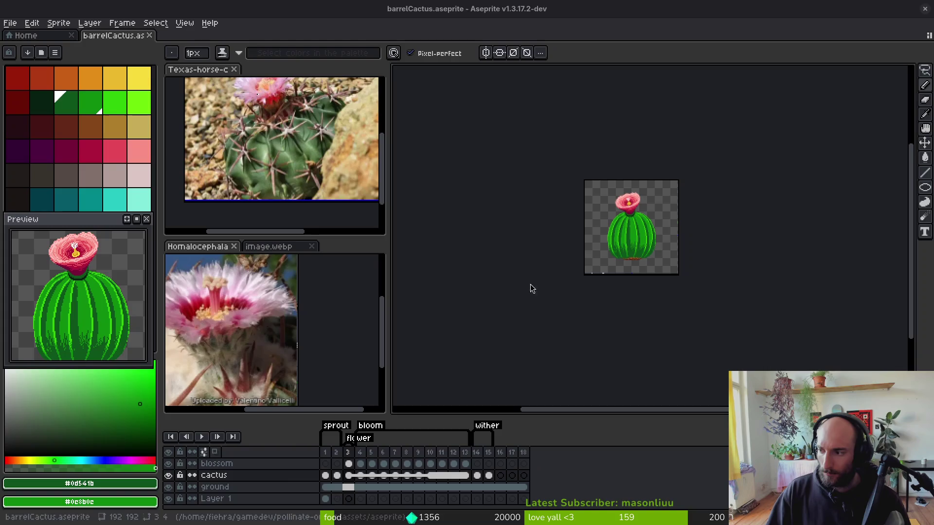
key("alt+Tab")
left_click(560, 48)
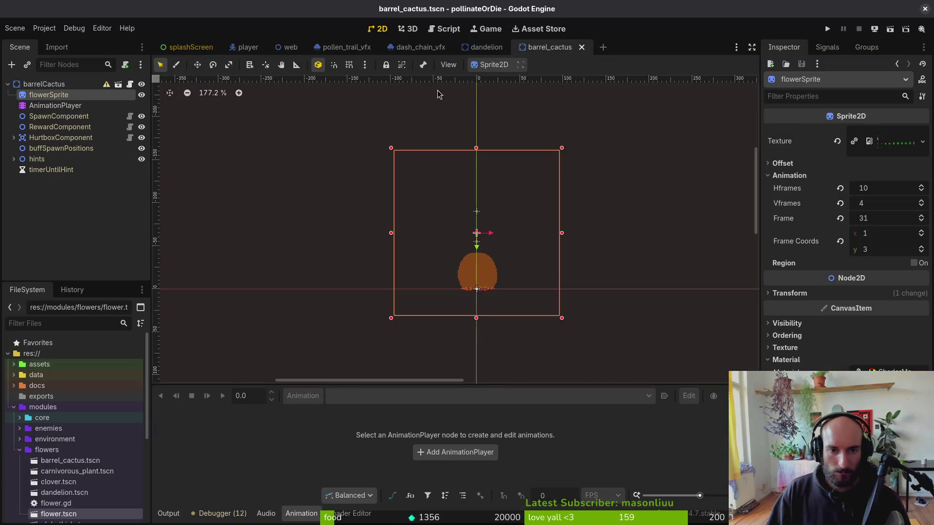
Quick Open prickly_pear.tscn and view its wither animation.
left_click(354, 52)
key("shift+alt+o")
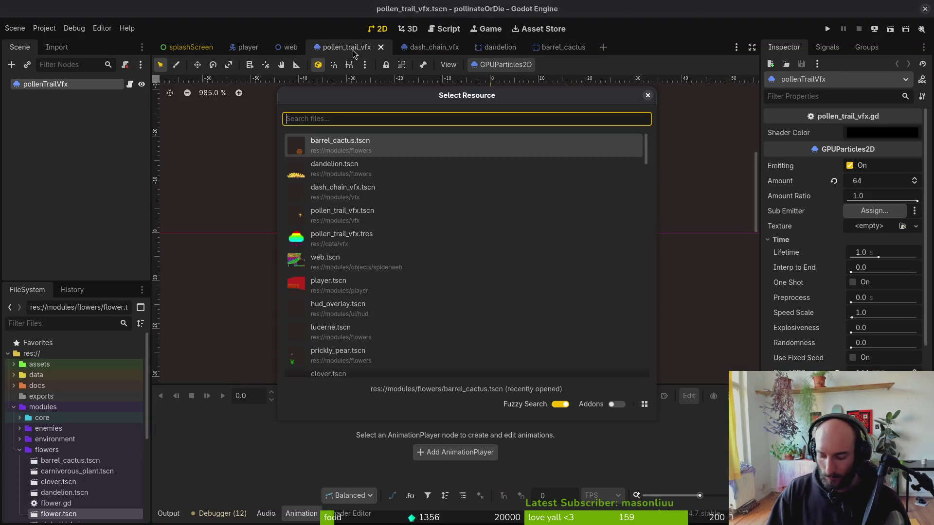
type("prickly_pear")
key("Return")
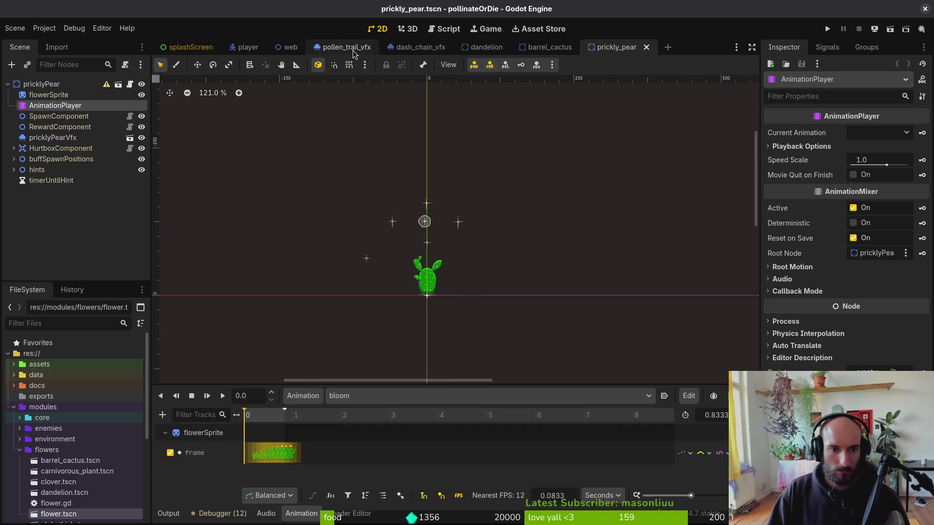
left_click(417, 396)
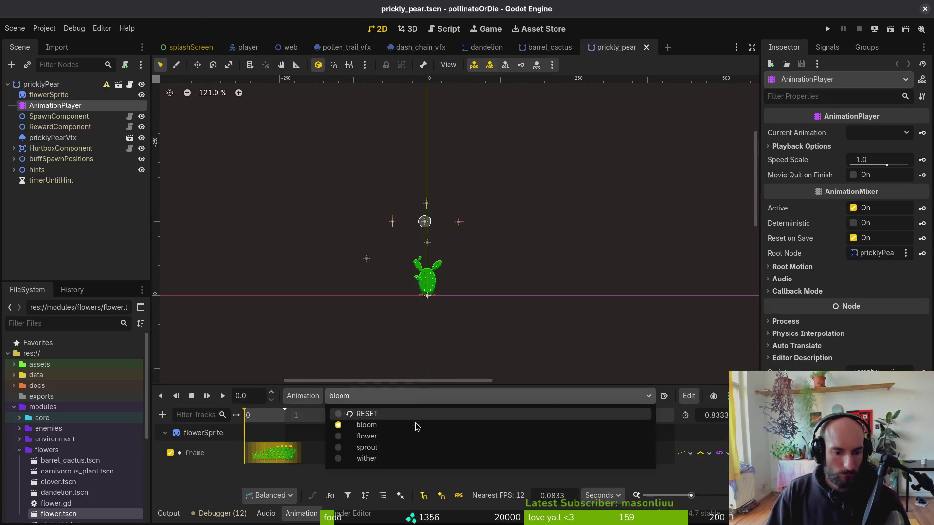
left_click(410, 461)
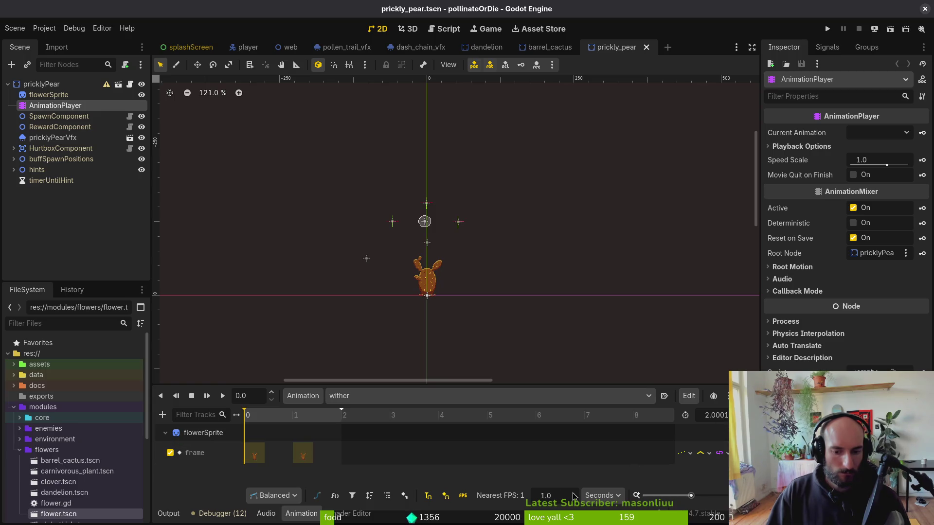
Switch timeline snapping to FPS and set the barrel cactus wither length to 2.
left_click(603, 496)
left_click(601, 482)
key("ctrl+shift+Tab")
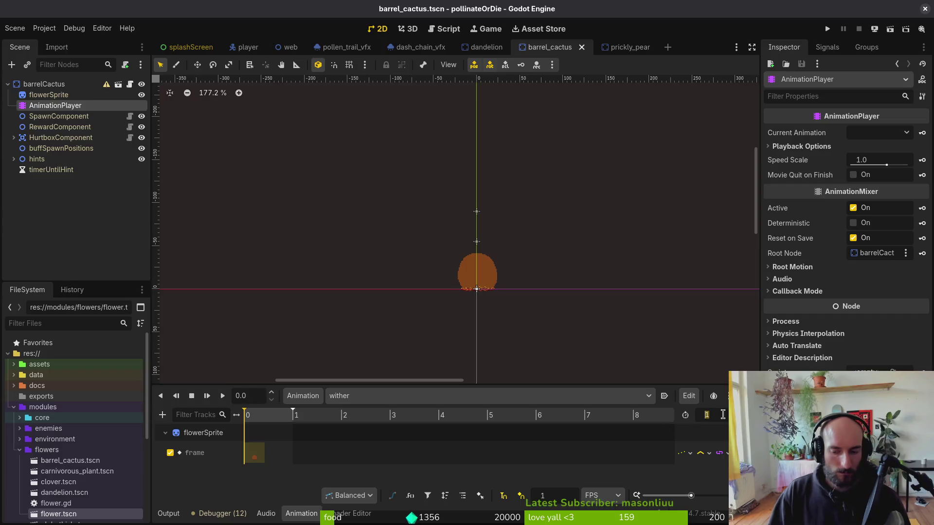
type("2")
key("Return")
Add a second flowerSprite frame key to wither at time 1 and save.
left_click(631, 48)
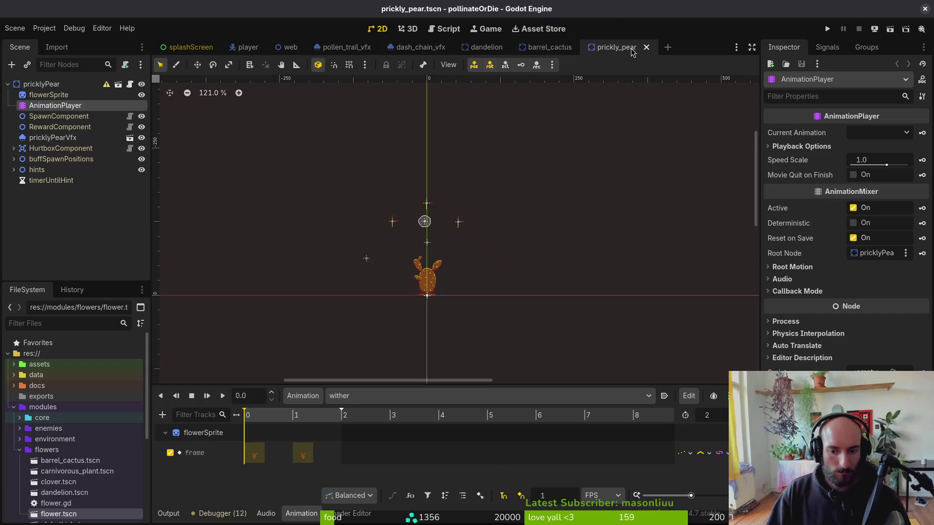
left_click(550, 47)
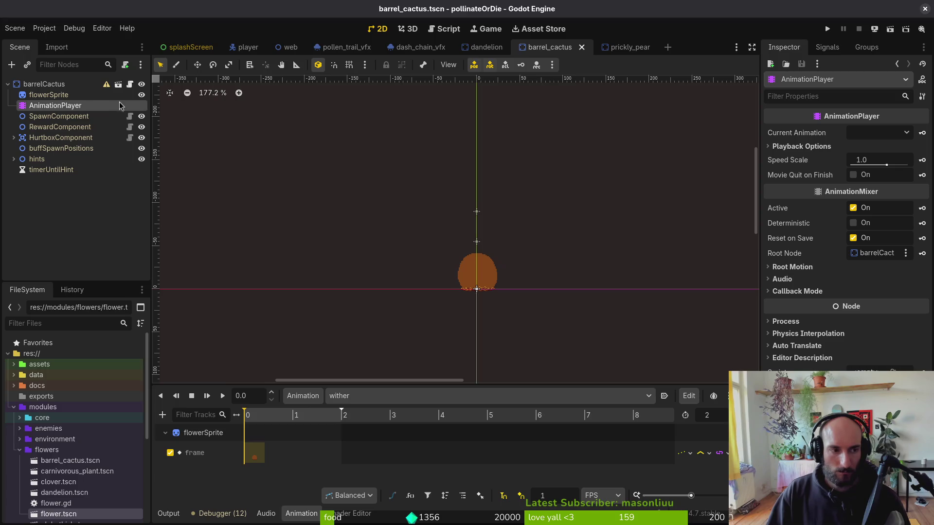
key("Up")
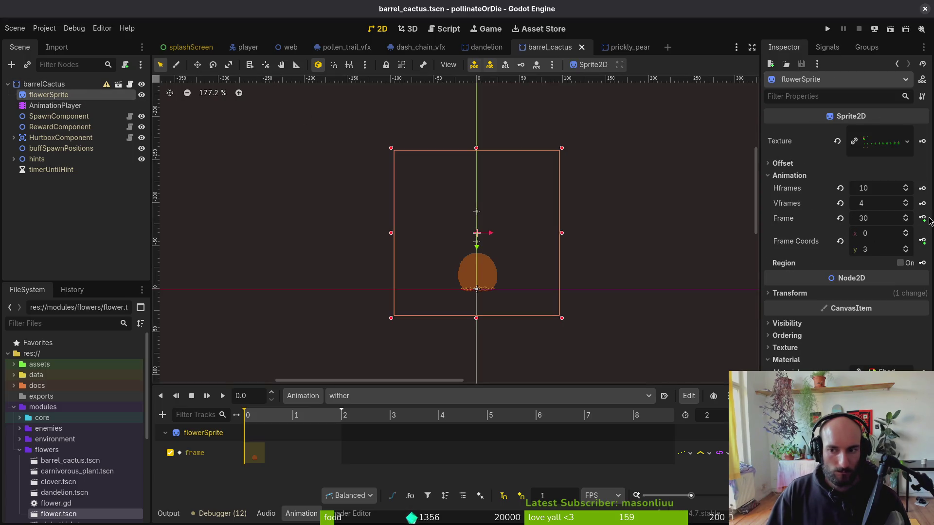
left_click(923, 219)
left_click(922, 218)
left_click(499, 314)
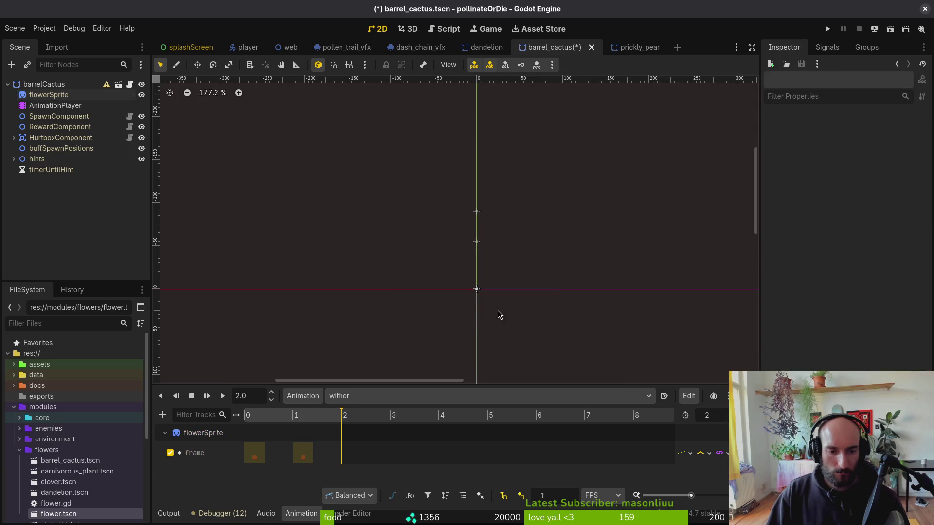
left_click(389, 397)
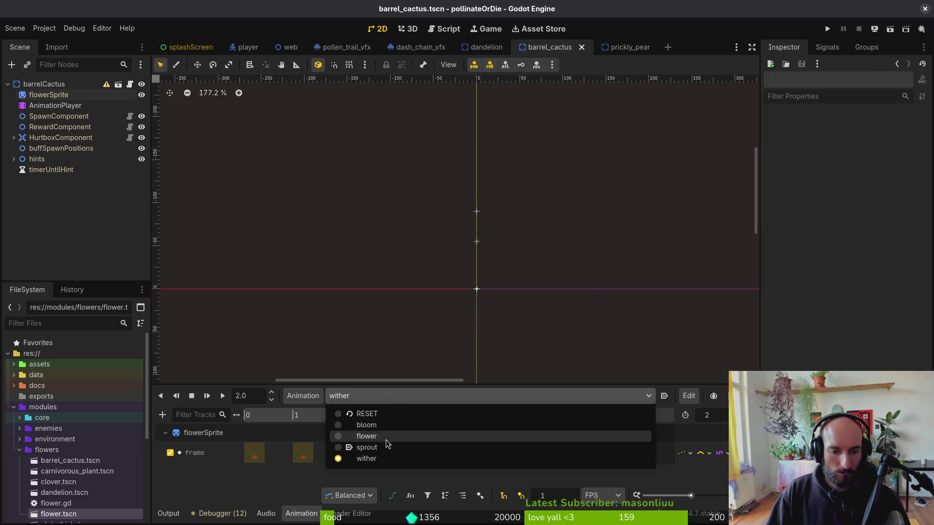
left_click(387, 427)
key("ctrl+s")
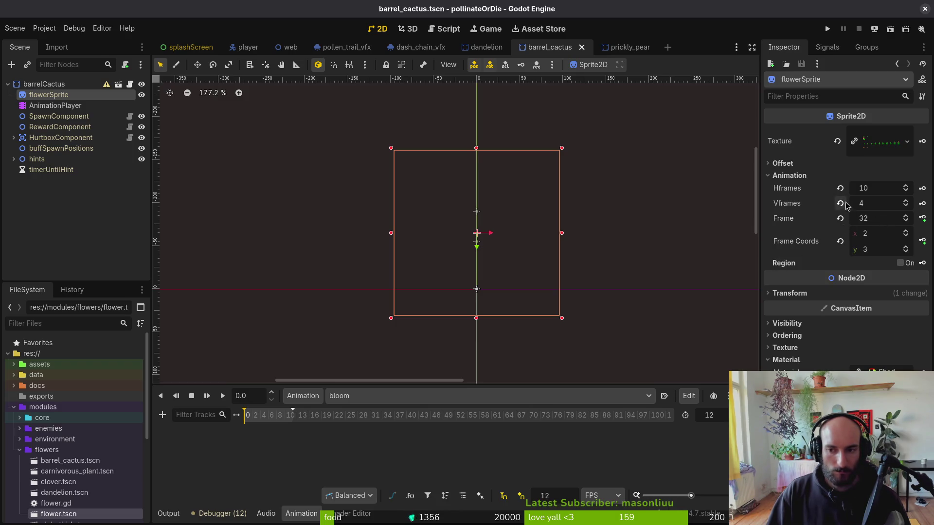
Save the barrel cactus sprite file in Aseprite.
key("alt+Tab")
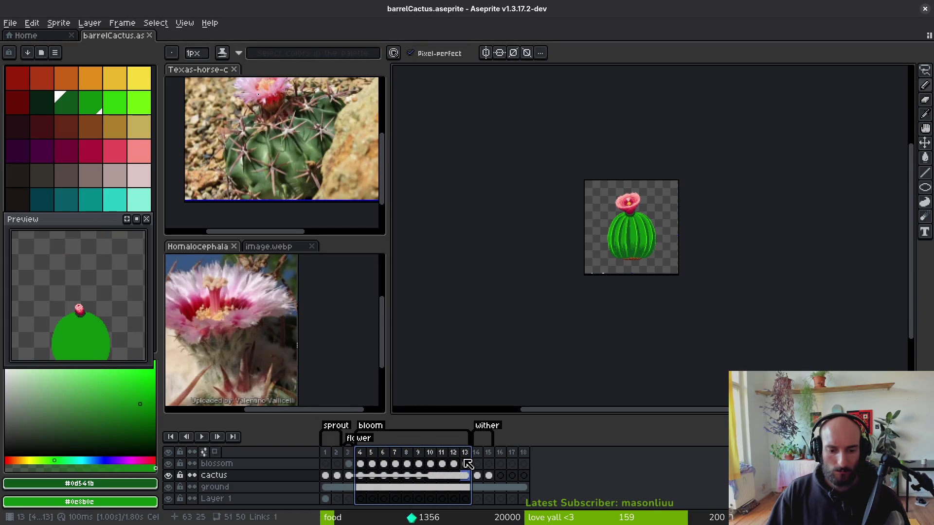
key("ctrl+s")
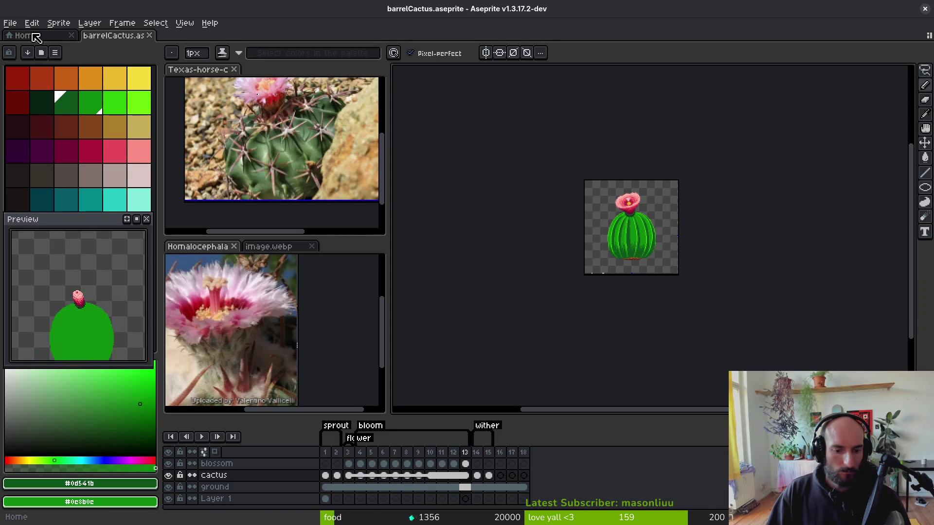
left_click(37, 38)
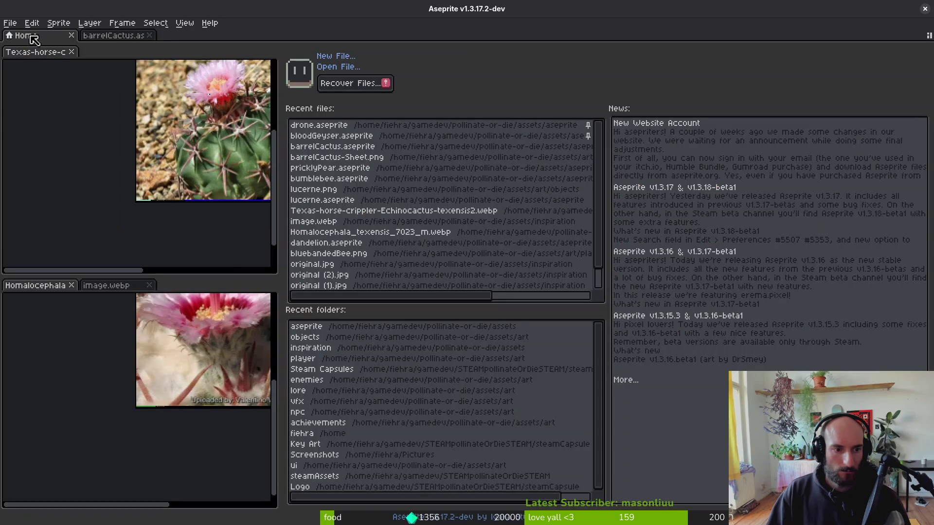
key("alt+Tab")
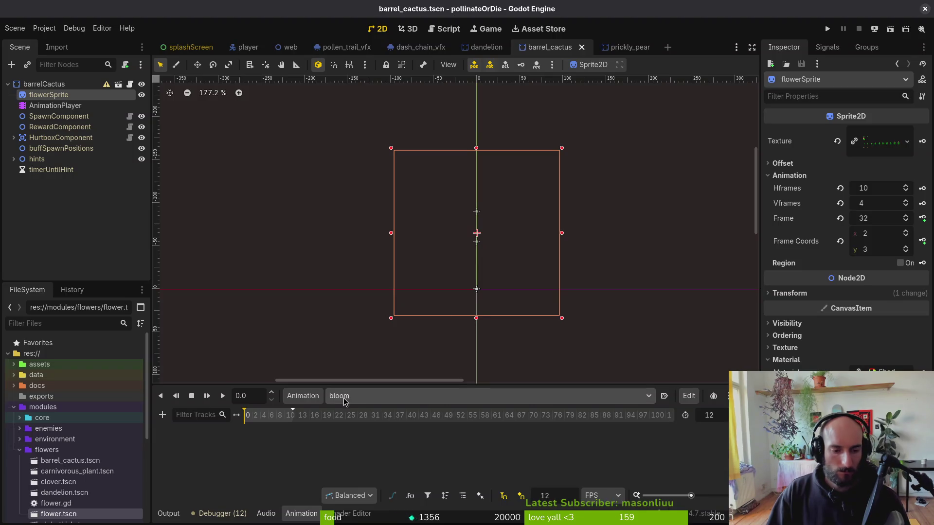
Review prickly_pear's bloom animation, then select the barrel cactus AnimationPlayer.
left_click(485, 47)
left_click(630, 47)
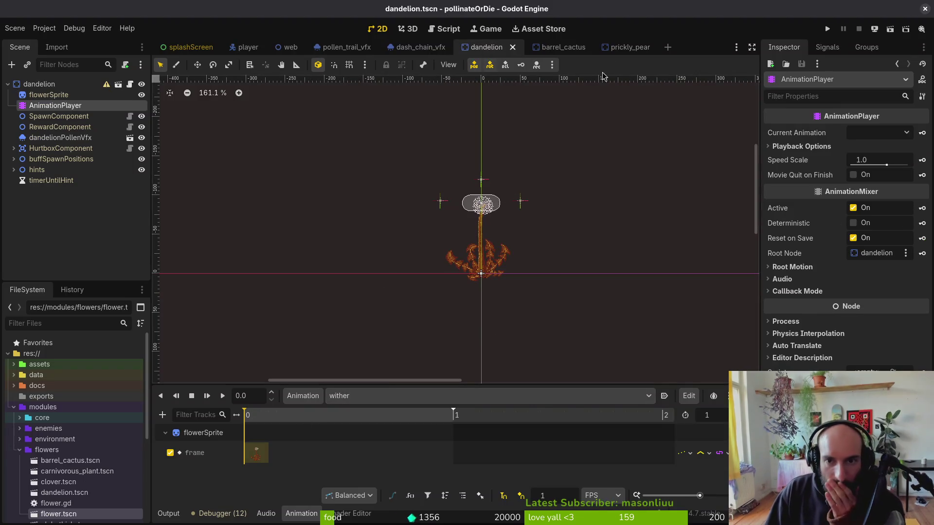
left_click(441, 398)
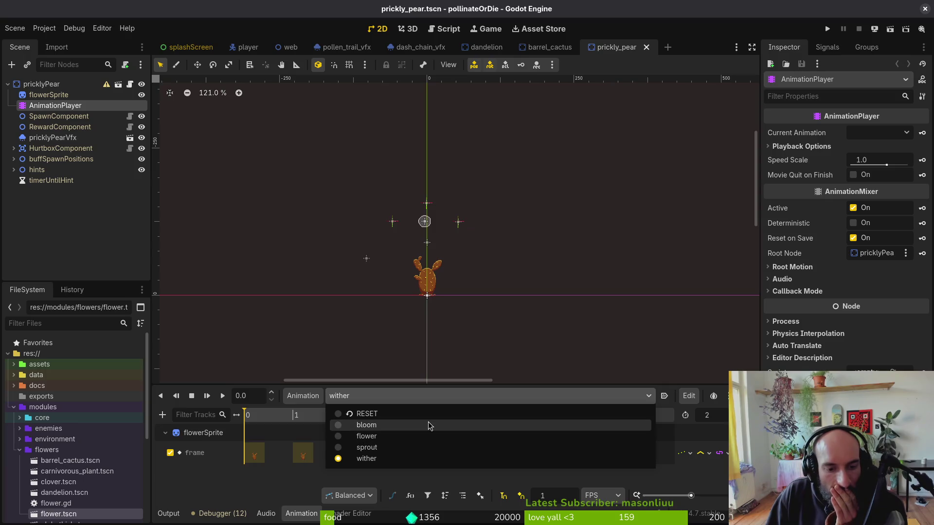
left_click(429, 423)
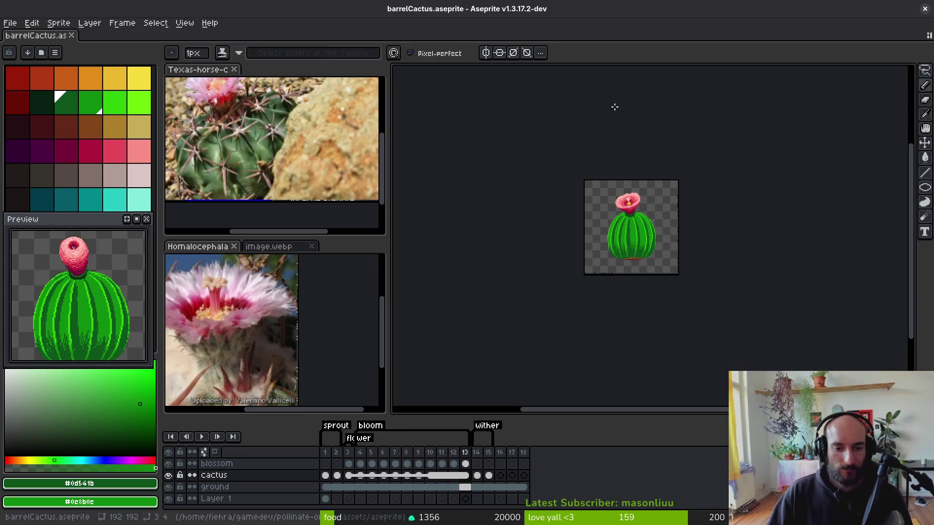
key("alt+Tab")
key("alt+Tab")
left_click(550, 47)
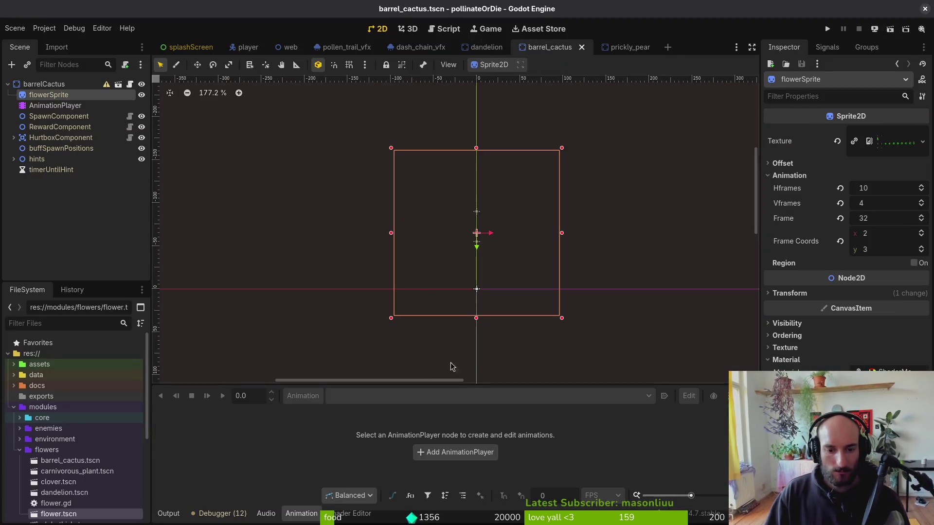
left_click(55, 106)
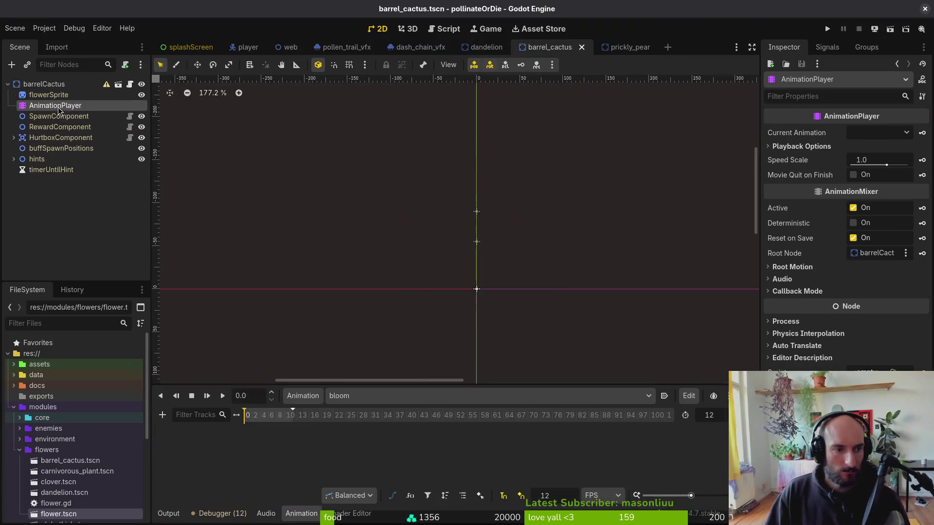
Set the timeline step to 10 and create a flowerSprite frame track at the first bloom frame.
left_click(726, 414)
key("ctrl+s")
type("10")
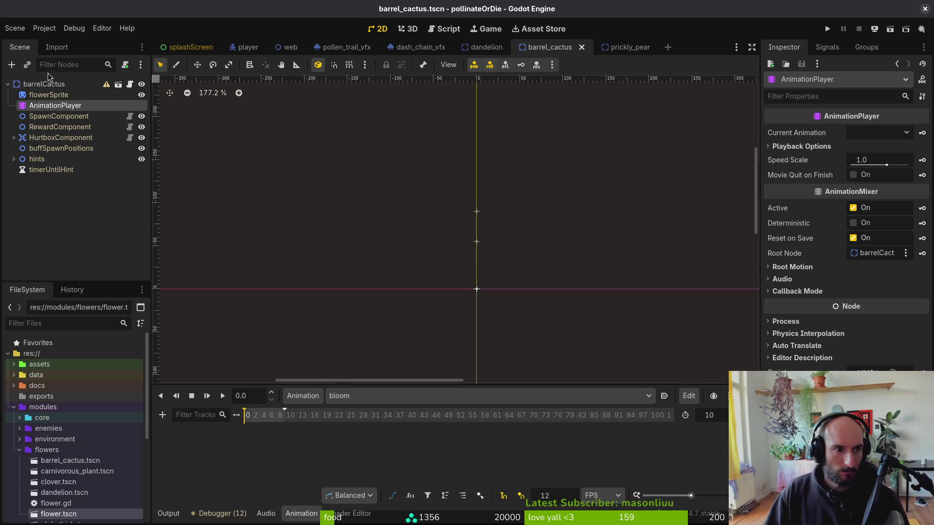
left_click(49, 95)
left_click(841, 218)
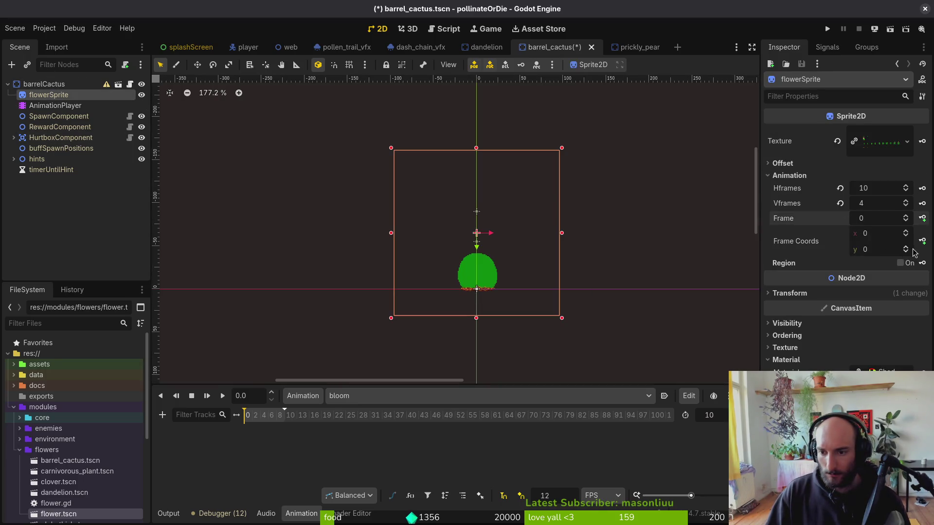
left_click(906, 248)
left_click(908, 252)
left_click(923, 218)
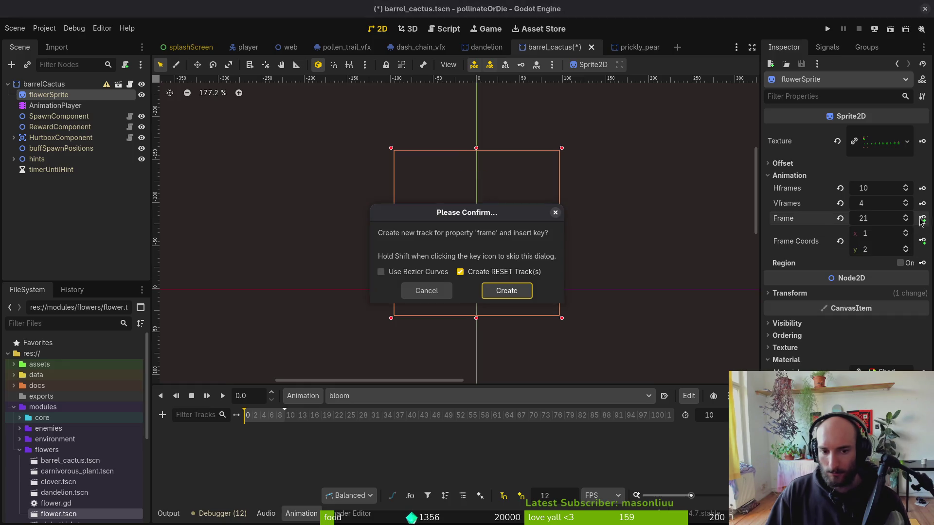
left_click(524, 297)
Key the successive bloom frames into the track and save barrel_cactus.tscn.
left_click(923, 218)
left_click(923, 218)
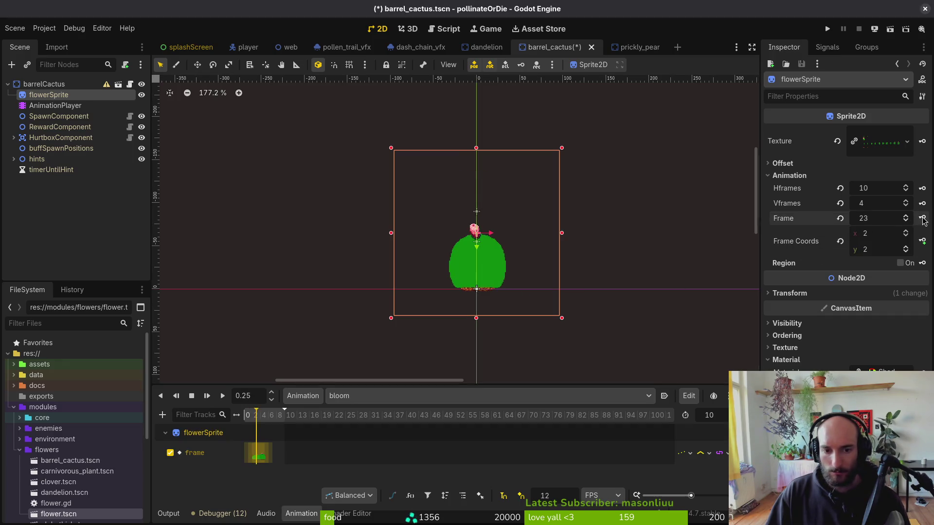
left_click(923, 219)
left_click(923, 218)
left_click(923, 219)
left_click(923, 218)
left_click(923, 219)
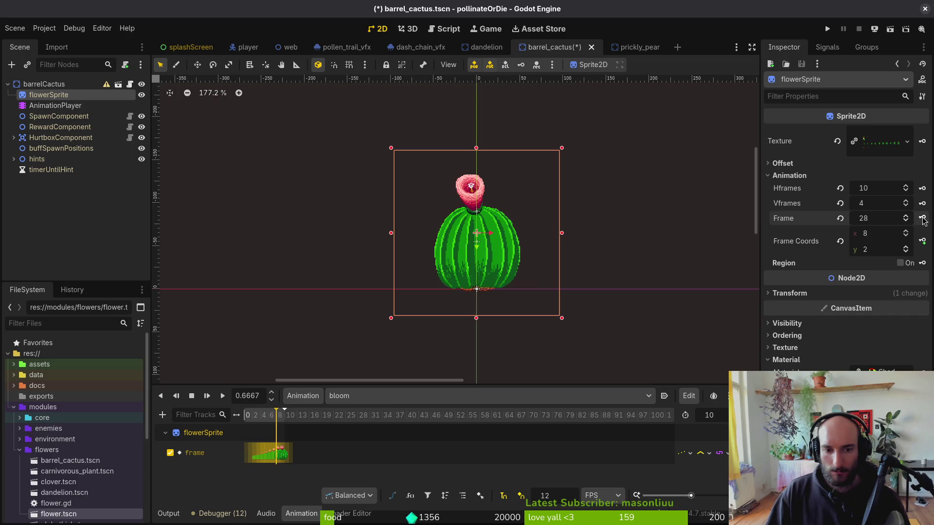
left_click(922, 218)
left_click(923, 219)
left_click(647, 150)
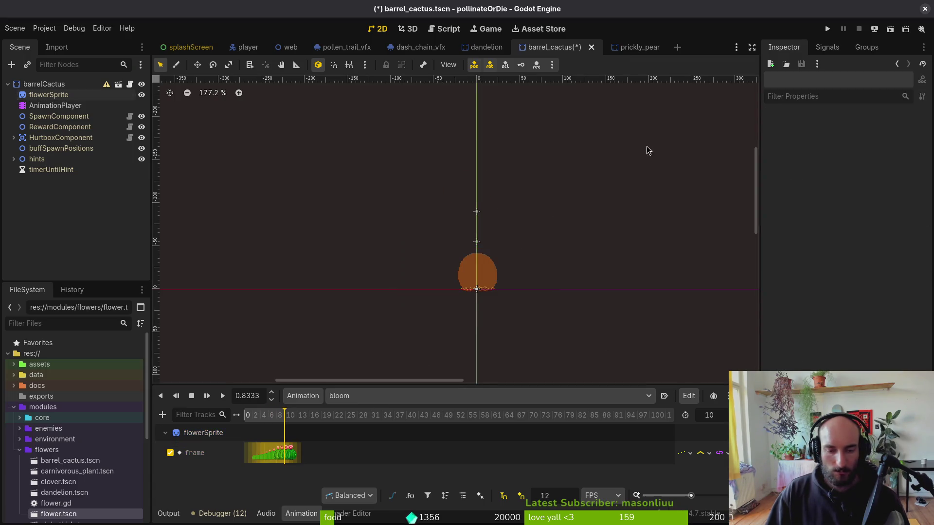
key("ctrl+s")
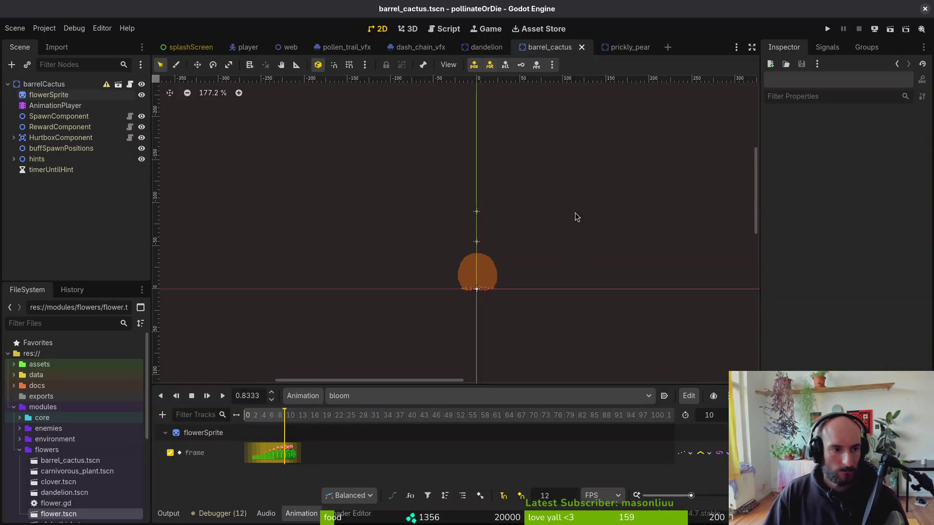
left_click(618, 47)
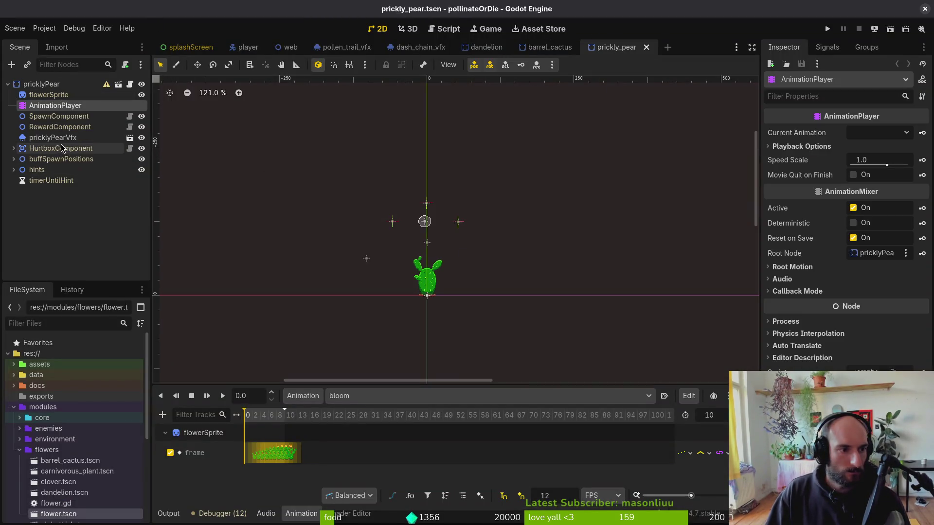
In prickly_pear, expand buffSpawnPositions and select its three spawn markers.
left_click(541, 51)
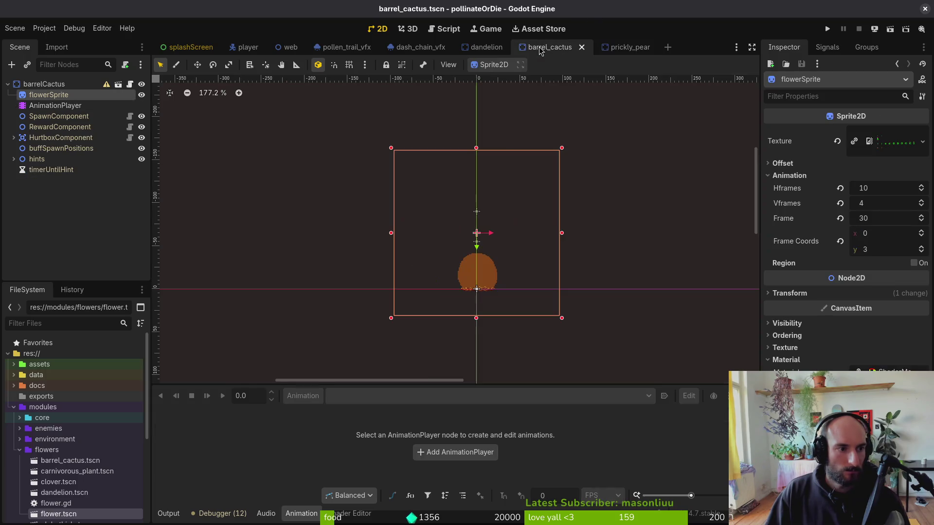
mouse_move(629, 51)
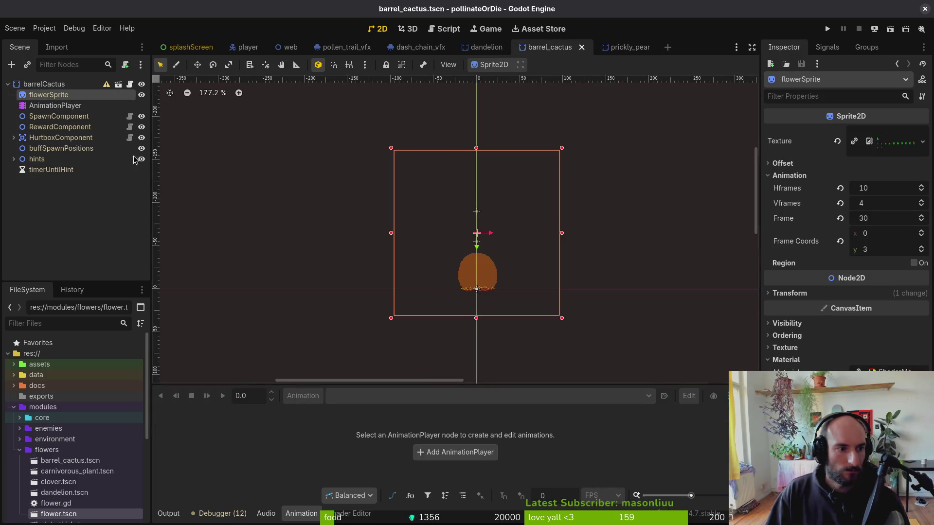
left_click(53, 170)
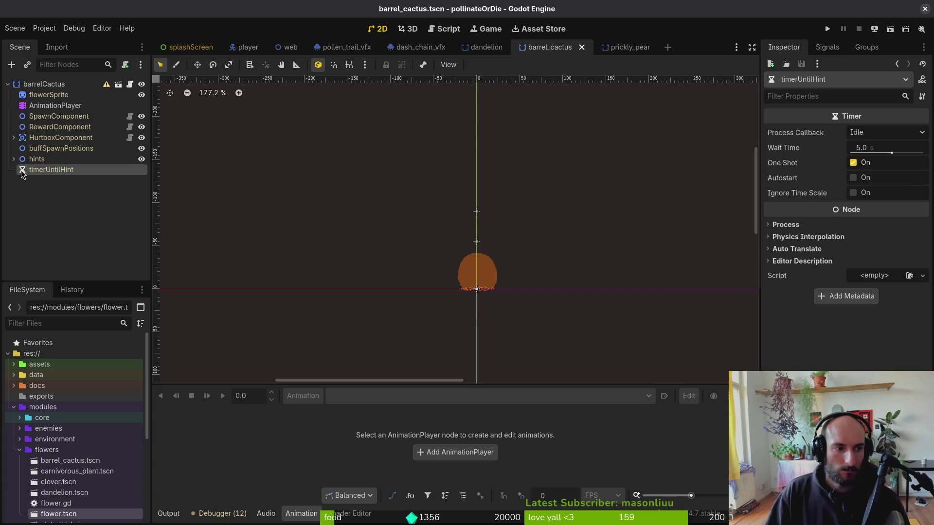
left_click(626, 45)
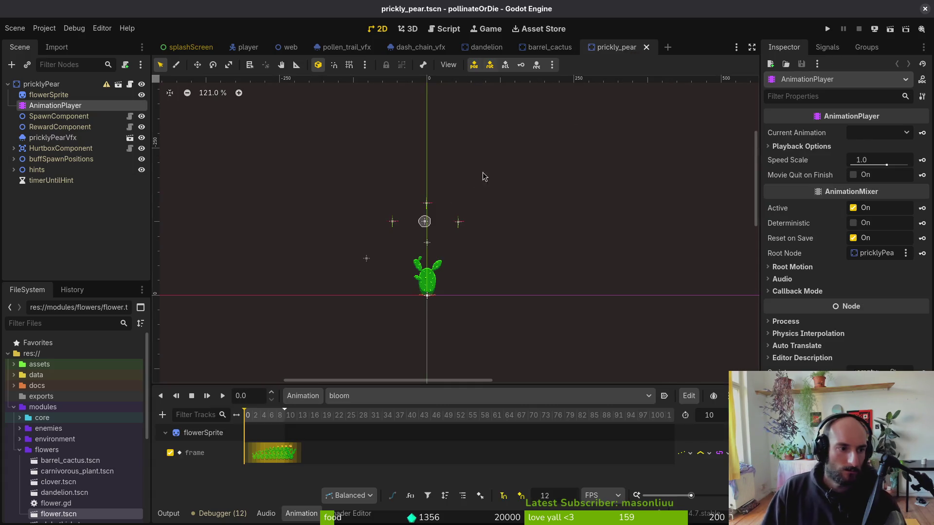
left_click(549, 47)
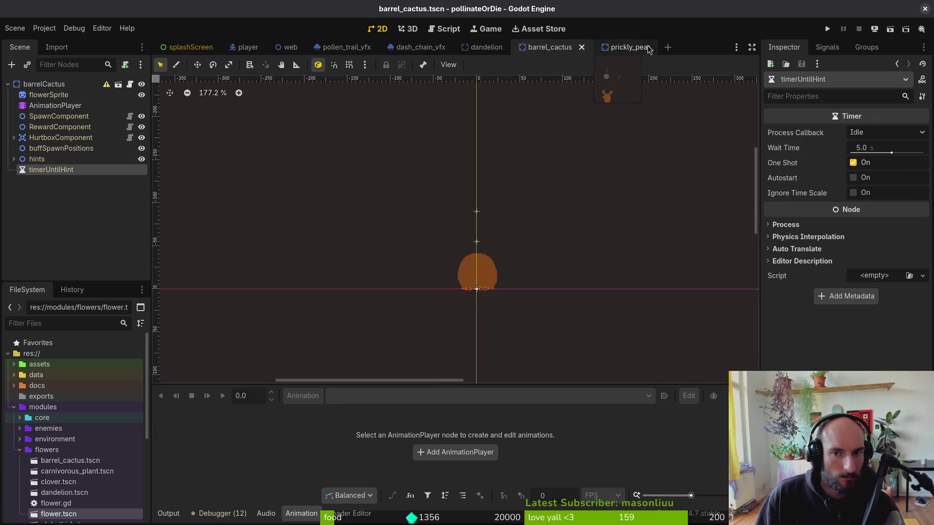
left_click(628, 47)
left_click(13, 159)
left_click(51, 170)
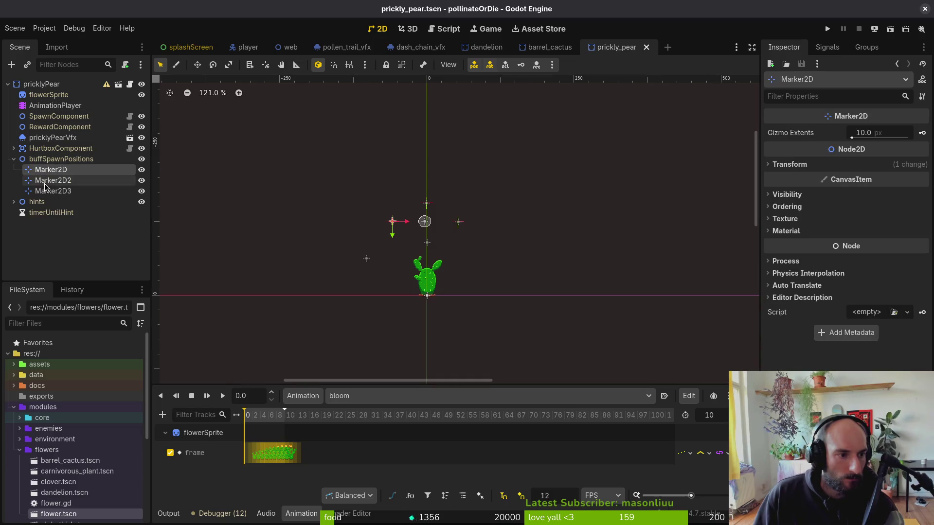
left_click(53, 191, "shift")
Paste the three markers under the barrel cactus's buffSpawnPositions and nudge them into place.
left_click(549, 48)
left_click(60, 149)
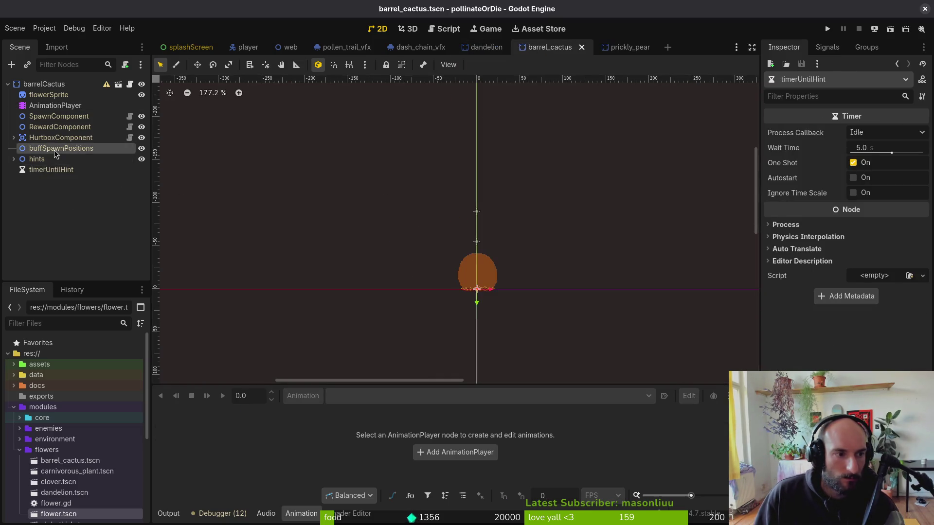
key("ctrl+v")
left_click_drag(491, 185, 498, 207)
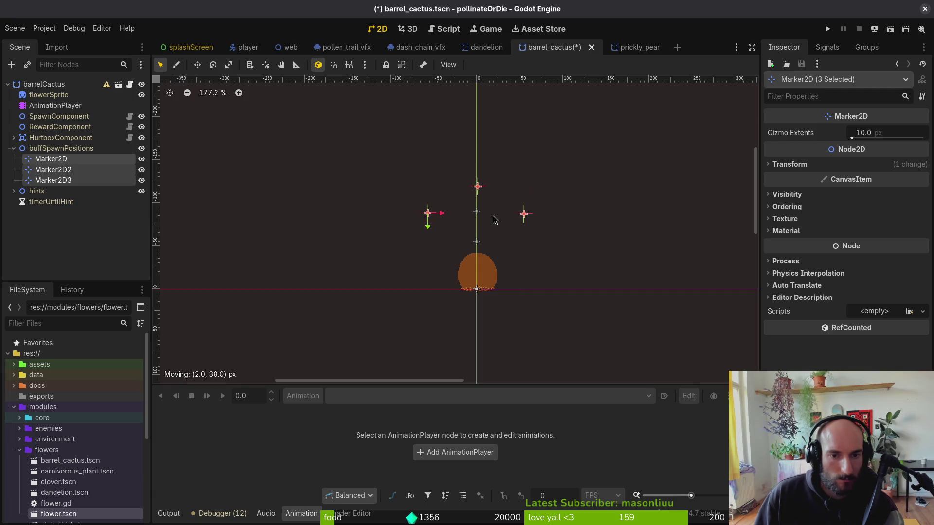
Show the flowerSprite's fully bloomed frame and check the three spawn markers around it.
left_click(49, 95)
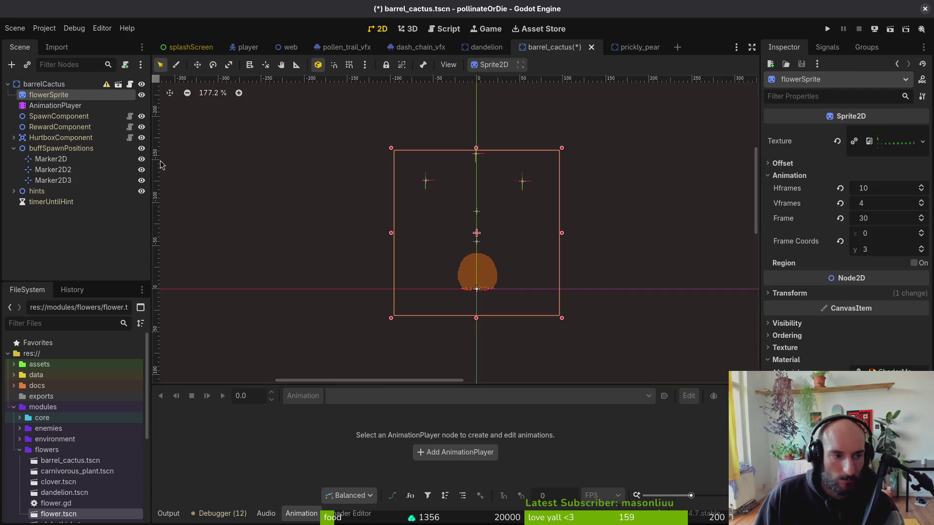
left_click(921, 252)
left_click(921, 252)
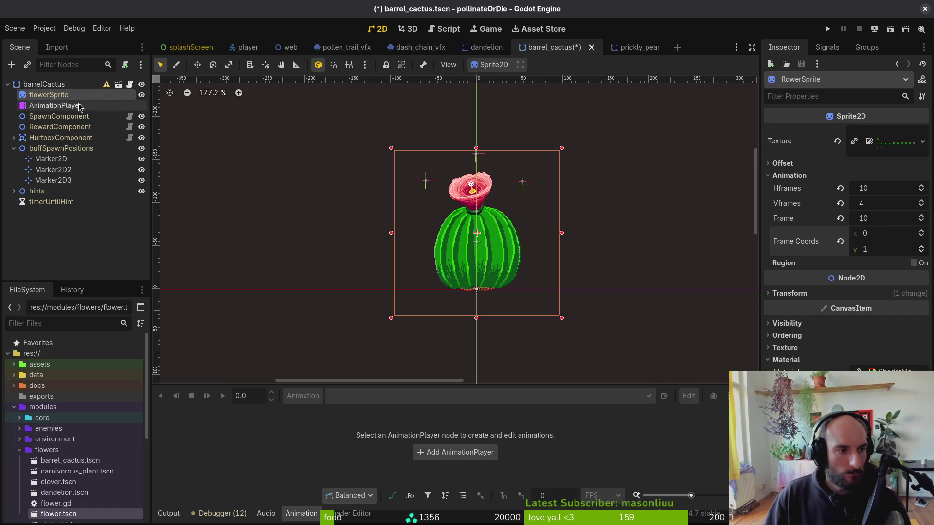
left_click(50, 159)
left_click(61, 182, "shift")
left_click_drag(475, 250, 466, 326)
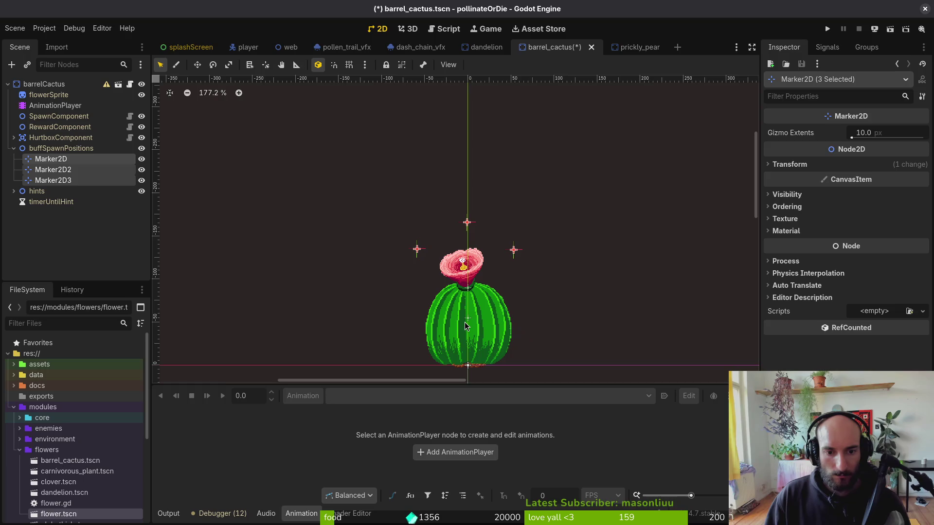
Clear the marker selection and save barrel_cactus.tscn.
key("Escape")
key("ctrl+s")
scroll(509, 286, "down", 2)
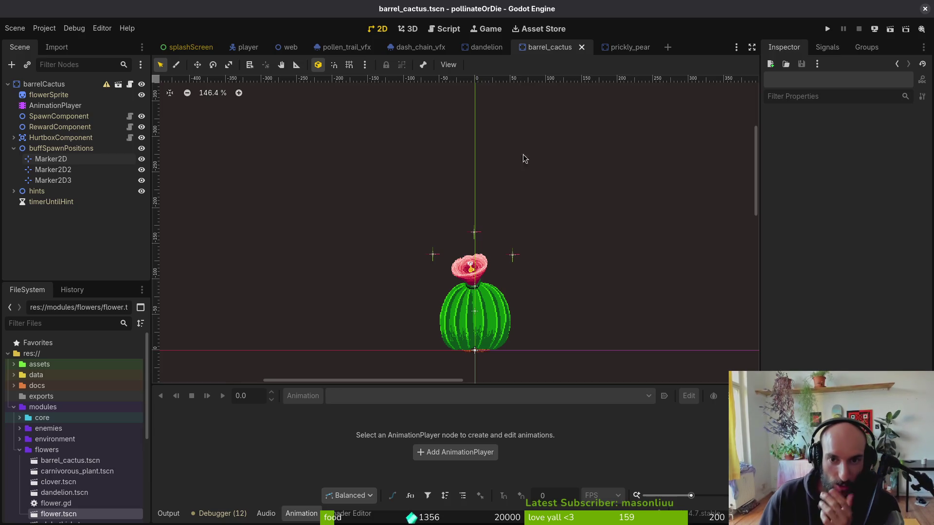
left_click(622, 47)
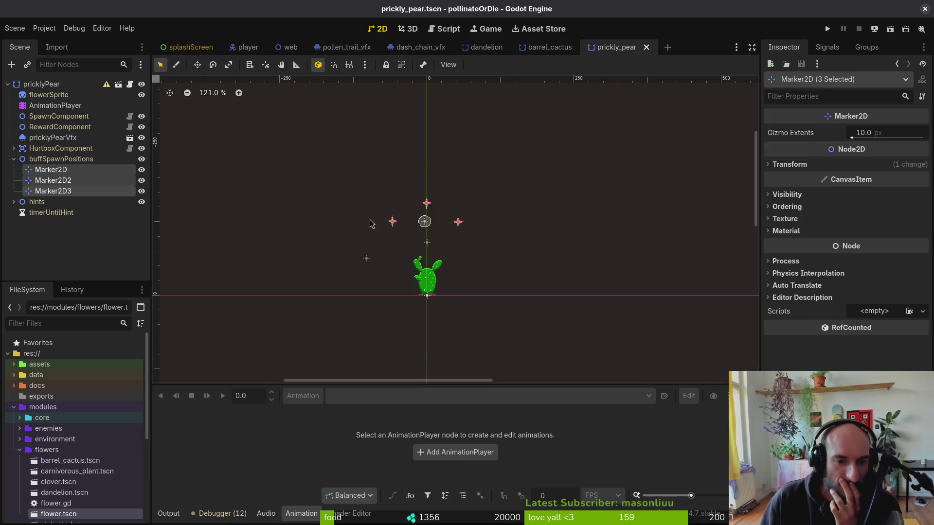
Compare the HurtboxComponent collision shapes of barrel_cactus and prickly_pear.
left_click(14, 159)
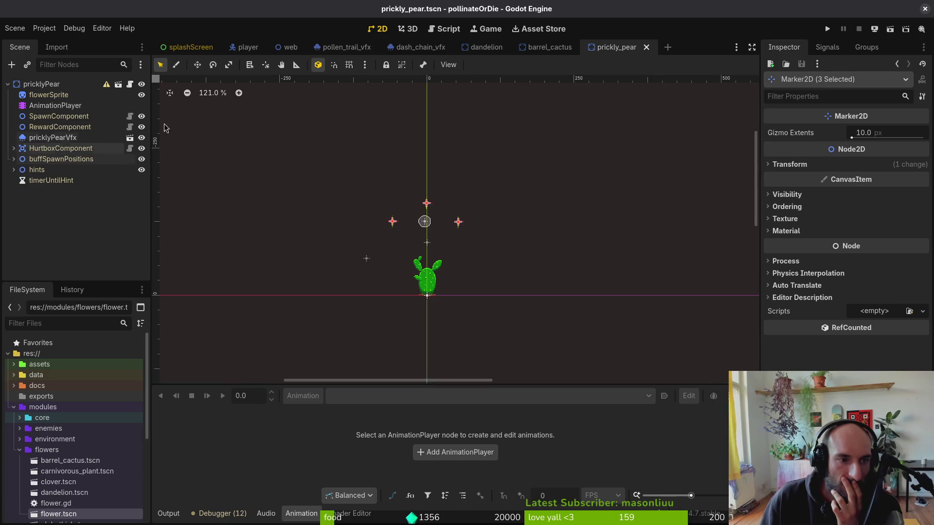
key("ctrl+shift+Tab")
left_click(13, 137)
left_click(38, 150)
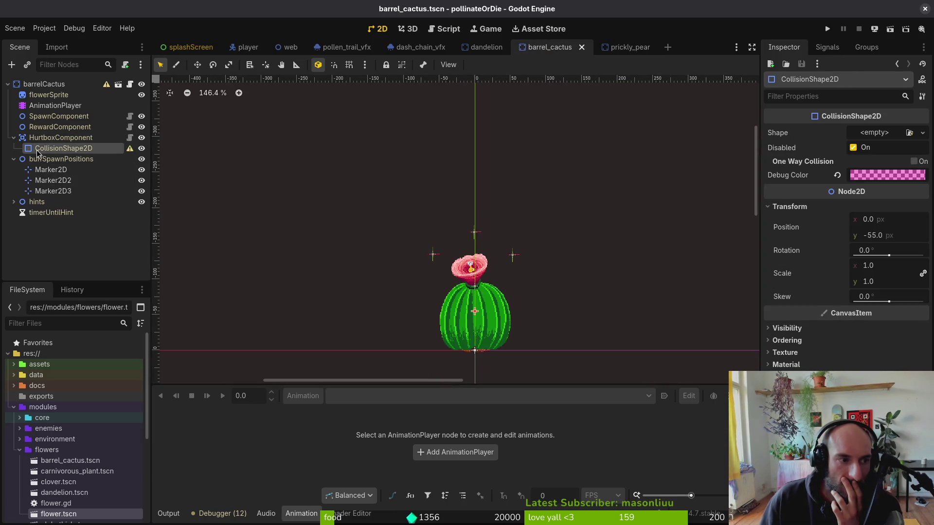
left_click(596, 47)
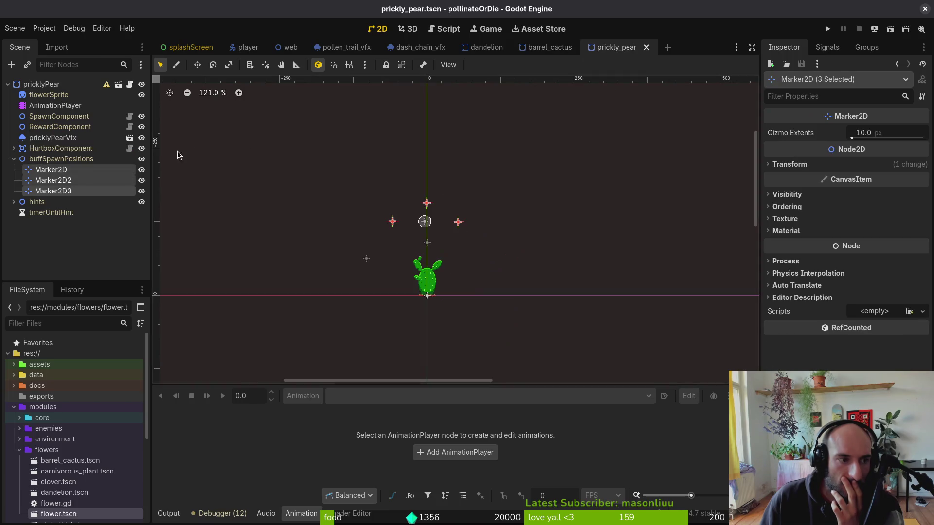
left_click(14, 148)
left_click(40, 160)
Preview later rows of the prickly pear flowerSprite, then return it to the flowering frame.
scroll(446, 227, "up", 5)
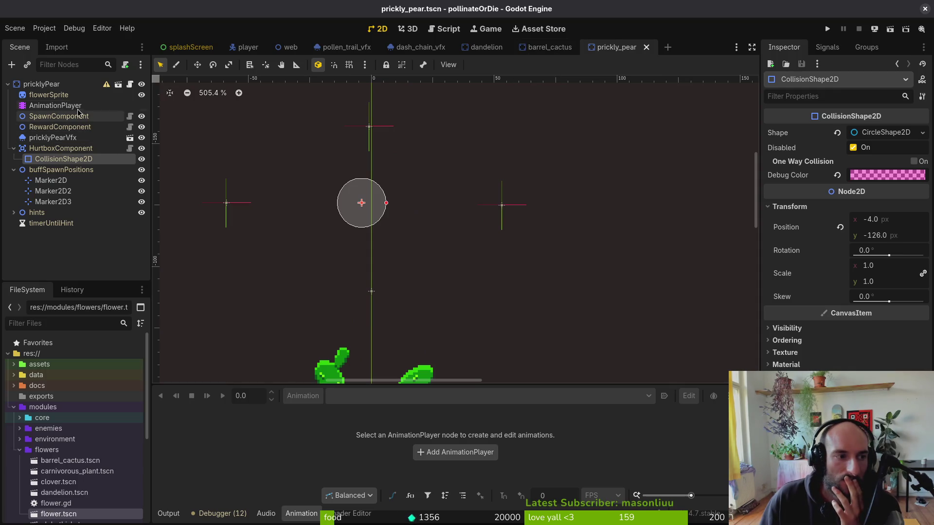
left_click(122, 96)
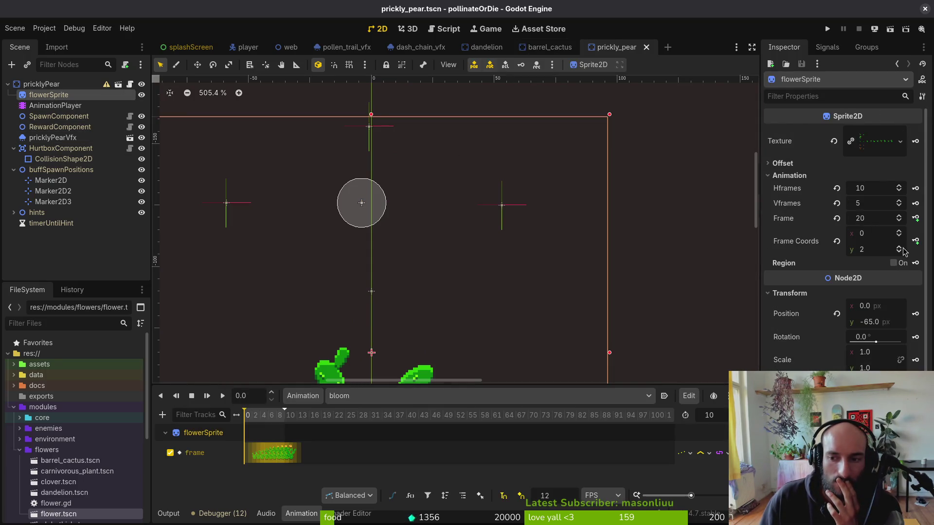
left_click(902, 248)
left_click(901, 247)
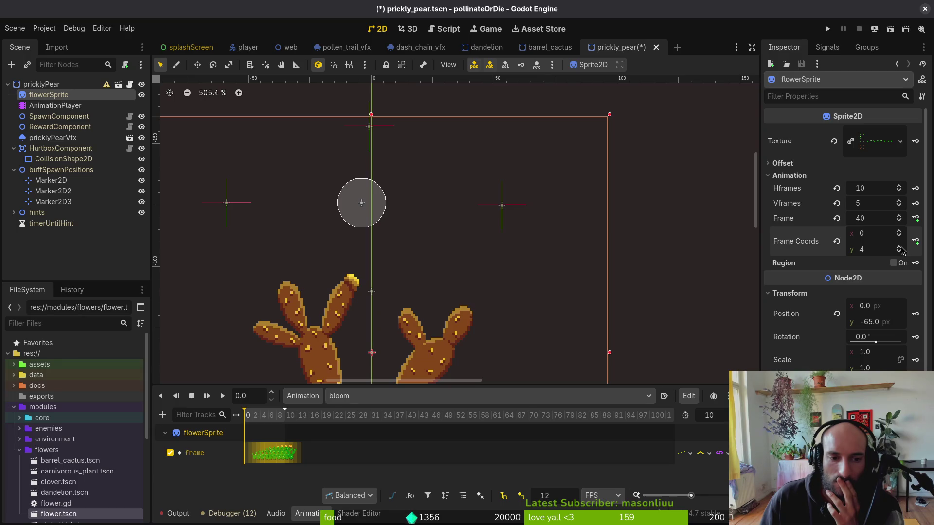
left_click(901, 253)
left_click(901, 253)
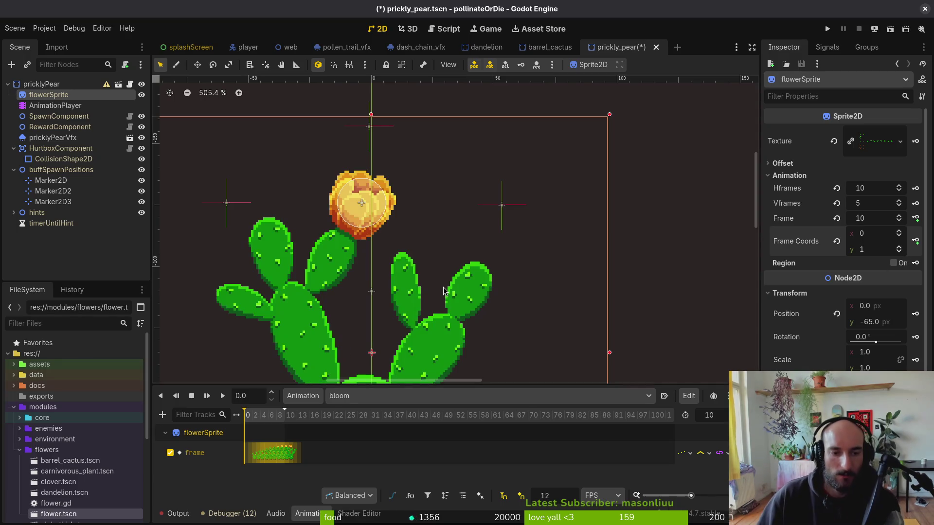
Give the barrel cactus hurtbox a new CircleShape2D collision shape.
left_click(550, 47)
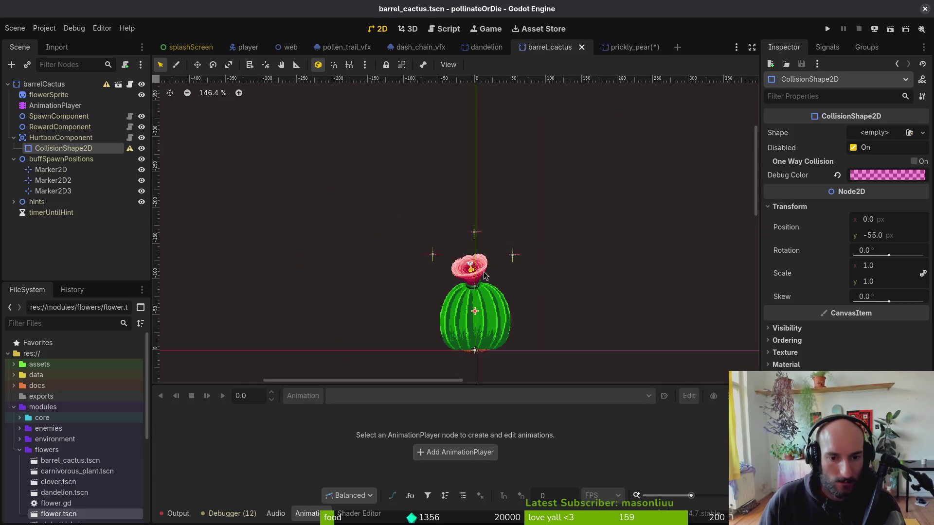
left_click(875, 132)
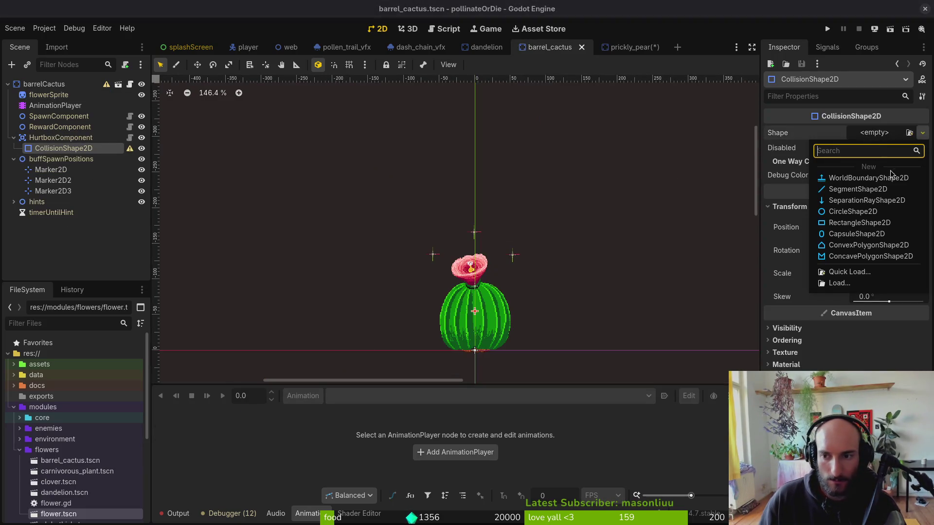
left_click(880, 213)
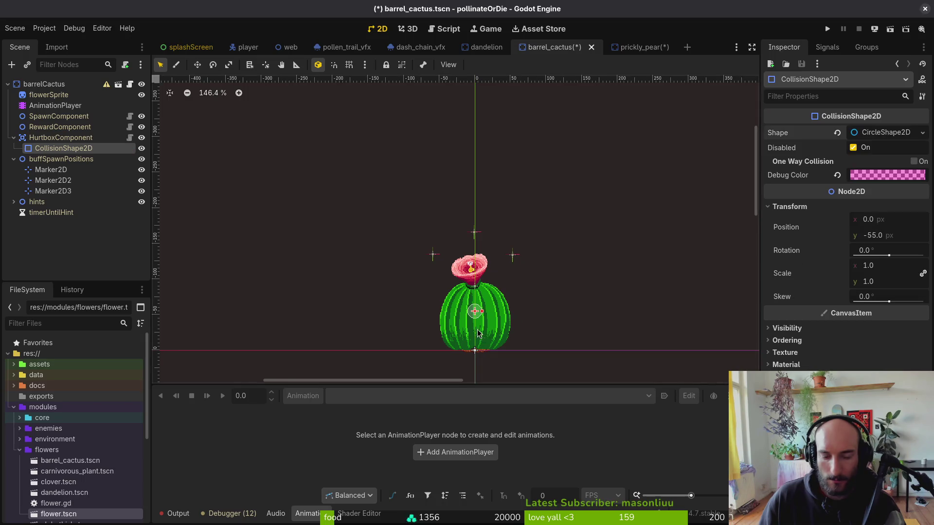
Move and enlarge the collision circle to cover the barrel cactus flower, then save.
scroll(477, 333, "up", 6)
mouse_move(467, 354)
left_mouse_down()
mouse_move(462, 199)
mouse_move(455, 207)
mouse_move(489, 203)
mouse_move(474, 216)
left_mouse_up()
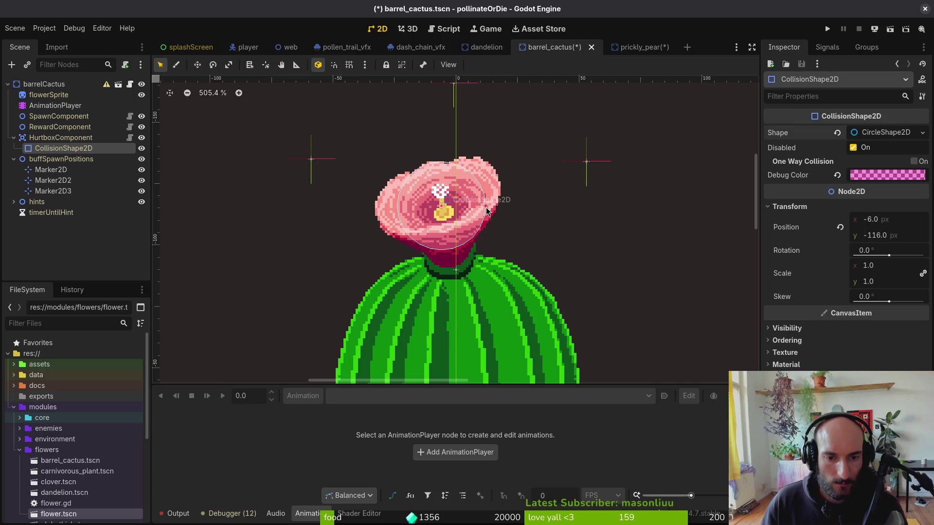
left_click_drag(485, 207, 485, 227)
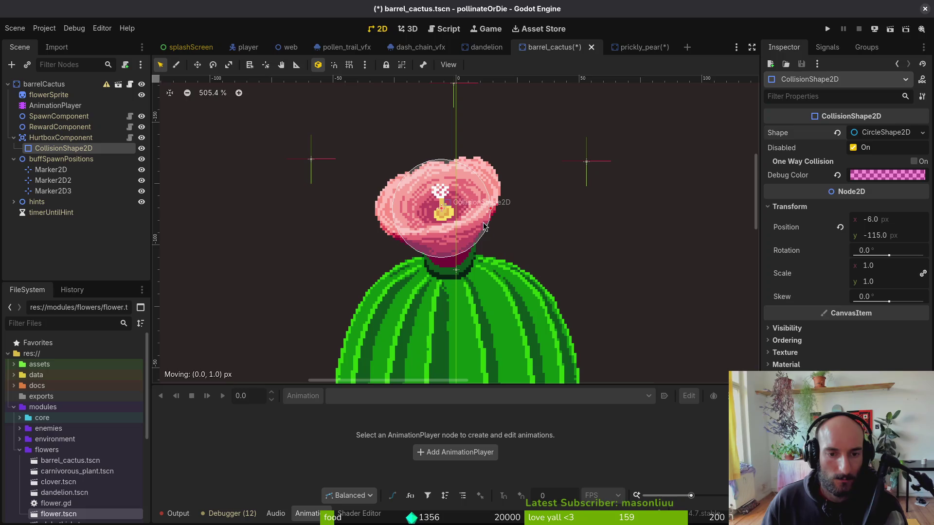
scroll(482, 226, "down", 4)
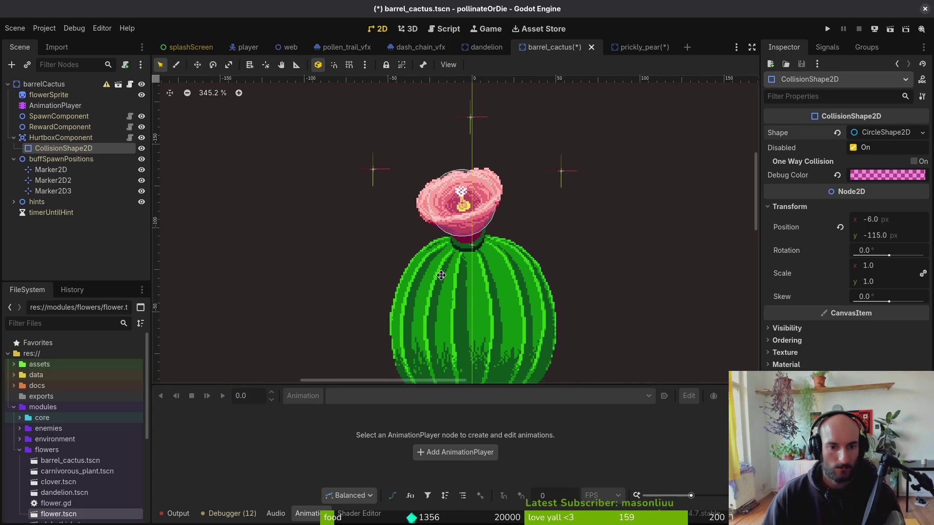
key("ctrl+s")
Collapse the tree branches and close the dash_chain_vfx, pollen_trail_vfx, web, player, splashScreen and dandelion tabs.
left_click(15, 138)
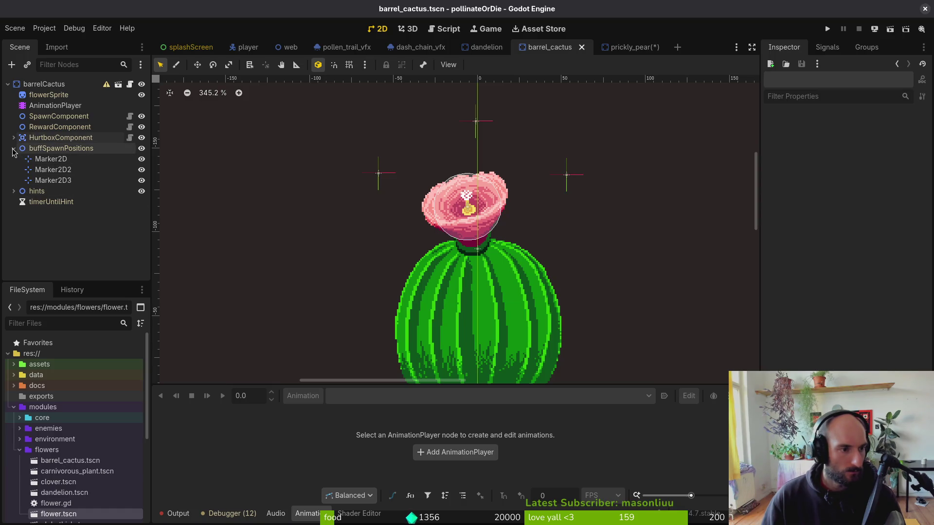
left_click(13, 148)
middle_click(414, 46)
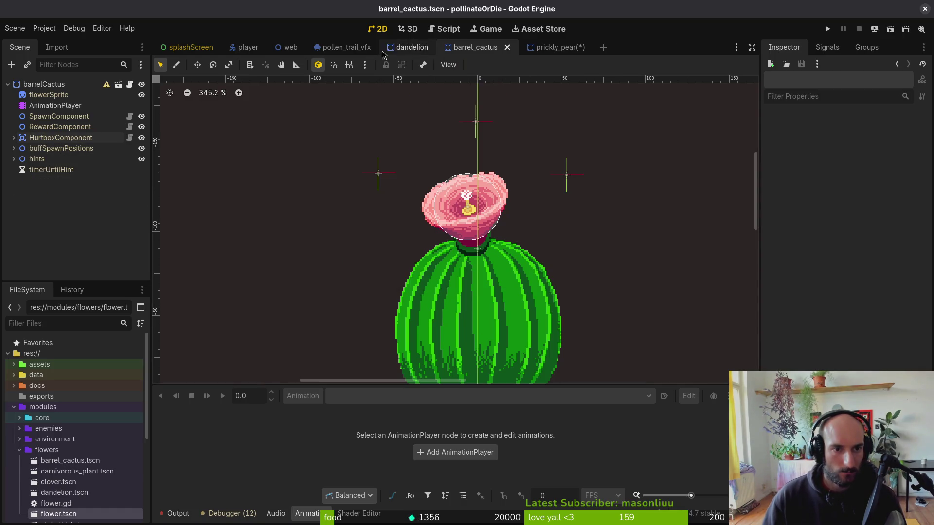
middle_click(347, 46)
middle_click(291, 47)
middle_click(247, 47)
middle_click(189, 47)
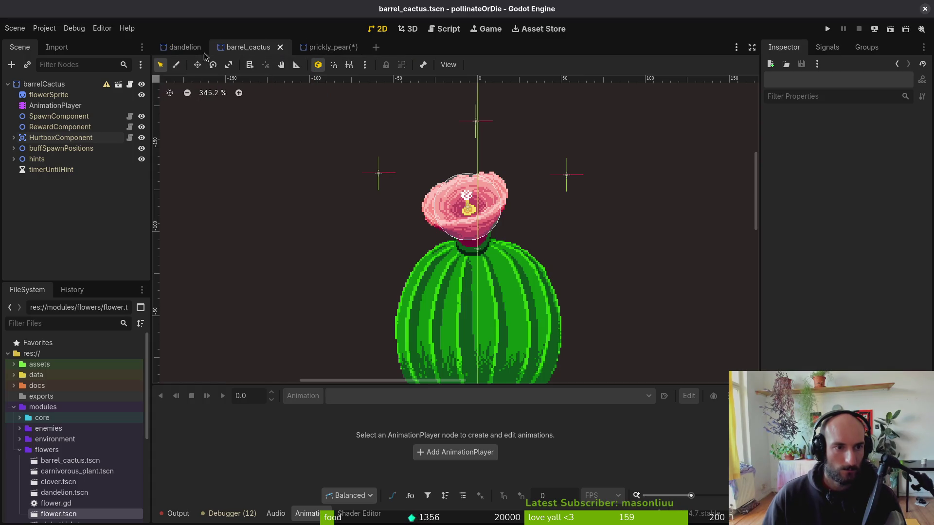
middle_click(185, 48)
Start a new empty scene from the Scene menu.
left_click(247, 52)
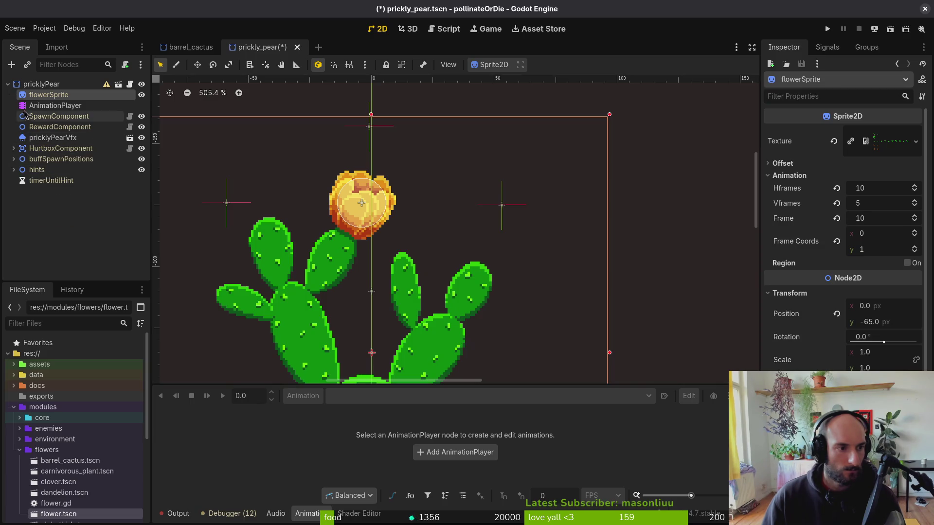
left_click(196, 48)
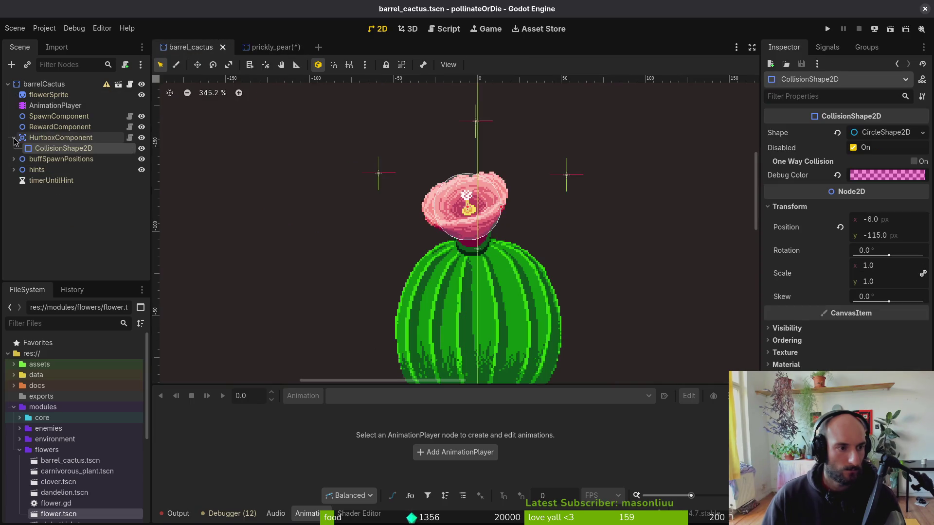
left_click(256, 53)
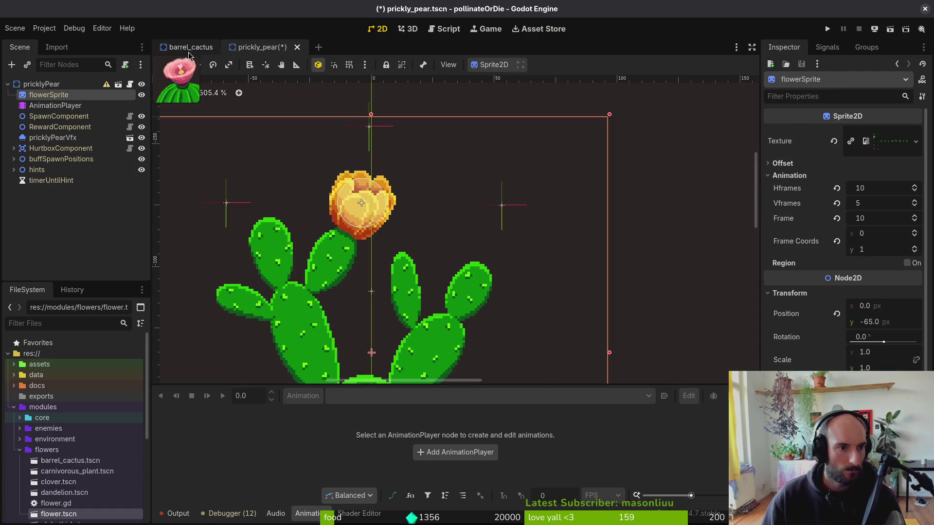
left_click(192, 48)
left_click(256, 50)
left_click(15, 27)
left_click(32, 43)
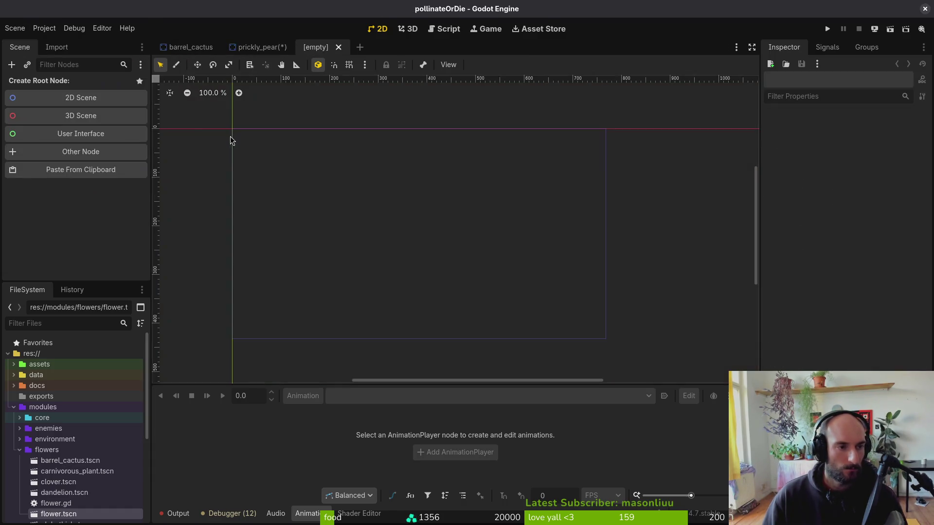
Create a 2D root node and change its type to GPUParticles2D.
left_click(89, 130)
right_click(28, 83)
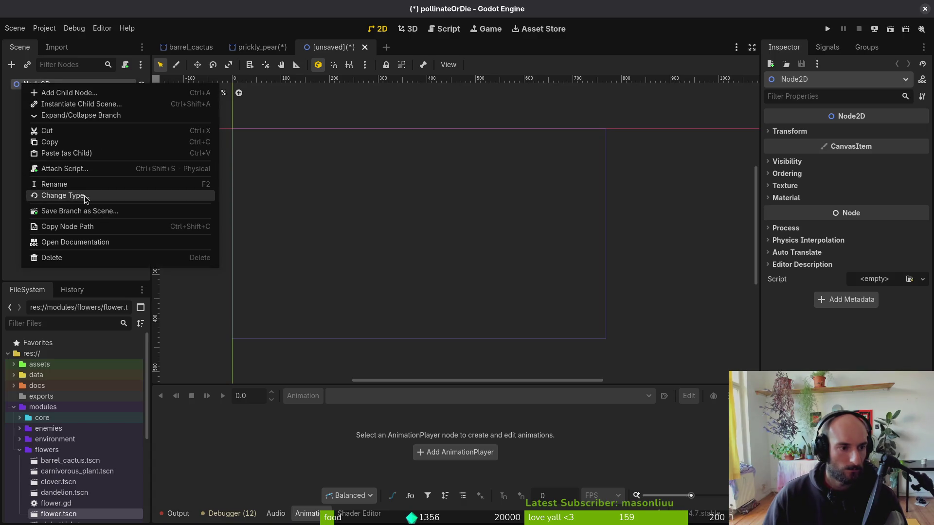
left_click(77, 198)
type("gu")
key("BackSpace")
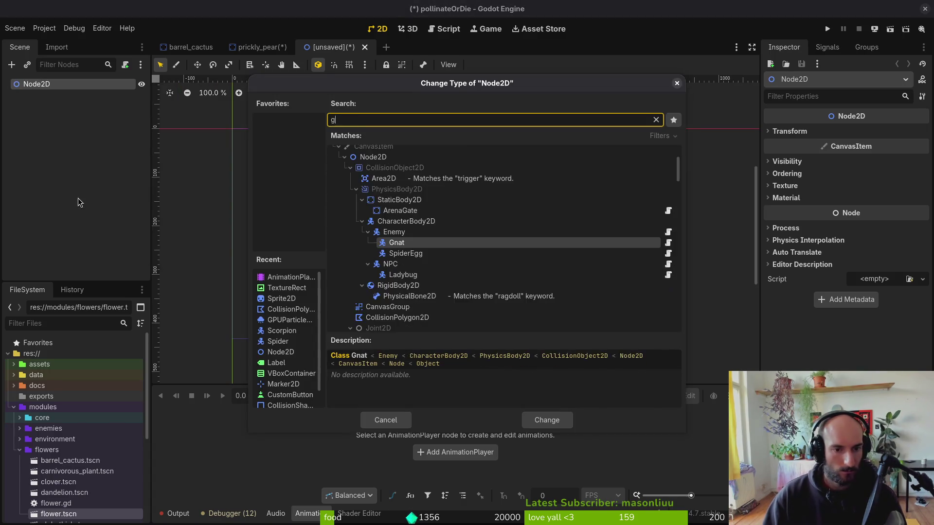
type("pu")
key("Return")
Save the scene as barrel_cactus_pollen_vfx.tscn in res://modules/vfx.
key("ctrl+s")
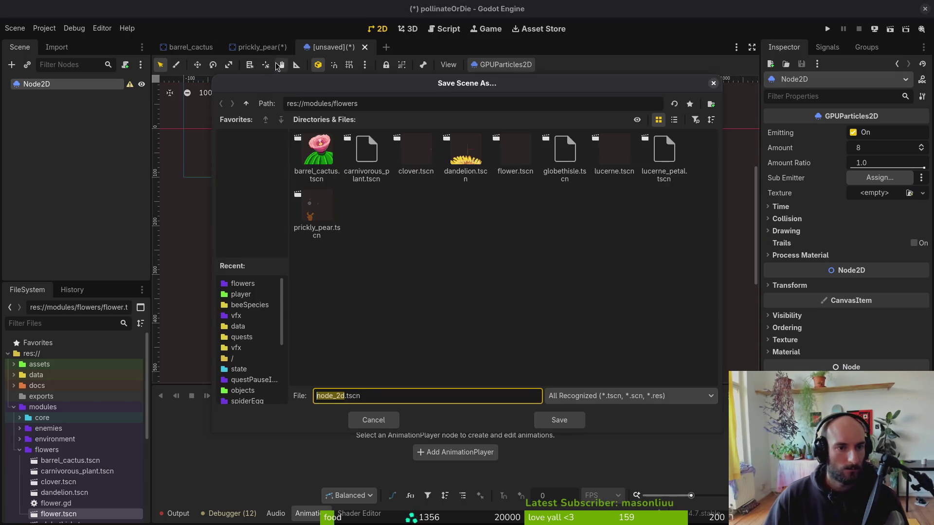
left_click(247, 104)
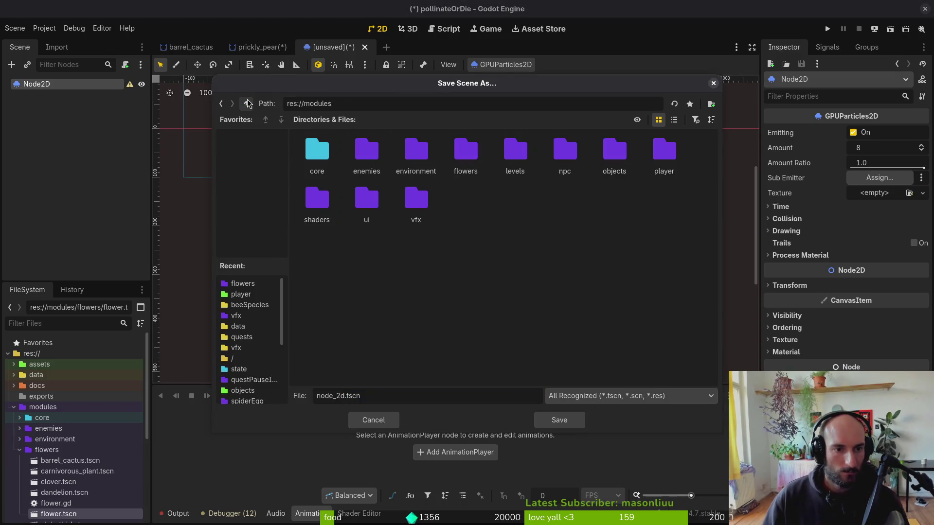
double_click(407, 220)
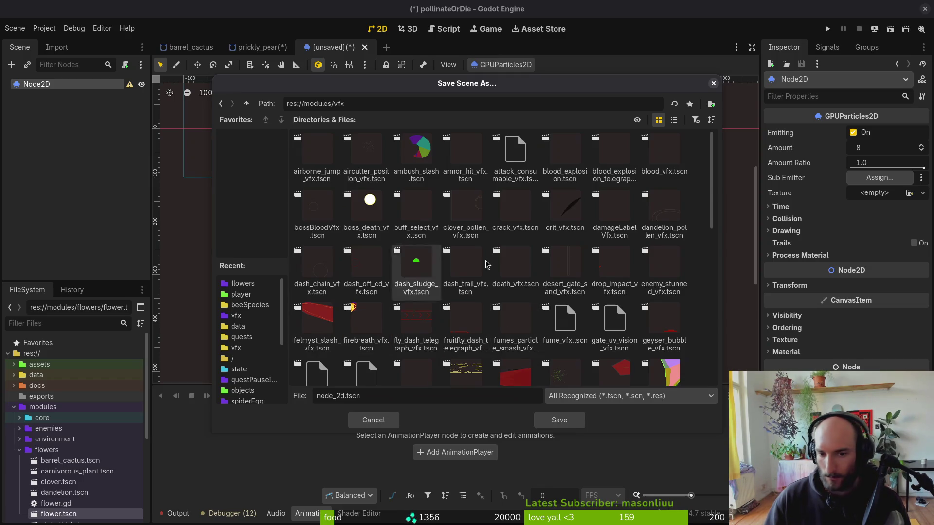
left_click(660, 216)
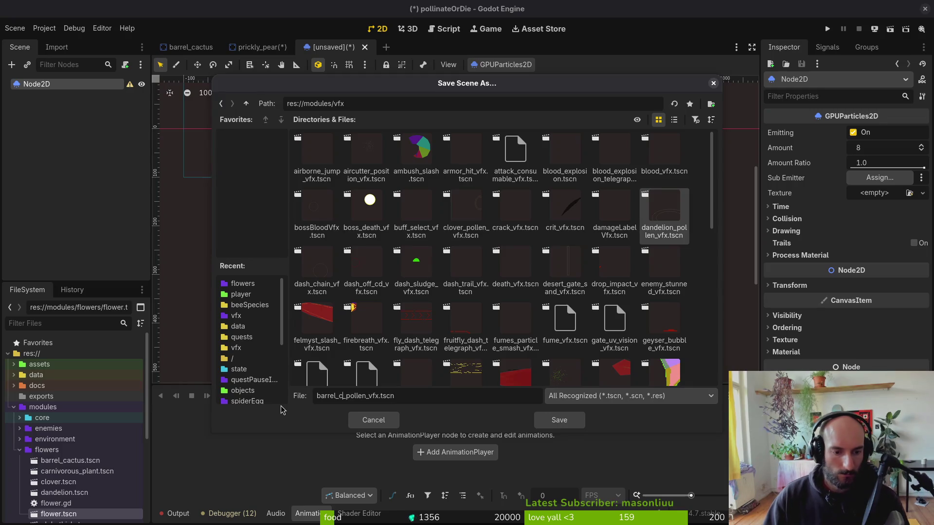
left_click(555, 420)
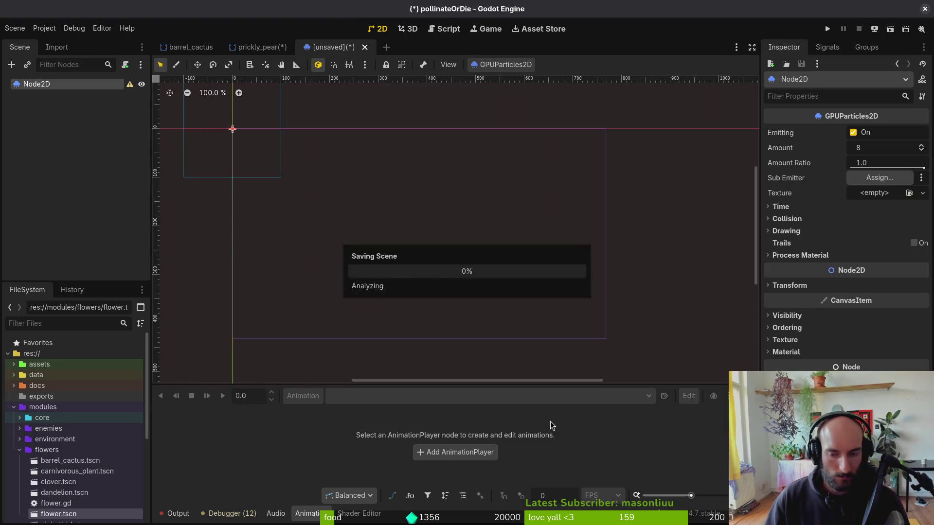
left_click_drag(573, 285, 607, 300)
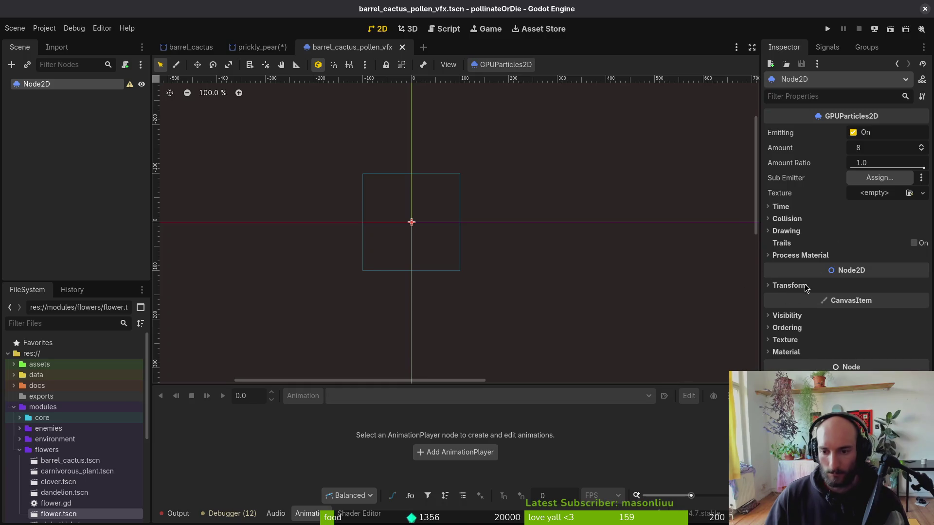
Add a Sprite2D child to the particle root textured with the barrel cactus sprite sheet.
left_click(825, 256)
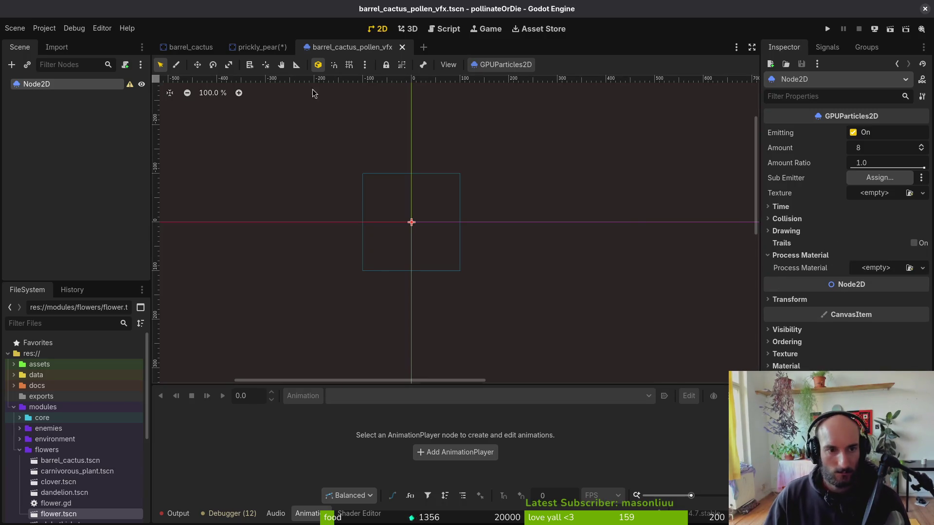
mouse_move(206, 45)
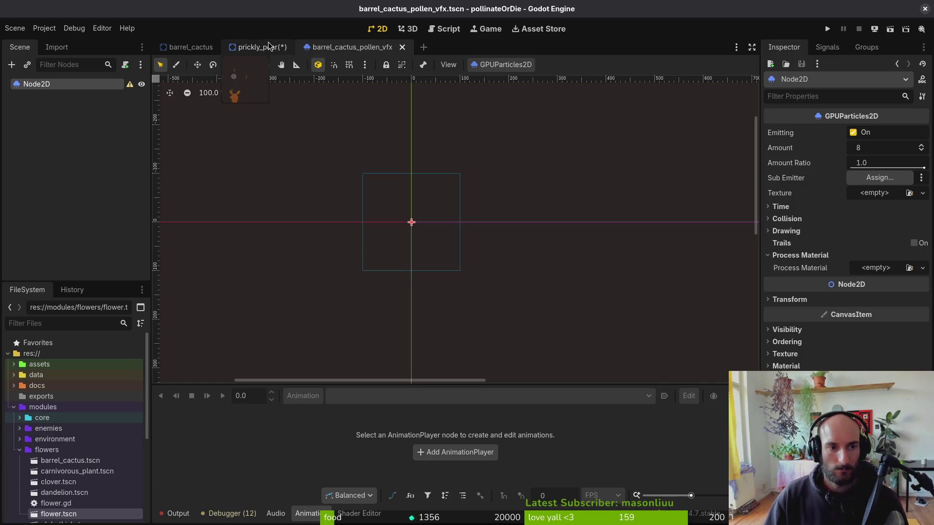
left_click(269, 47)
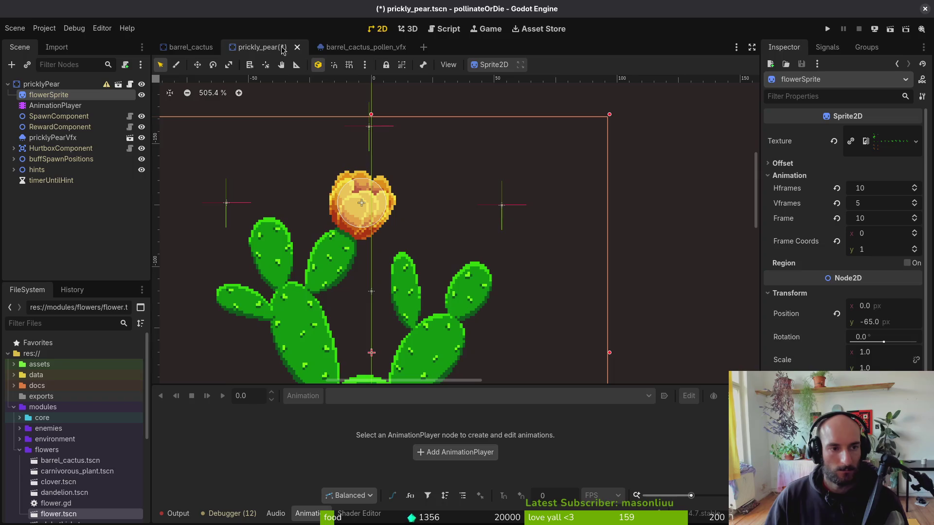
key("ctrl+Tab")
key("ctrl+a")
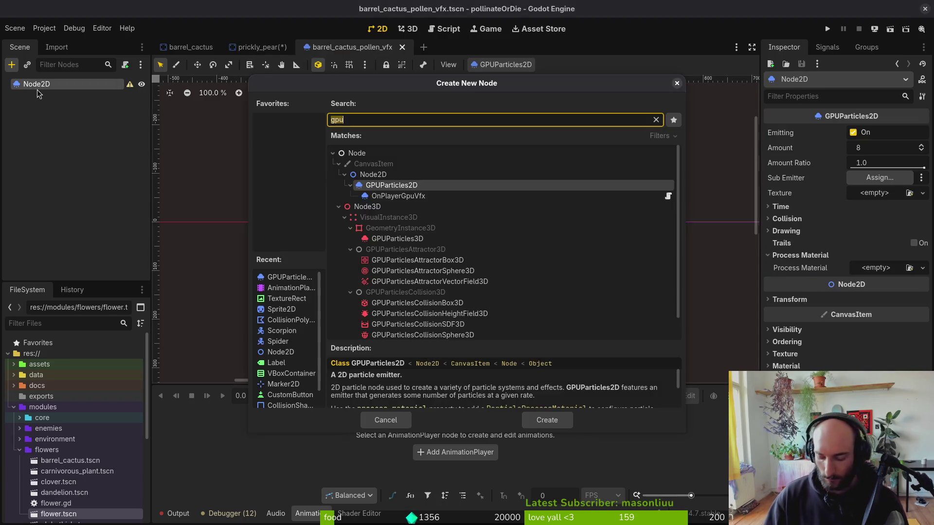
type("sprite")
key("Return")
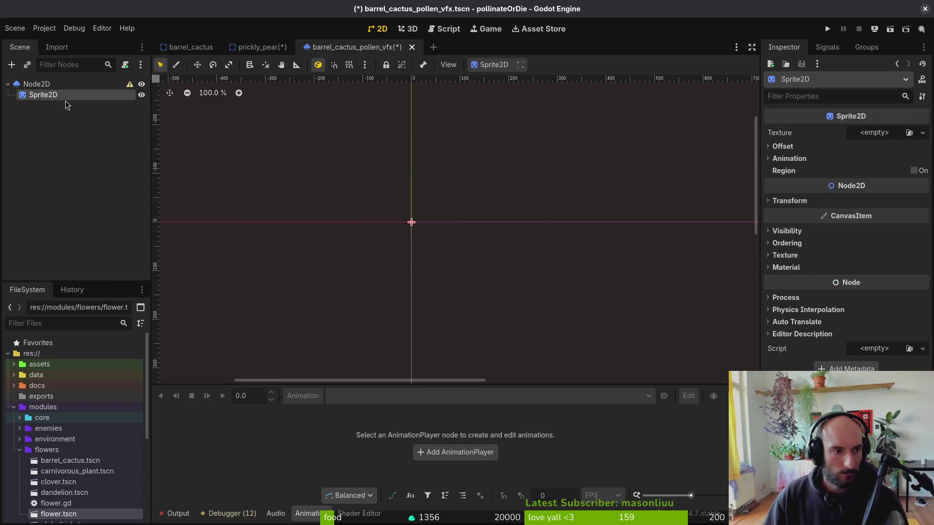
left_click(875, 135)
left_click(863, 362)
type("barre")
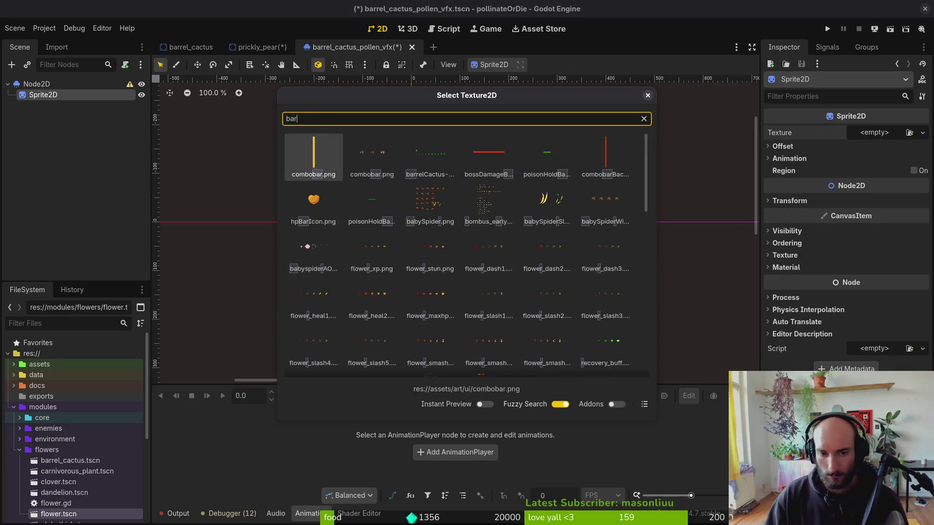
key("Return")
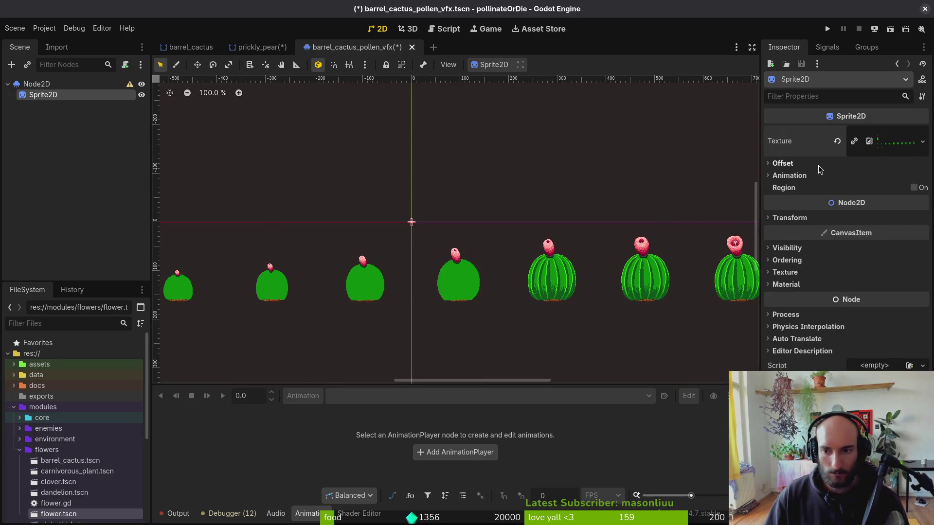
Set the sprite's frame grid (10 and 4), show the flowering frame, and save.
left_click(832, 180)
left_click(889, 189)
type("10")
key("Tab")
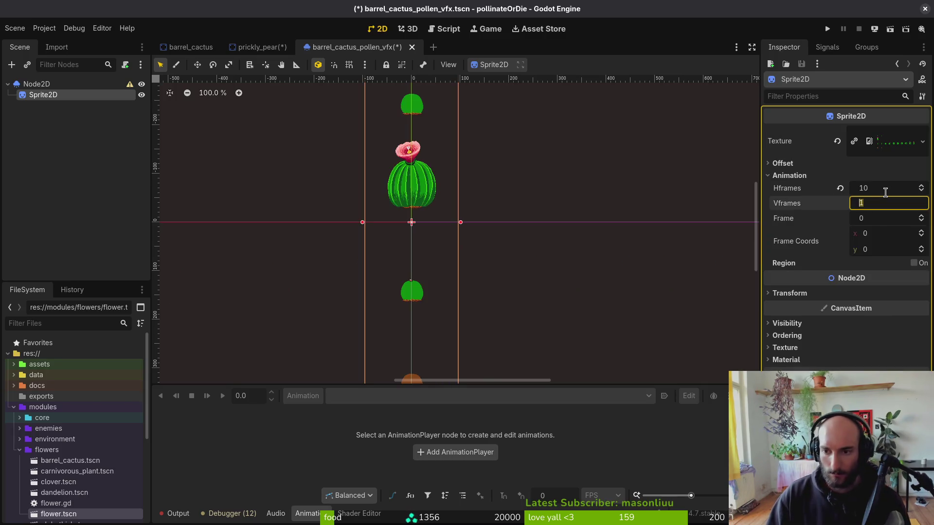
type("4")
key("Return")
left_click(930, 246)
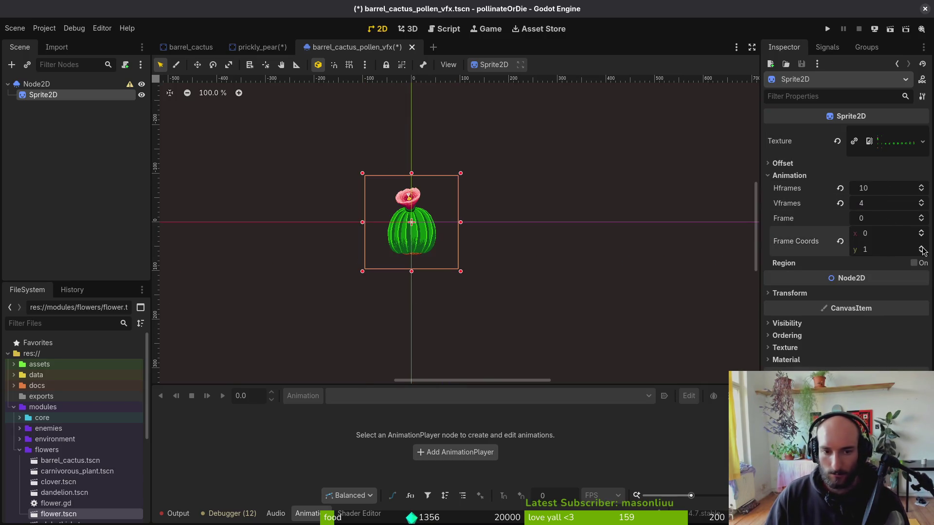
key("ctrl+s")
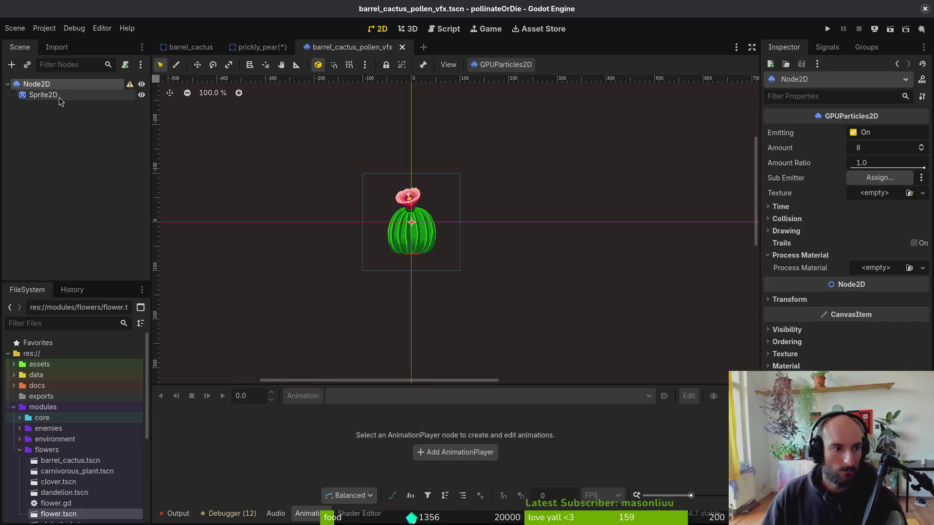
Move the cactus sprite below the origin and give the emitter a new ParticleProcessMaterial.
left_click_drag(418, 248, 420, 276)
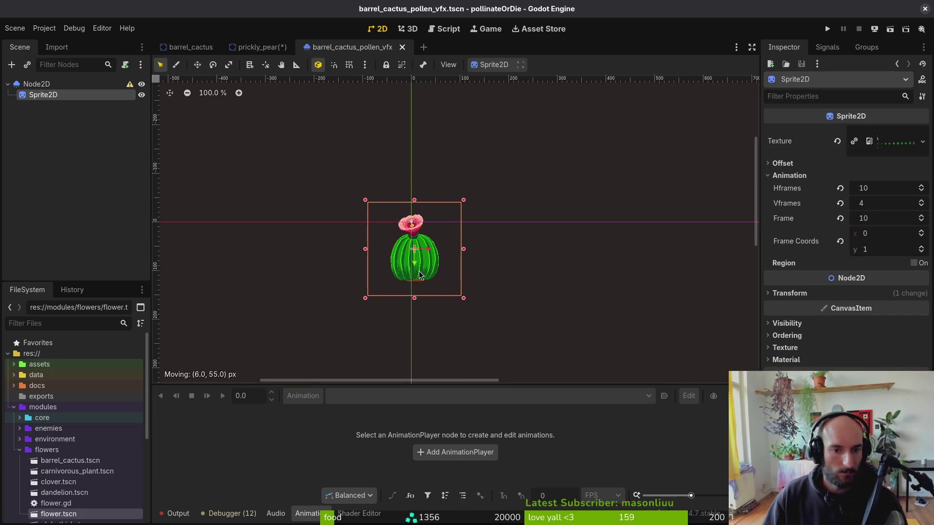
scroll(413, 223, "up", 16)
left_click(52, 83)
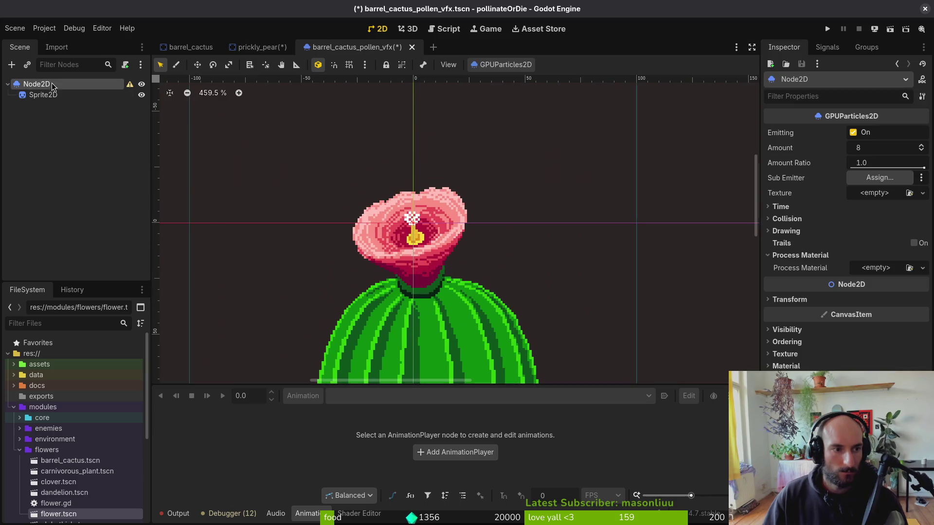
left_click(923, 268)
left_click(876, 296)
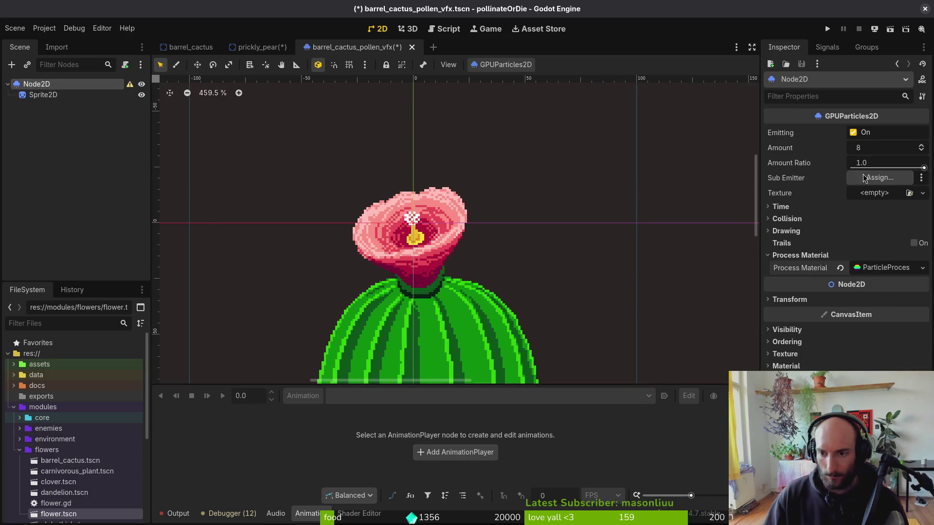
Copy the dandelion pollen's Amount of 96 onto the barrel cactus pollen emitter.
left_click(813, 207)
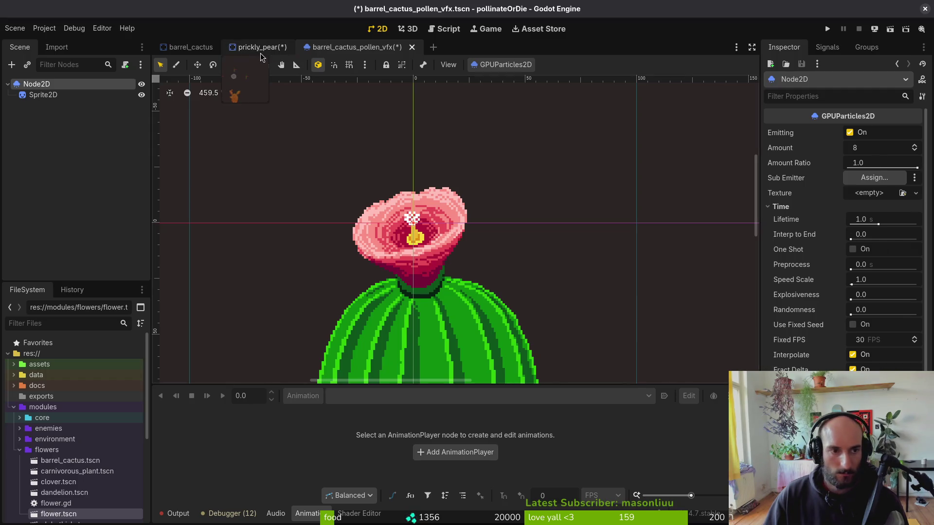
key("alt+shift+o")
type("danpol")
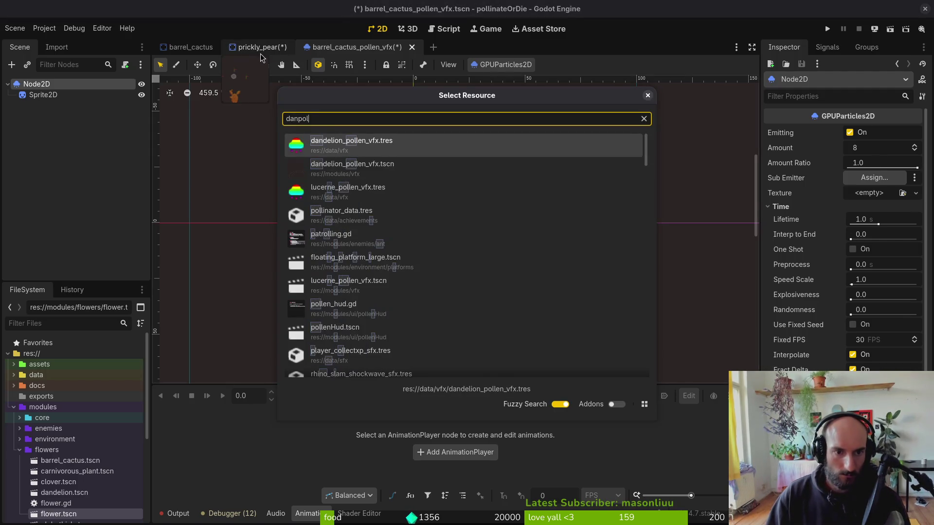
key("Return")
left_click(55, 85)
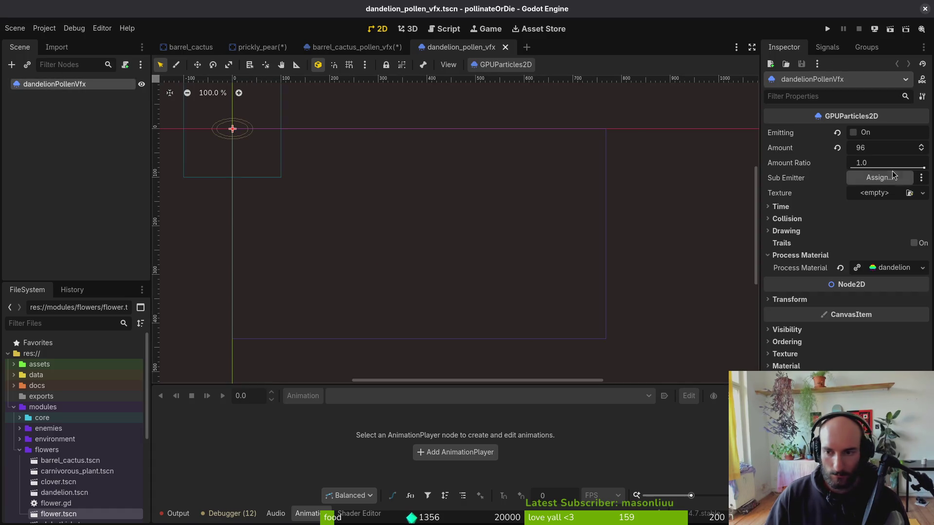
right_click(810, 150)
left_click(810, 154)
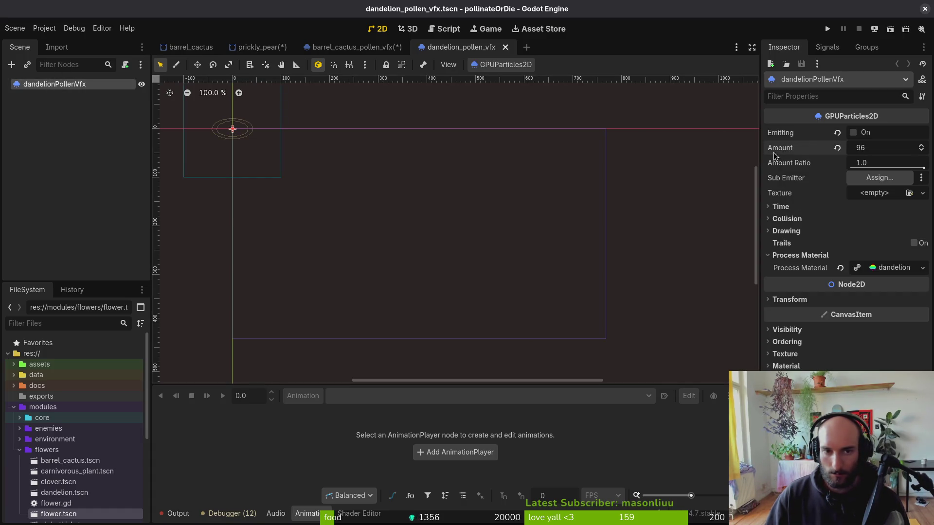
key("ctrl+shift+Tab")
right_click(794, 149)
left_click(807, 154)
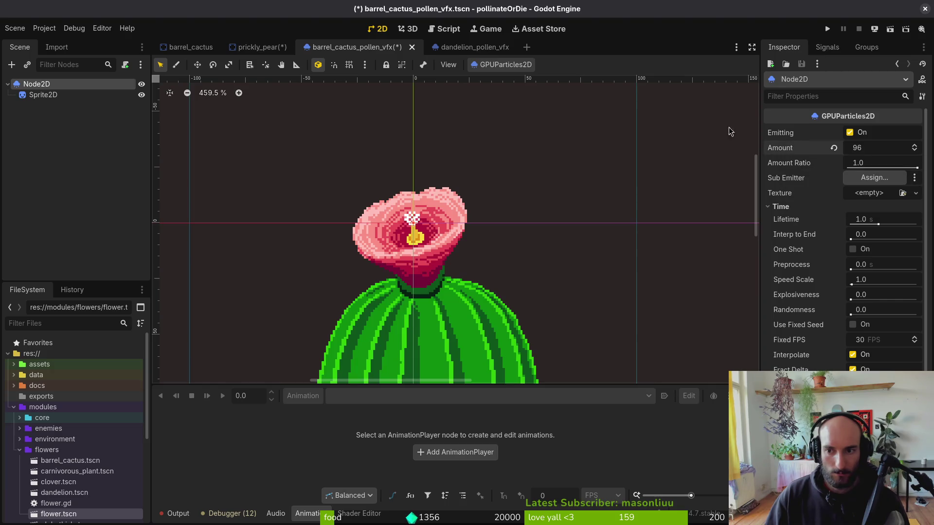
Copy the dandelion's process material and inspect its sub-properties and particle flags.
left_click(468, 47)
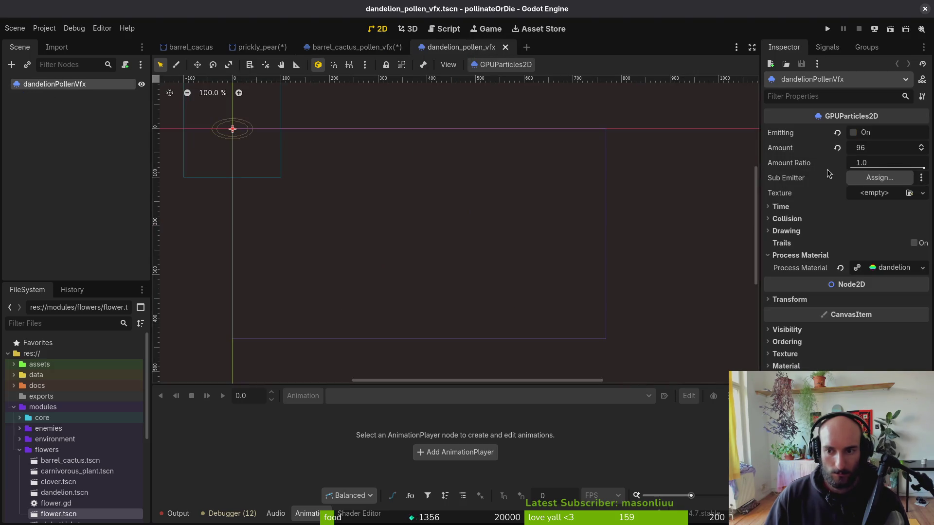
right_click(803, 271)
left_click(822, 286)
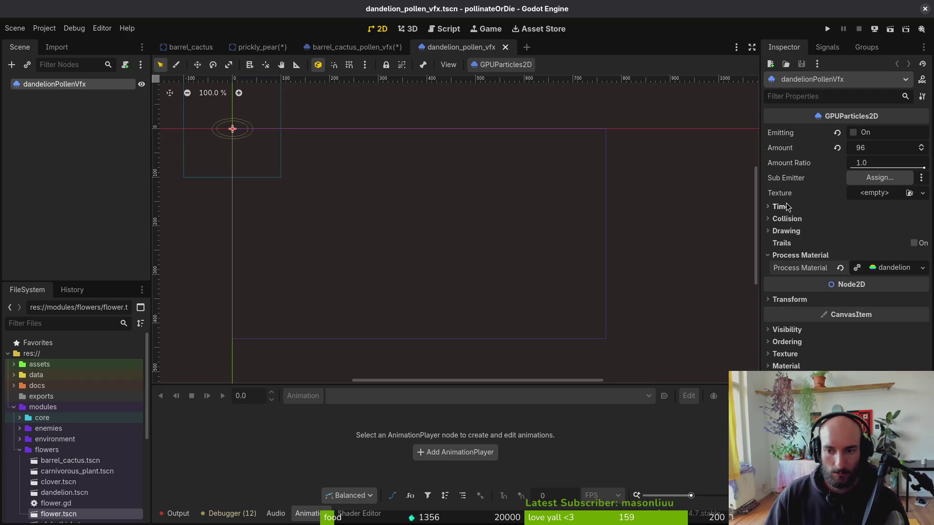
left_click(780, 256)
double_click(780, 256)
left_click(783, 256)
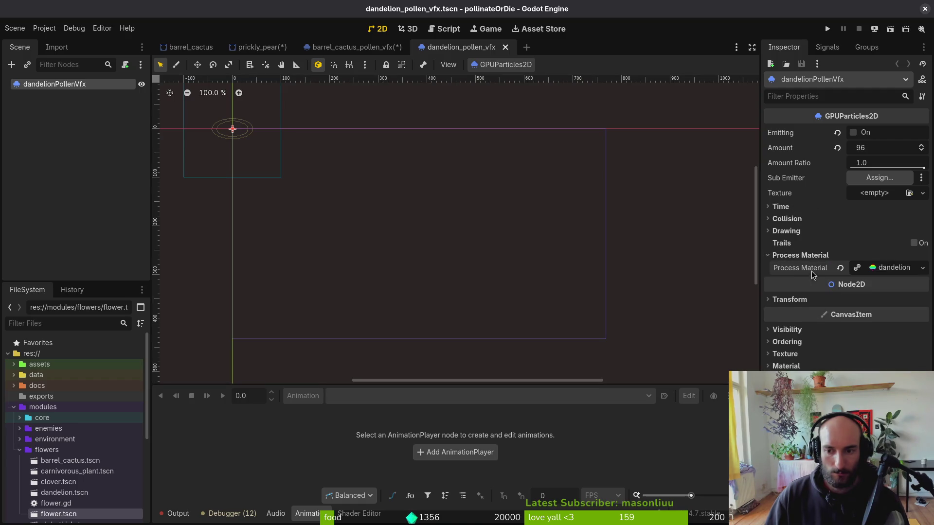
left_click(890, 273)
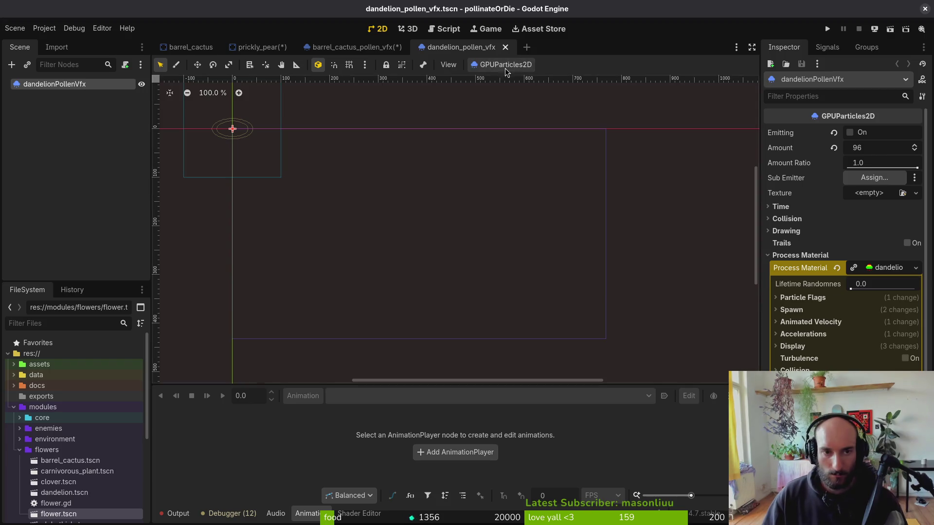
left_click(837, 300)
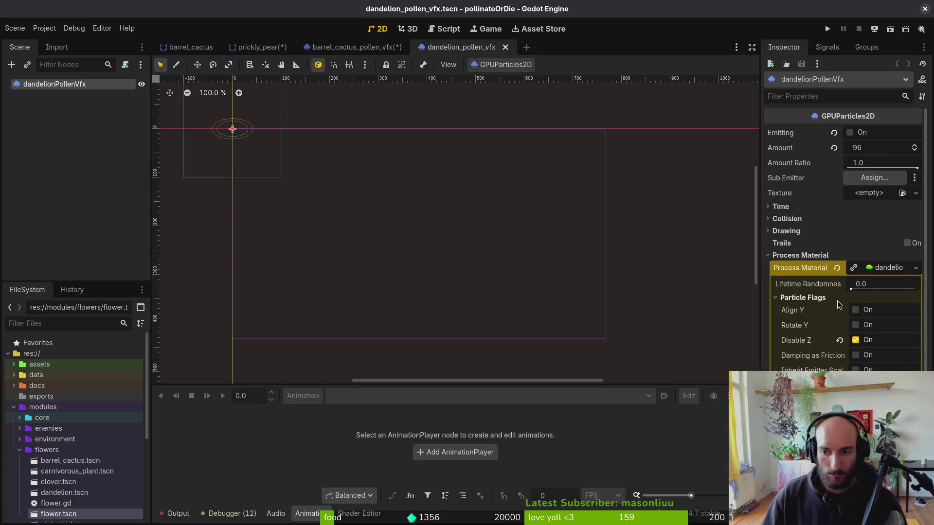
left_click(836, 300)
Compare spawn settings with the dandelion and set the cactus pollen's Emission Shape to Ring.
key("ctrl+shift+Tab")
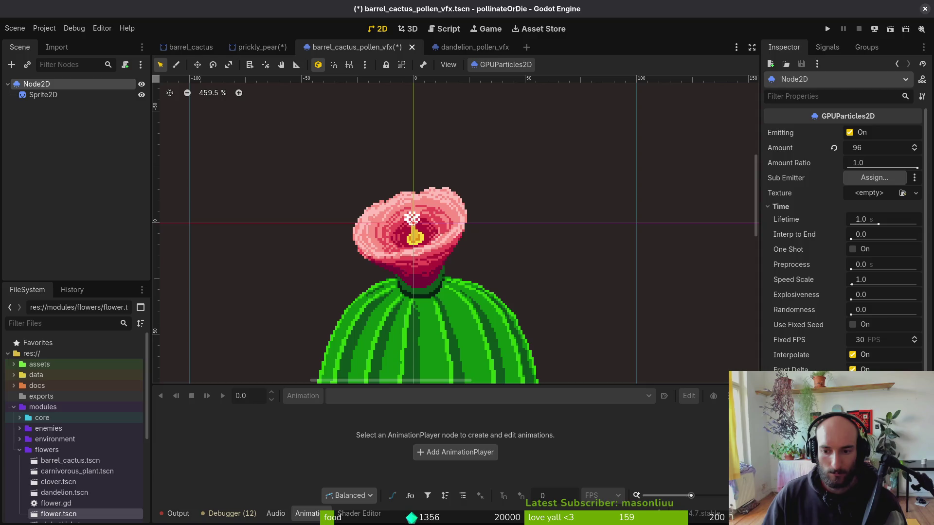
scroll(844, 243, "down", 5)
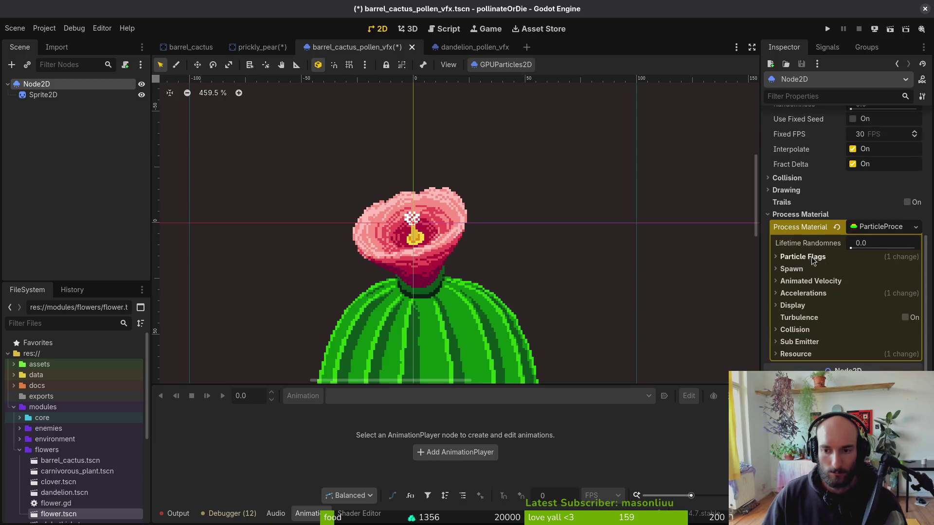
left_click(798, 273)
left_click(470, 47)
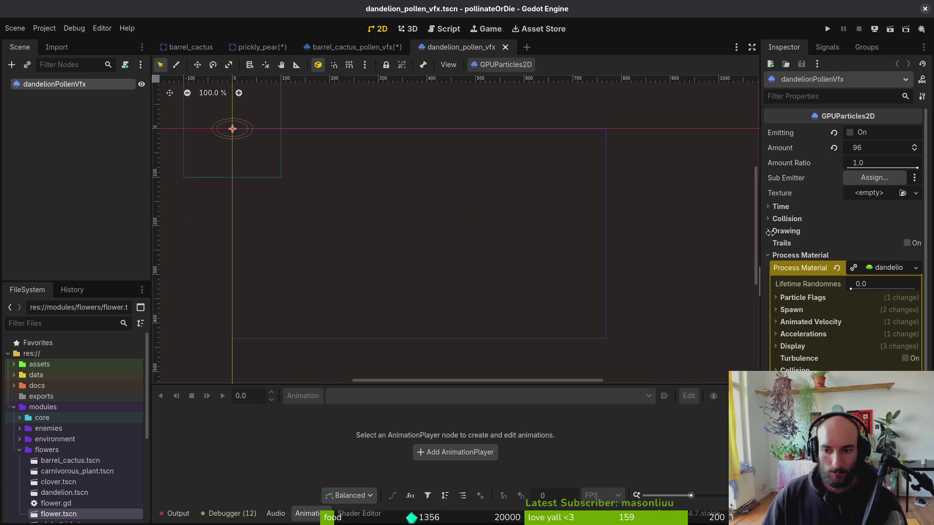
left_click(852, 310)
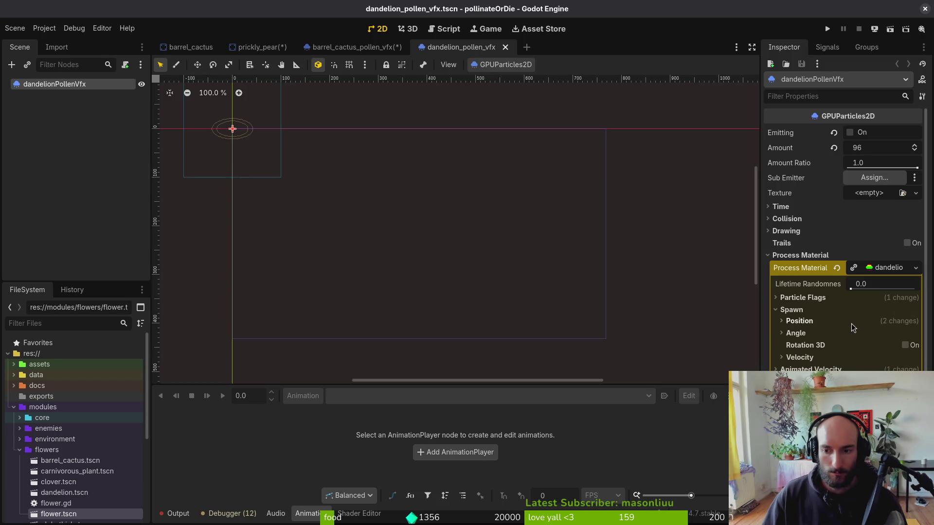
left_click(851, 322)
left_click(851, 323)
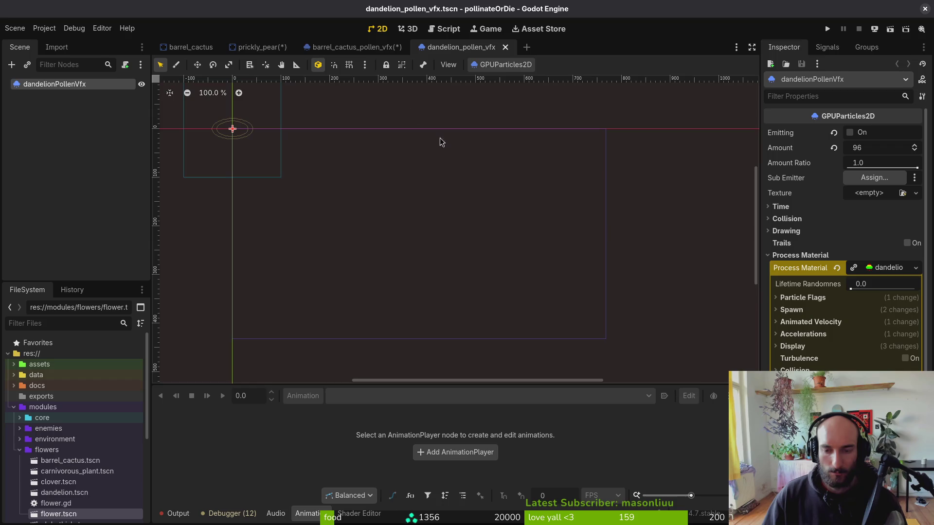
left_click(341, 47)
left_click(799, 281)
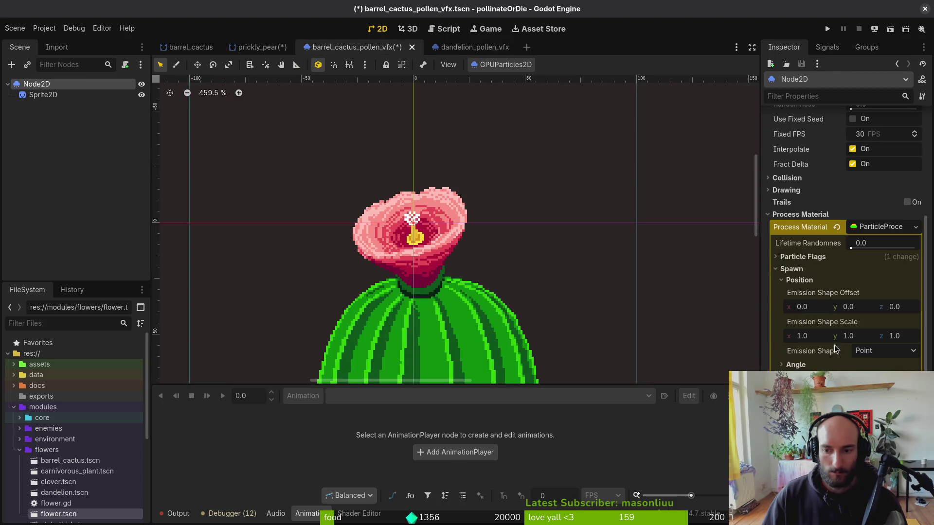
left_click(871, 351)
left_click(875, 437)
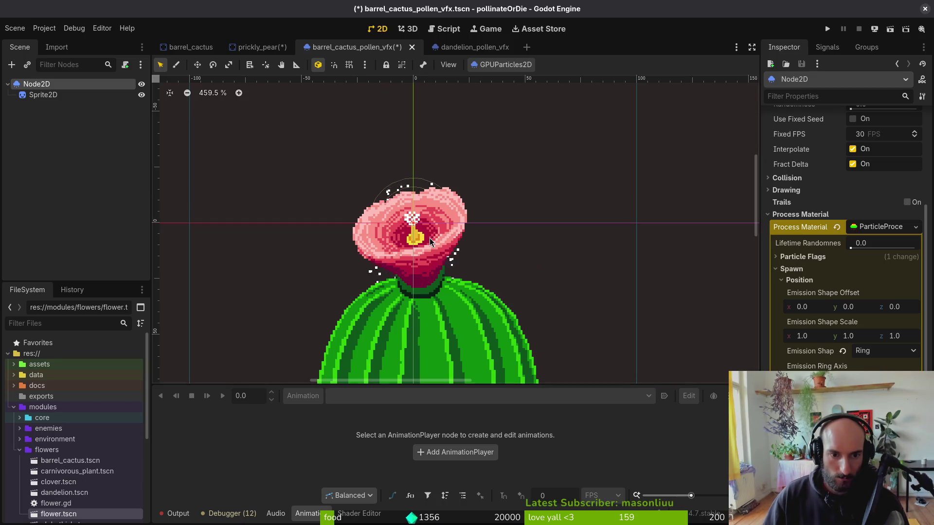
Copy the dandelion's process material again and open the cactus emitter's process material options.
left_click(462, 47)
key("shift+f")
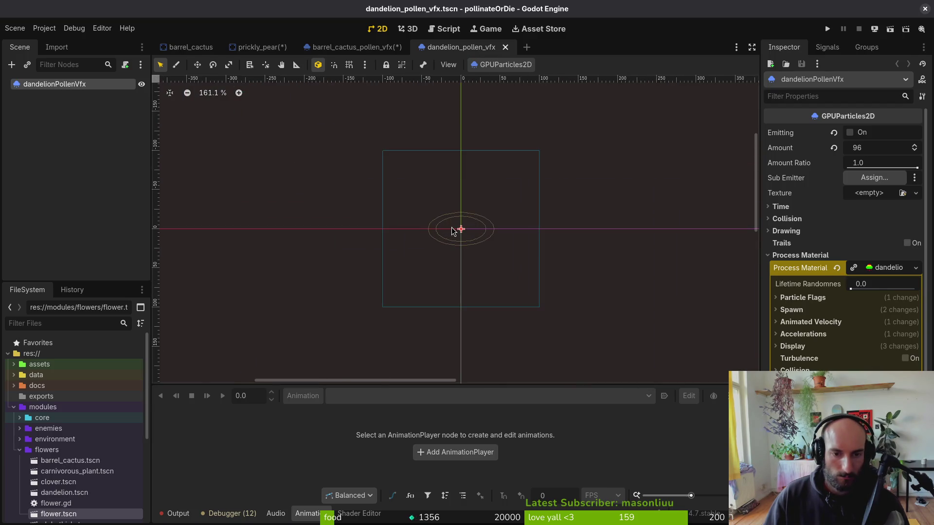
right_click(825, 268)
left_click(827, 273)
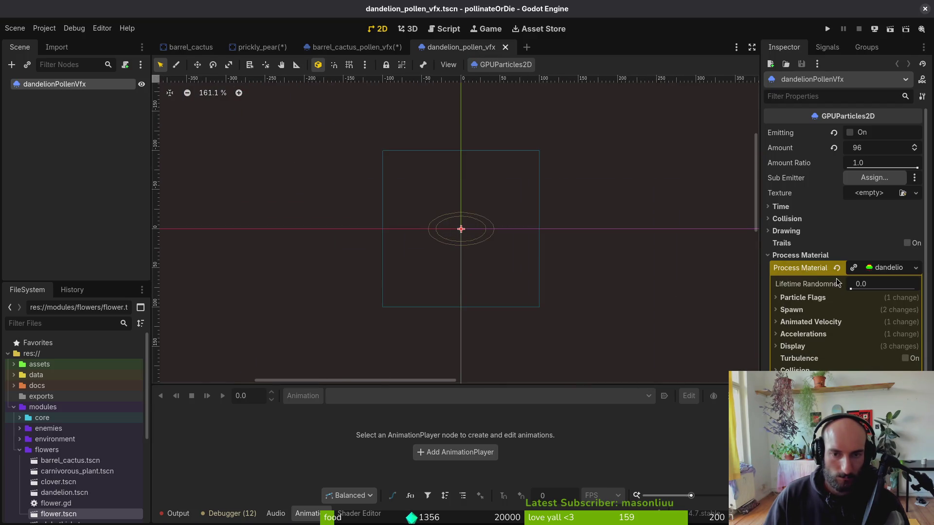
left_click(350, 47)
right_click(798, 224)
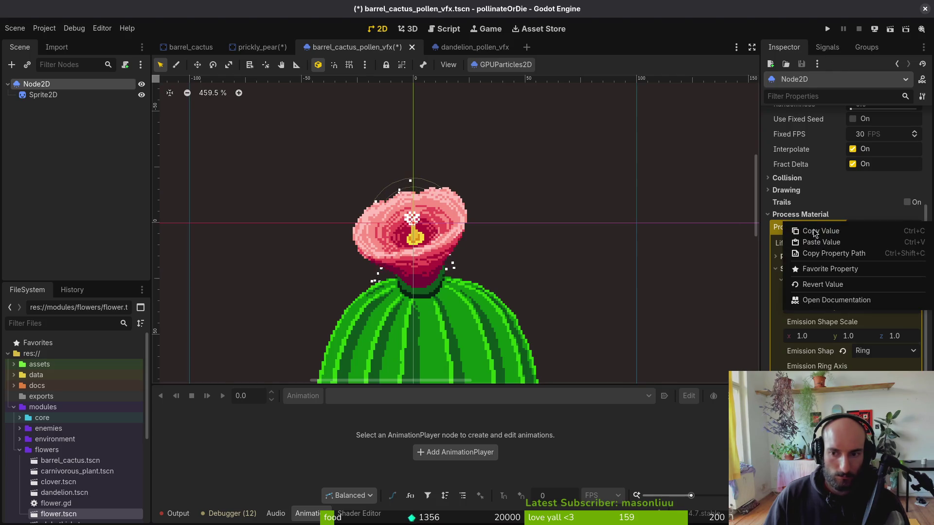
Paste the dandelion process material onto the cactus pollen emitter and make it unique.
left_click(827, 243)
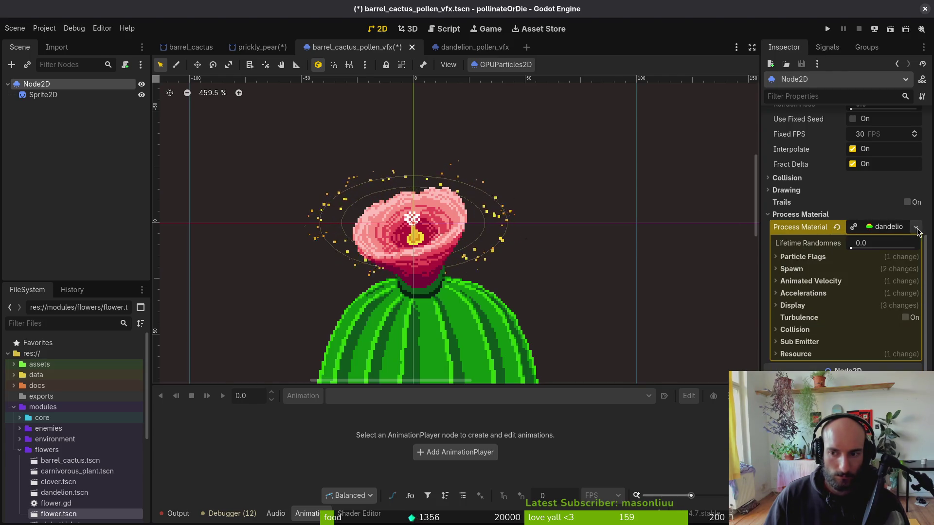
left_click(853, 227)
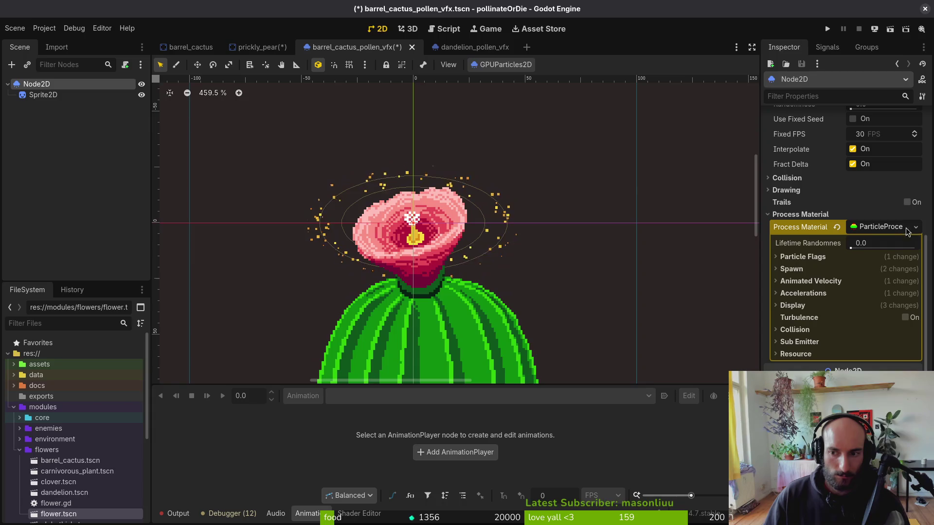
scroll(497, 238, "down", 1)
Tilt the cactus sprite about 15 degrees and shift it slightly left.
mouse_move(484, 252)
left_mouse_down()
mouse_move(521, 240)
mouse_move(512, 236)
left_mouse_up()
right_click(512, 237)
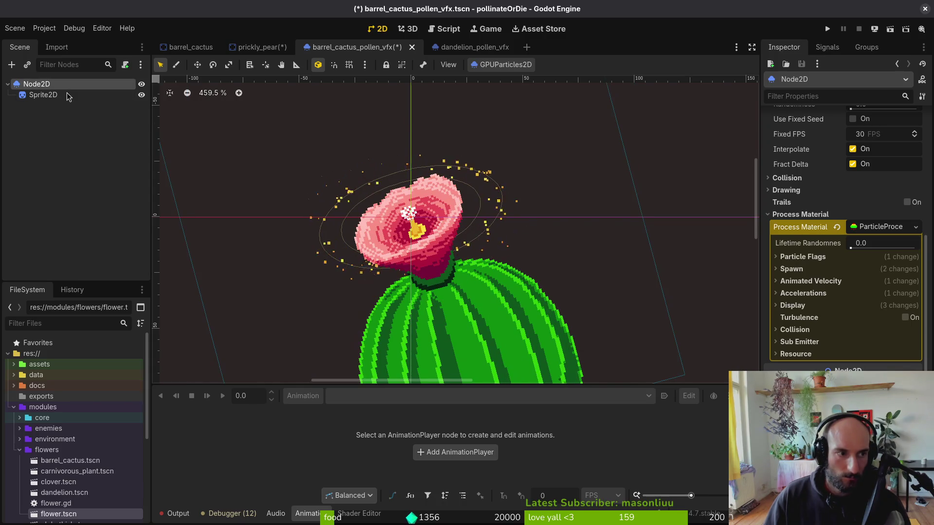
left_click(42, 95)
mouse_move(631, 332)
left_mouse_down()
mouse_move(631, 313)
mouse_move(631, 339)
left_mouse_up()
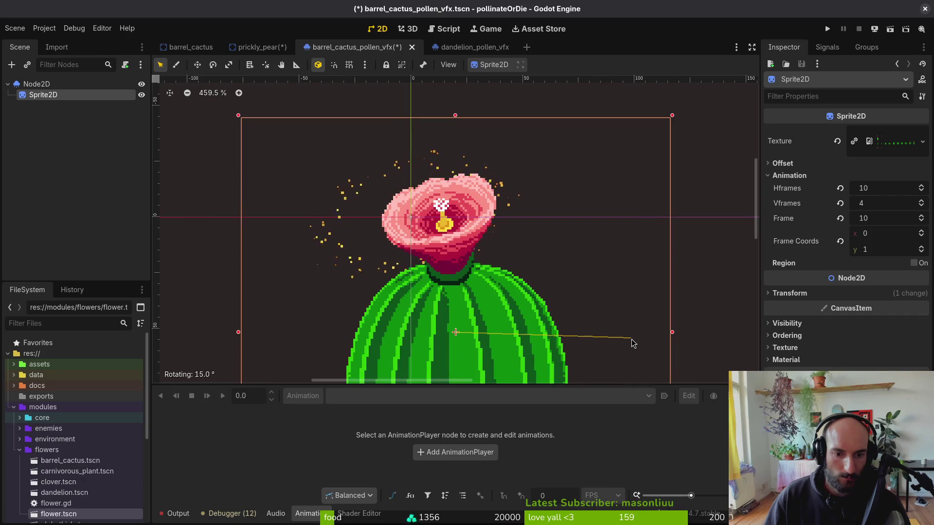
left_click_drag(541, 338, 508, 331)
Expand the emitter's spawn position settings and nudge the particle emitter 2 px down.
left_click(308, 257)
left_click(307, 257)
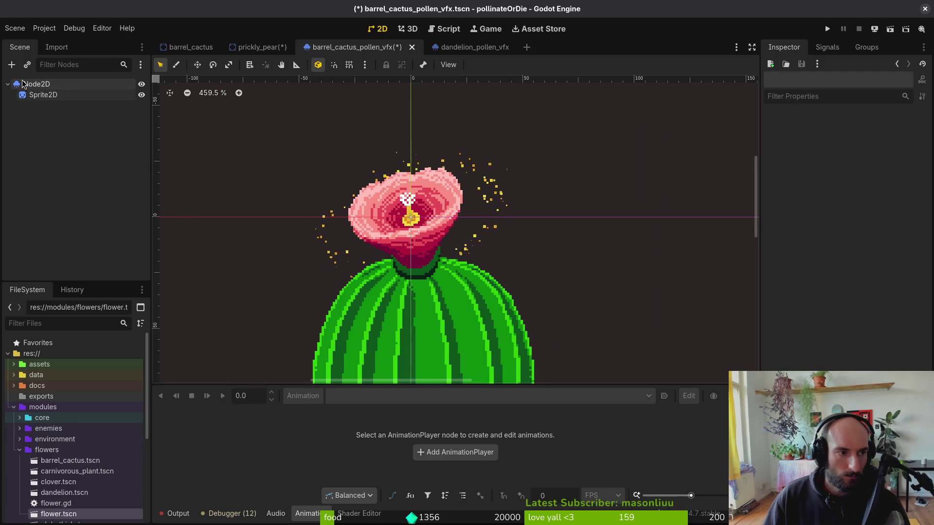
scroll(544, 270, "down", 3)
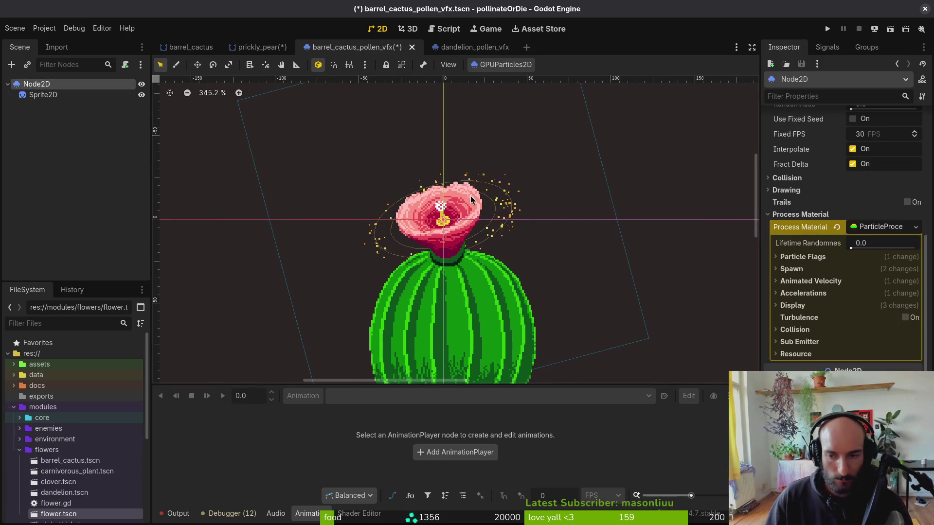
left_click(818, 273)
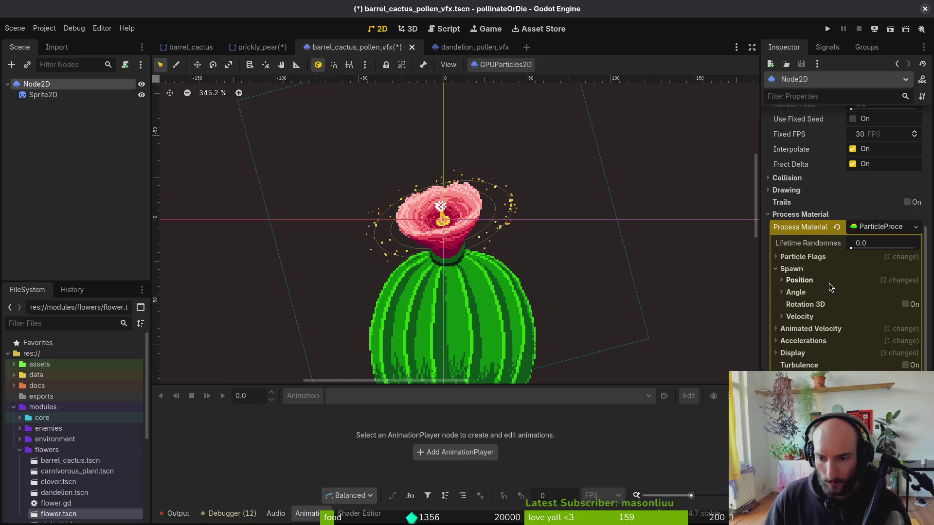
left_click(829, 281)
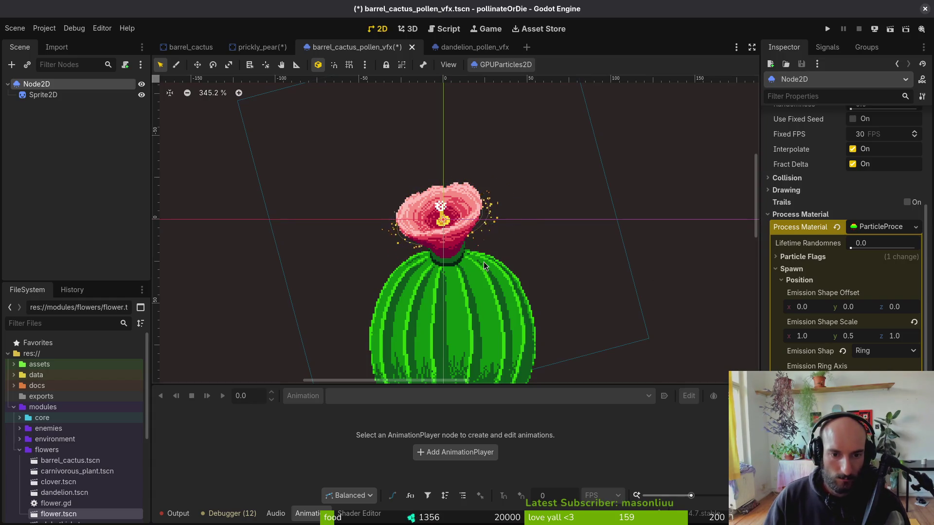
mouse_move(478, 256)
left_mouse_down()
mouse_move(474, 244)
mouse_move(479, 258)
left_mouse_up()
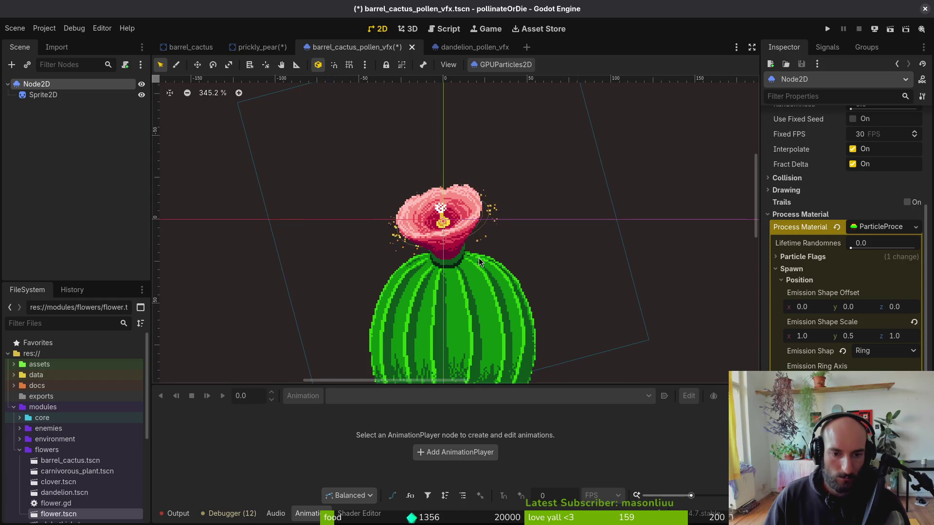
left_click(34, 95)
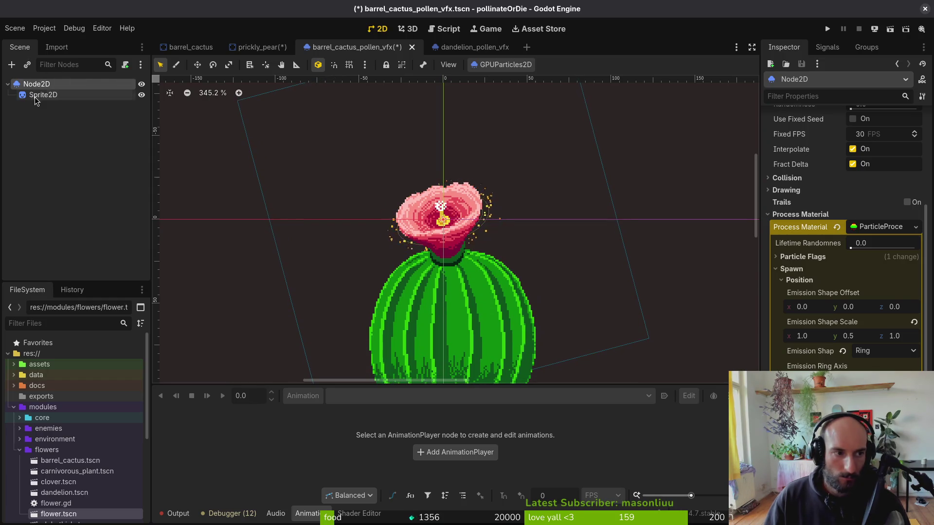
Fade the cactus sprite to a semi-transparent Self Modulate alpha of 74.
left_click_drag(413, 264, 414, 269)
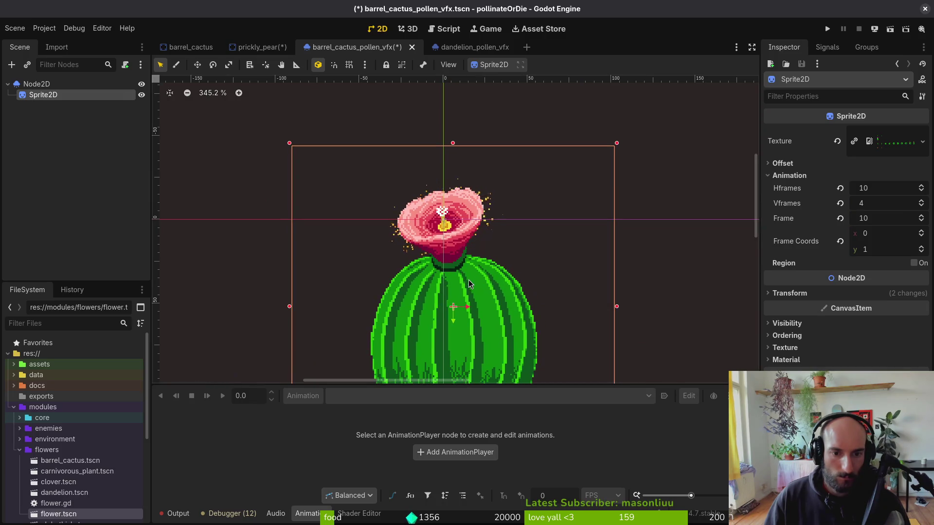
left_click(810, 322)
left_click(865, 368)
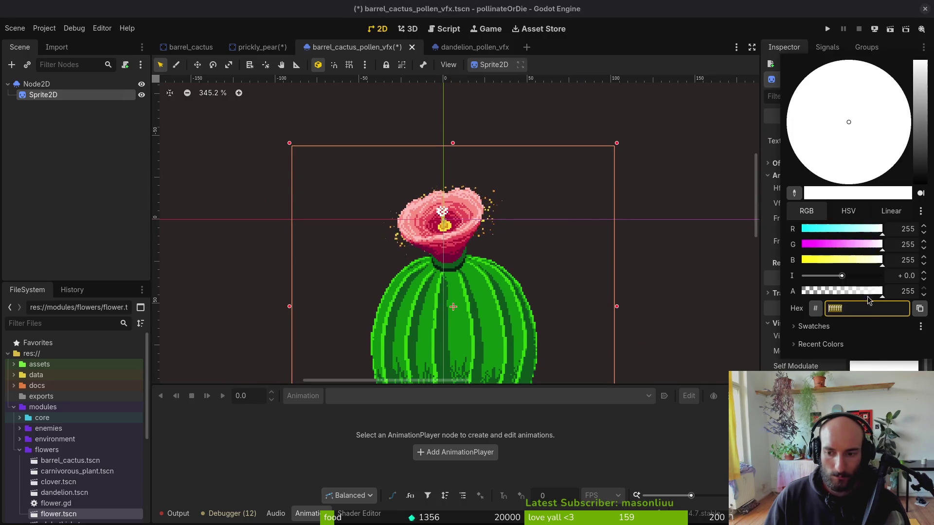
left_click(826, 292)
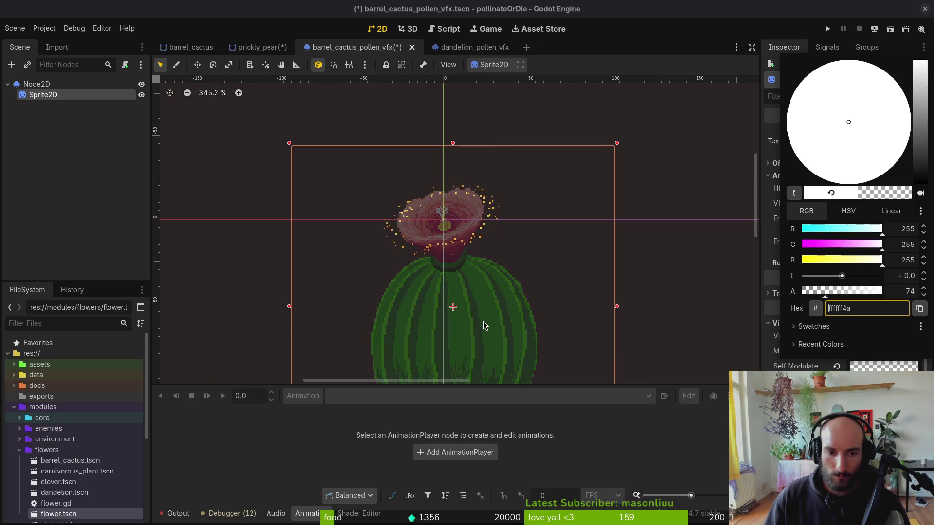
left_click(640, 223)
Raise the pollen particles' Amount to 128 after nudging the cactus sprite a pixel.
left_click(63, 84)
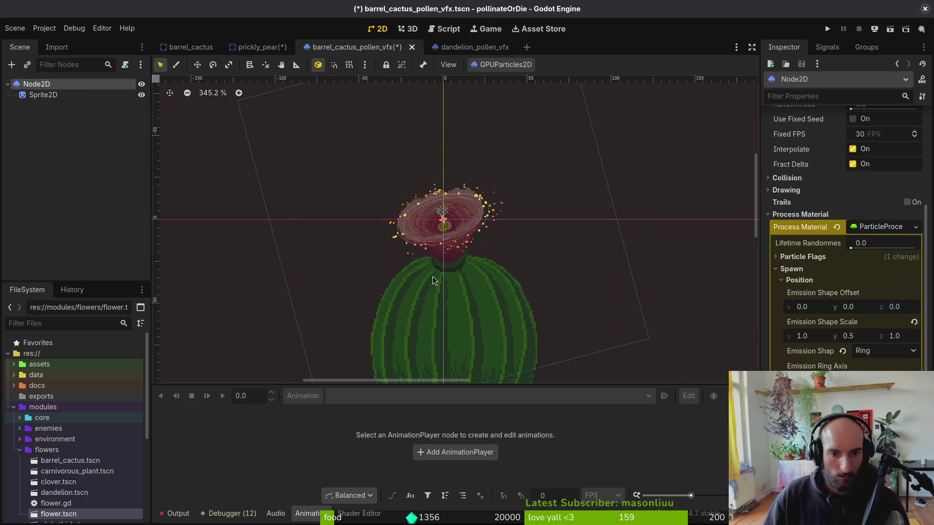
scroll(461, 228, "up", 5)
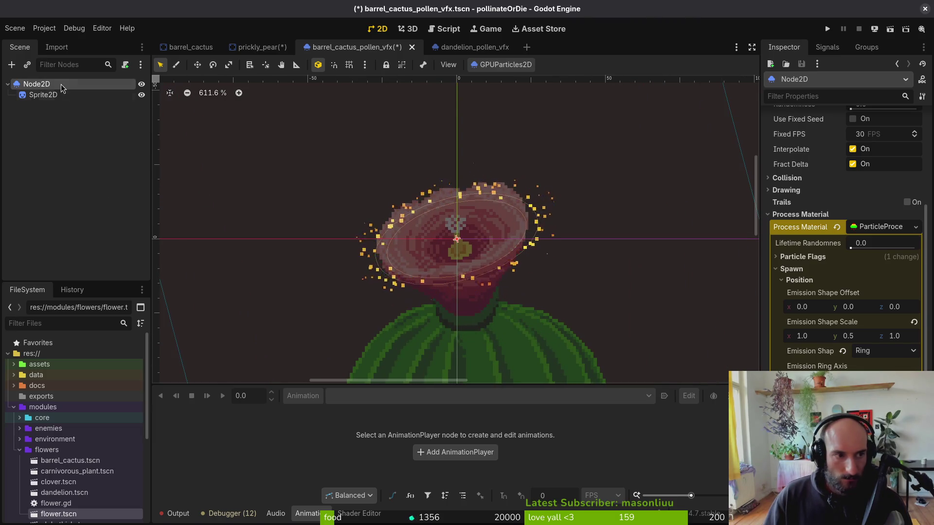
left_click(565, 324)
left_click_drag(539, 314, 542, 317)
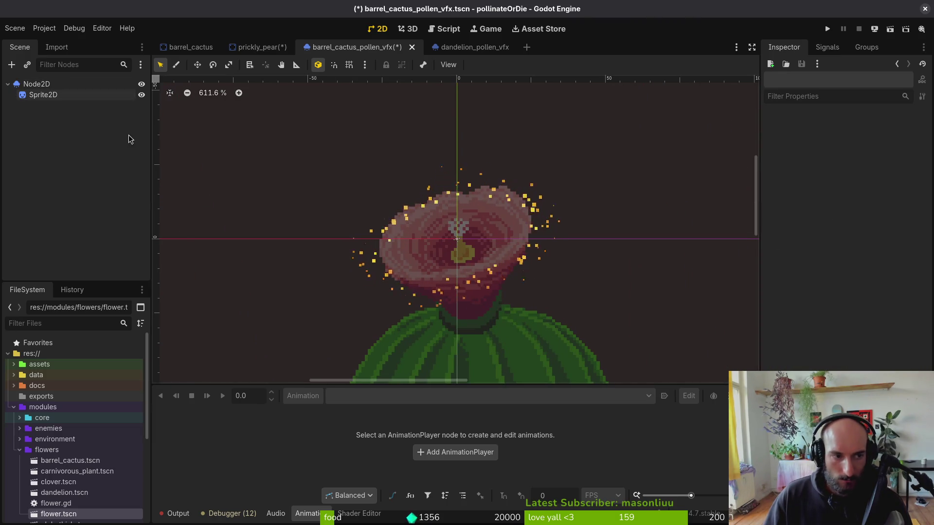
left_click(533, 209)
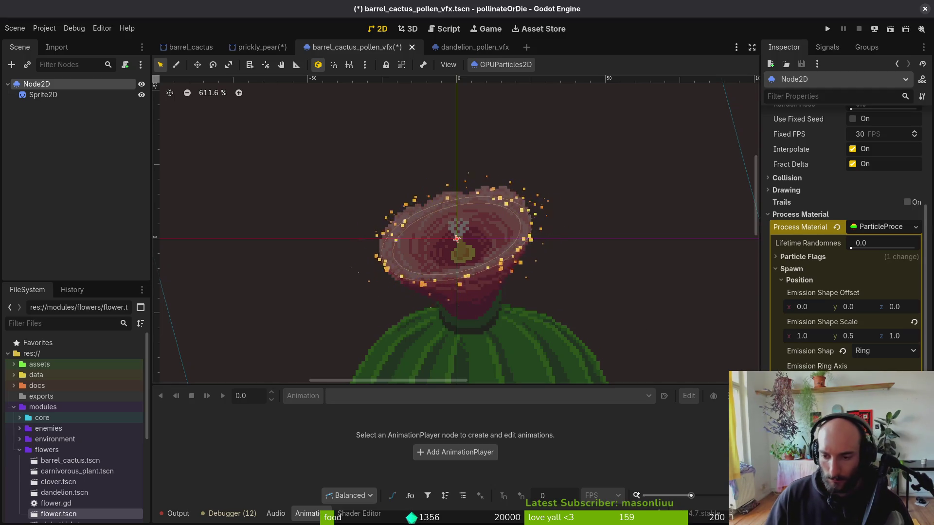
scroll(816, 273, "up", 5)
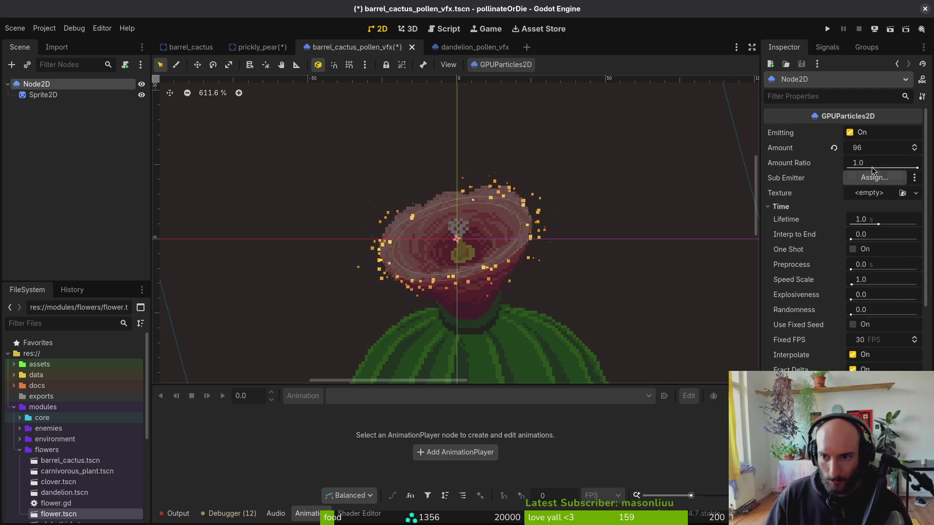
left_click(871, 148)
type("128")
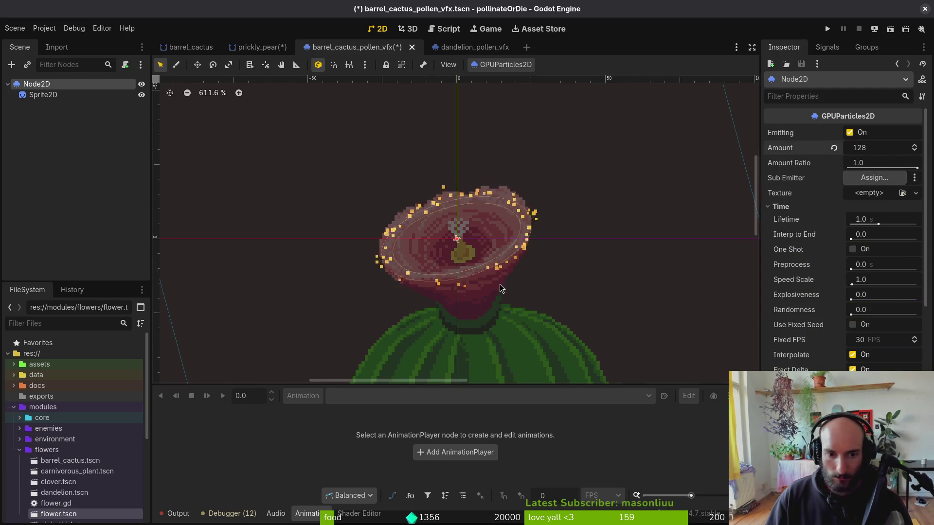
scroll(537, 273, "down", 7)
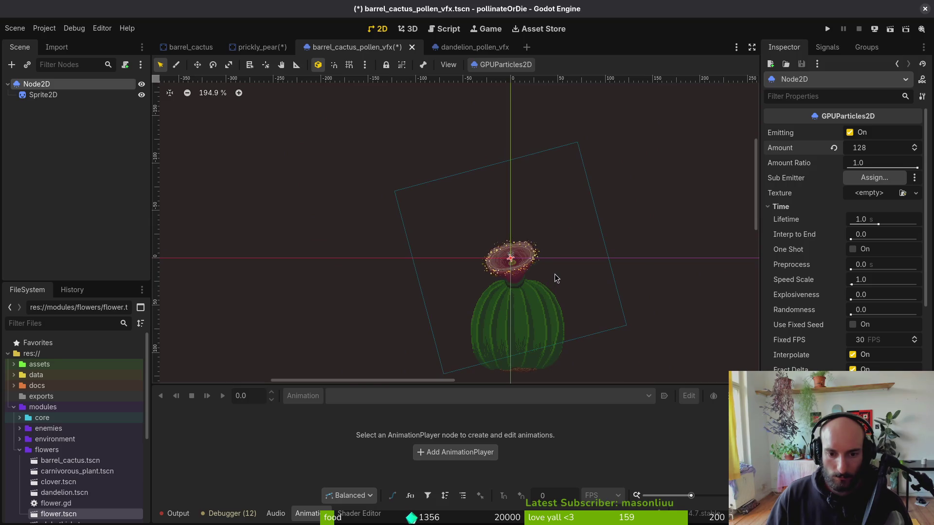
Compare with the dandelion pollen scene, then nudge the cactus sprite down a pixel.
left_click(474, 47)
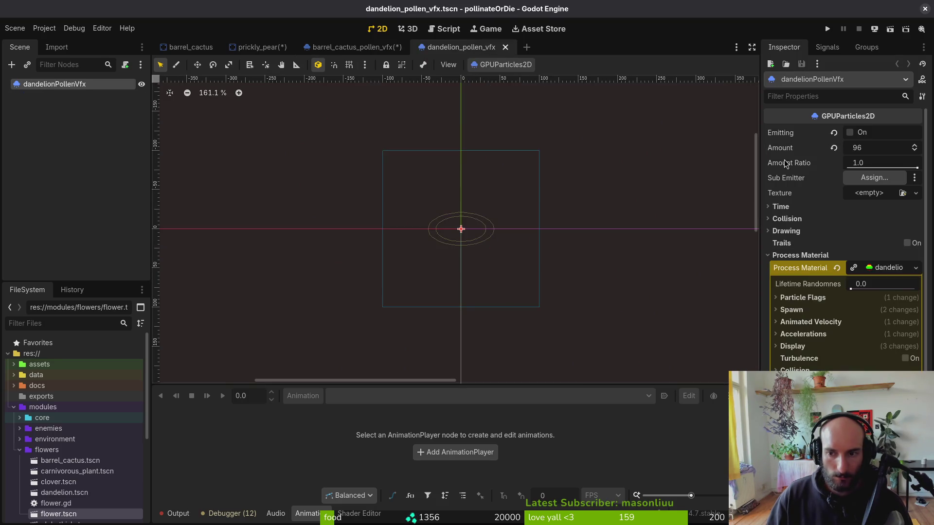
left_click(360, 48)
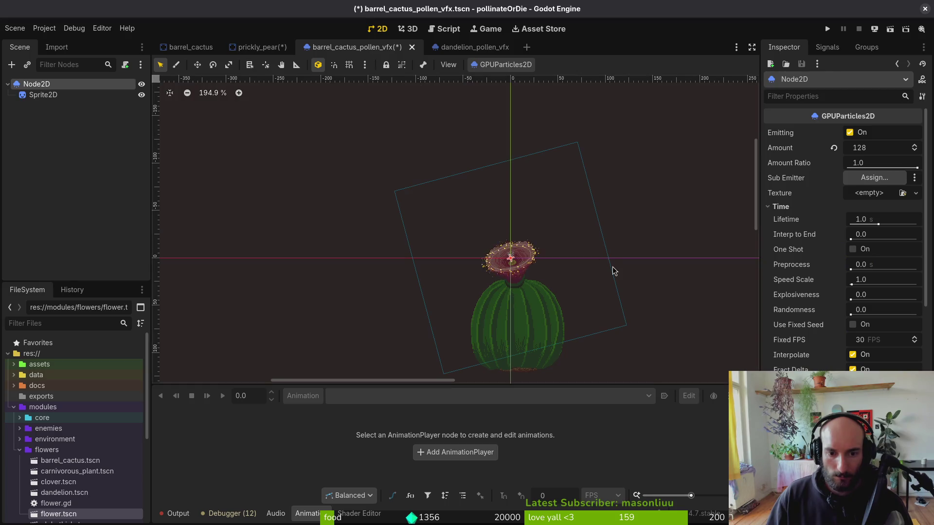
scroll(544, 275, "up", 5)
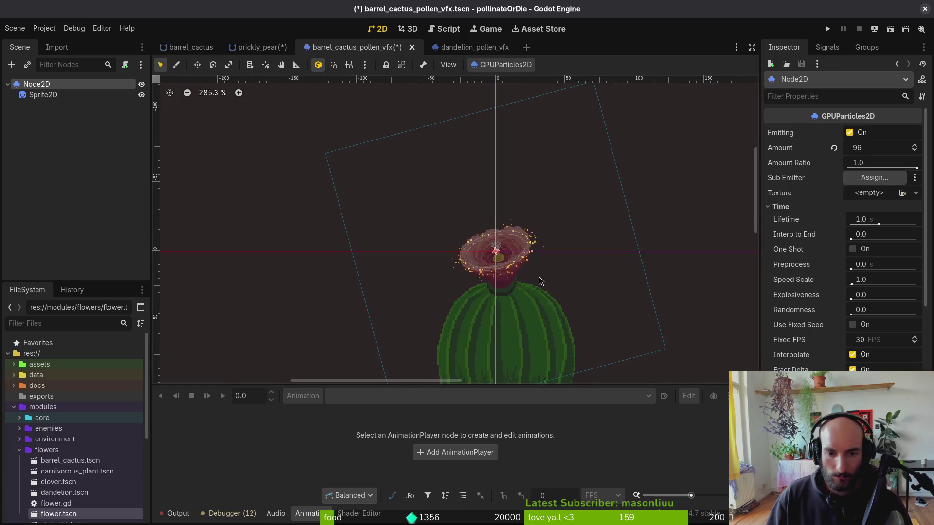
scroll(539, 280, "up", 4)
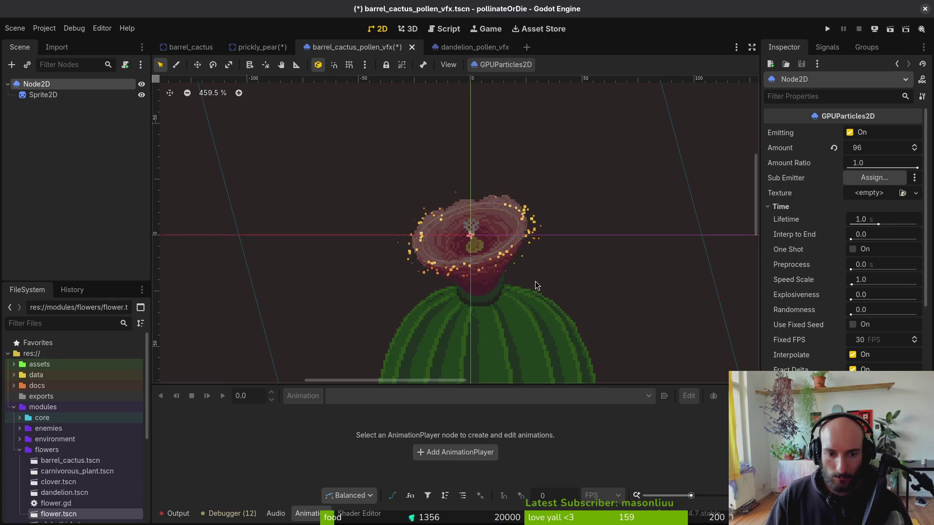
left_click(43, 95)
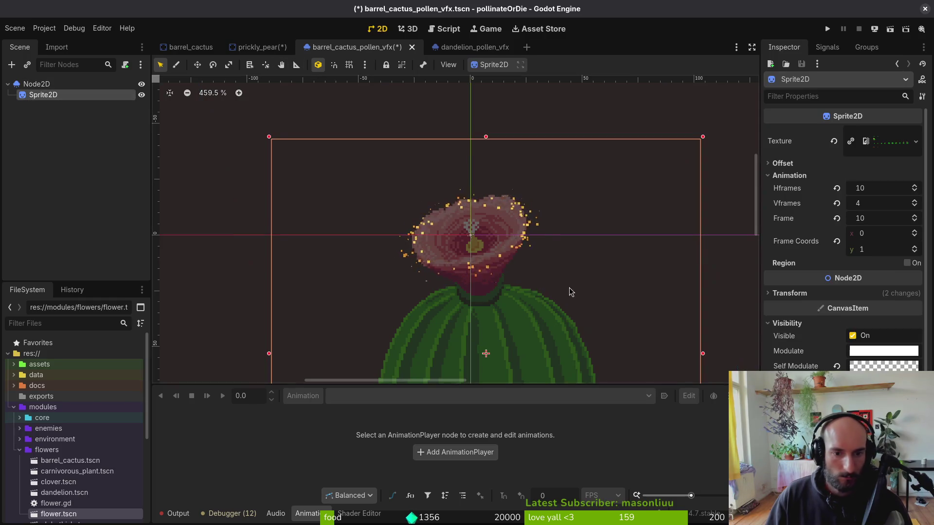
left_click(567, 293)
left_click_drag(536, 310, 537, 315)
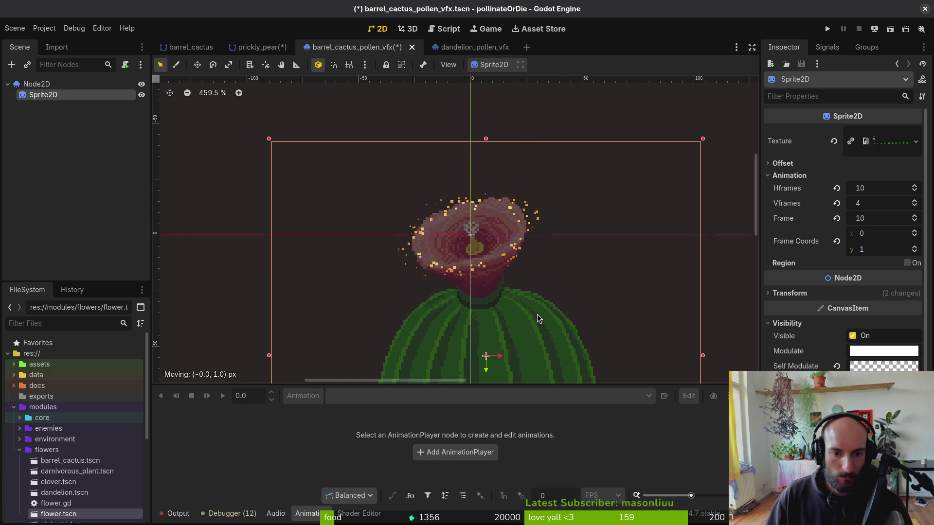
Set the pollen particles to Amount 96 and Fixed FPS 60, then save the scene.
left_click(368, 223)
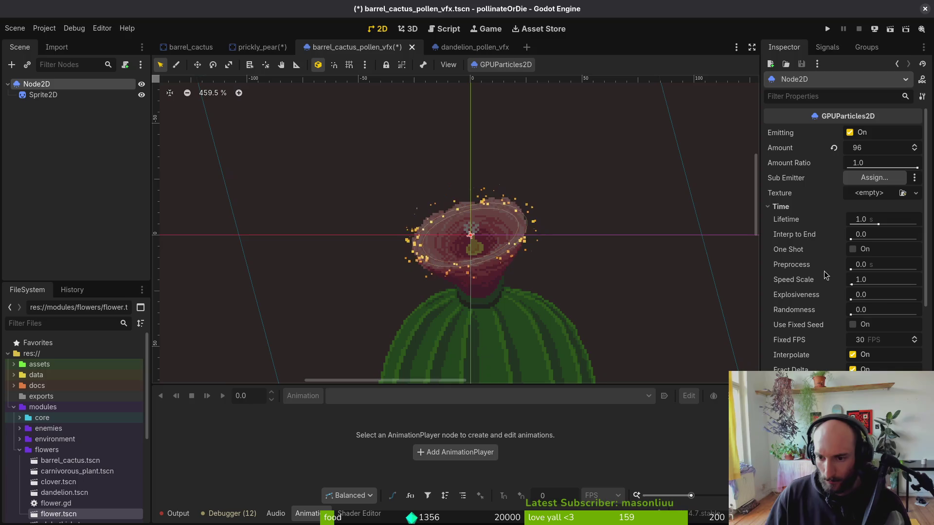
left_click_drag(885, 339, 900, 340)
key("ctrl+s")
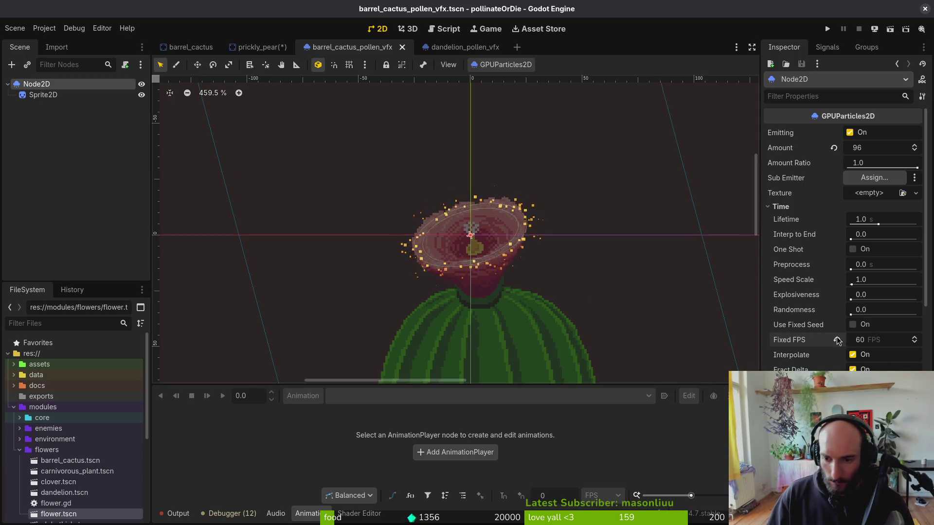
mouse_move(817, 342)
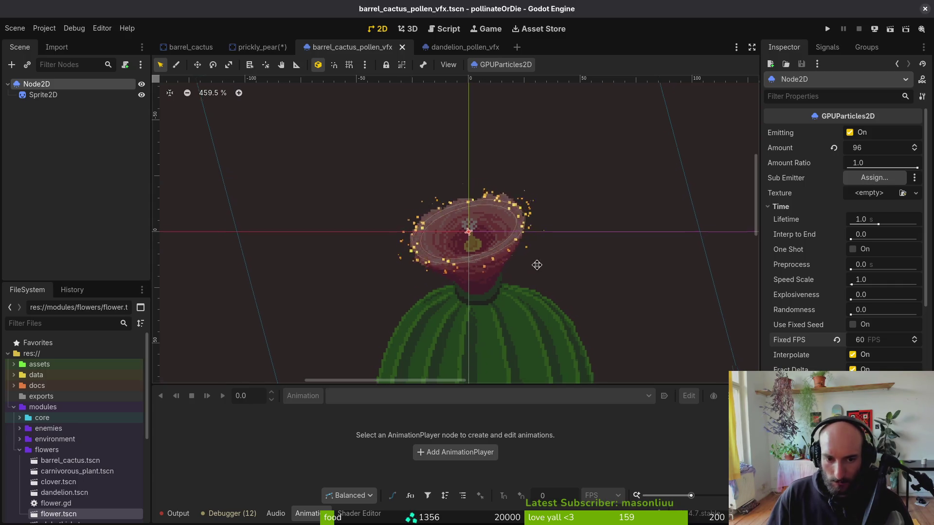
Collapse the spawn settings and expand the particle Display > Color Curves section.
scroll(498, 273, "down", 4)
scroll(846, 243, "down", 5)
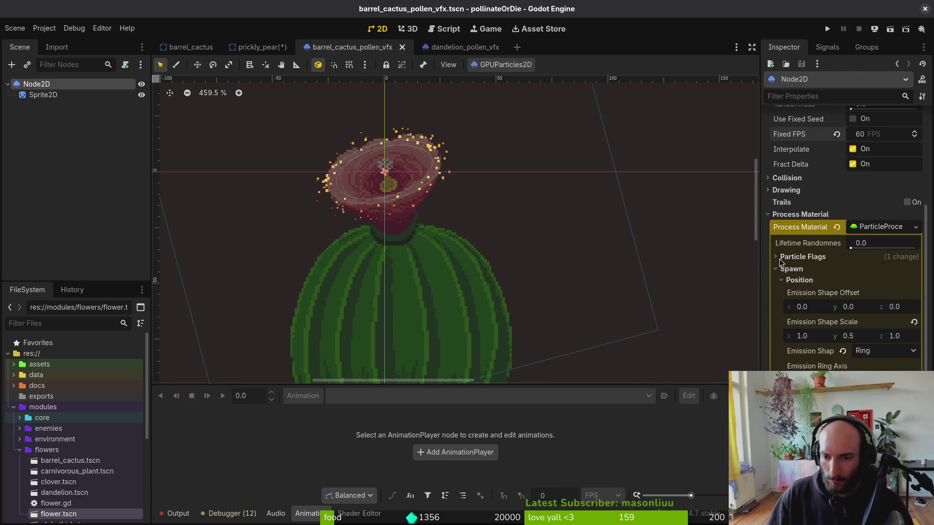
left_click(791, 269)
left_click(798, 305)
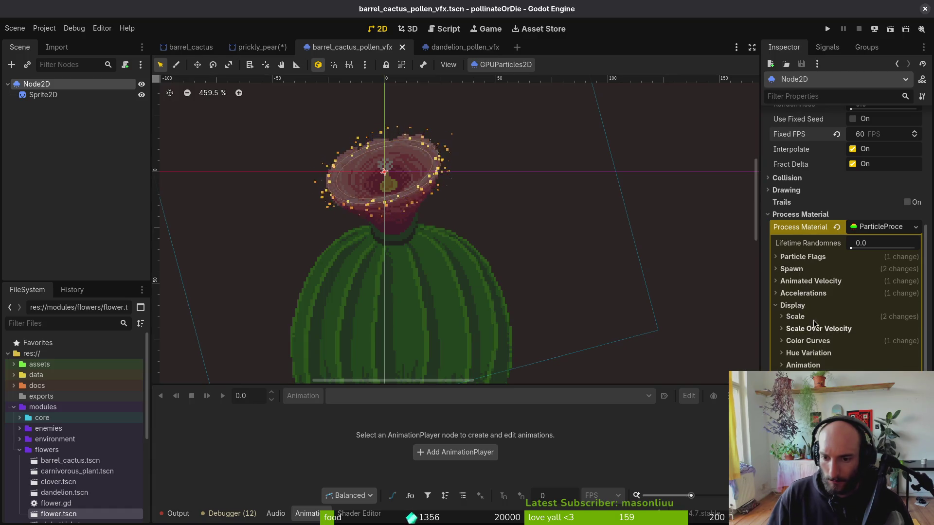
left_click(809, 341)
Focus the Color Ramp, then pick the flower's light pink fa8f85 in Aseprite.
left_click(875, 371)
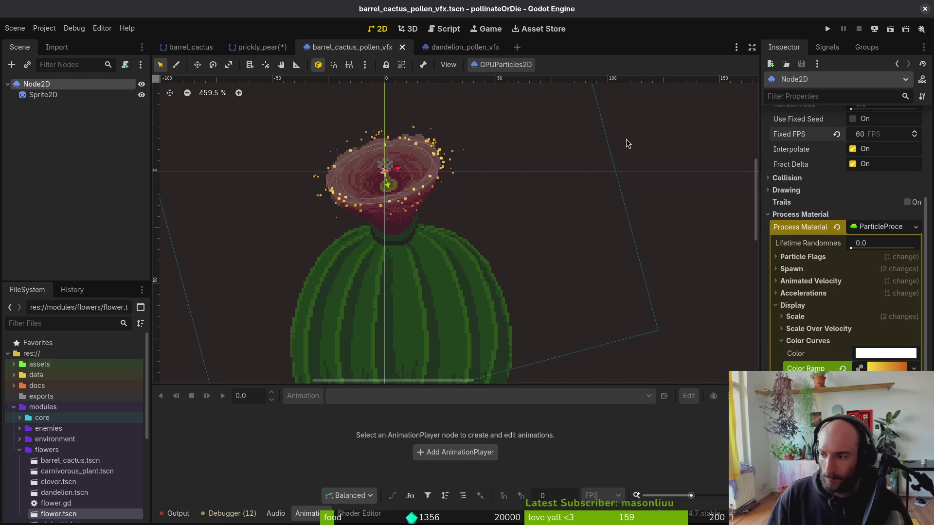
key("alt+Tab")
left_click(143, 158)
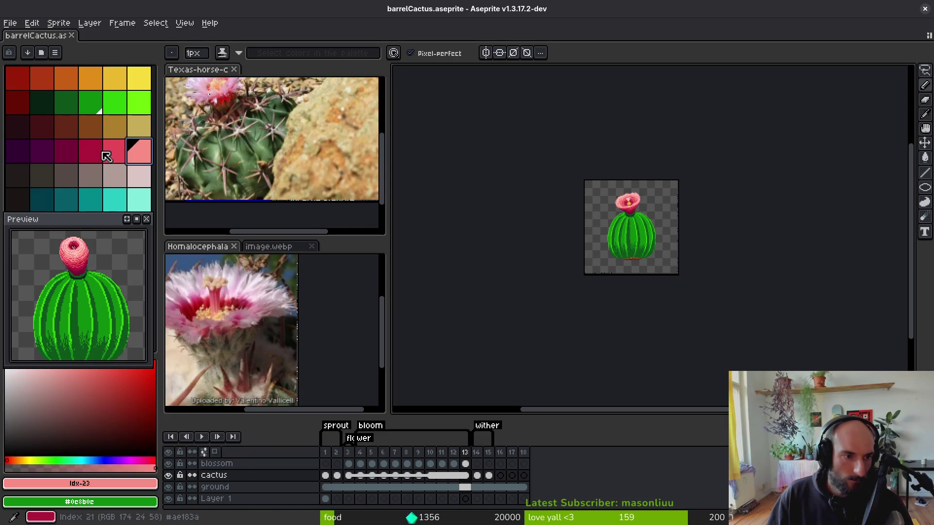
Read the deeper pink and crimson ae183a hex values in Aseprite, then return to Godot.
key("[")
left_click(130, 494)
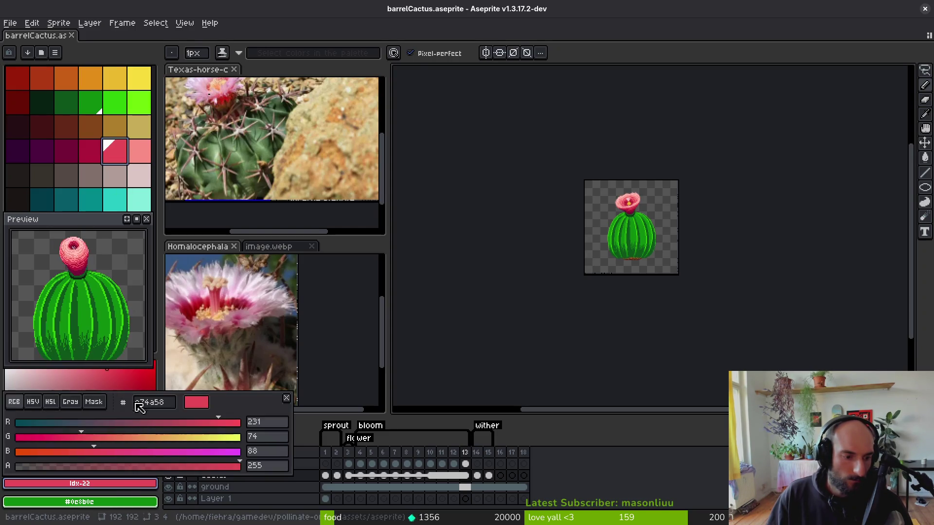
left_click(100, 160)
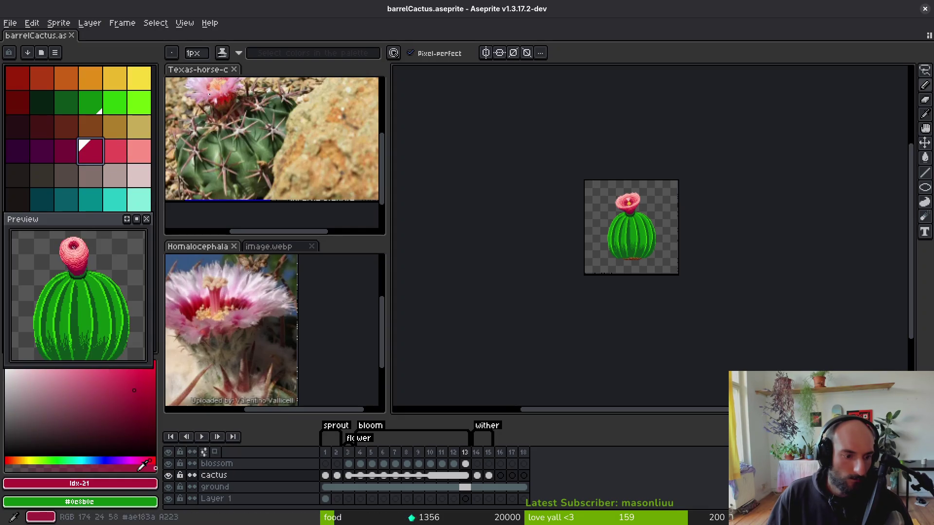
left_click(137, 488)
left_click(137, 488)
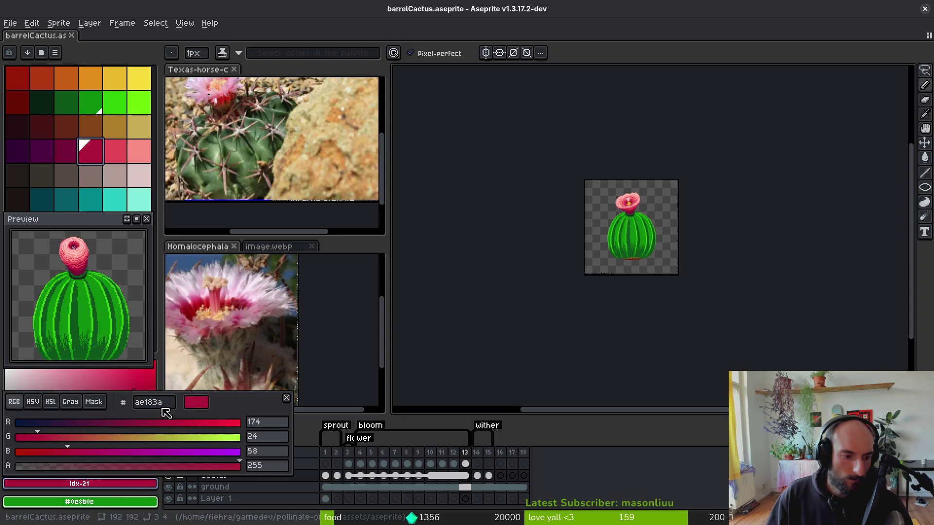
key("alt+Tab")
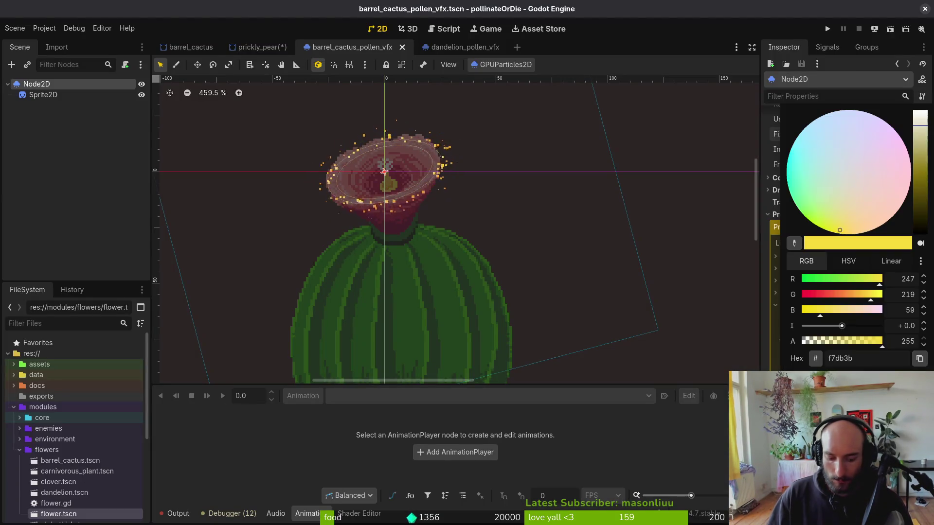
Apply the copied light pink fa8f85 to the particle colour.
key("super+v")
key("Down")
key("Down")
key("Return")
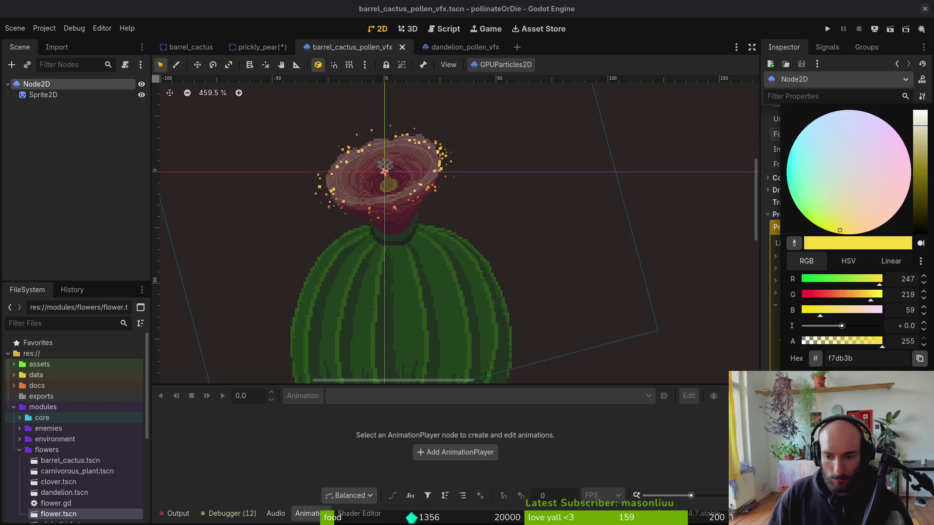
key("Return")
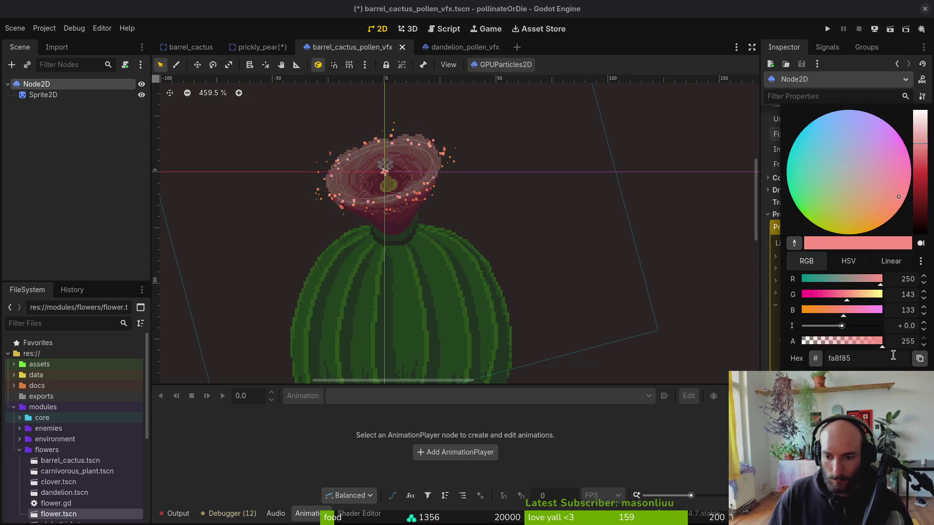
key("Escape")
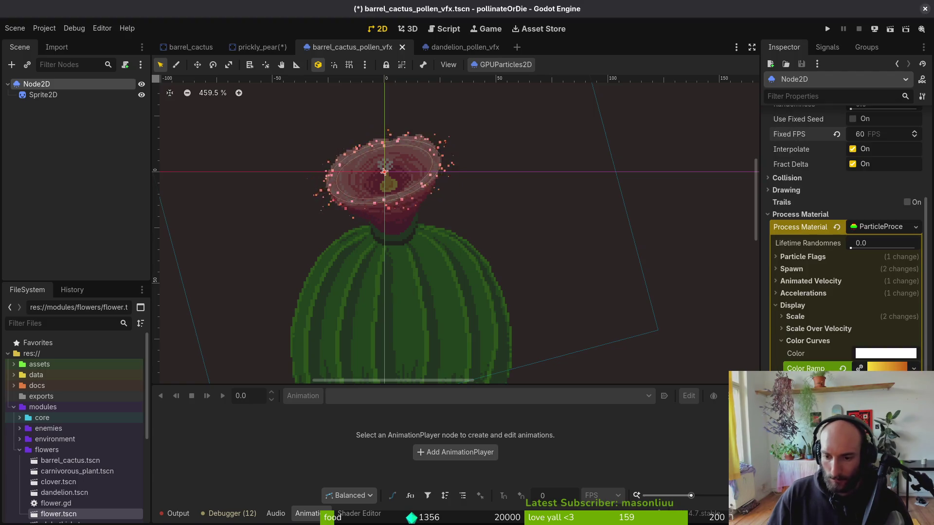
Set the first colour ramp stop to crimson ae183a.
key("super+v")
key("Down")
key("Return")
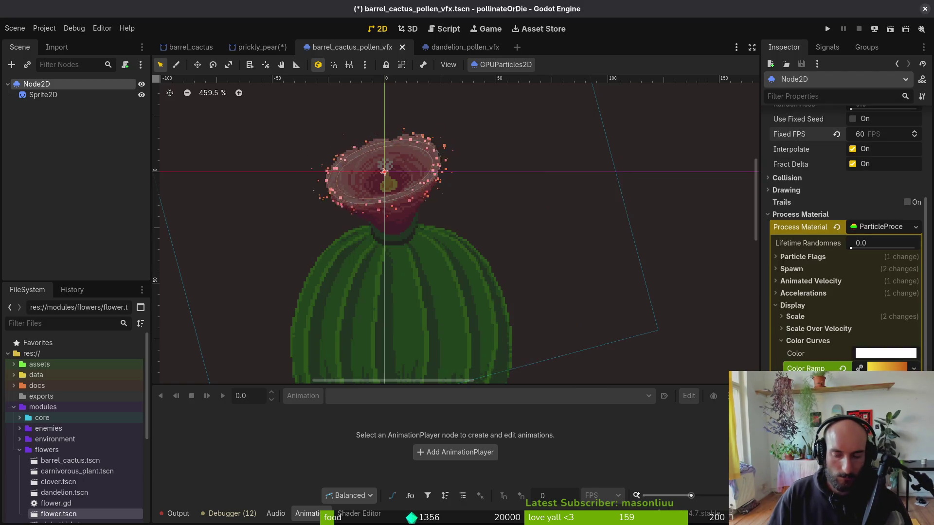
left_click(886, 368)
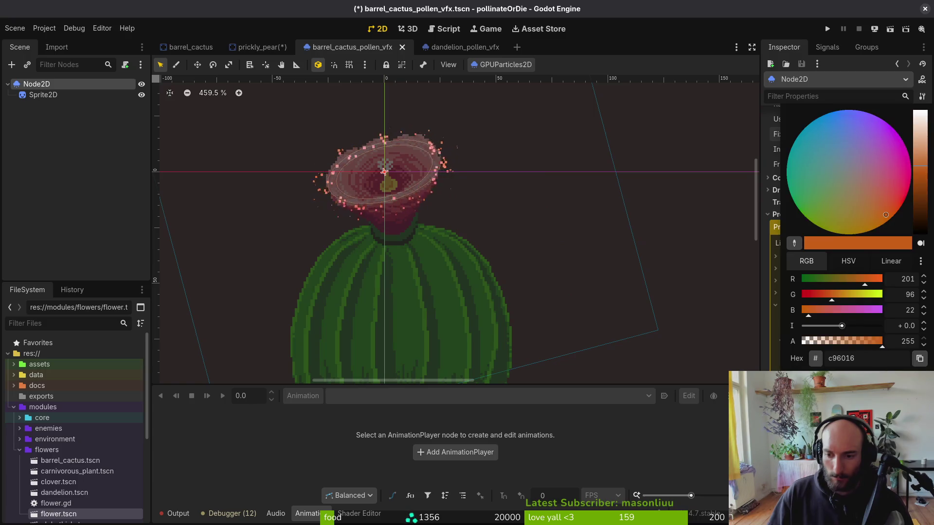
double_click(884, 361)
type("ae183a")
key("Return")
key("Escape")
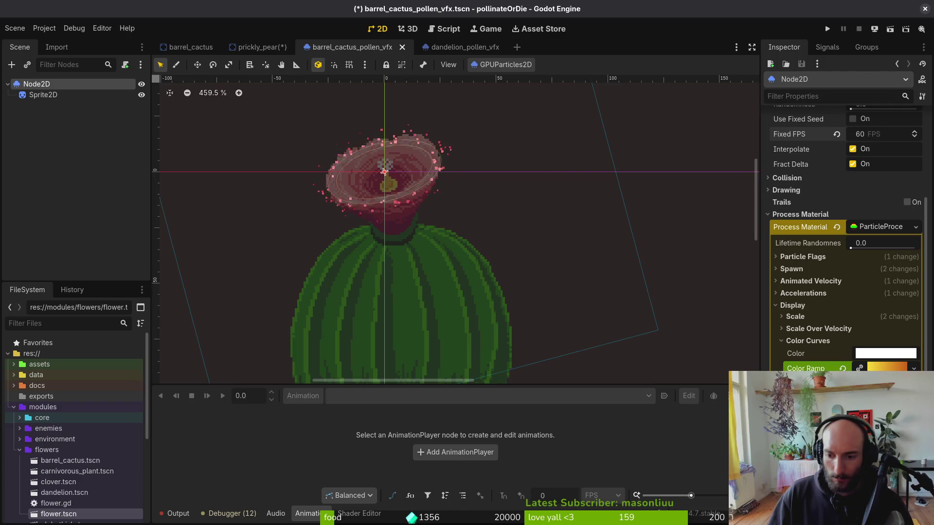
Set the next colour ramp stop to pink e74a58.
left_click(900, 368)
key("ctrl+shift+v")
key("Down")
key("Down")
key("Return")
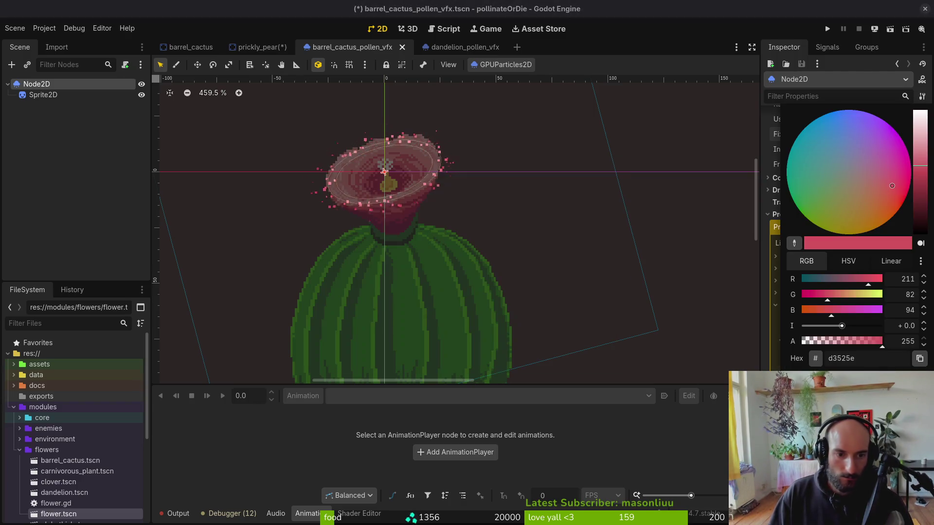
double_click(865, 359)
type("e74a58")
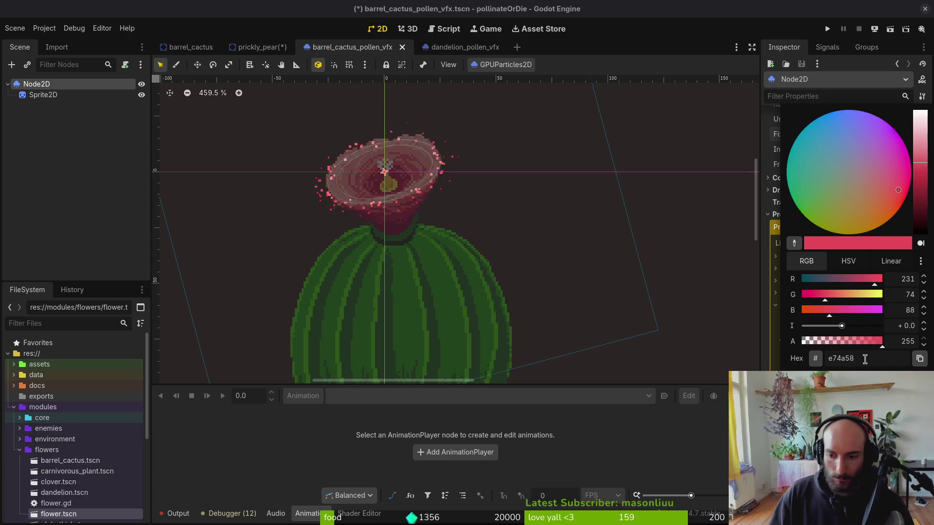
key("Escape")
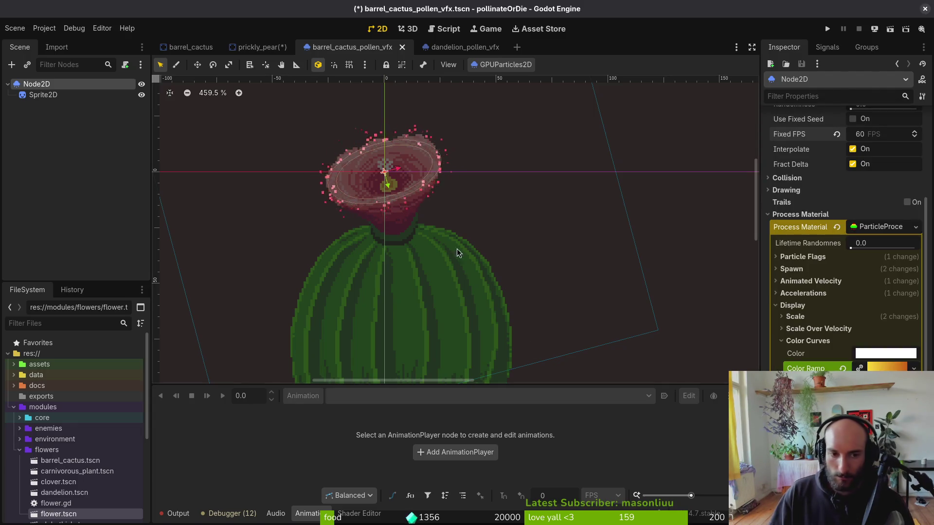
scroll(425, 214, "down", 5)
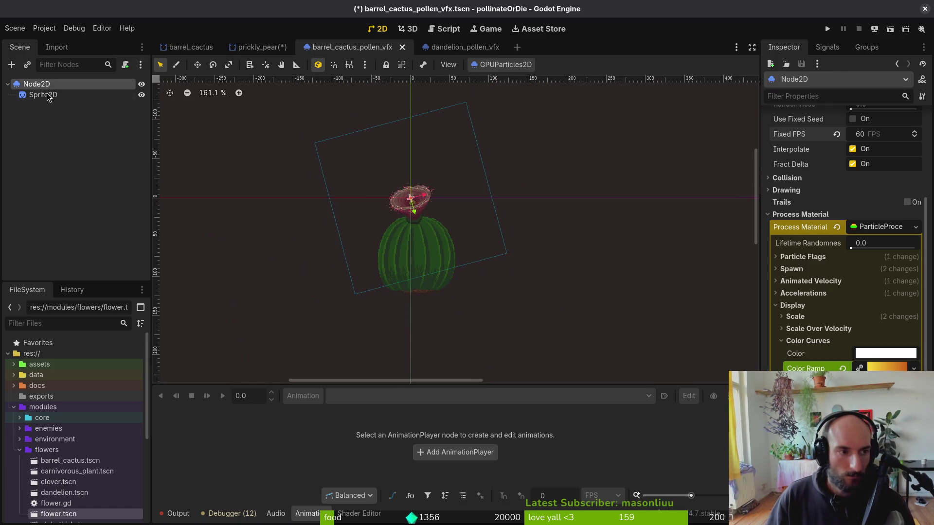
Hide the cactus Sprite2D so only the pink pollen ring shows.
left_click(130, 96)
left_click(142, 97)
scroll(440, 210, "up", 2)
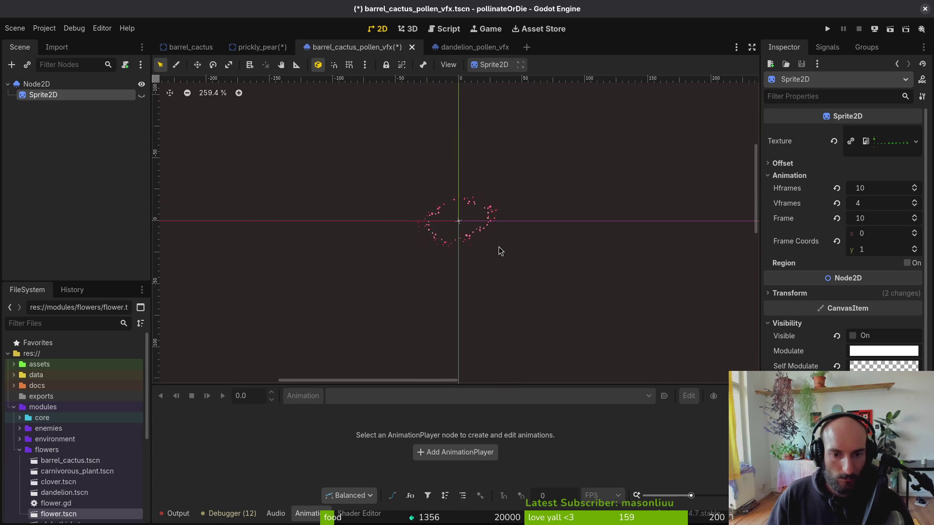
scroll(483, 239, "up", 2)
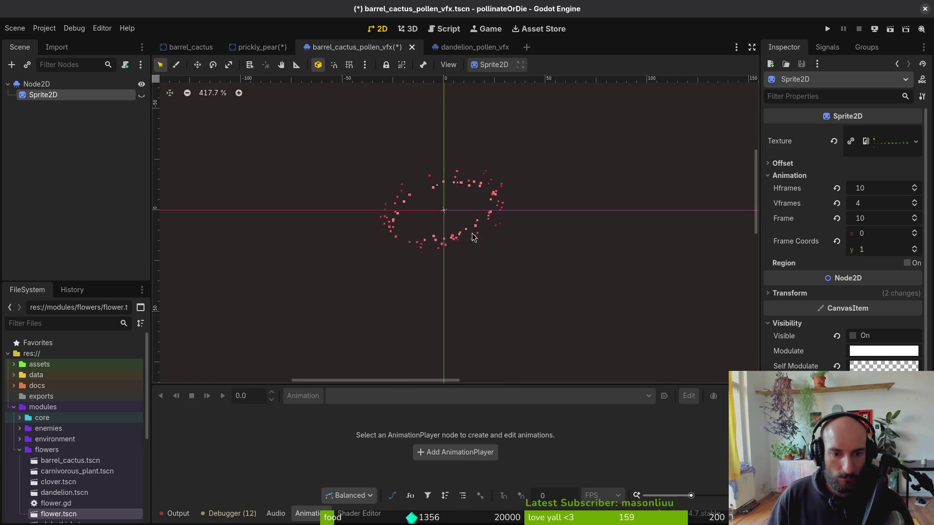
Read the pale pink ffbeb8 hex value in Aseprite's palette, then return to Godot.
key("alt+Tab")
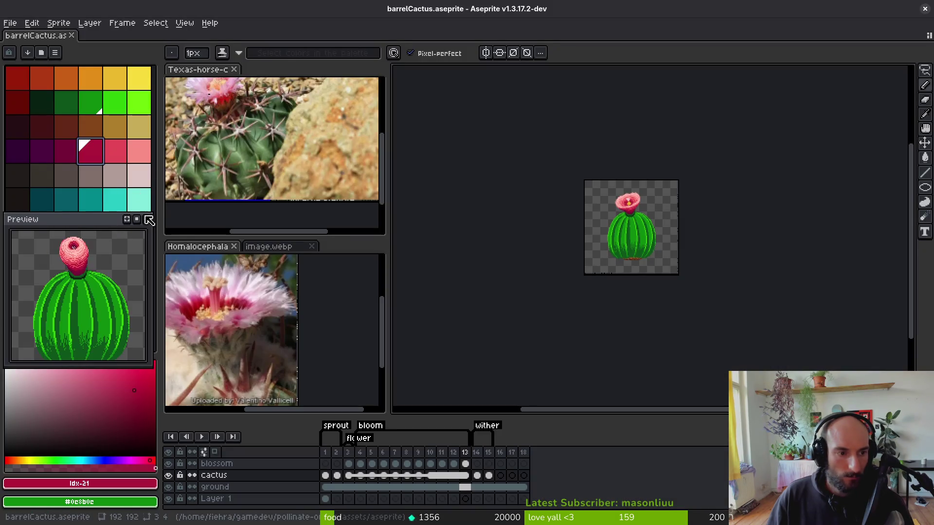
mouse_move(119, 219)
left_mouse_down()
mouse_move(122, 272)
mouse_move(122, 243)
mouse_move(83, 208)
left_mouse_up()
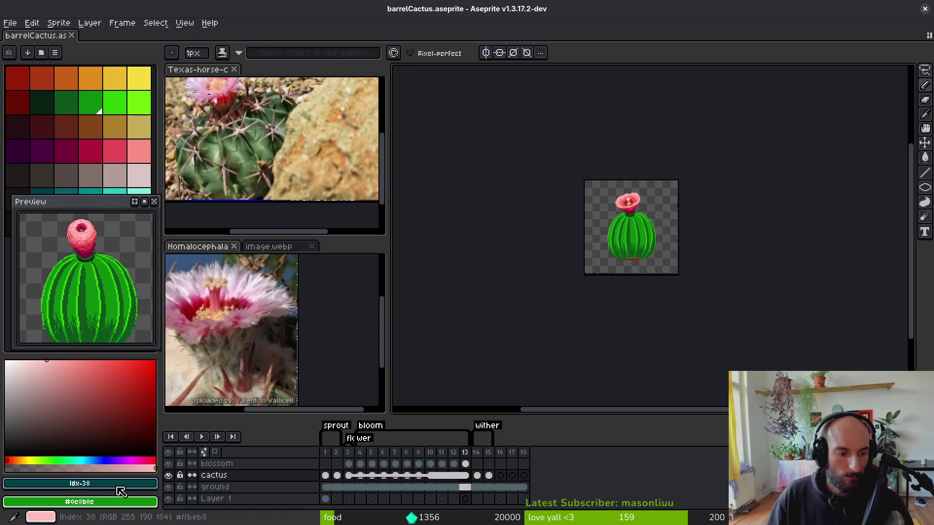
left_click(80, 483)
key("Escape")
key("alt+Tab")
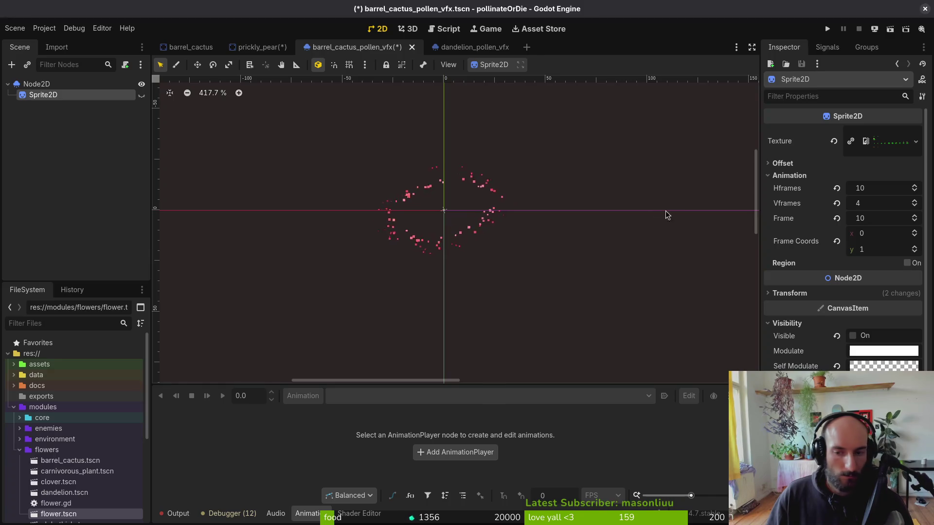
Set the remaining colour ramp stop to pale pink ffbeb8.
left_click(36, 83)
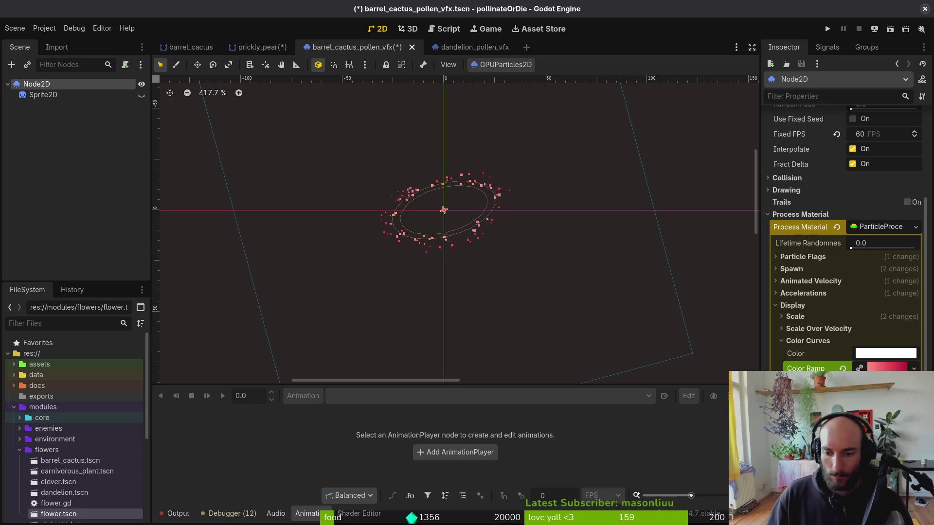
left_click(888, 368)
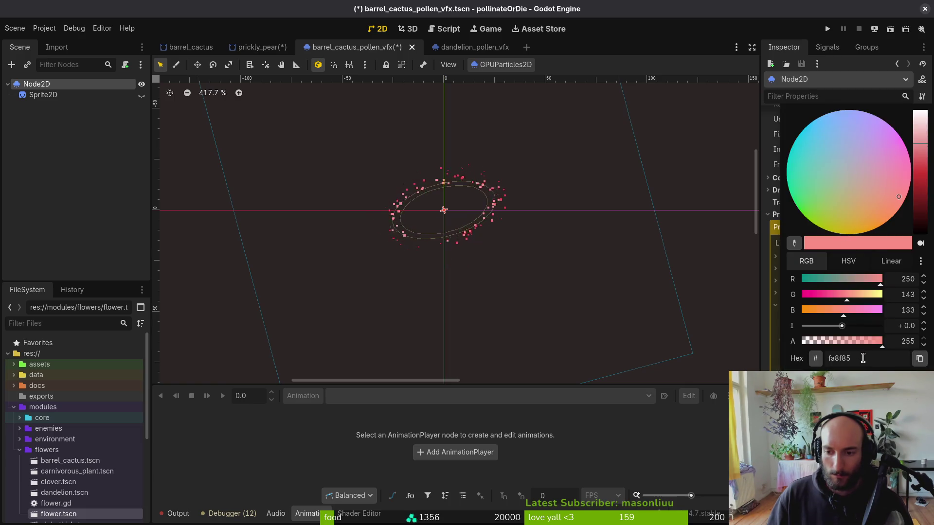
key("Return")
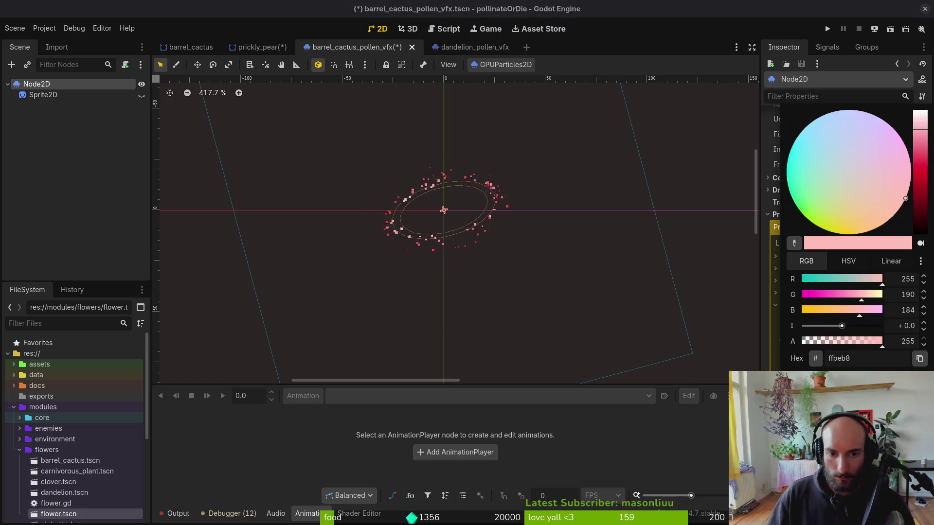
key("Escape")
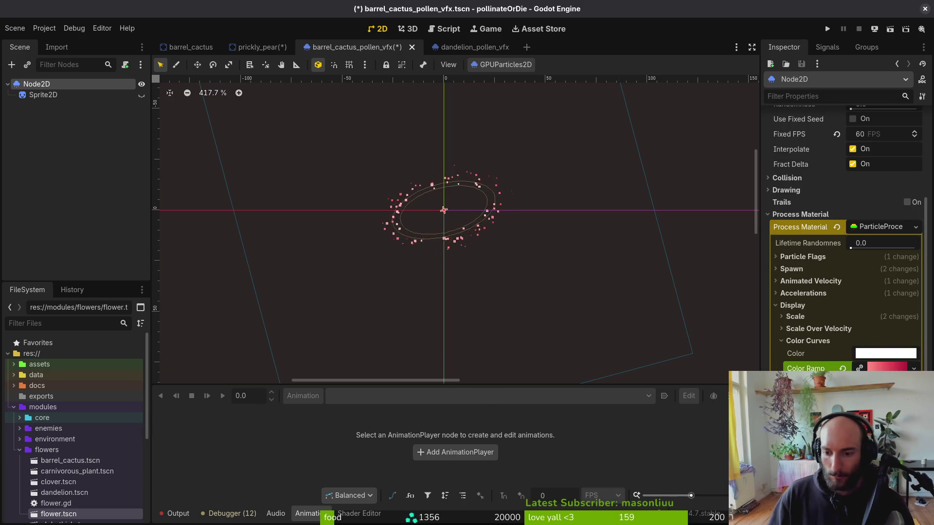
Save barrel_cactus_pollen_vfx.tscn with Ctrl+S.
scroll(515, 265, "down", 2)
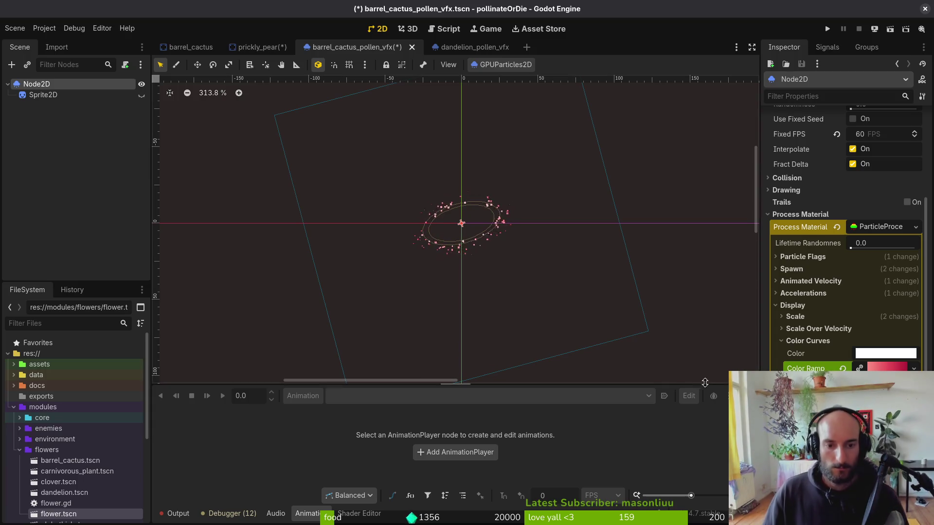
left_click(368, 141)
key("ctrl+s")
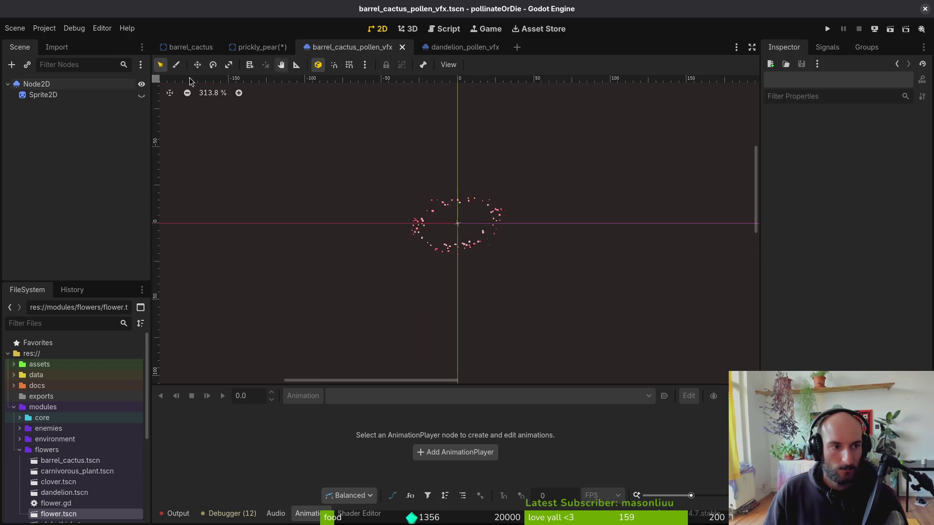
Select the particles root node and bring up its Process Material options.
left_click(43, 94)
key("Up")
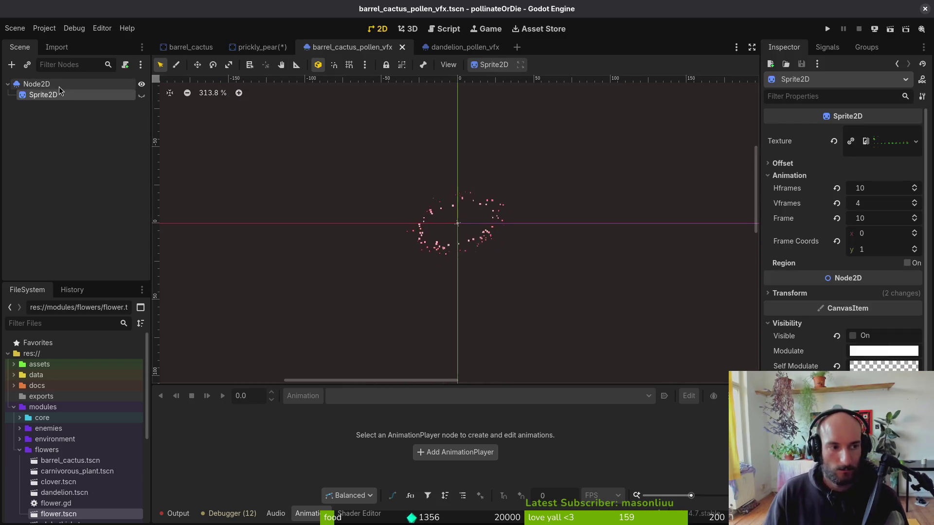
left_click(849, 229)
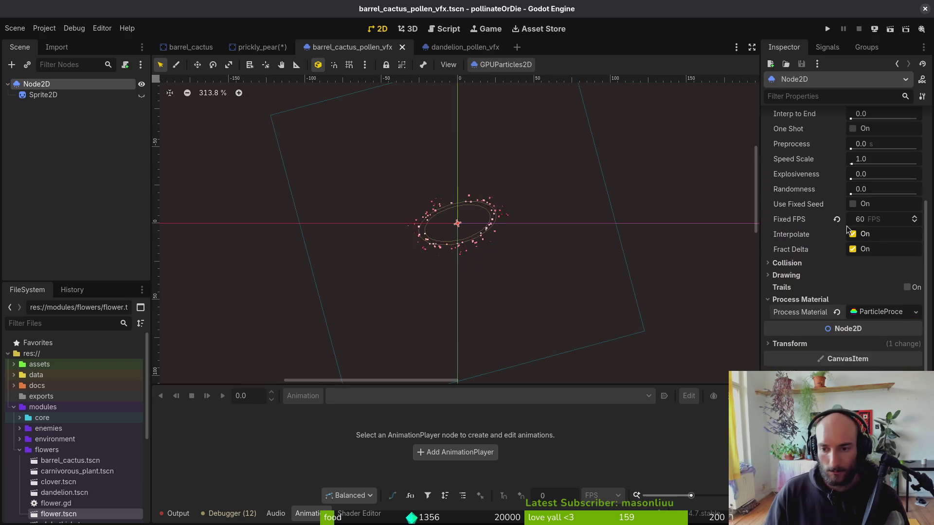
right_click(883, 314)
left_click(883, 314)
left_click(900, 314)
left_click(917, 312)
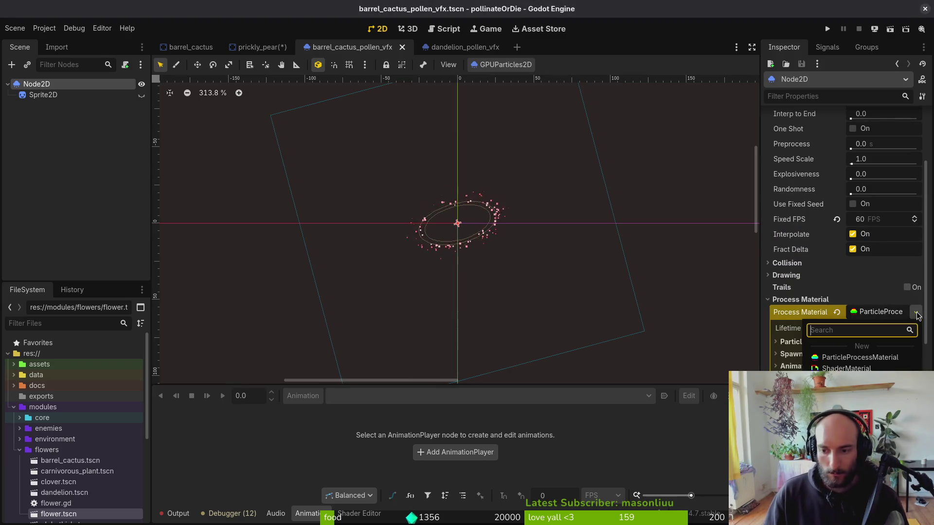
Save the process material in res://data/vfx as barrel_cactus_pollen_vfx.tres.
left_click(846, 467)
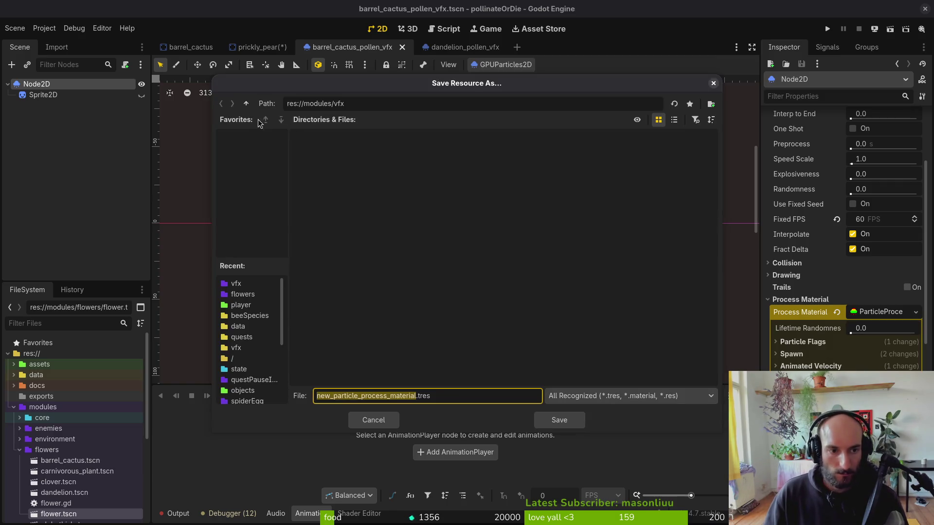
left_click(243, 350)
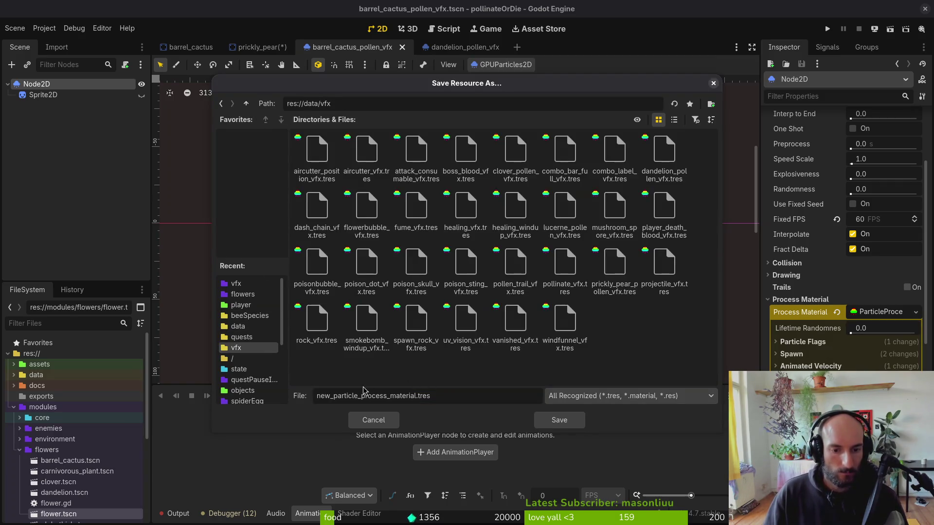
left_click(665, 163)
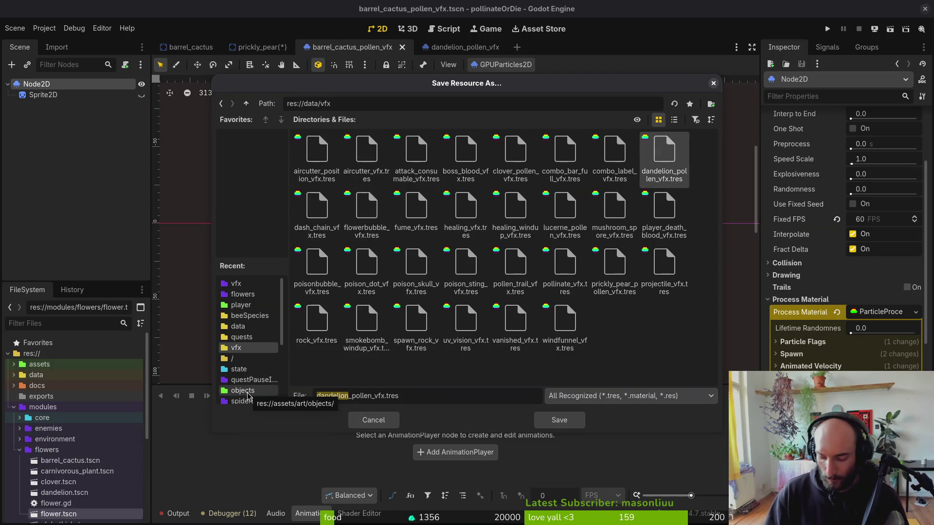
type("barrel_cactus")
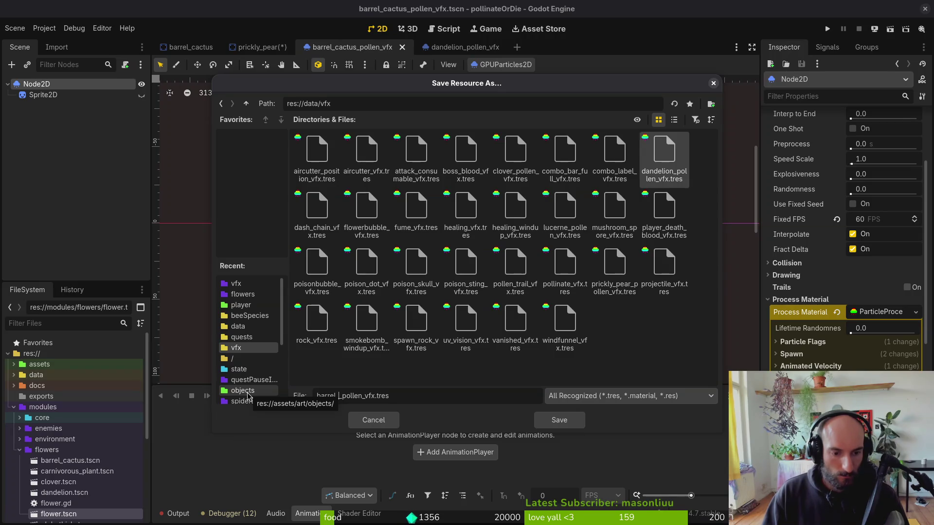
left_click(558, 418)
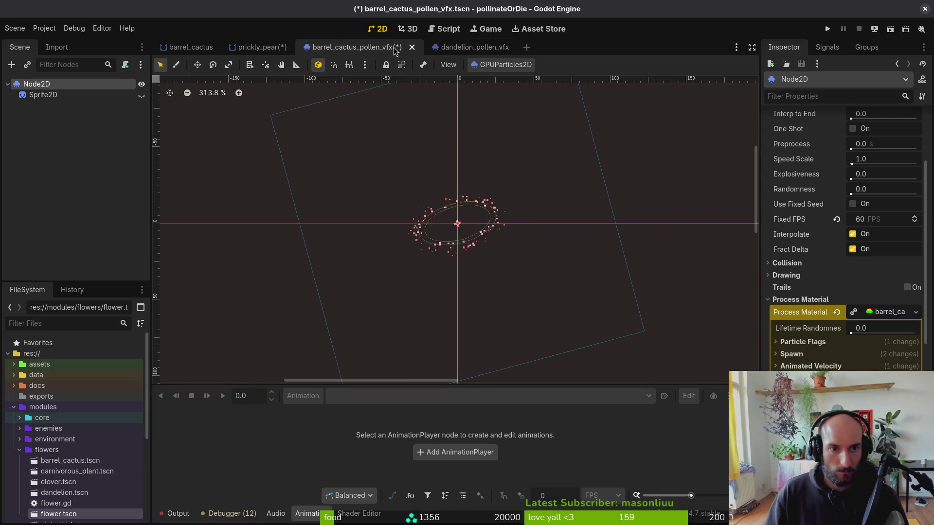
Save the scene and collapse the Inspector's Process Material, Transform and Time sections.
key("ctrl+s")
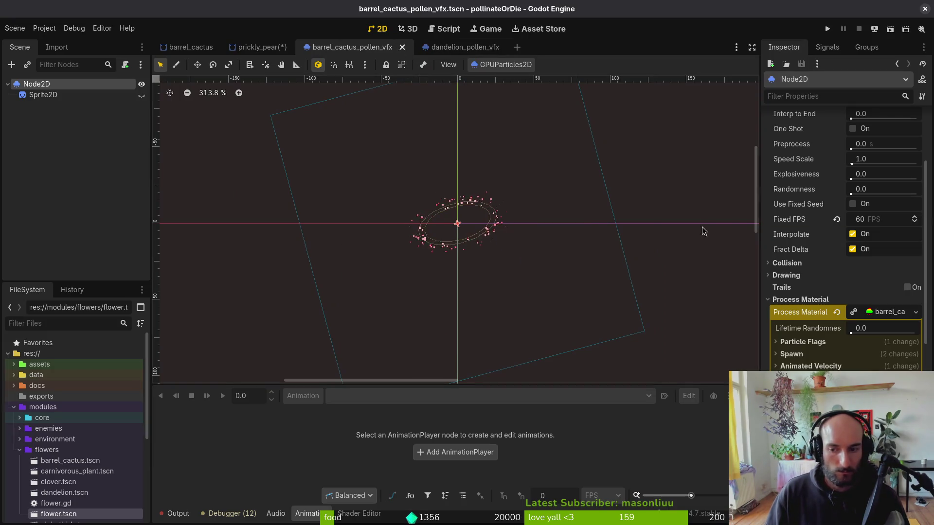
left_click(886, 315)
left_click(809, 302)
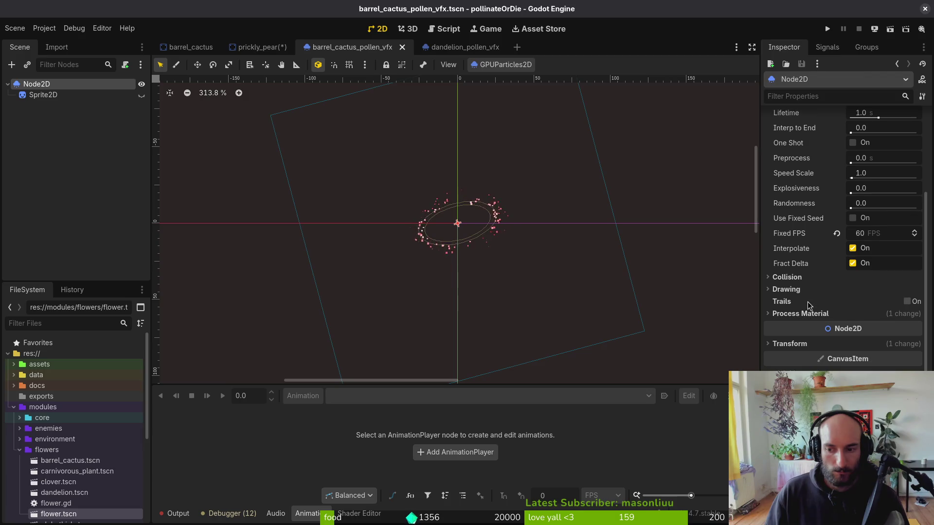
left_click(804, 316)
left_click(824, 358)
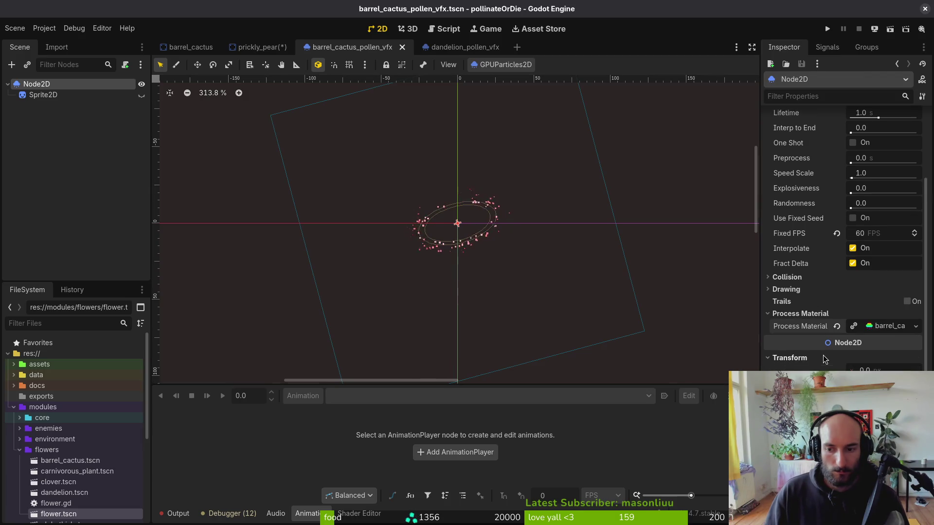
left_click(799, 357)
key("ctrl+s")
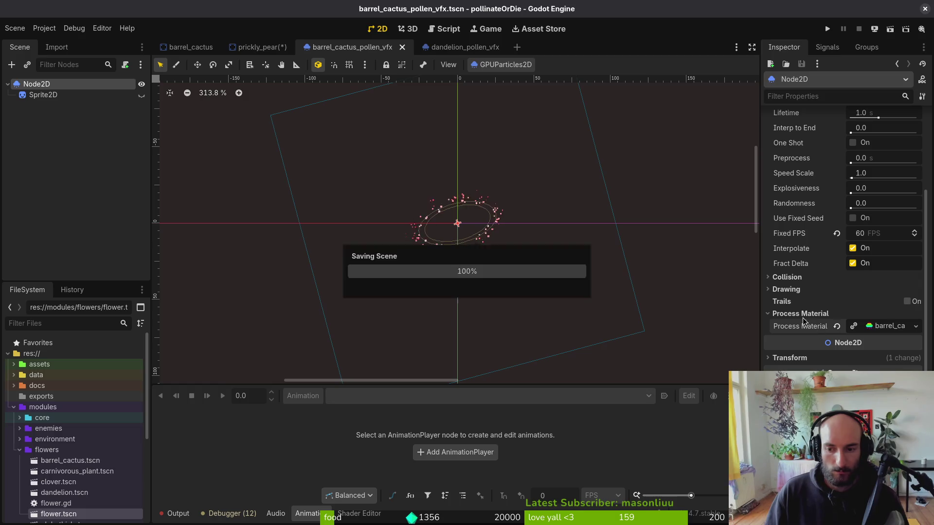
left_click(801, 314)
scroll(823, 292, "up", 5)
left_click(781, 206)
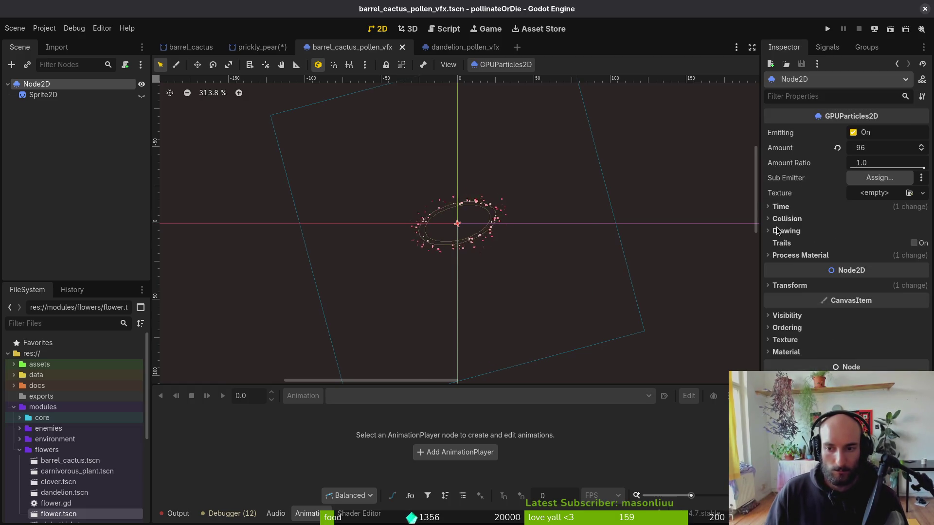
Delete the leftover cactus Sprite2D and switch to the prickly pear scene.
left_click(53, 95)
key("Delete")
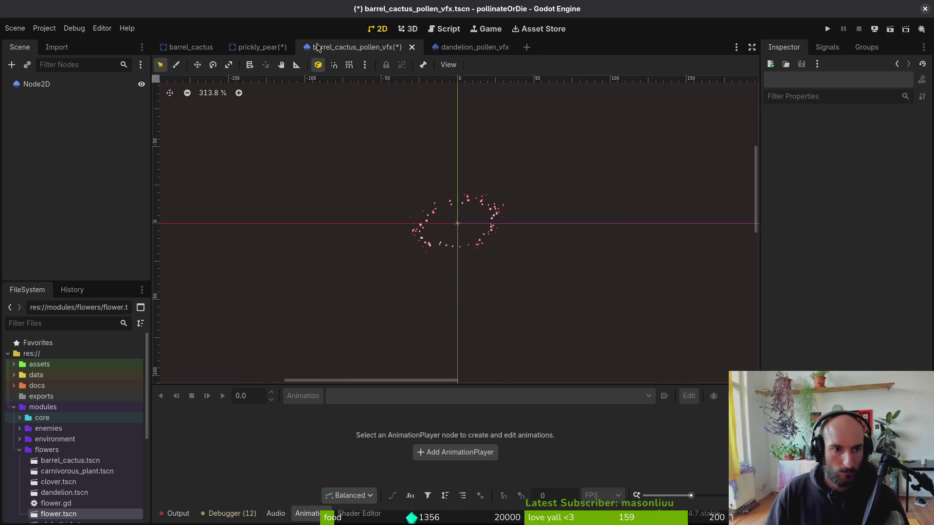
left_click(258, 48)
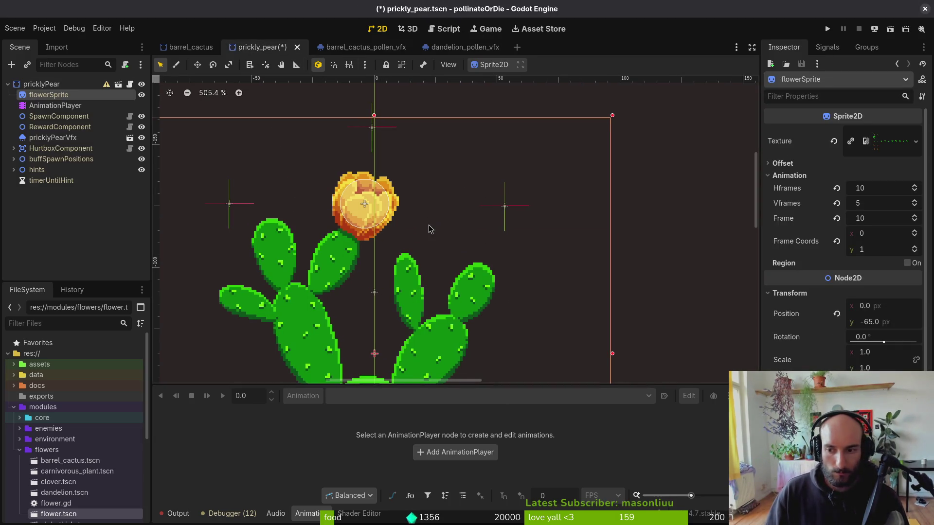
With the Output log shown, undo and redo the last gradient point move twice.
left_click(178, 514)
key("ctrl+z")
key("ctrl+shift+z")
key("ctrl+z")
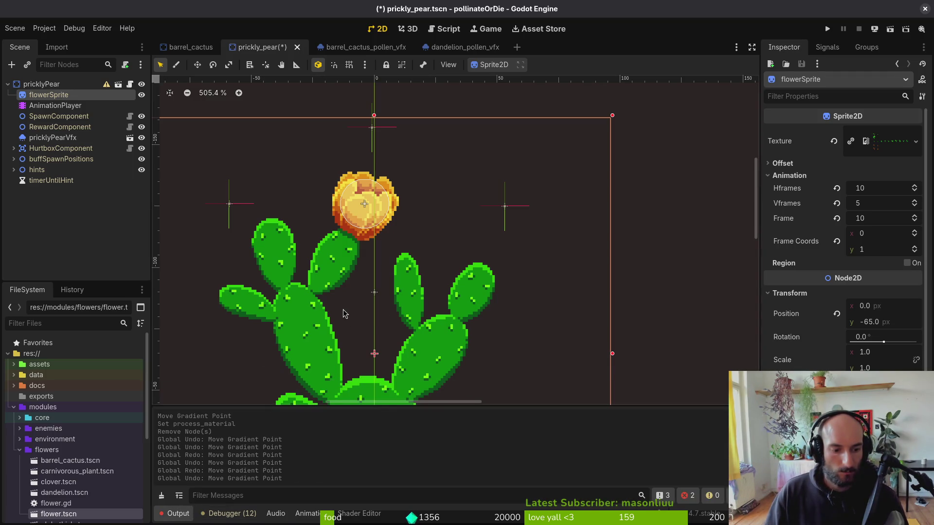
key("ctrl+shift+z")
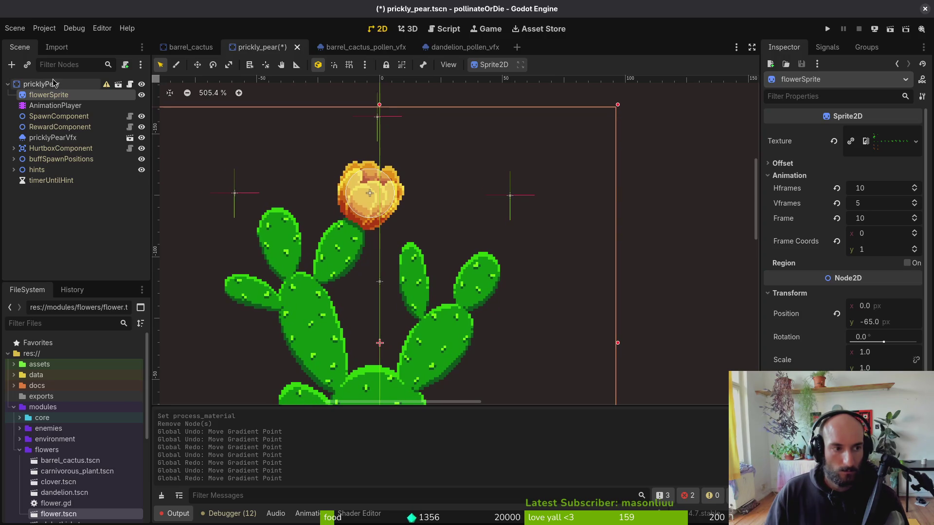
Inspect pricklyPearVfx's process material colour curves, save prickly_pear.tscn, and switch to barrel_cactus.tscn.
left_click(48, 138)
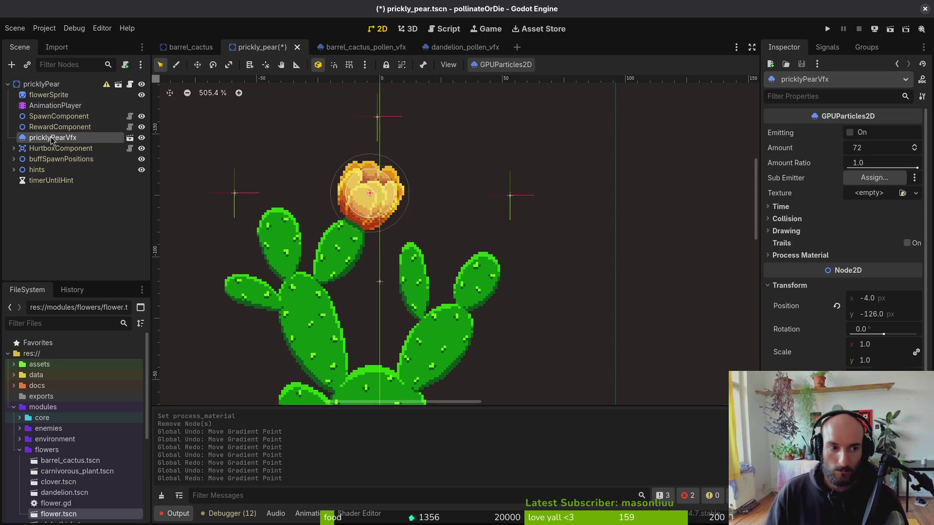
scroll(875, 350, "down", 2)
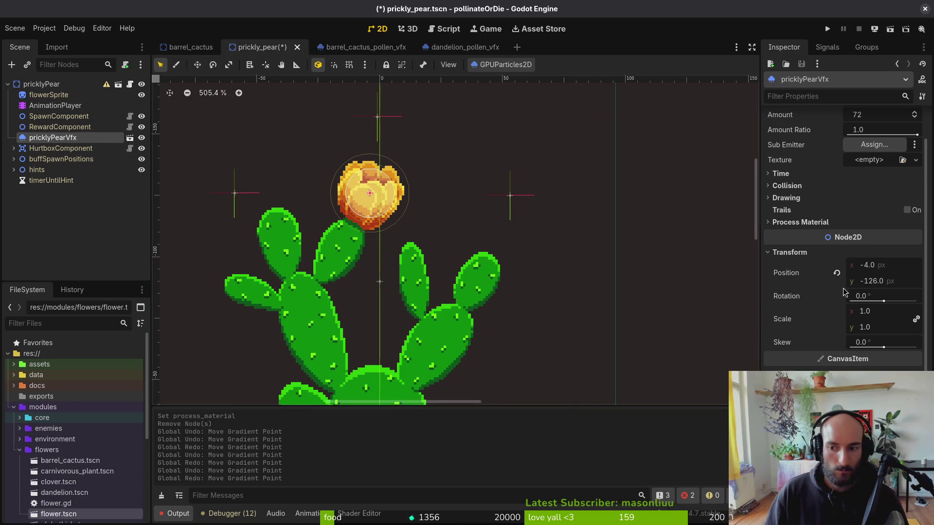
left_click(795, 222)
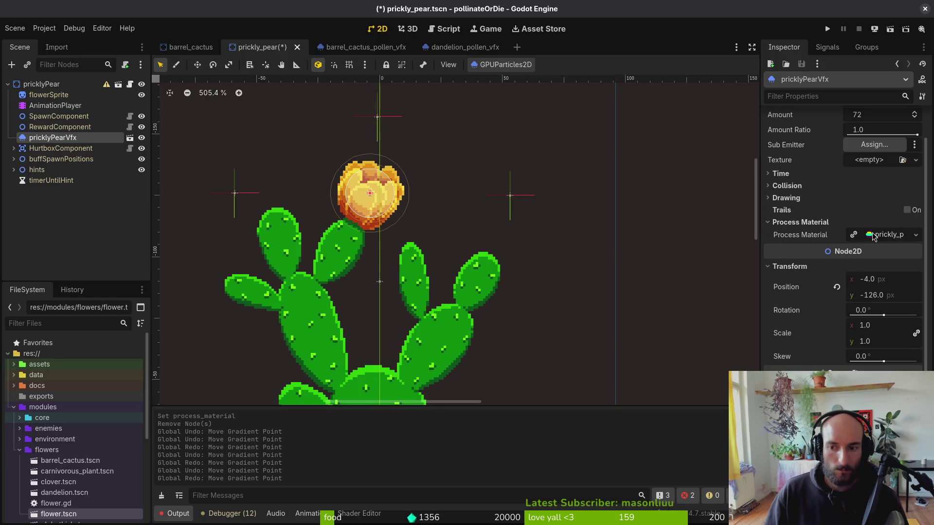
left_click(878, 235)
left_click(793, 314)
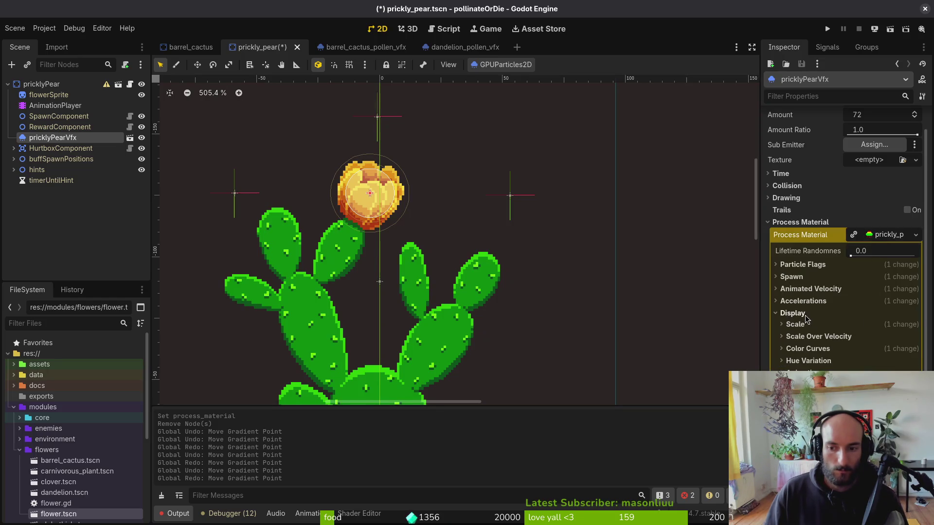
left_click(808, 348)
left_click(824, 352)
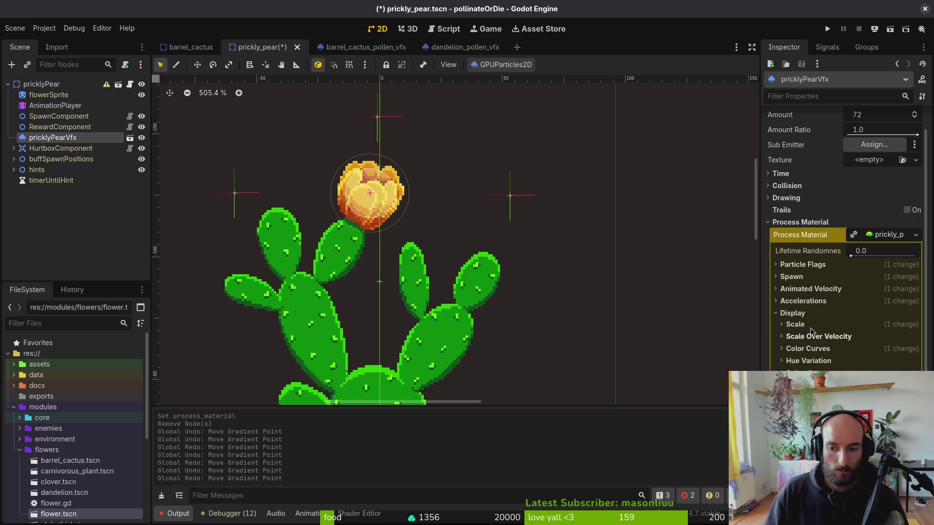
left_click(793, 313)
key("ctrl+s")
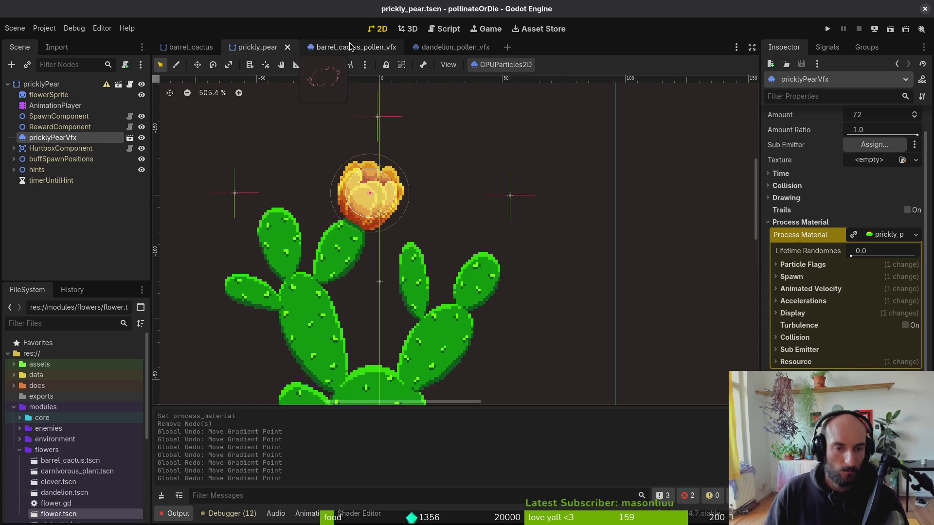
left_click(190, 49)
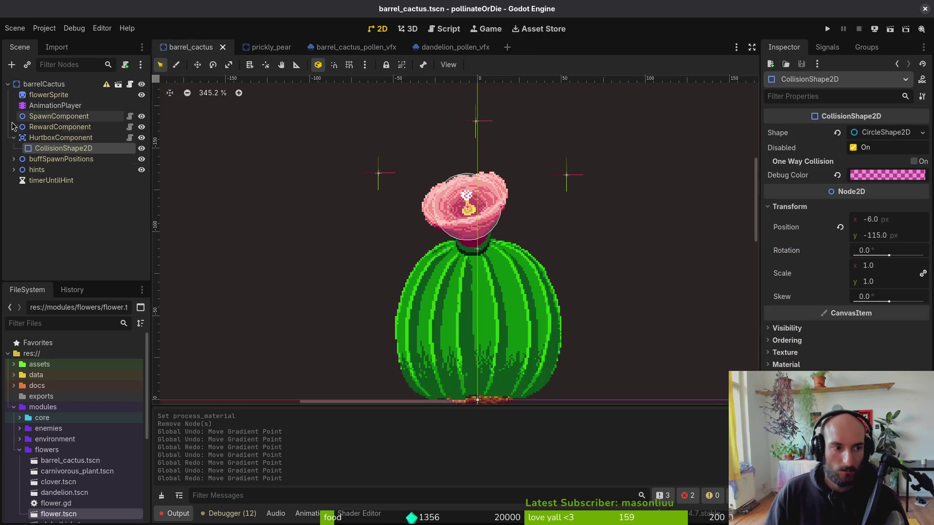
Locate the pollen VFX scene in FileSystem and instance it onto the pink flower's centre.
right_click(372, 52)
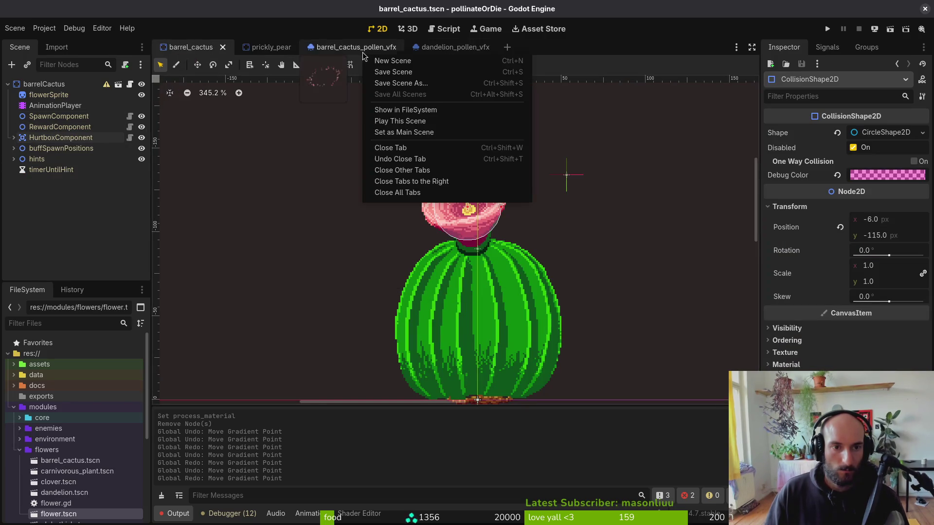
left_click(419, 109)
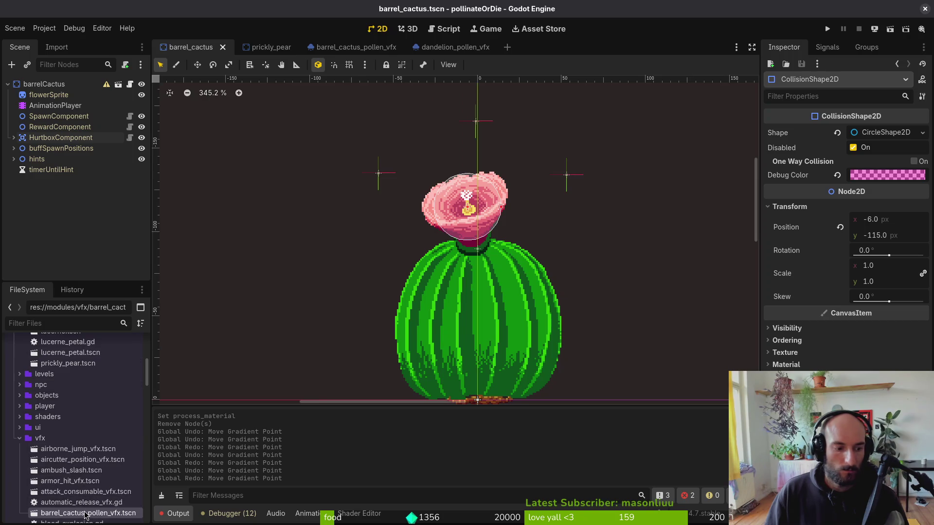
mouse_move(86, 513)
left_mouse_down()
mouse_move(340, 360)
mouse_move(486, 201)
mouse_move(468, 212)
left_mouse_up()
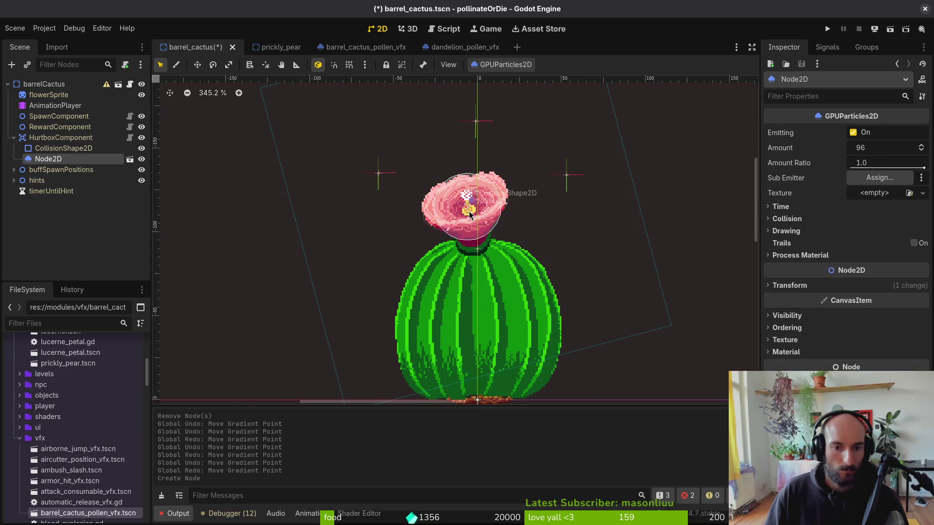
scroll(470, 212, "up", 4)
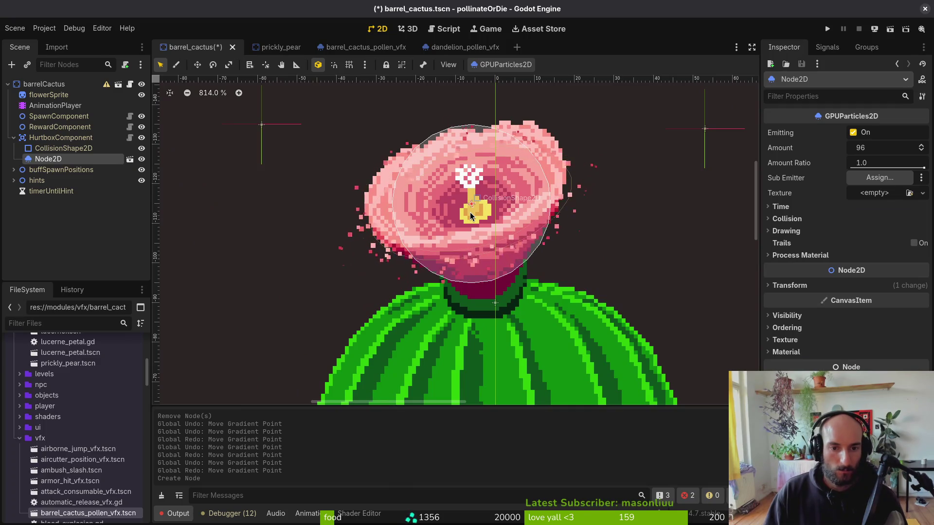
left_click(470, 212)
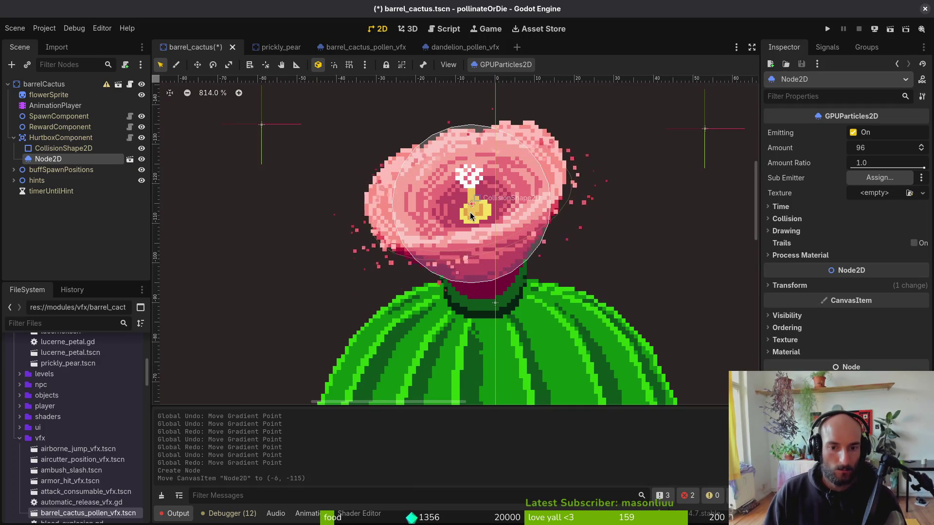
Fine-tune the pollen emitter's position with arrow-key nudges and save the barrel cactus scene.
key("Up")
key("Up")
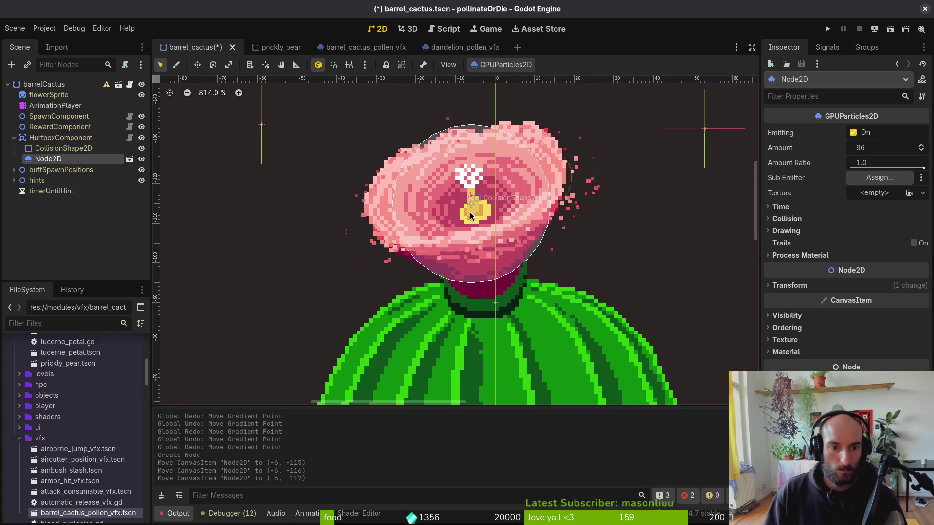
key("Left")
key("Up")
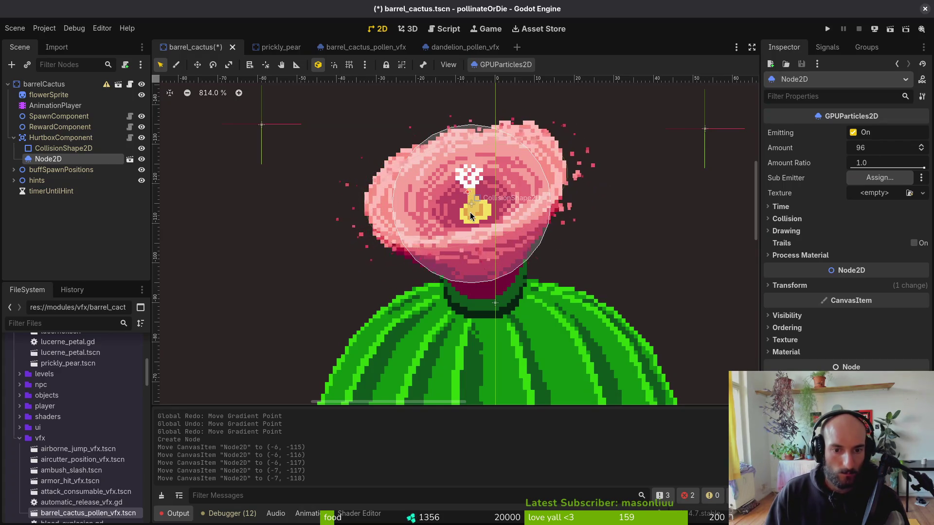
key("Left")
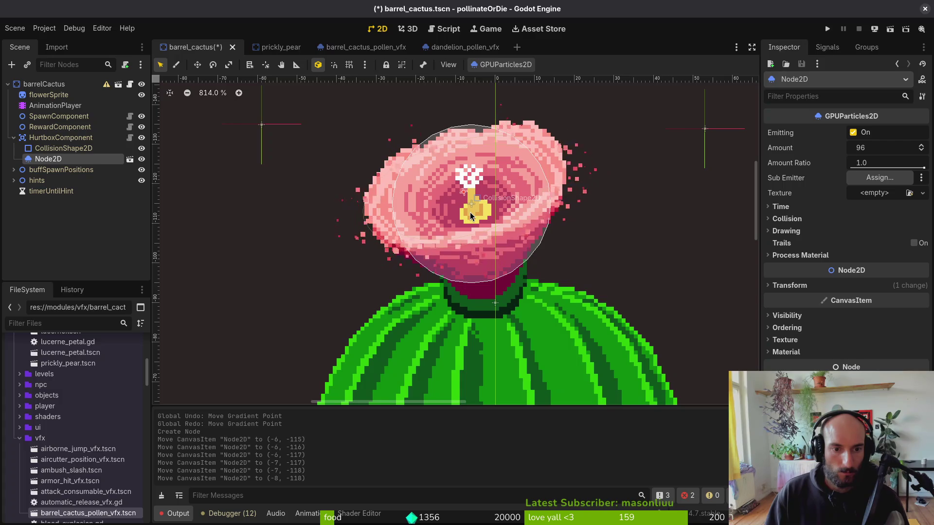
key("Right")
key("Down")
key("Up")
key("Up")
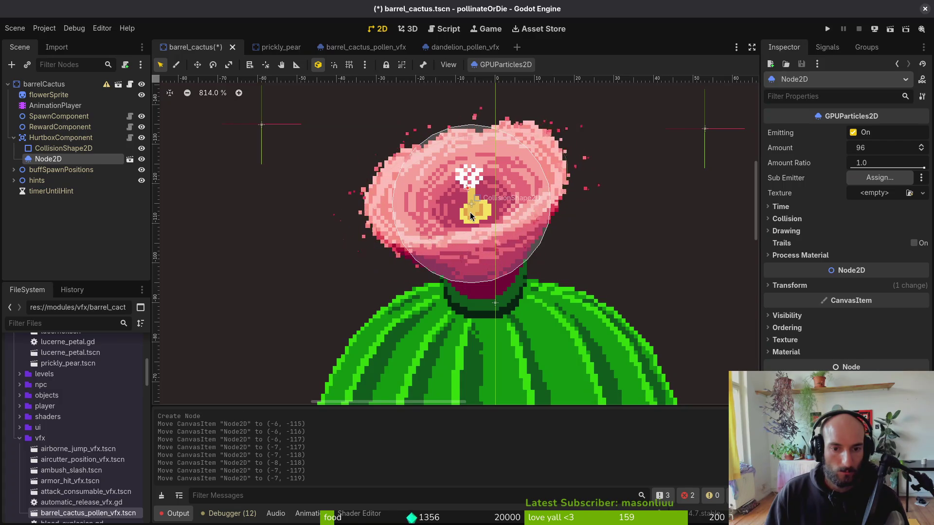
scroll(521, 243, "down", 7)
left_click(523, 249)
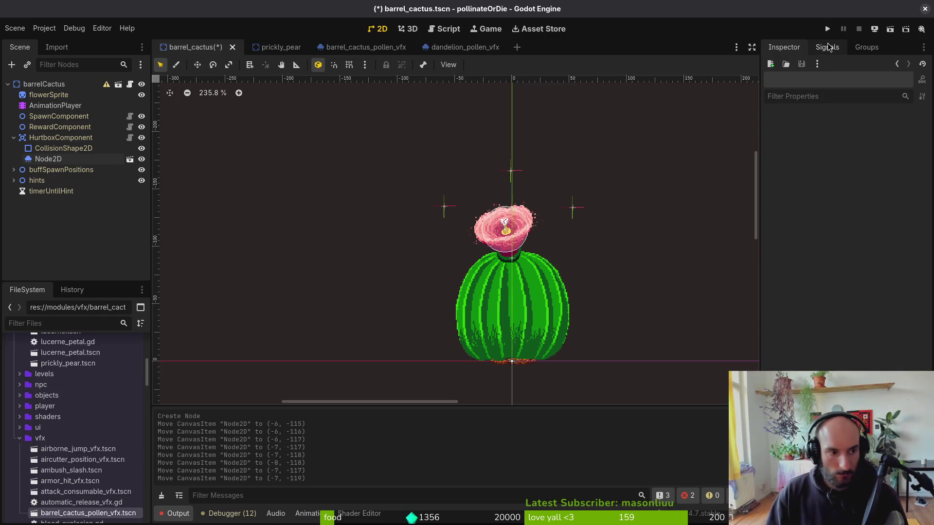
key("ctrl+s")
Set the barrelCactus root's Animation Player to AnimationPlayer, then go to dandelion_pollen_vfx.tscn.
left_click(43, 84)
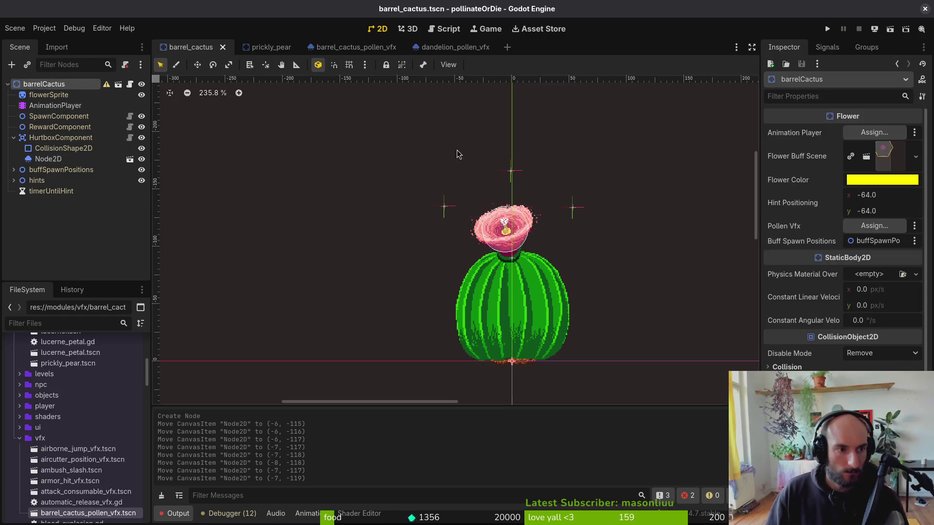
left_click(267, 46)
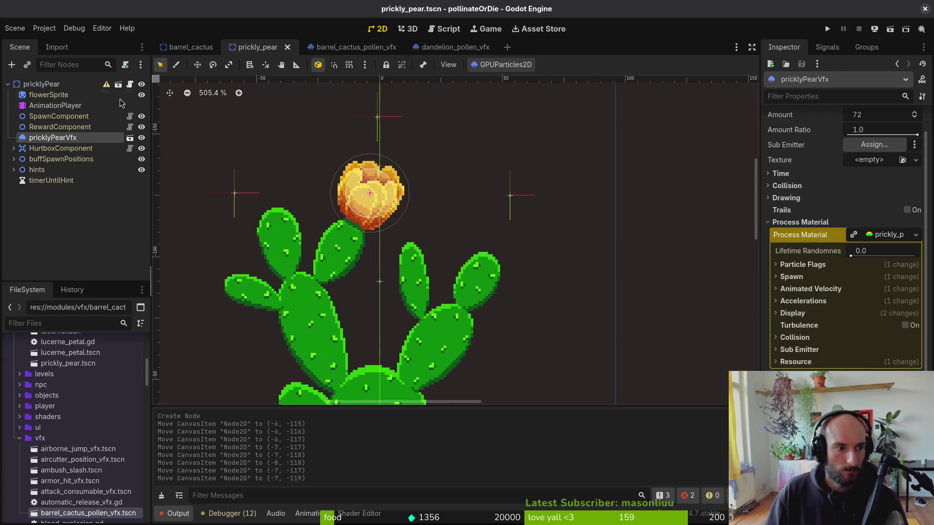
left_click(191, 46)
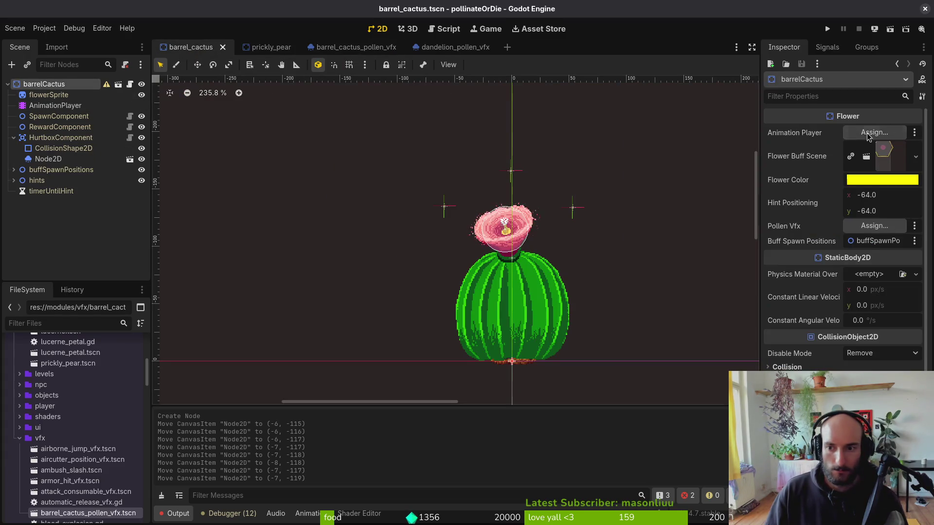
left_click(874, 132)
left_click(447, 152)
left_click(502, 420)
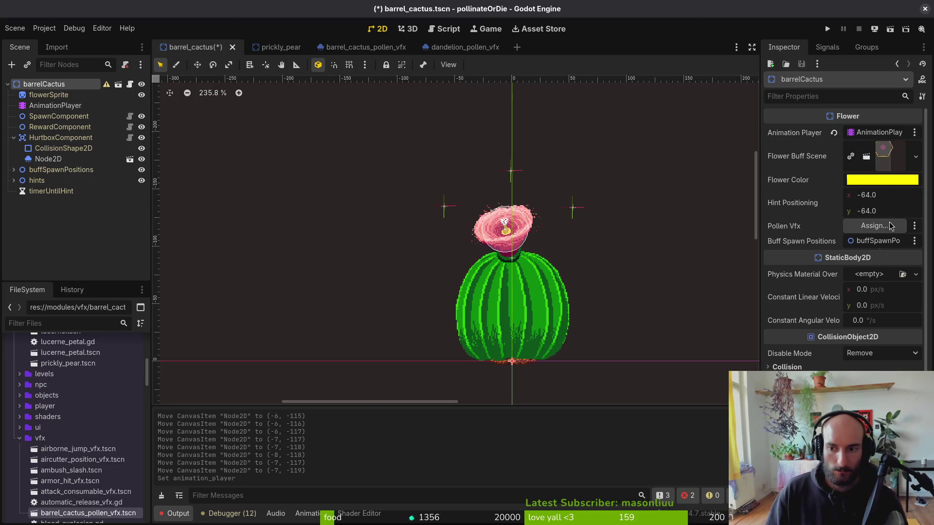
left_click(874, 226)
key("Escape")
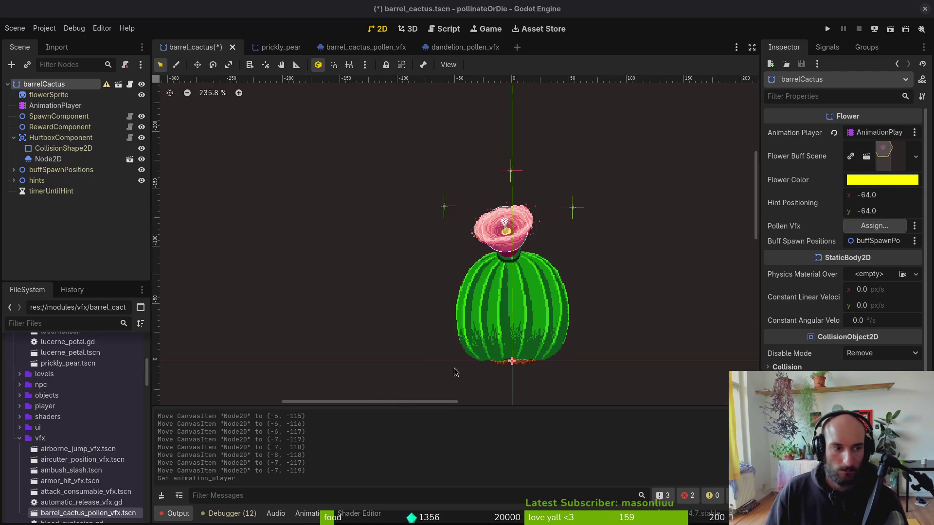
left_click(462, 47)
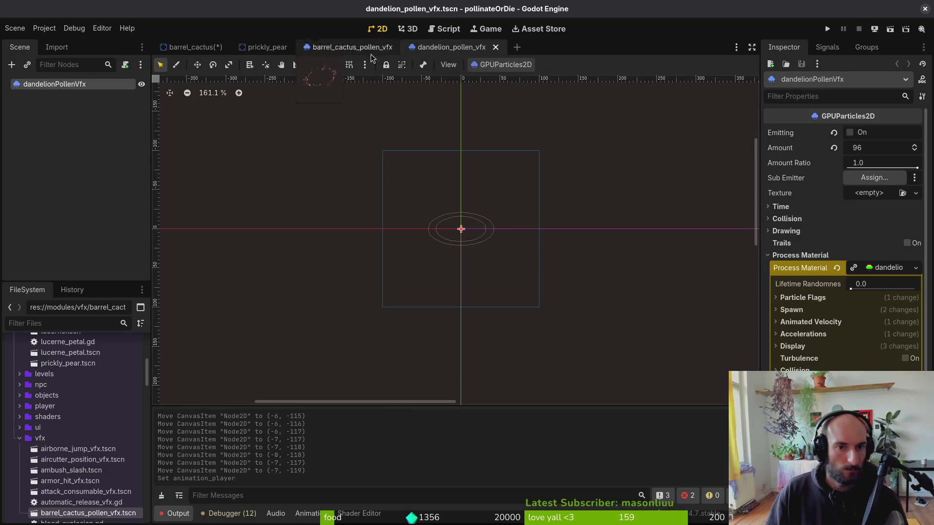
On barrel_cactus_pollen_vfx.tscn, start renaming the Node2D root by typing its new name.
left_click(322, 48)
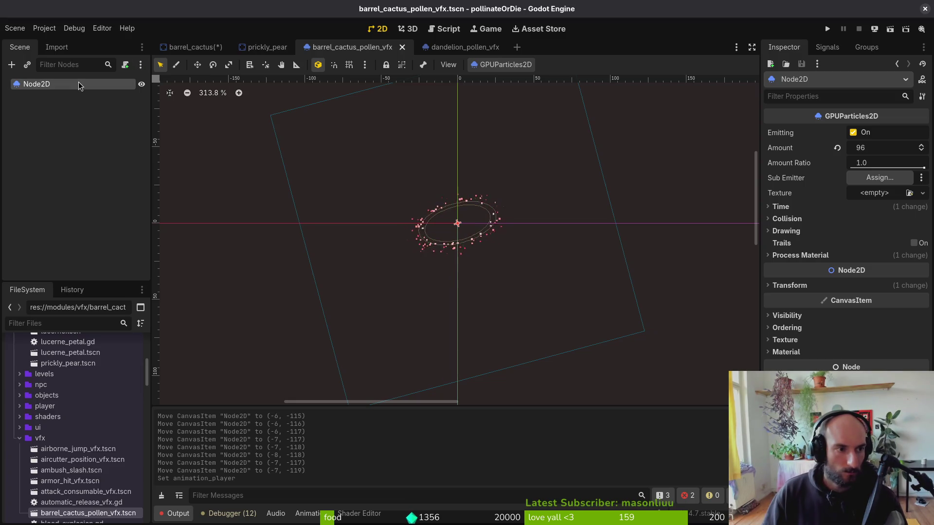
double_click(80, 86)
type("barrelCactusV")
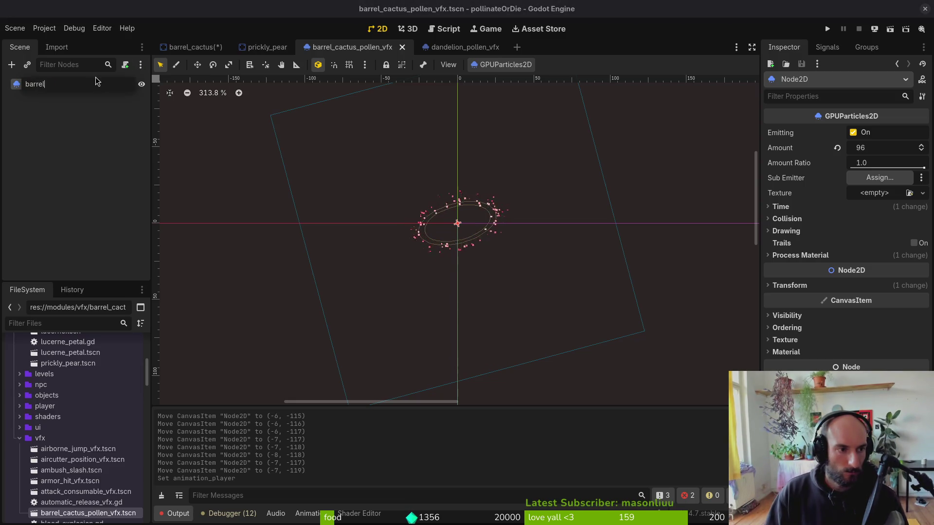
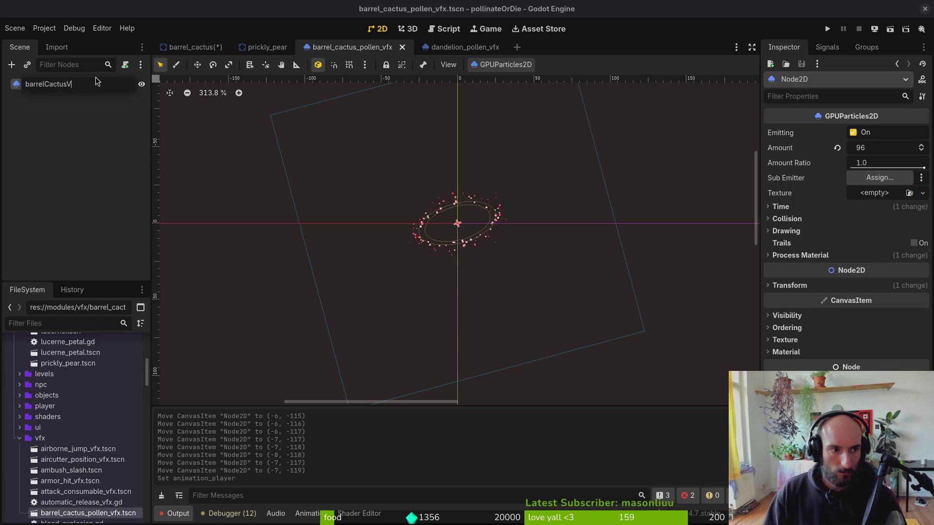
Finish renaming the pollen effect's root to barrelCactusPollenVfx and save that scene.
key("BackSpace")
type("PollenVf")
key("Return")
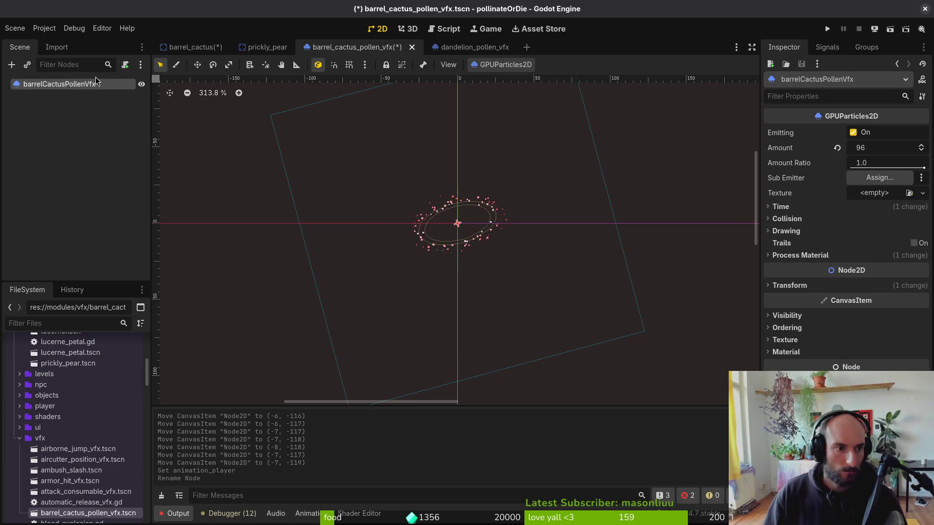
left_click(479, 47)
left_click(317, 49)
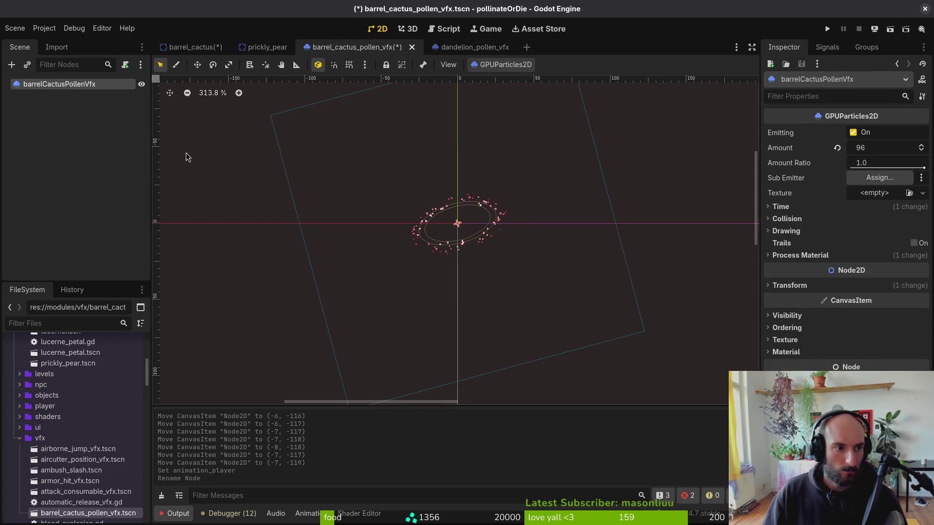
key("ctrl+s")
In the barrel_cactus scene, delete the old Node2D pollen node and save.
left_click(259, 49)
left_click(192, 47)
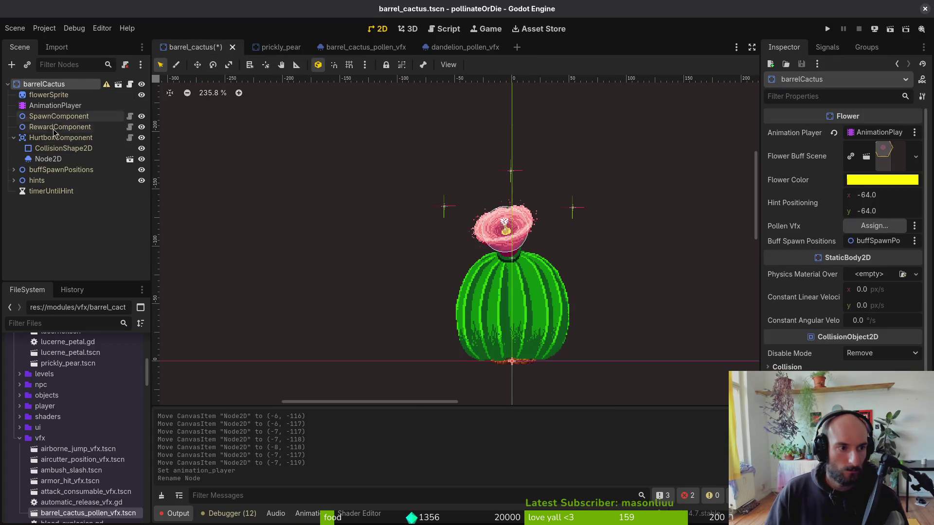
left_click(41, 159)
key("Delete")
key("Return")
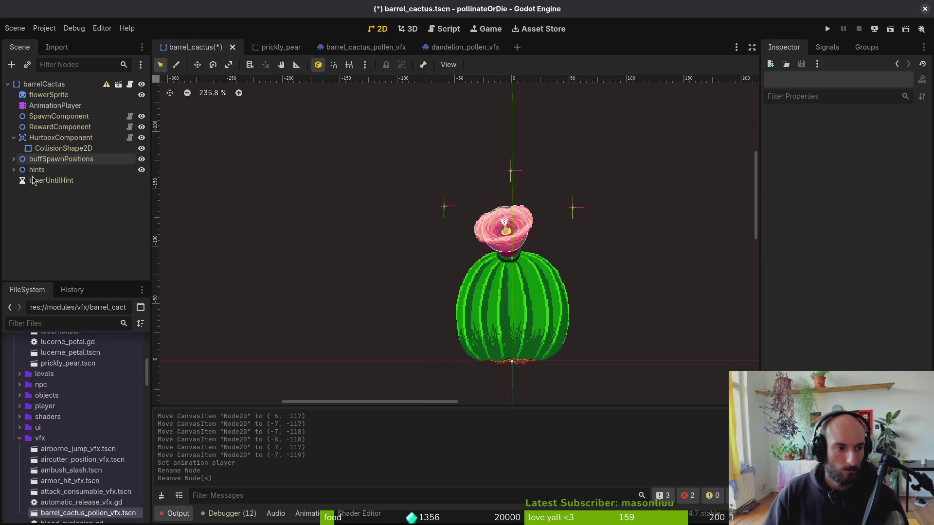
left_click(13, 138)
left_click(43, 84)
key("ctrl+s")
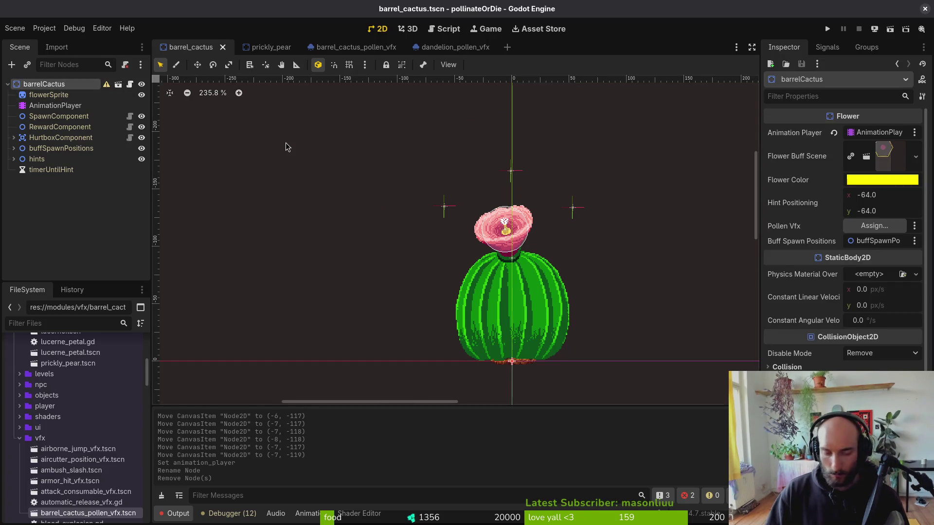
Drag barrel_cactus_pollen_vfx.tscn into the barrel cactus scene tree and reparent it.
mouse_move(87, 515)
left_mouse_down()
mouse_move(53, 94)
mouse_move(48, 144)
left_mouse_up()
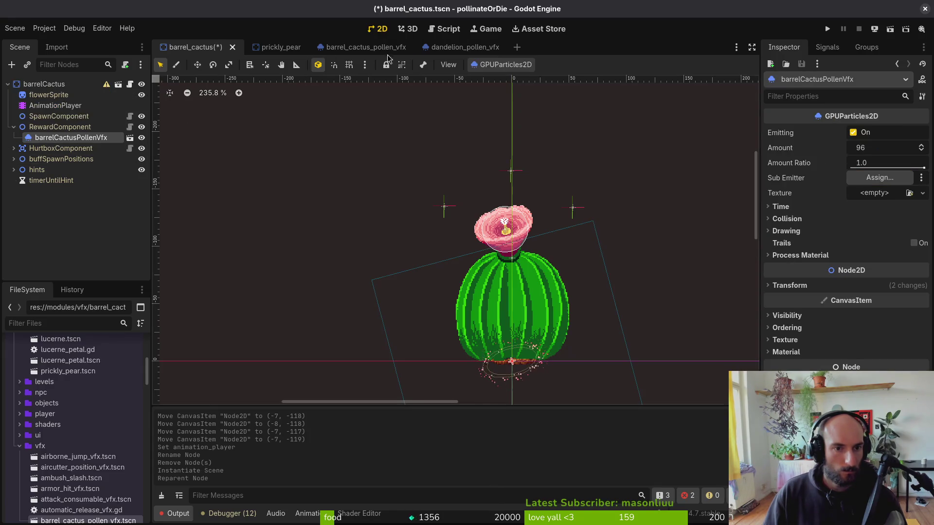
left_click(411, 51)
left_click(268, 47)
left_click(187, 48)
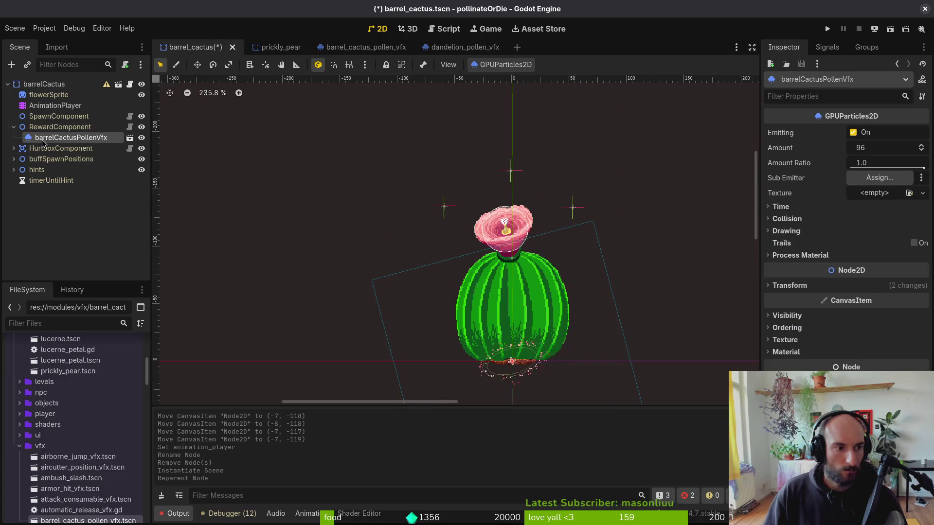
left_click_drag(63, 138, 63, 146)
Undo and redo edits to restore the pollen effect, then drag the emitter up onto the flower.
key("ctrl+z")
key("ctrl+z")
key("ctrl+z")
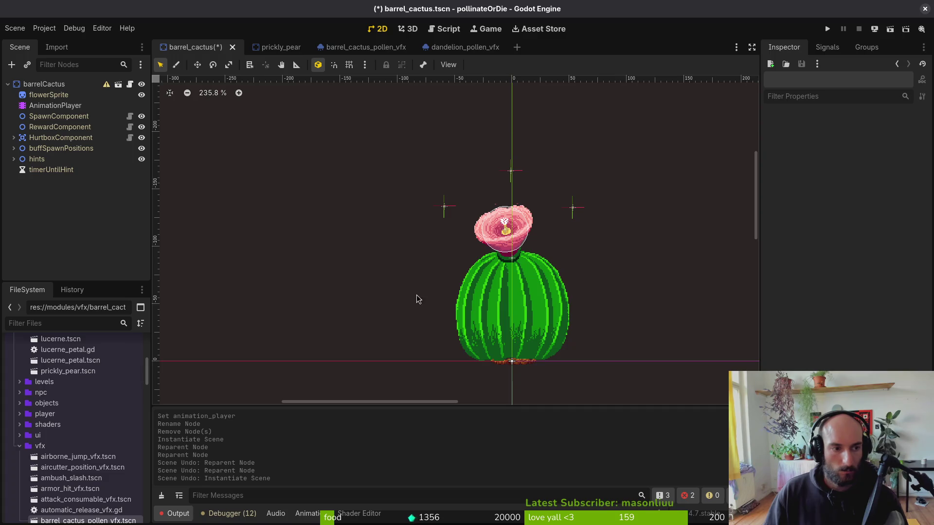
key("ctrl+z")
key("ctrl+z")
key("ctrl+z")
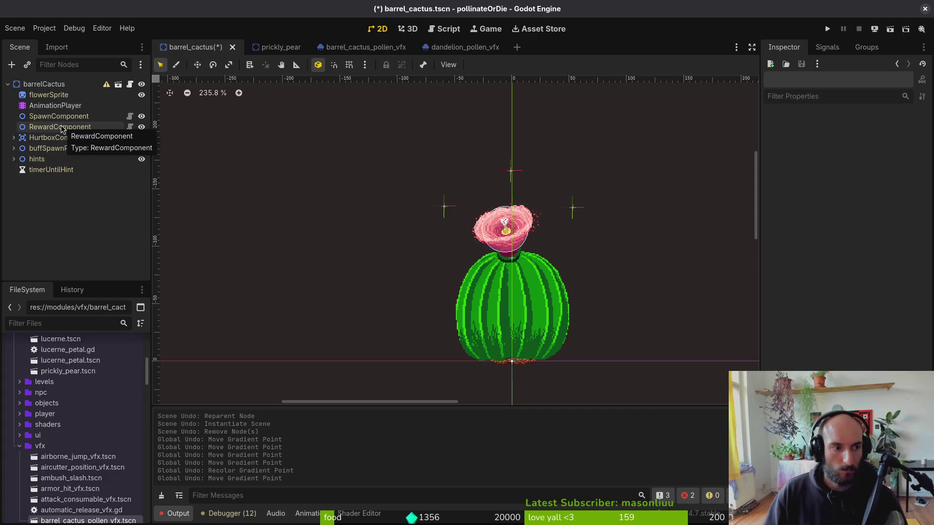
key("ctrl+z")
key("ctrl+z")
key("ctrl+z")
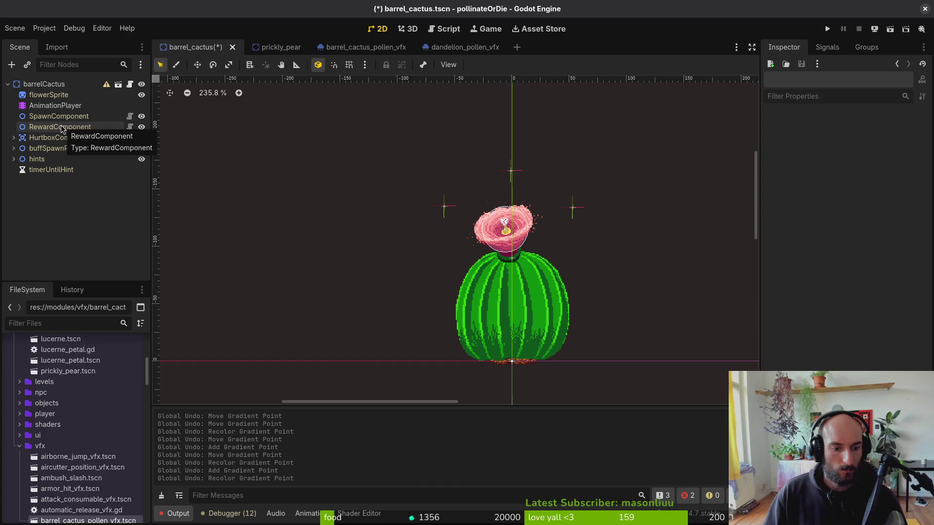
key("ctrl+z")
key("ctrl+z")
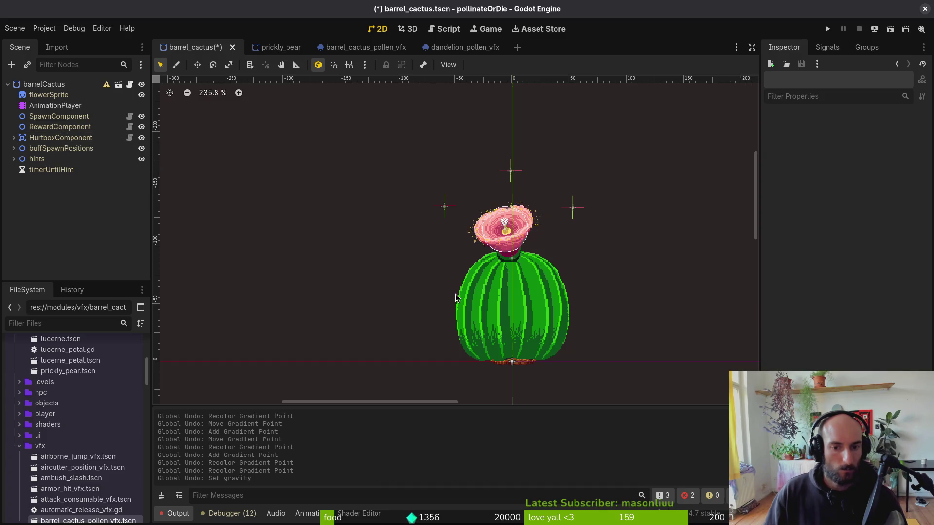
key("ctrl+shift+z")
key("ctrl+shift+z")
key("ctrl+shift+z")
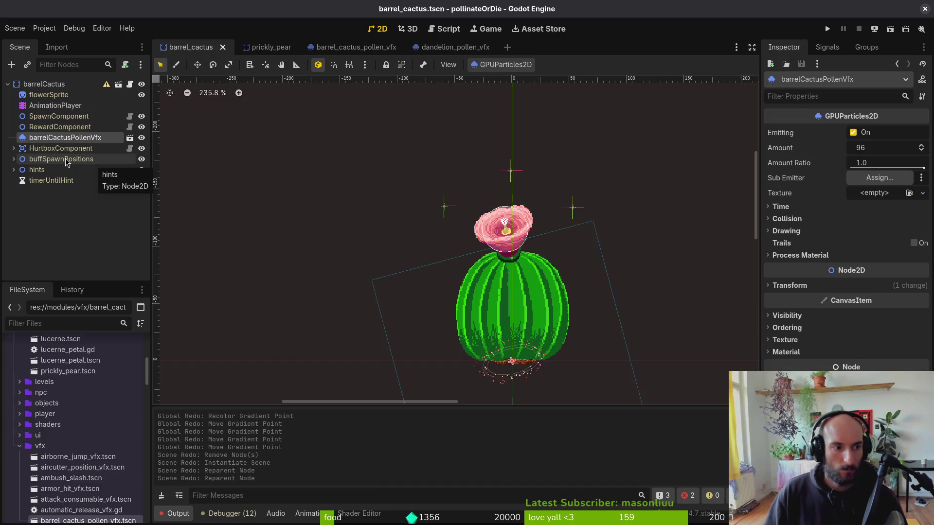
left_click_drag(516, 370, 508, 230)
Fine-tune the pollen emitter's position over the flower with one-pixel nudges and save.
scroll(532, 236, "up", 6)
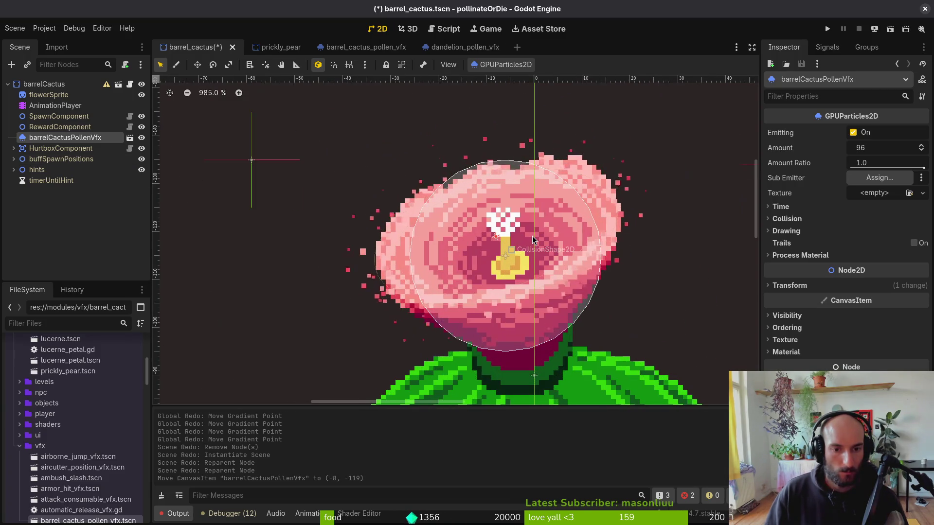
key("Up")
key("Up")
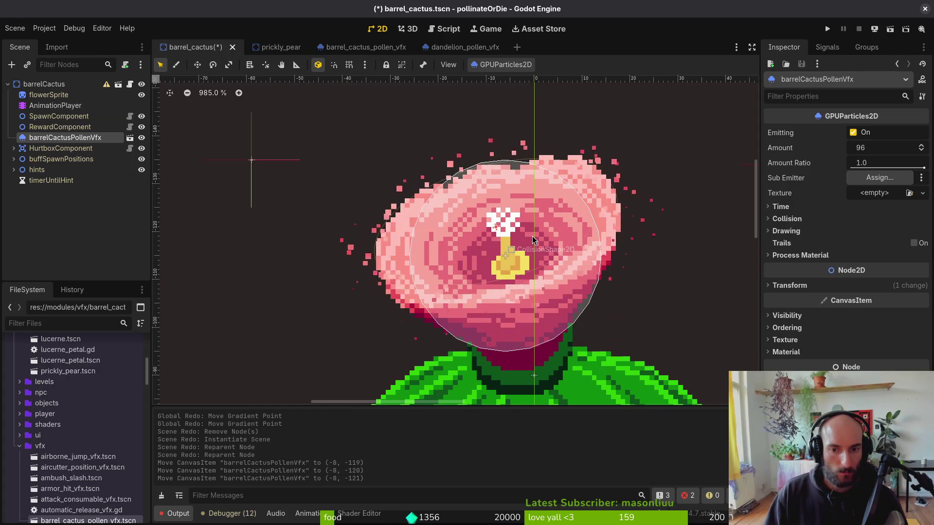
key("Down")
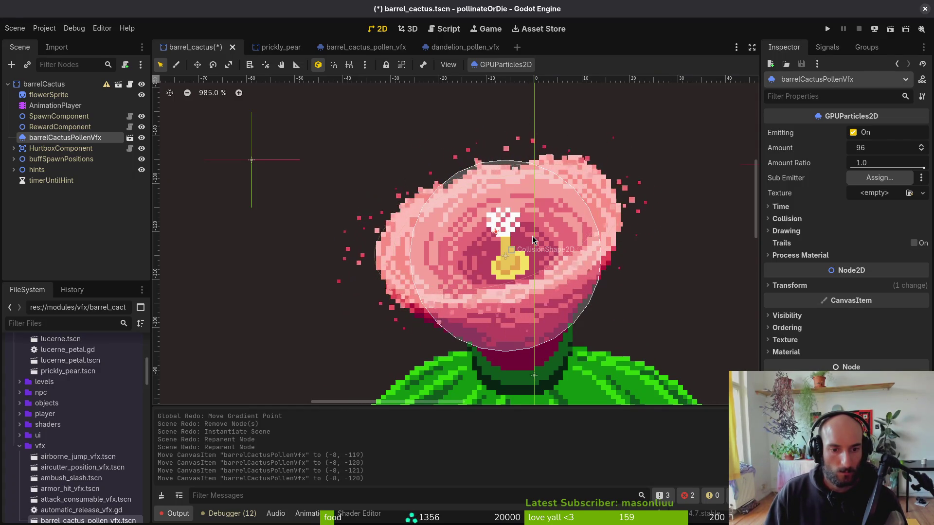
key("Right")
key("Left")
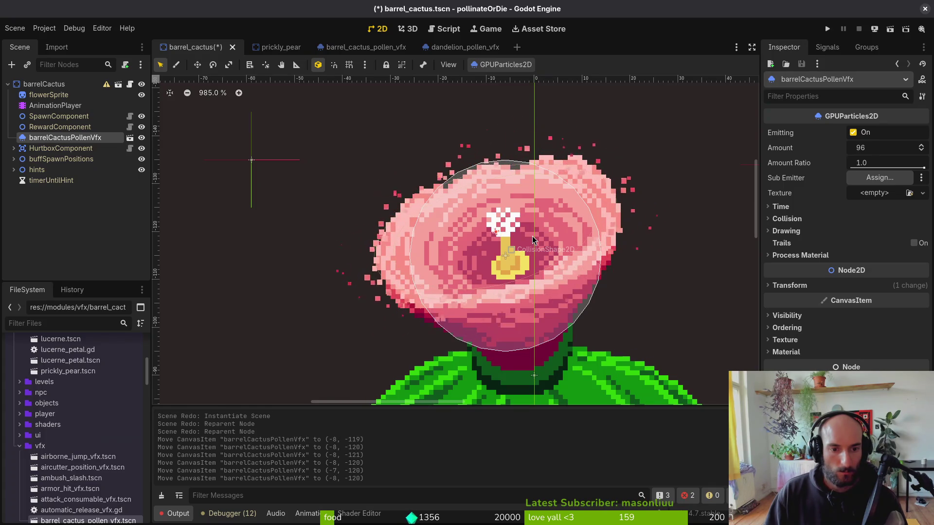
key("Right")
key("Down")
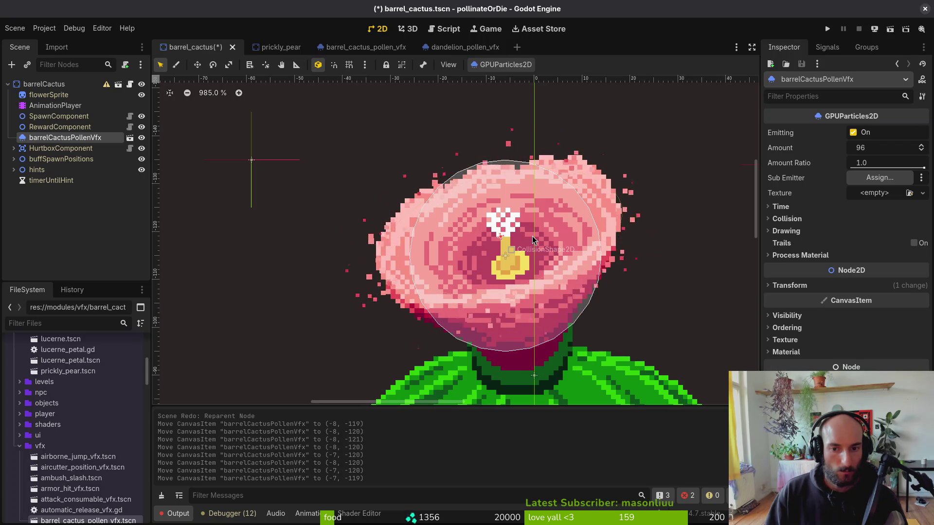
key("Left")
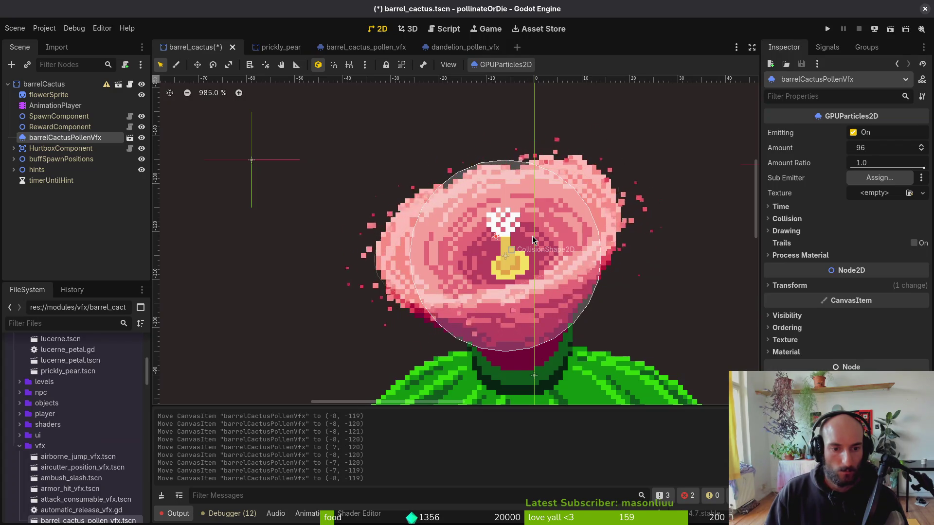
key("Right")
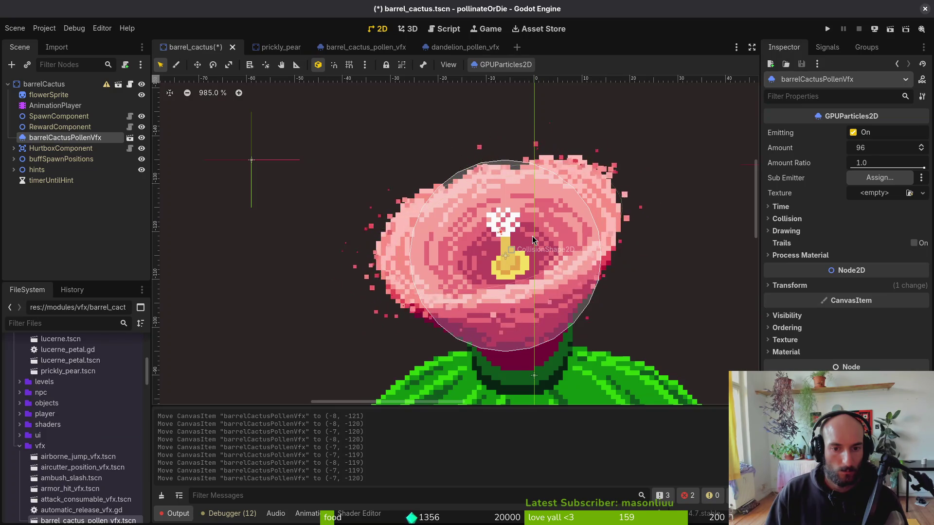
key("Up")
key("Down")
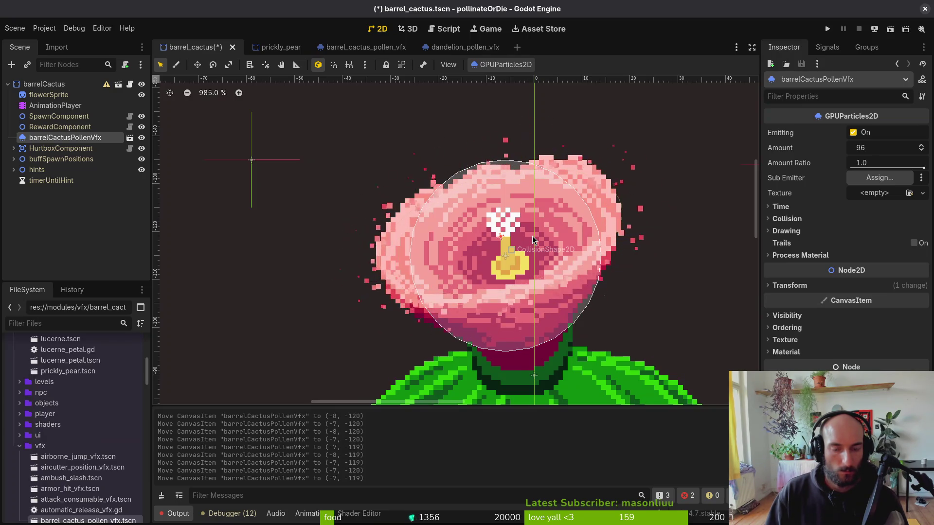
key("ctrl+s")
Assign barrelCactusPollenVfx as the barrelCactus root's Pollen Vfx and save the scene.
key("Escape")
scroll(545, 243, "down", 6)
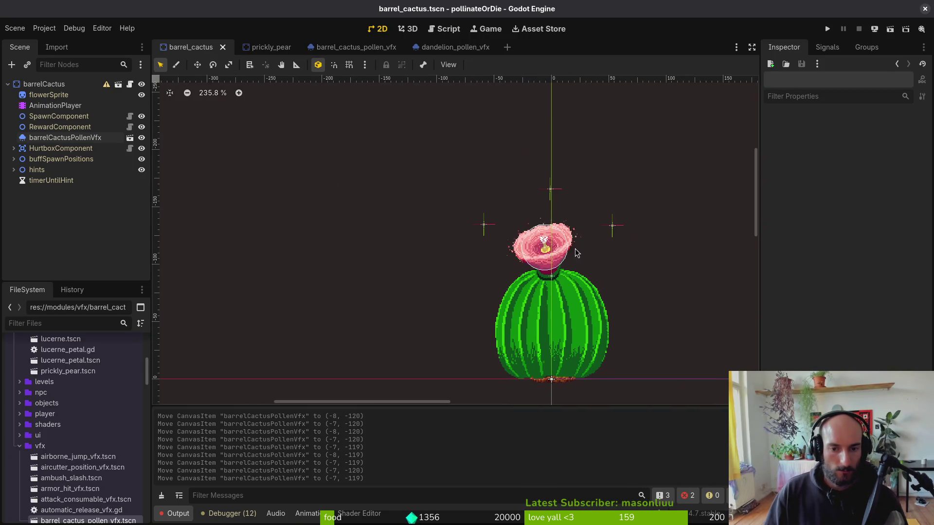
left_click(8, 84)
left_click(44, 85)
left_click(893, 227)
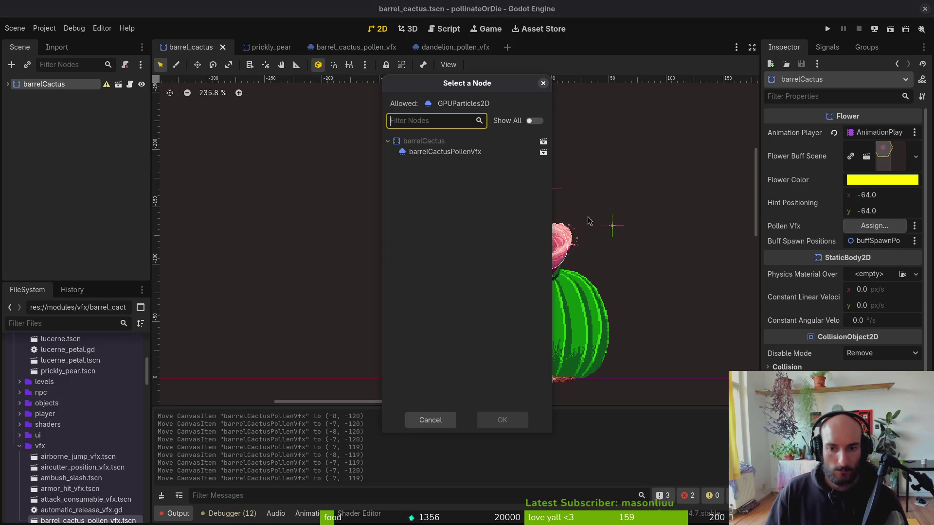
left_click(434, 152)
left_click(503, 424)
key("ctrl+s")
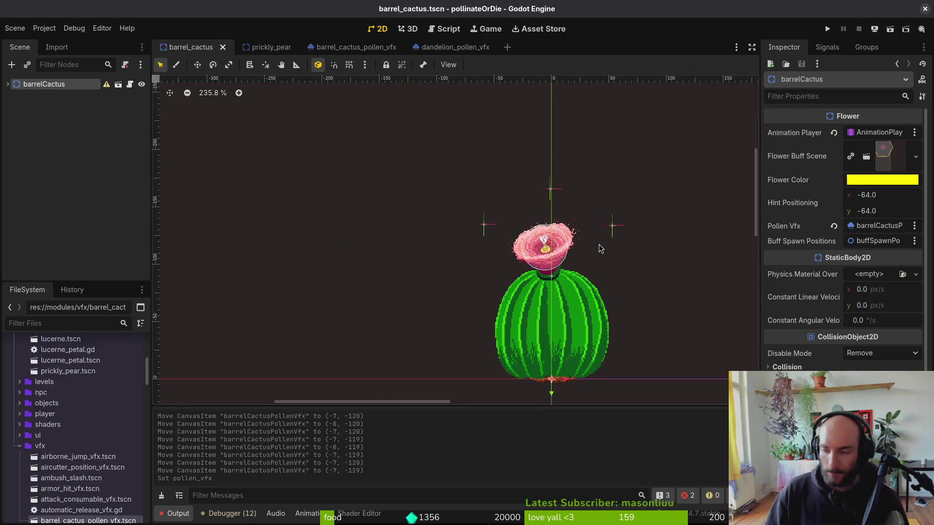
key("alt+Tab")
key("alt+Tab")
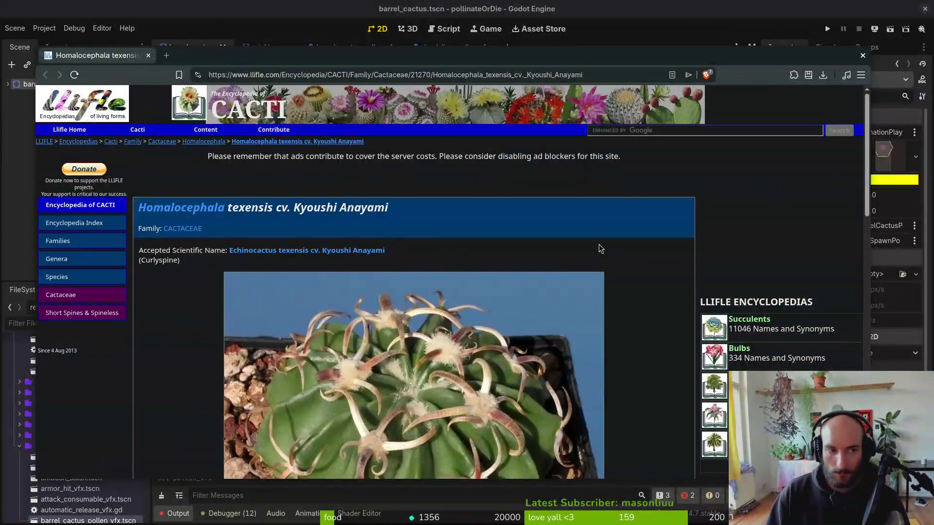
key("alt+Tab")
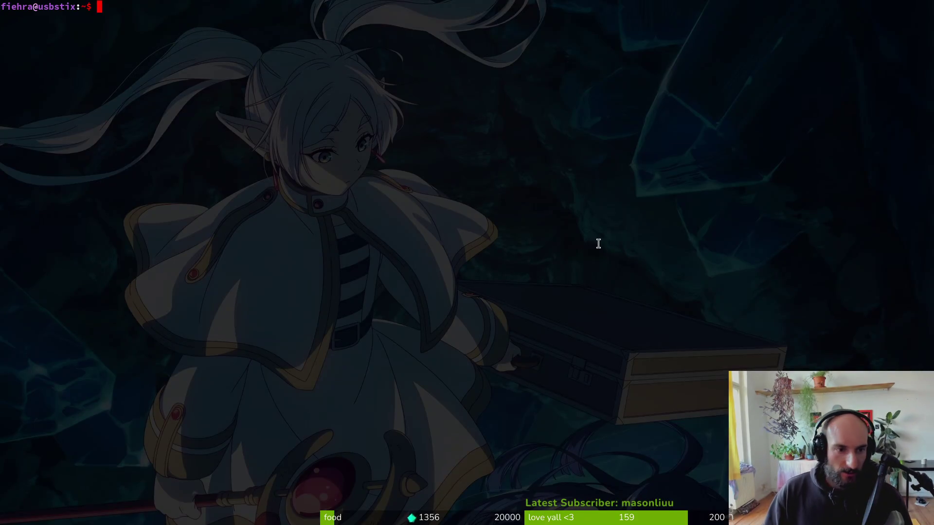
Open scene.manager.gd in Neovim from the pollinate-or-die project folder.
type("po")
key("Tab")
key("Return")
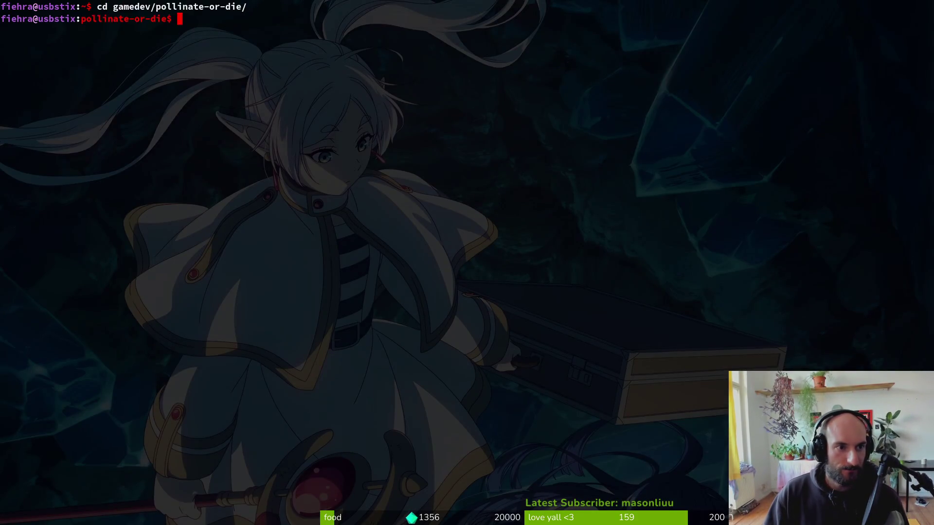
type("vi.")
key("Return")
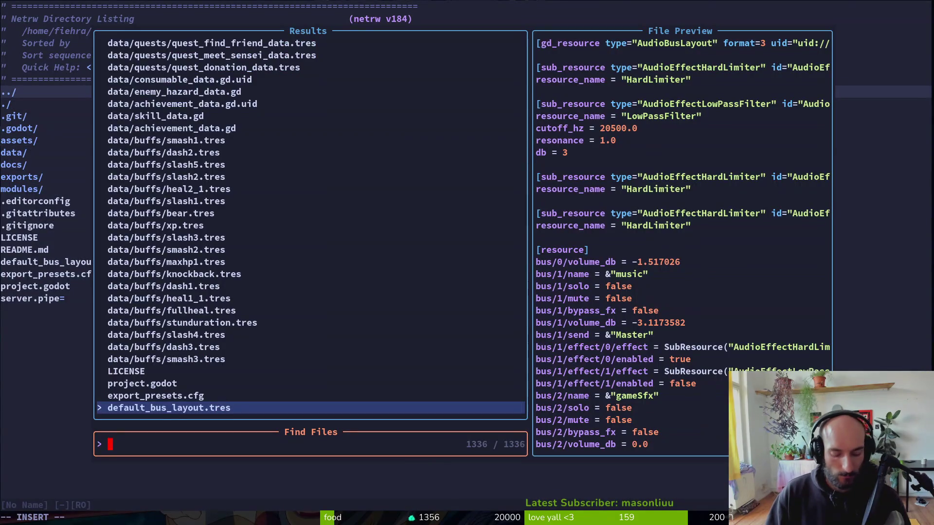
type("scene")
key("Return")
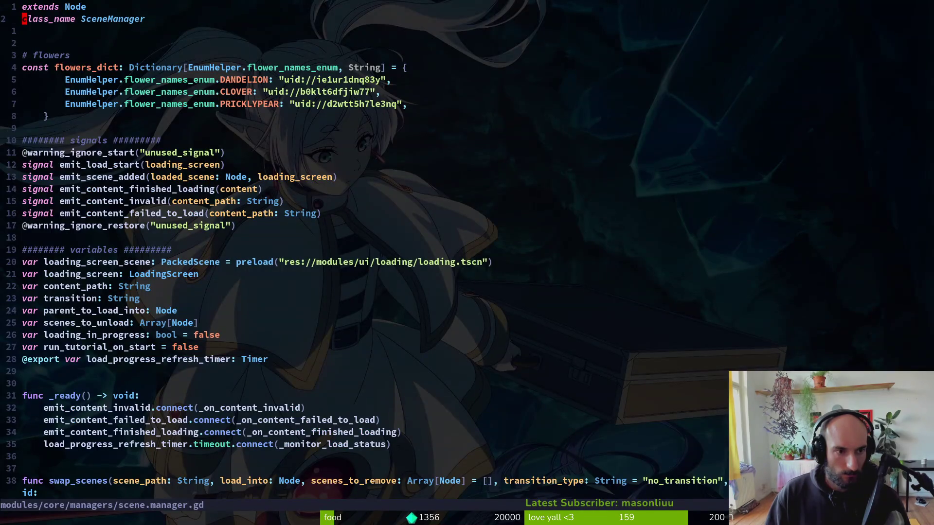
Duplicate the PRICKLYPEAR flowers_dict entry, rename its key to BARRELCACTUS, and save.
key("braceright")
key("k")
key("y")
key("y")
key("p")
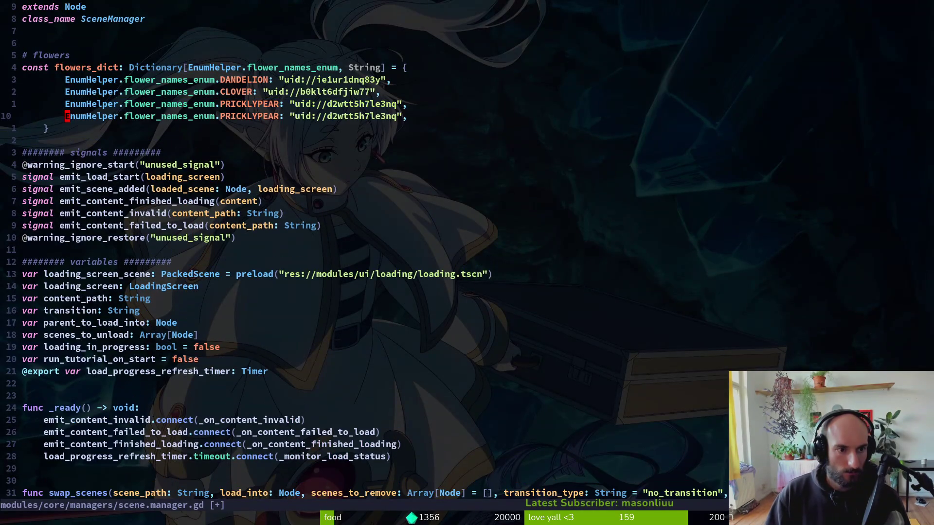
key("w")
key("w")
key("c")
key("b")
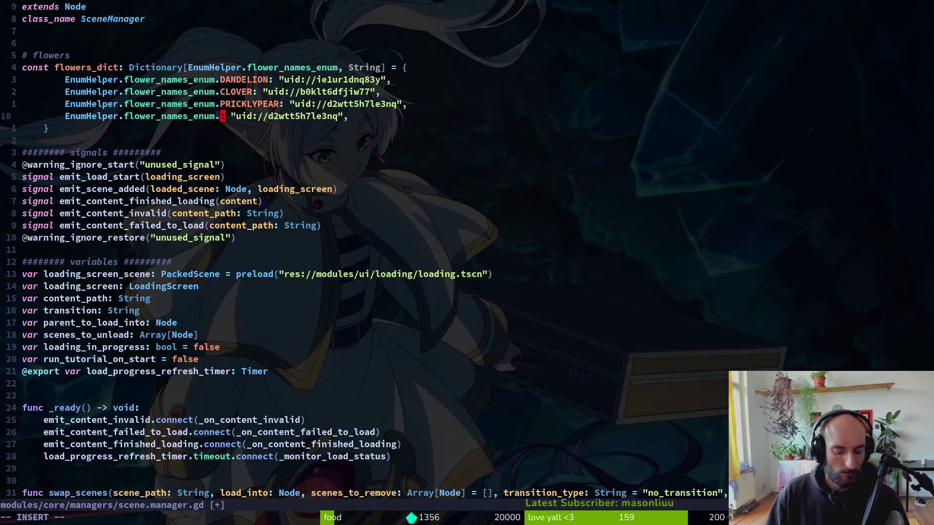
type("BARRELCACTU")
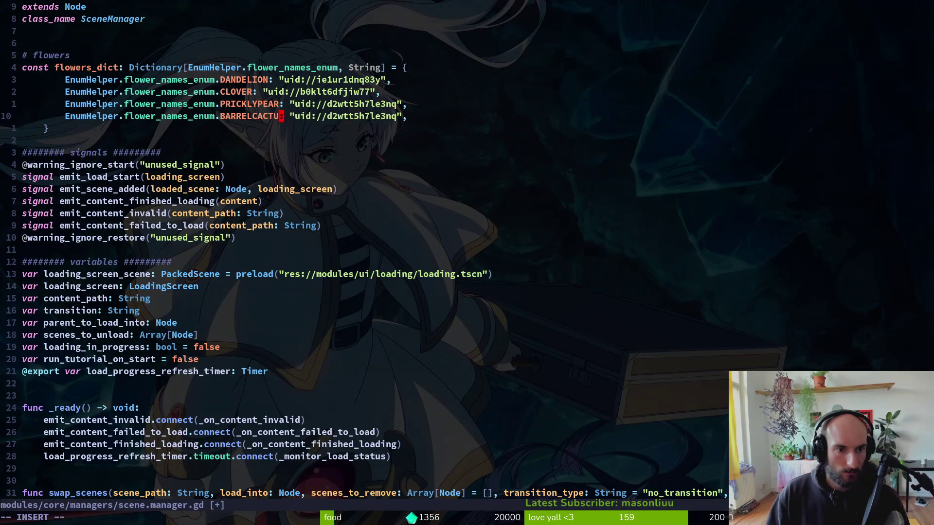
type("S")
key("Escape")
key("Return")
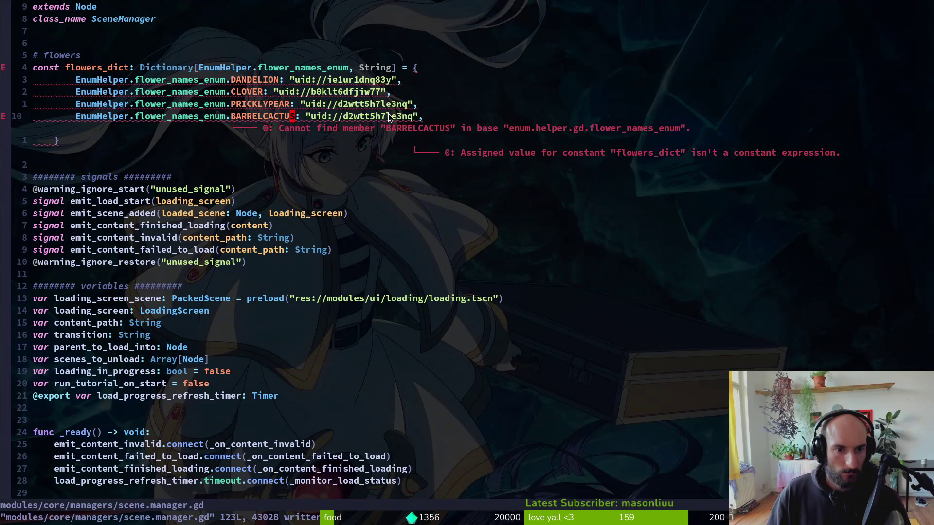
Copy the barrel cactus scene file's UID from Godot's FileSystem panel.
key("alt+Tab")
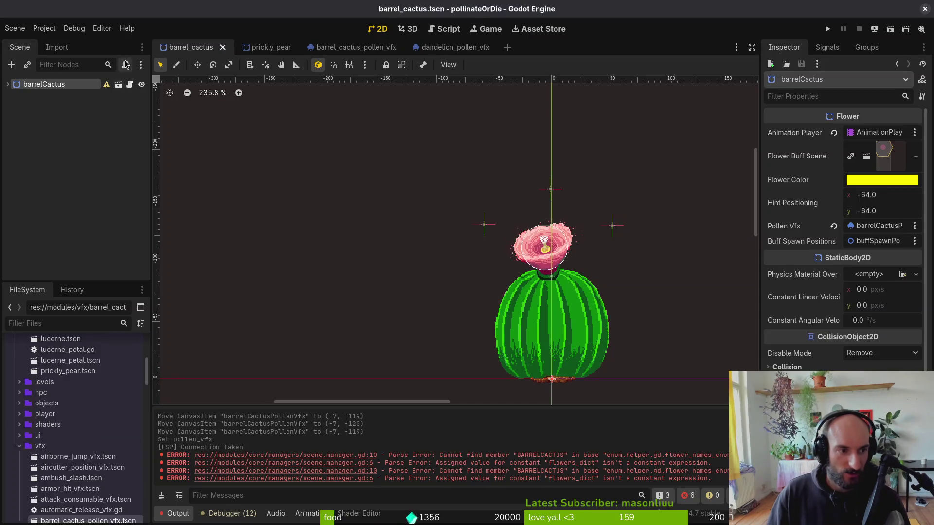
right_click(197, 47)
left_click(199, 221)
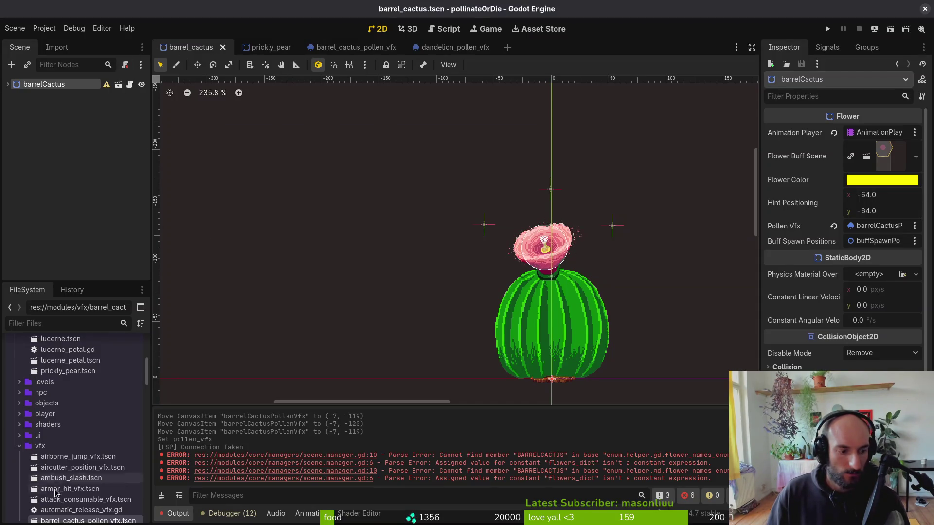
scroll(73, 481, "down", 2)
right_click(83, 479)
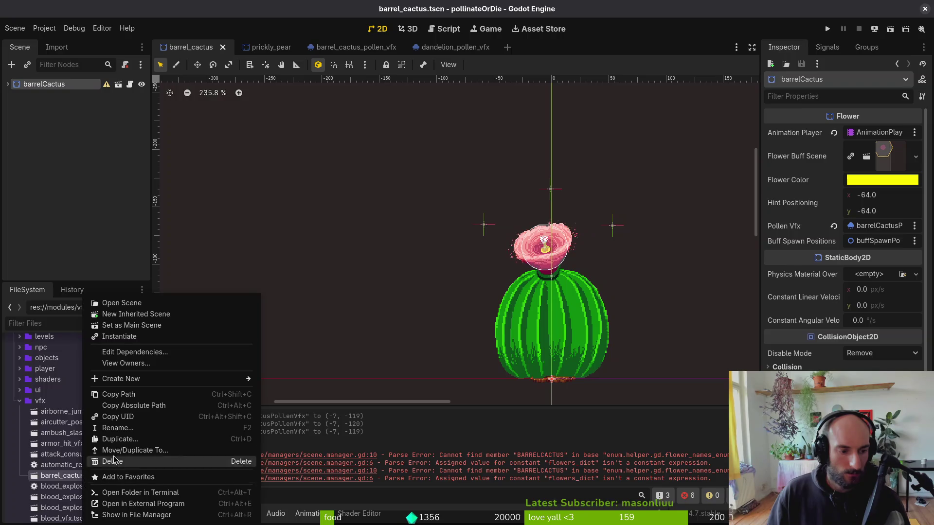
left_click(118, 417)
key("alt+Tab")
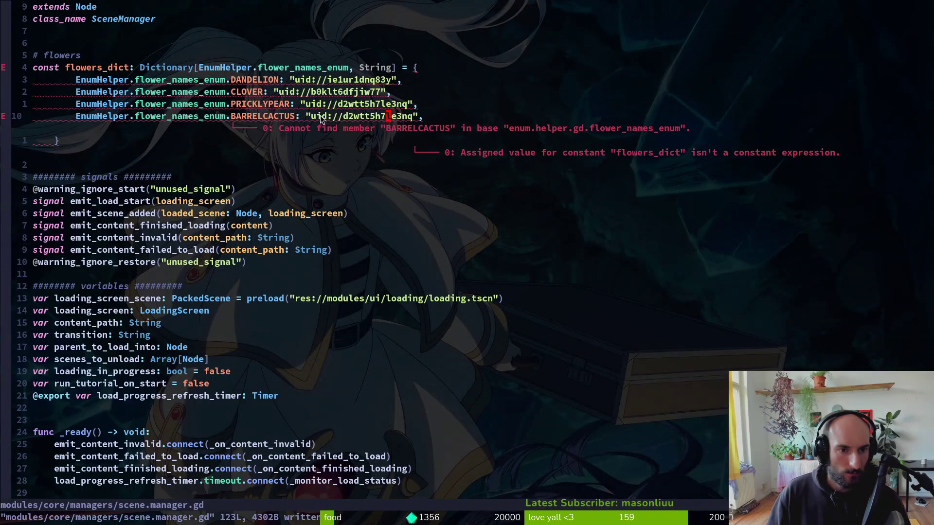
Replace the BARRELCACTUS entry's old uid with uid://c6u1n80ps05nc and save.
mouse_move(313, 118)
left_mouse_down()
mouse_move(419, 120)
mouse_move(410, 123)
left_mouse_up()
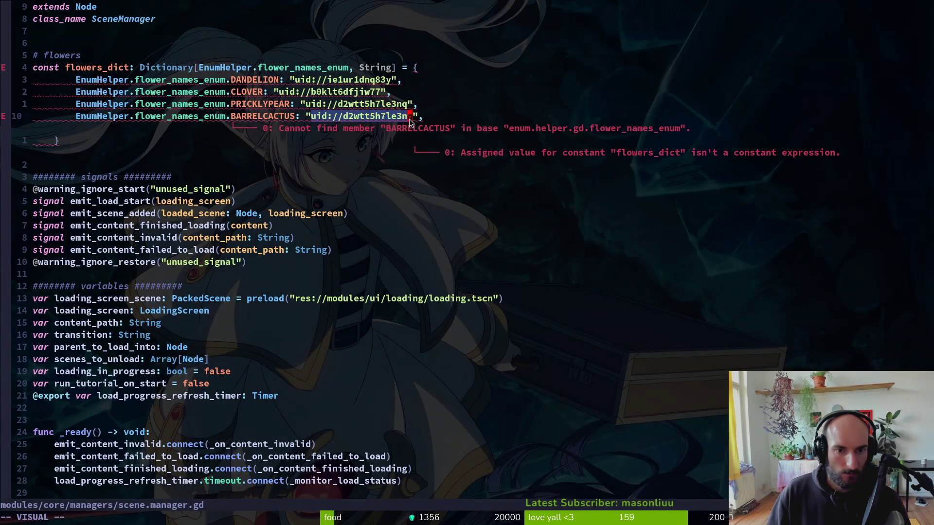
key("p")
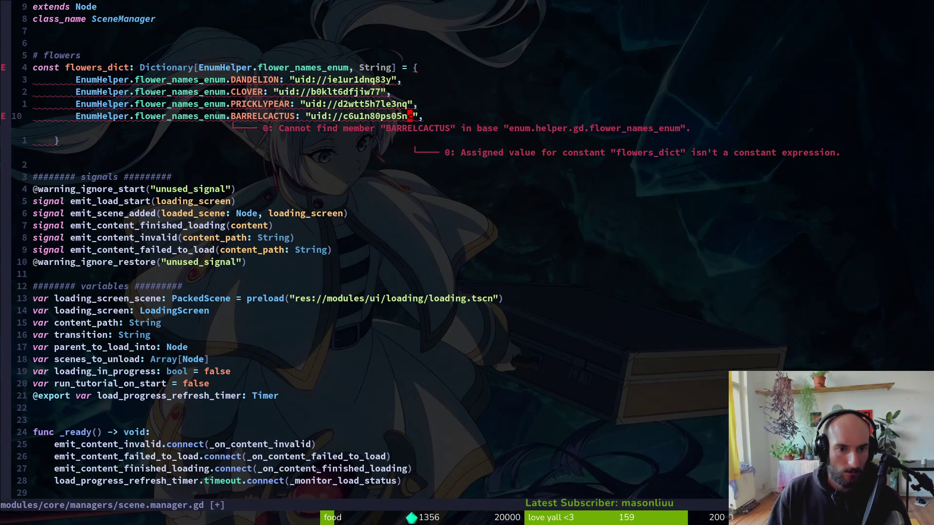
key("Return")
key("k")
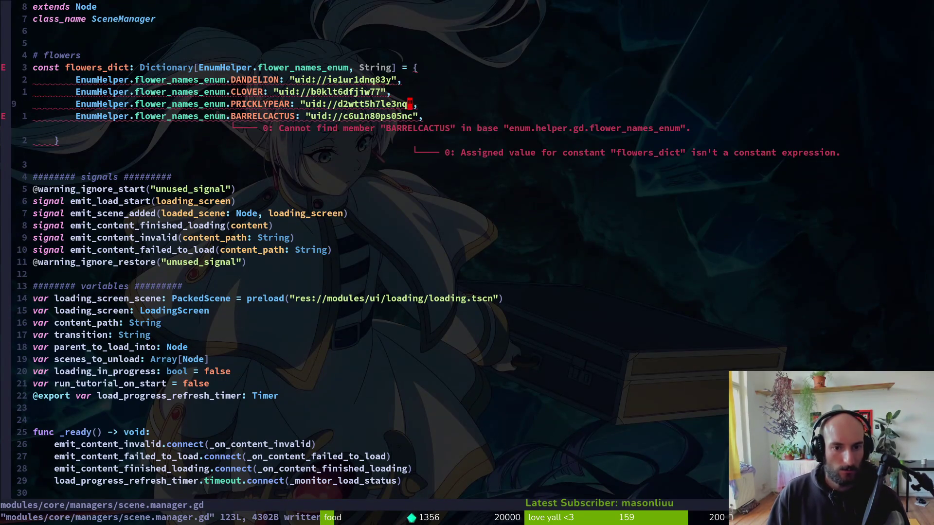
key("j")
key("j")
Open enum.helper.gd and go to the flower_names_enum block.
key("space")
key("f")
key("f")
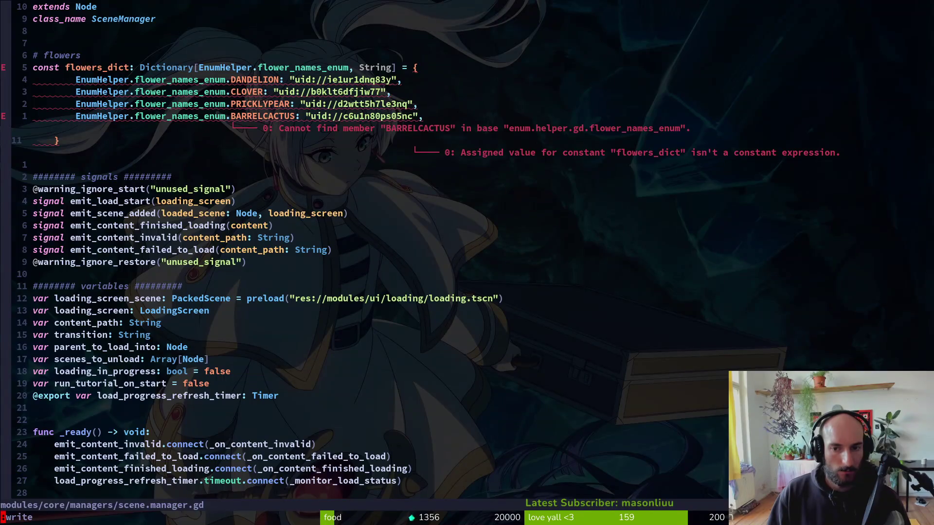
type("enhelp")
key("Return")
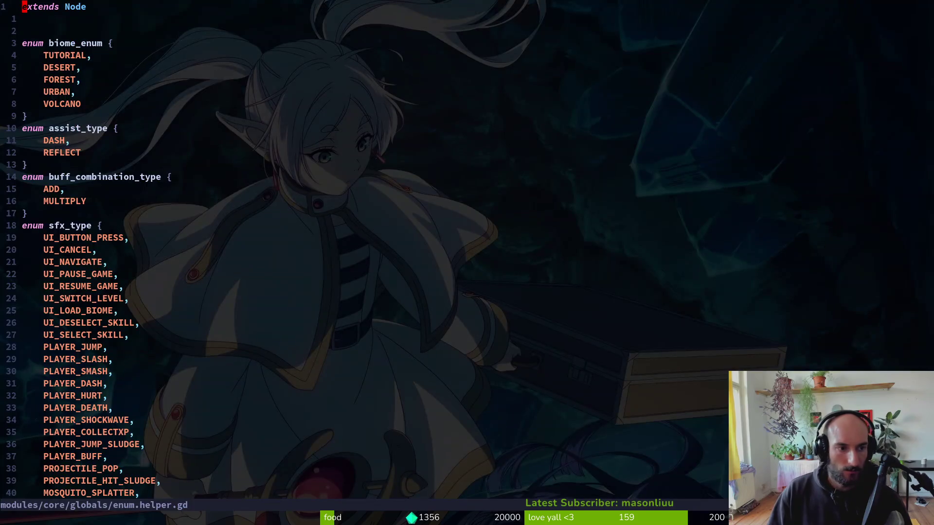
key("j")
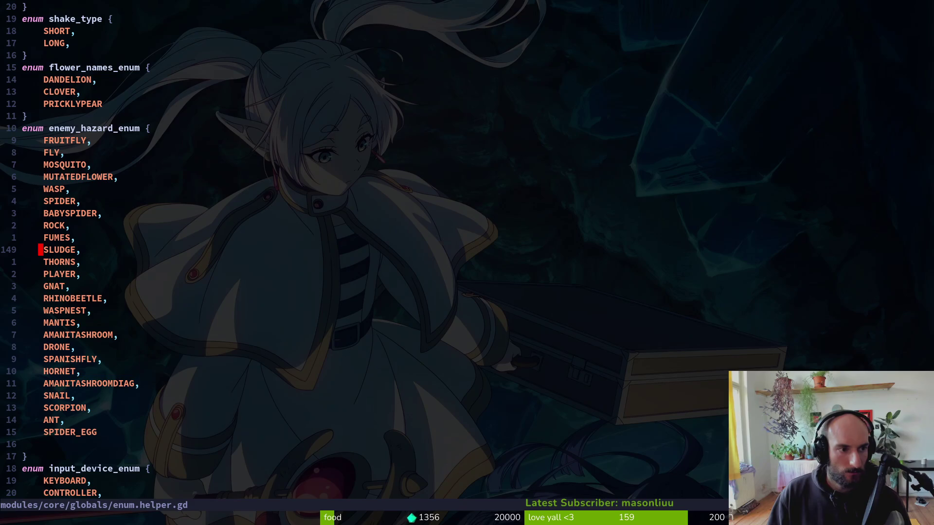
key("1")
key("5")
key("k")
Add BARRELCACTUS to flower_names_enum after PRICKLYPEAR and save enum.helper.gd.
key("y")
key("y")
key("P")
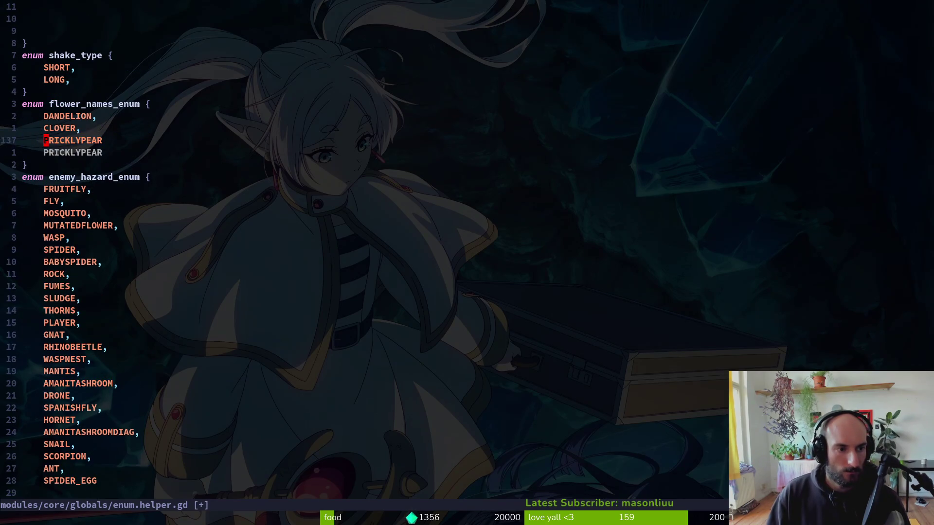
key("A")
type(",")
key("Escape")
key("j")
key("c")
key("c")
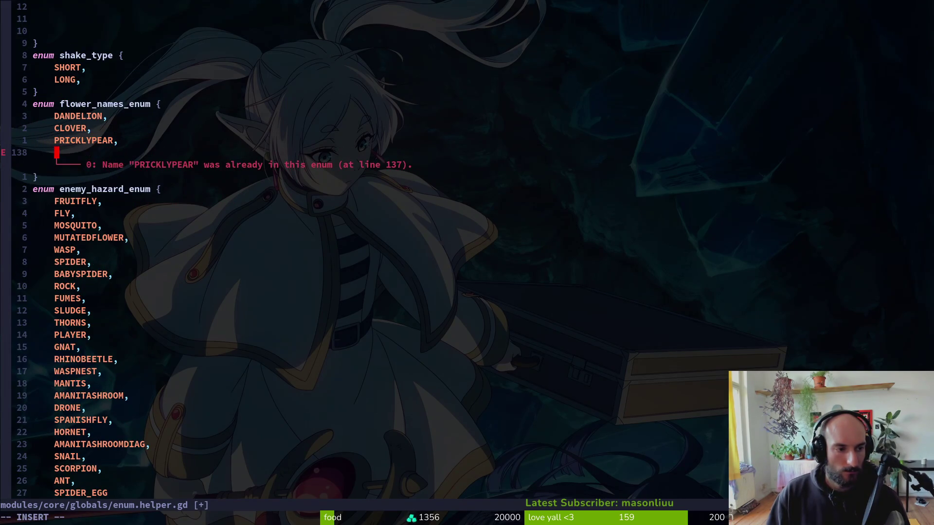
type("BARRELCACTUS")
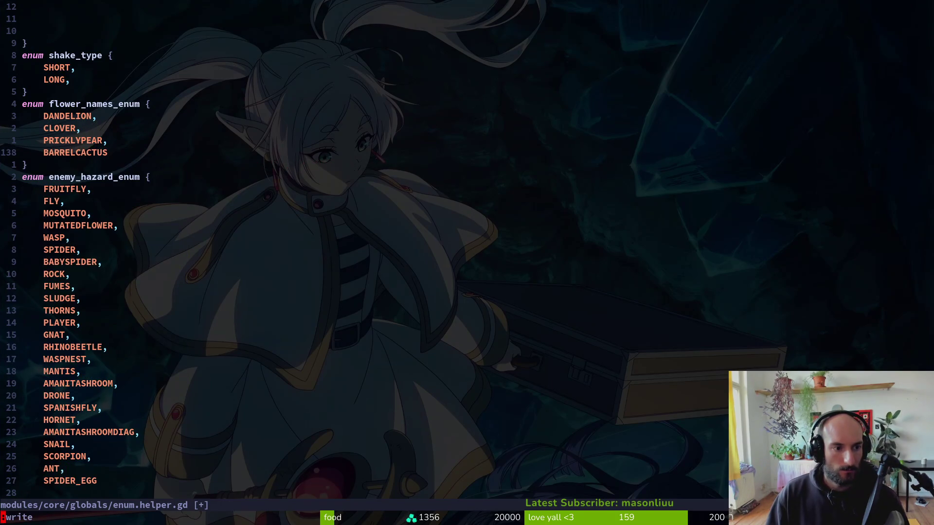
key("Tab")
type(":write")
key("Return")
key("ctrl+o")
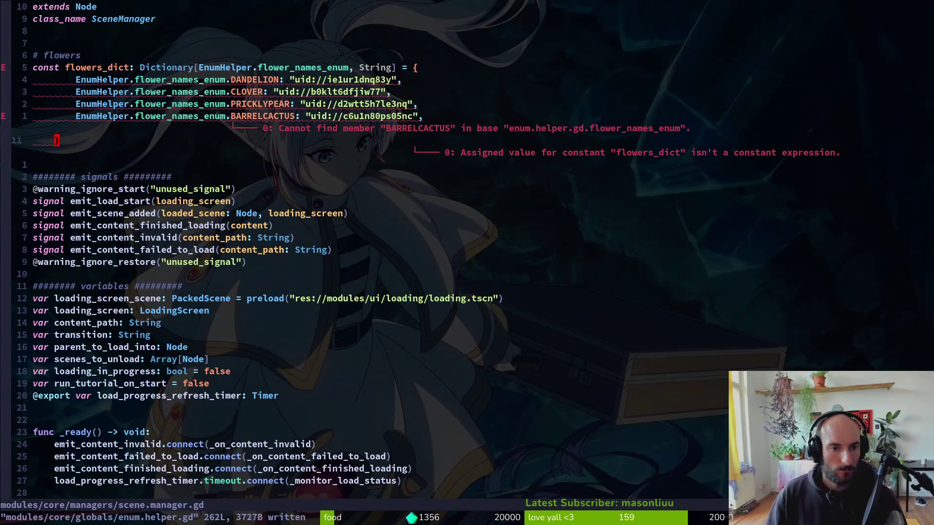
type(":wq")
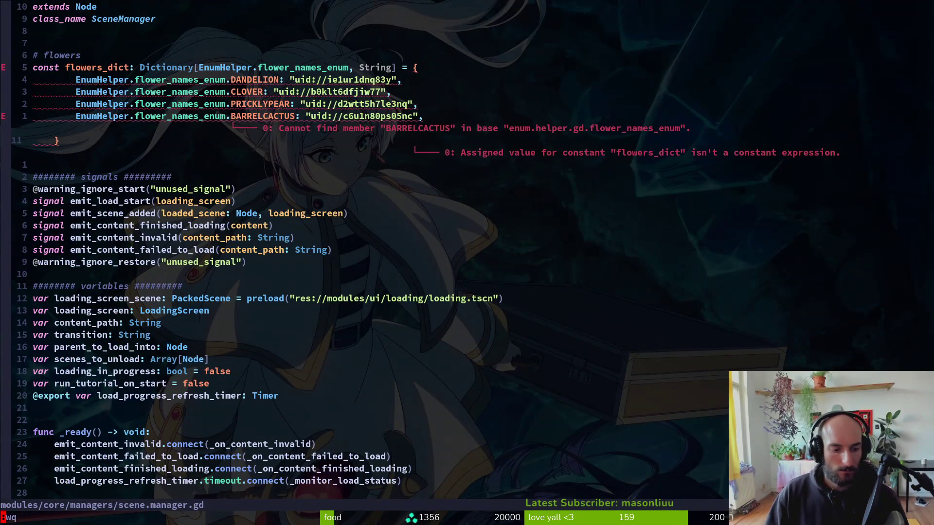
Restart Neovim, reopen scene.manager.gd to confirm the BARRELCACTUS errors cleared, and save.
key("Return")
key("Up")
key("Return")
key("ctrl+p")
type("scen")
key("Return")
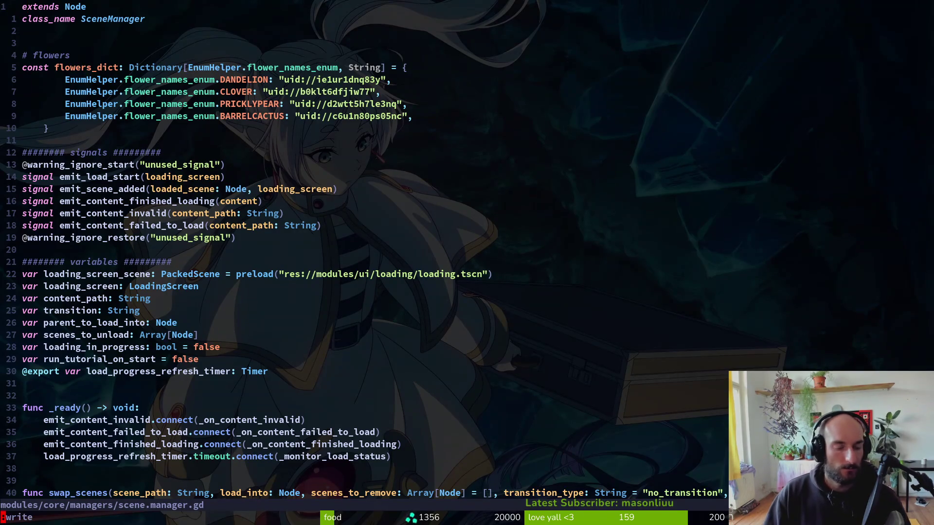
key("Return")
key("shift+g")
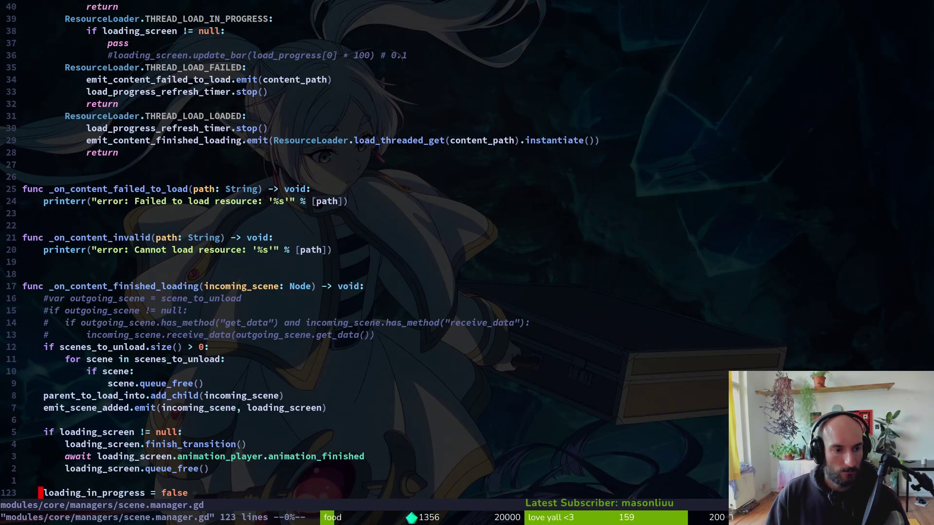
key("ctrl+u")
key("ctrl+u")
key("ctrl+u")
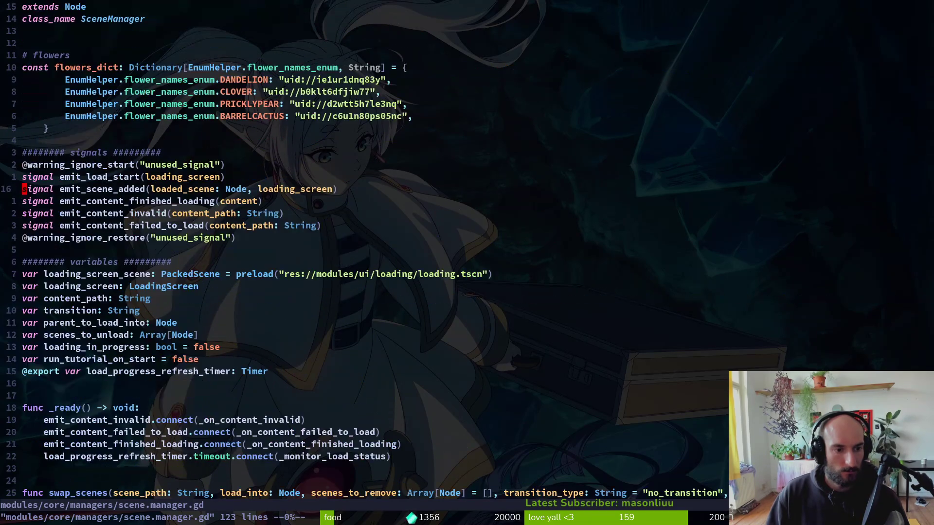
key("k")
key("k")
key("k")
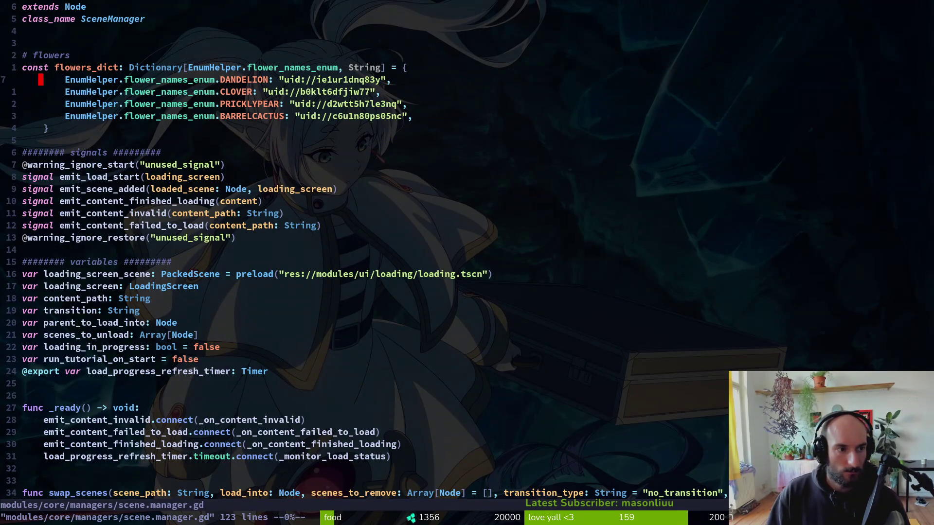
type("xh")
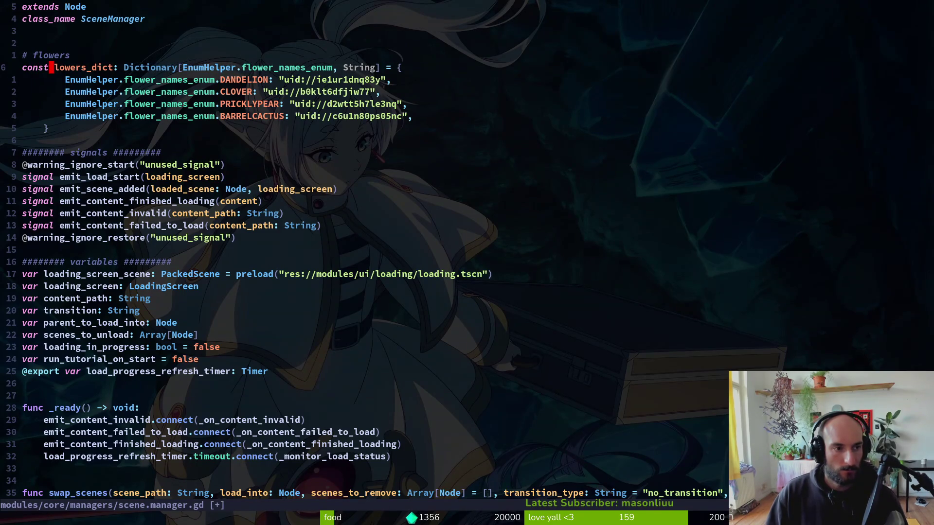
type("u:write")
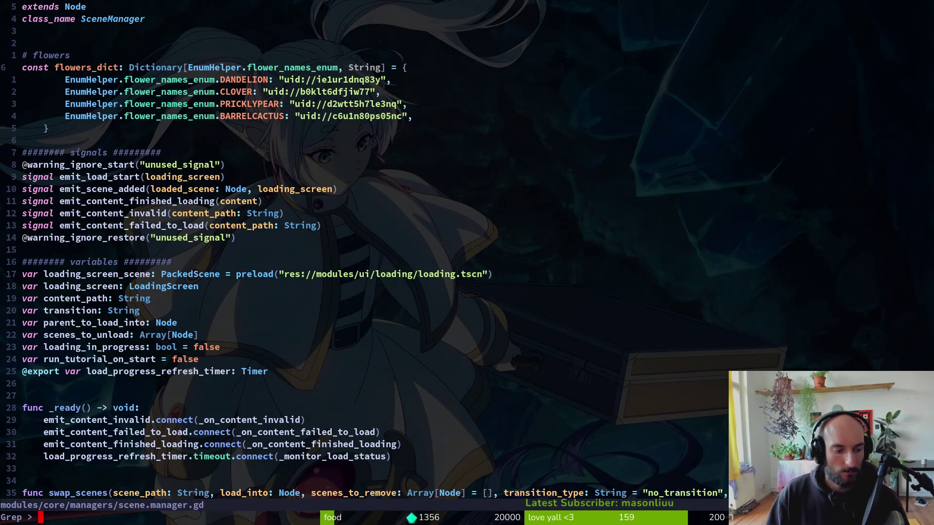
Trace flowers_dict usage from level.gd to the desert case of get_random_flower_by_biome.
key("Return")
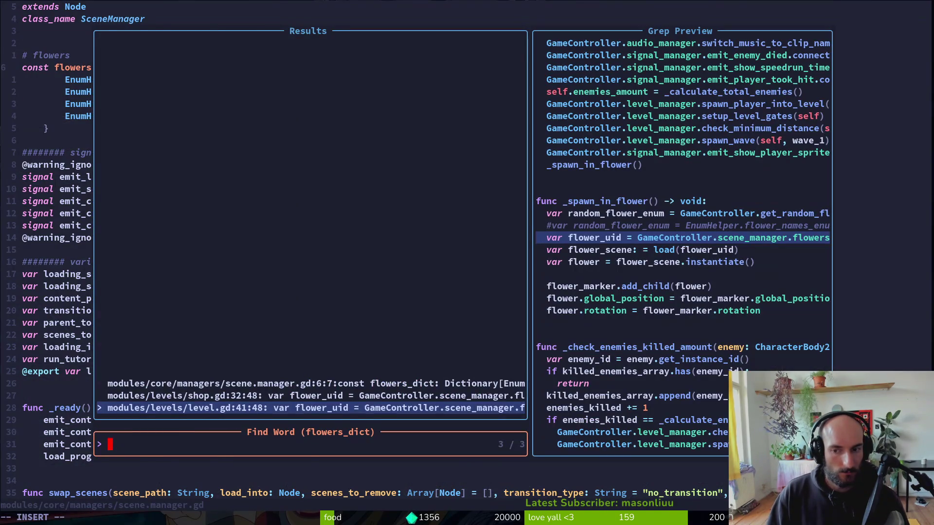
key("Return")
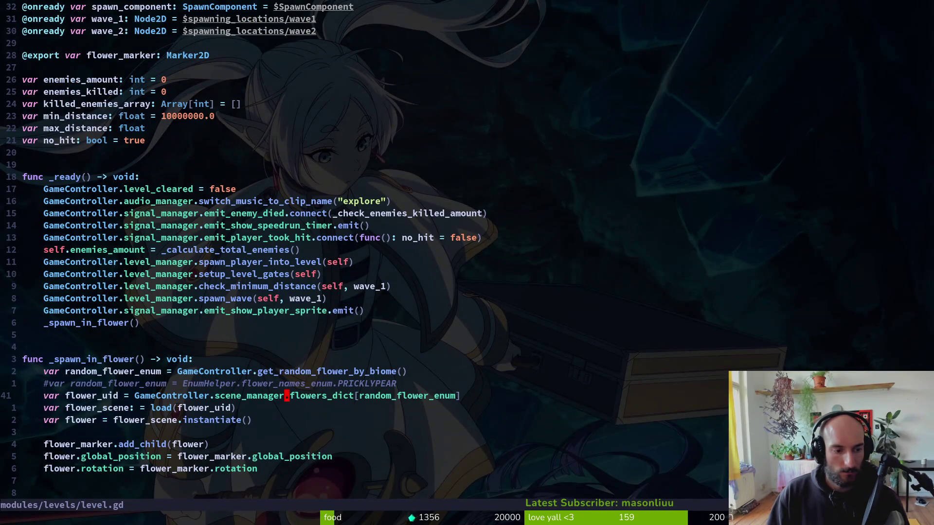
key("k")
key("k")
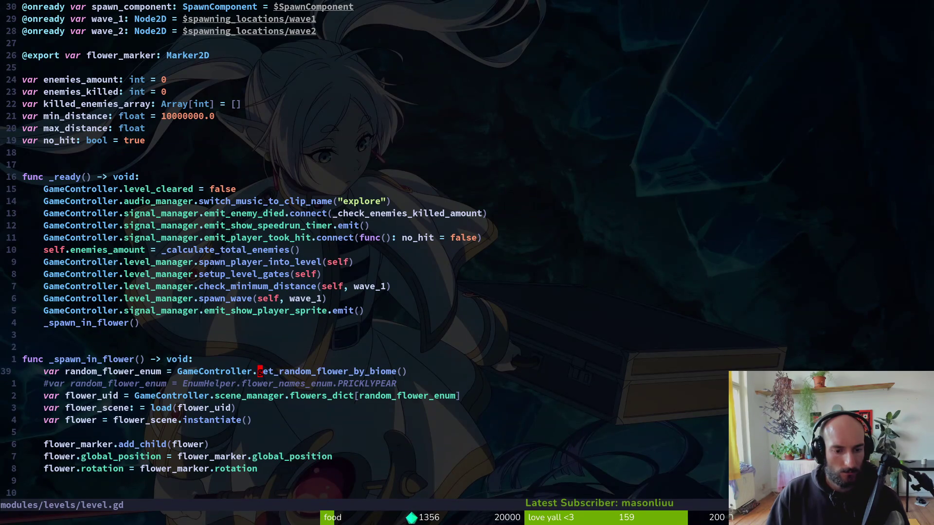
key("g")
key("d")
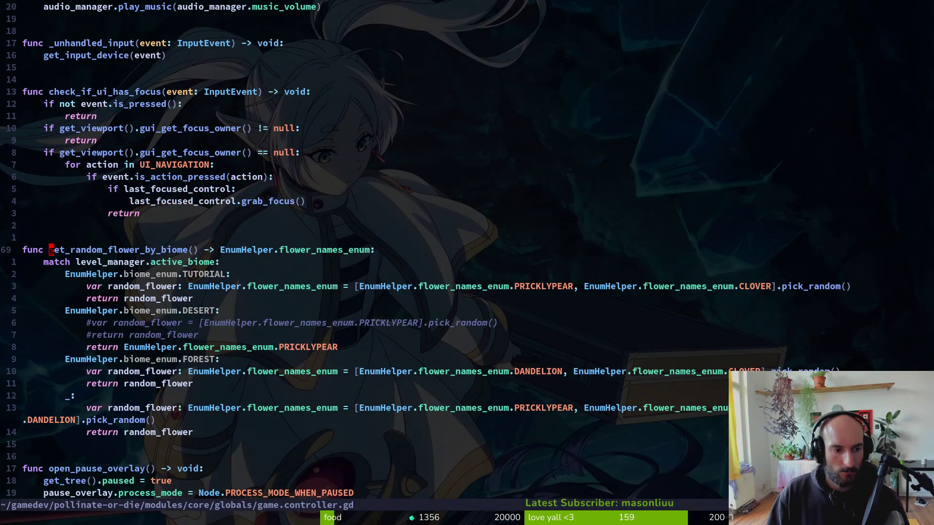
key("j")
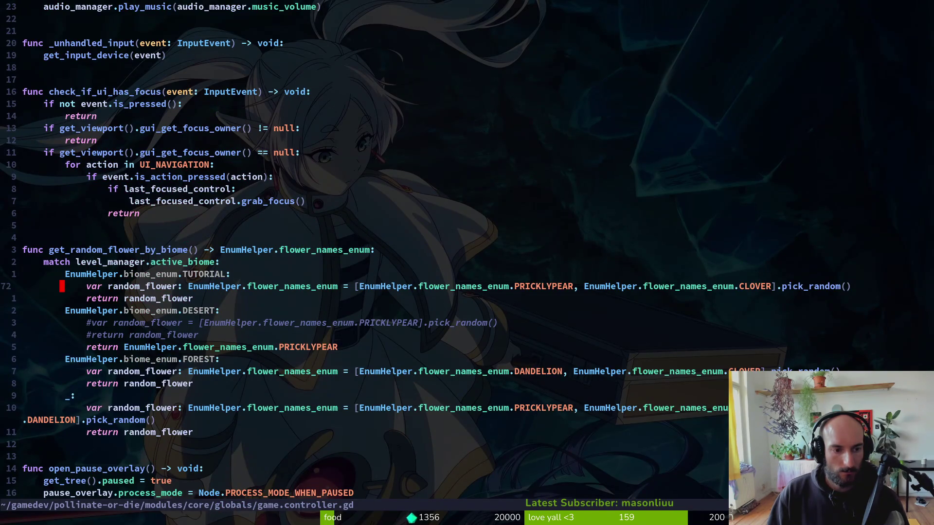
key("j")
key("j")
key("k")
key("k")
key("k")
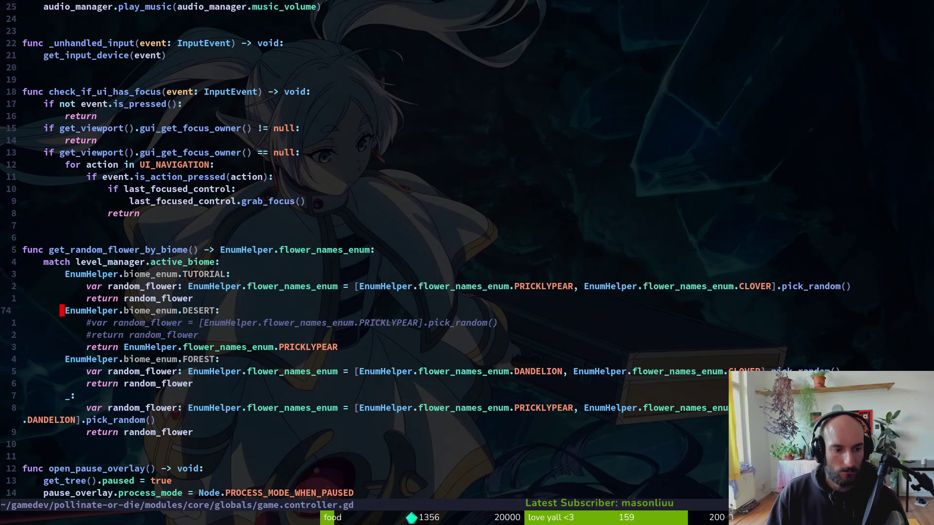
key("h")
key("j")
key("j")
key("j")
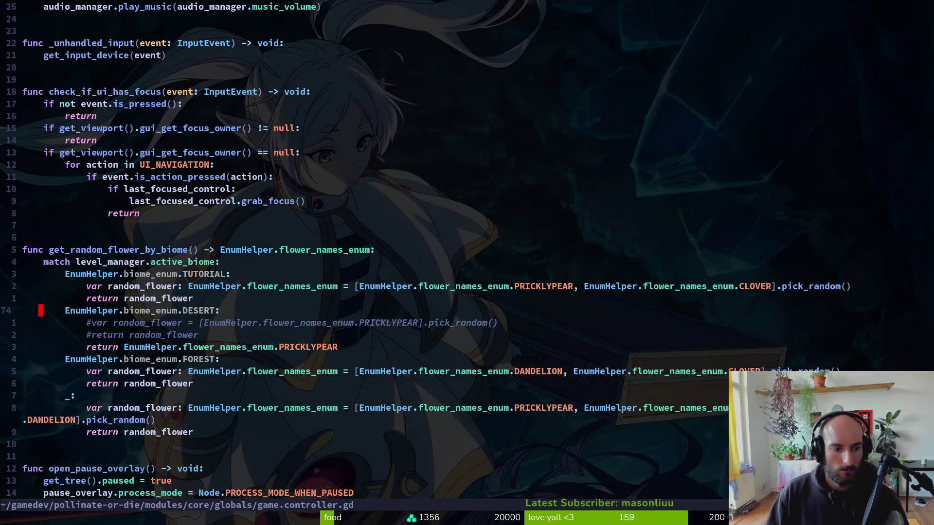
Uncomment the desert random_flower lines and comment out the fixed PRICKLYPEAR return.
key("ctrl+v")
key("j")
key("x")
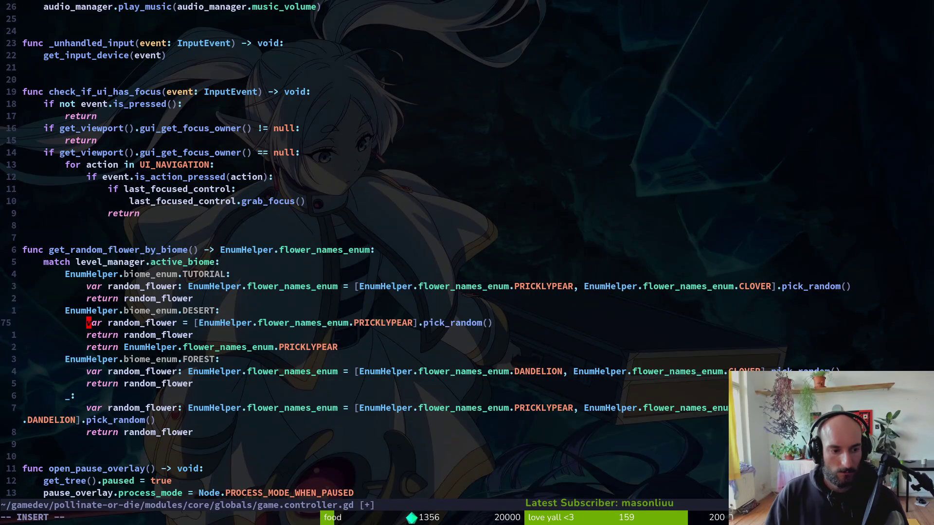
type("jj")
type("#")
key("Escape")
key("k")
key("k")
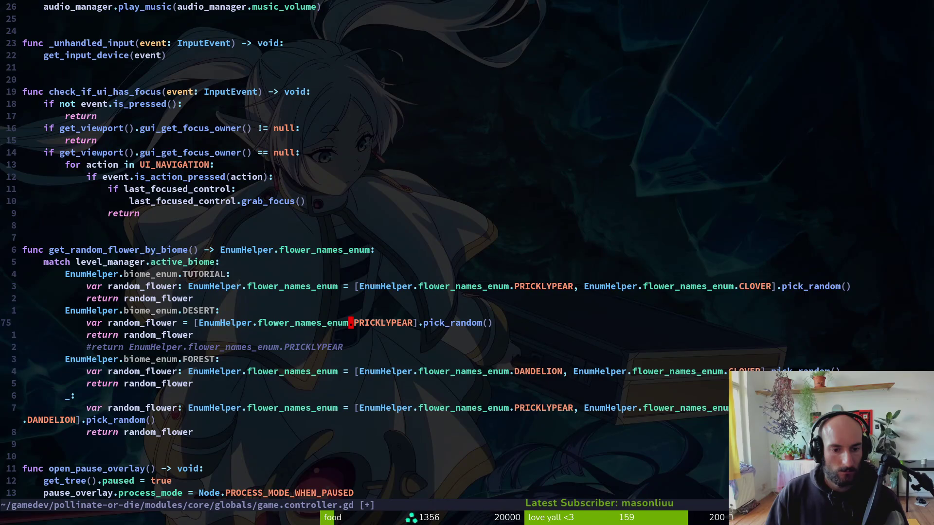
Add EnumHelper BARRELCACTUS to the desert flower array and save game.controller.gd.
type("i, EnumHelper.flo")
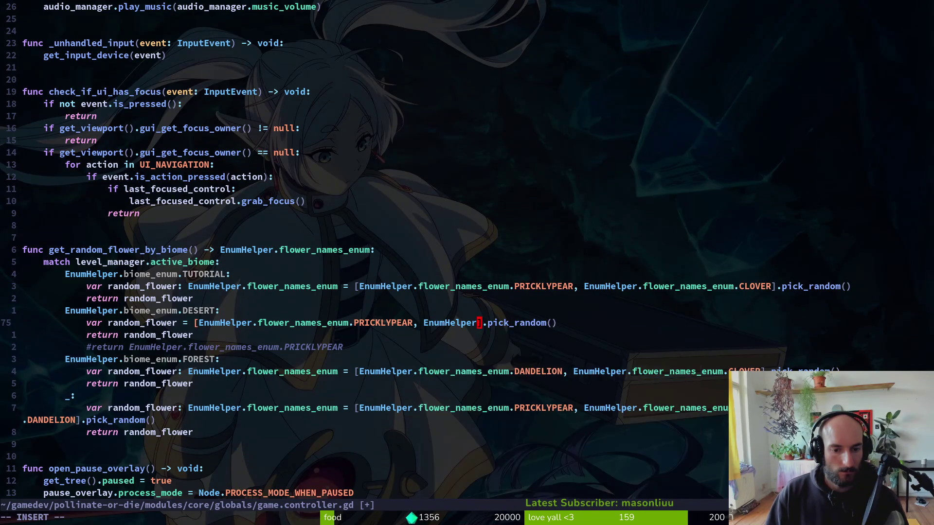
type("B")
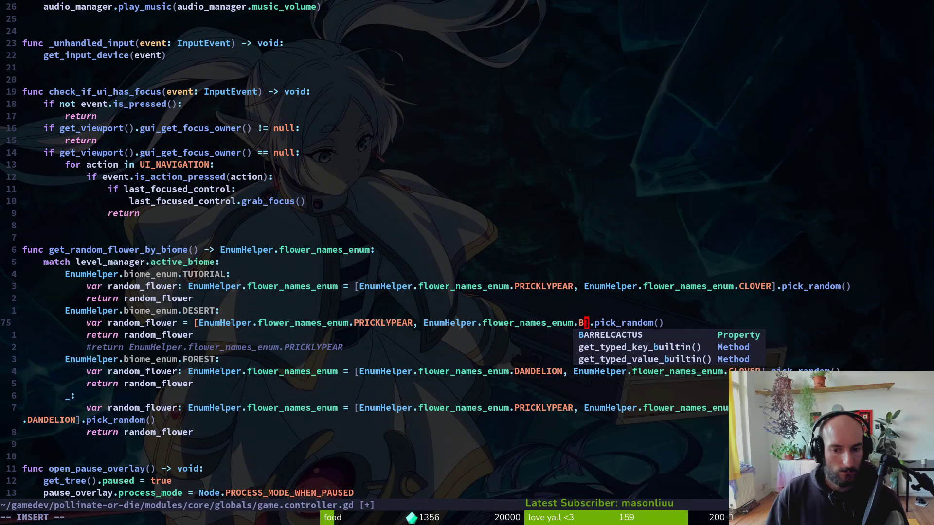
key("Return")
key("Escape")
type(":write")
key("Return")
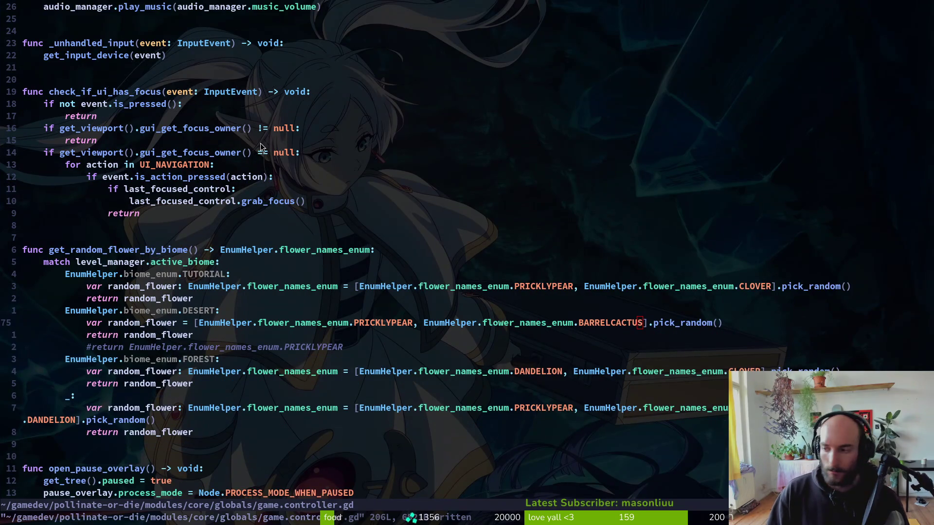
key("alt+Tab")
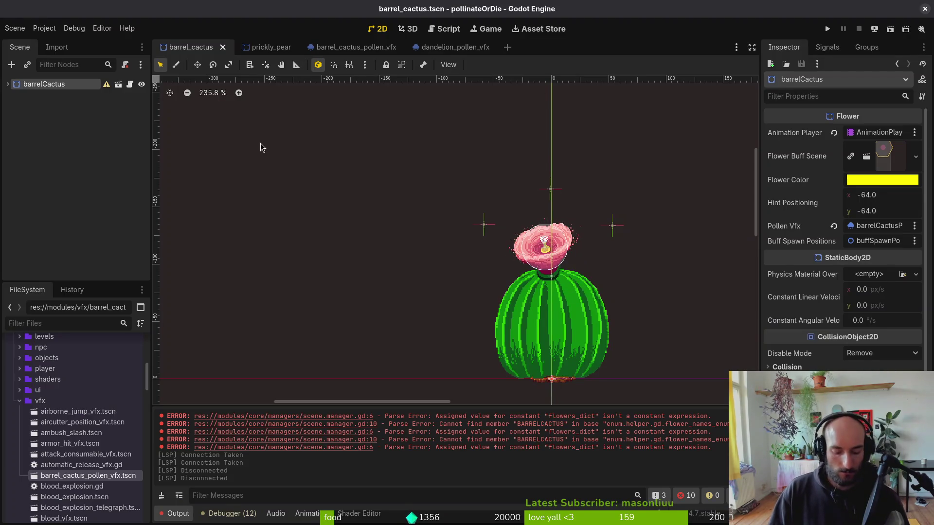
Run the game with F5 and open then close the pause menu's debugging panel.
key("F5")
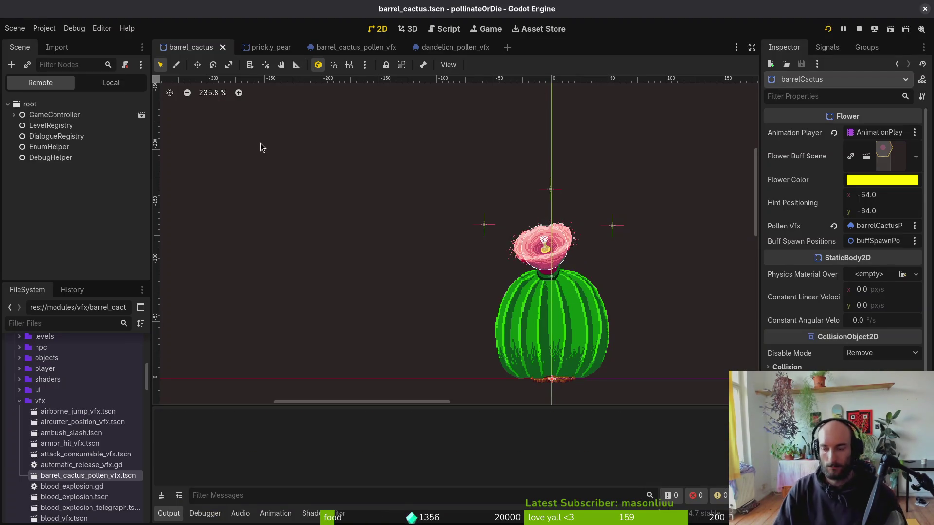
key("Return")
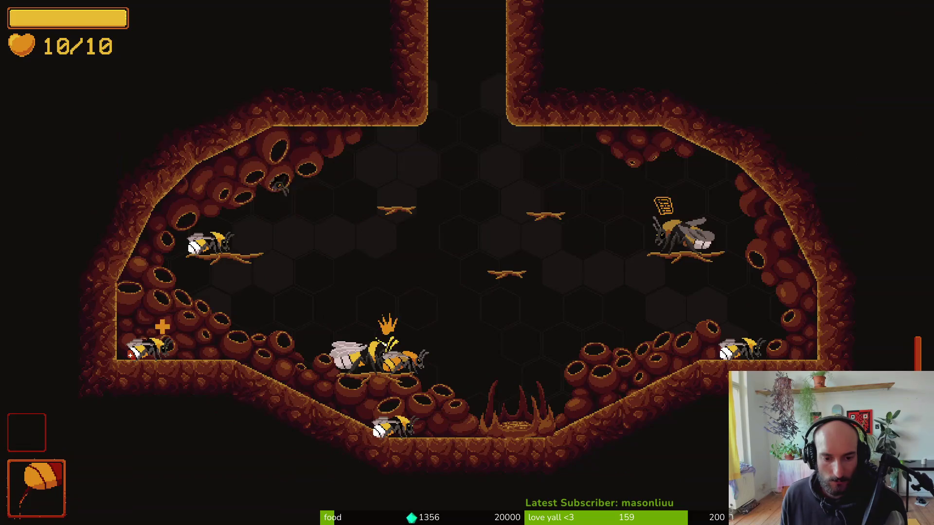
key("Escape")
key("Down")
key("Down")
key("Return")
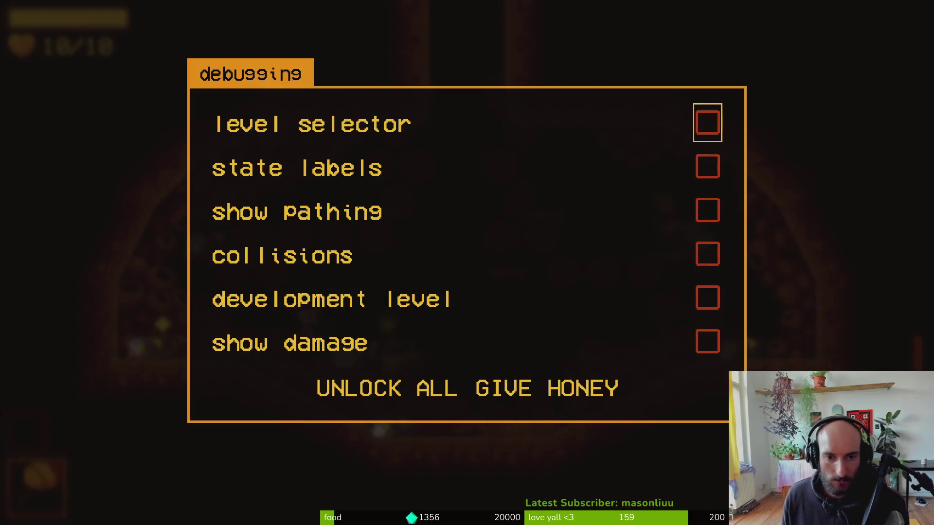
key("Escape")
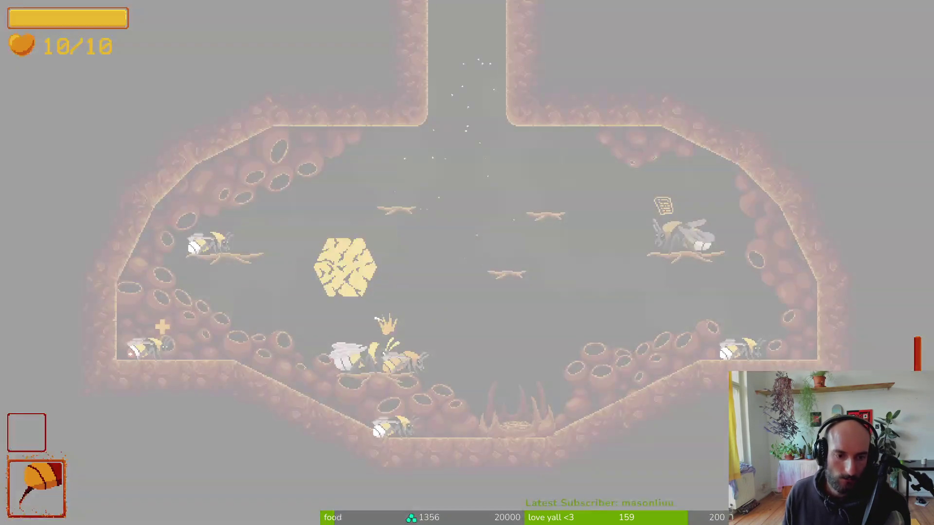
Load S_desert from the debug level selector, fly down to the dung ball, and return.
key("Escape")
key("Down")
key("Down")
key("Return")
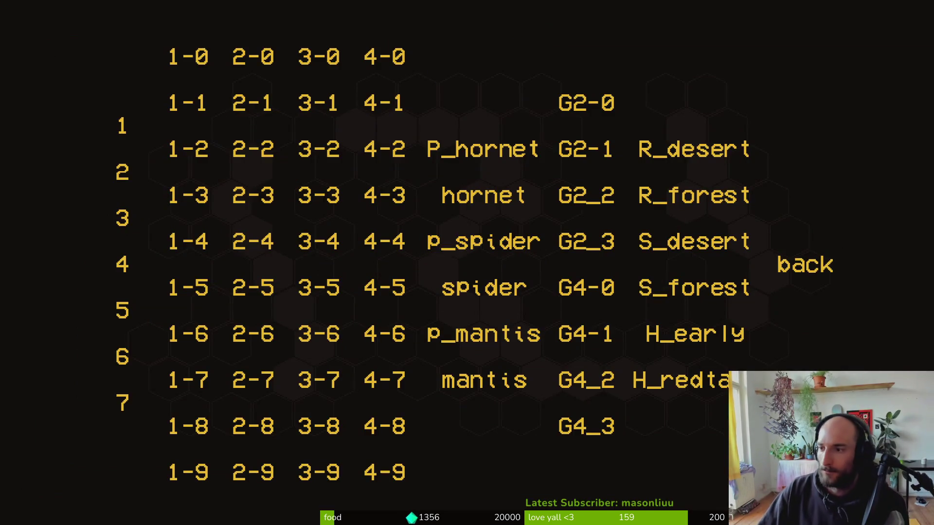
left_click(709, 229)
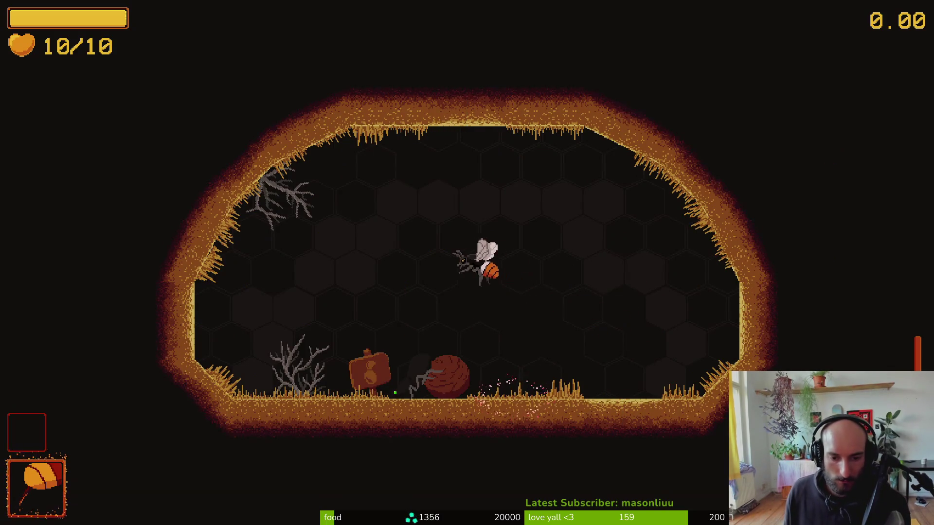
key("s")
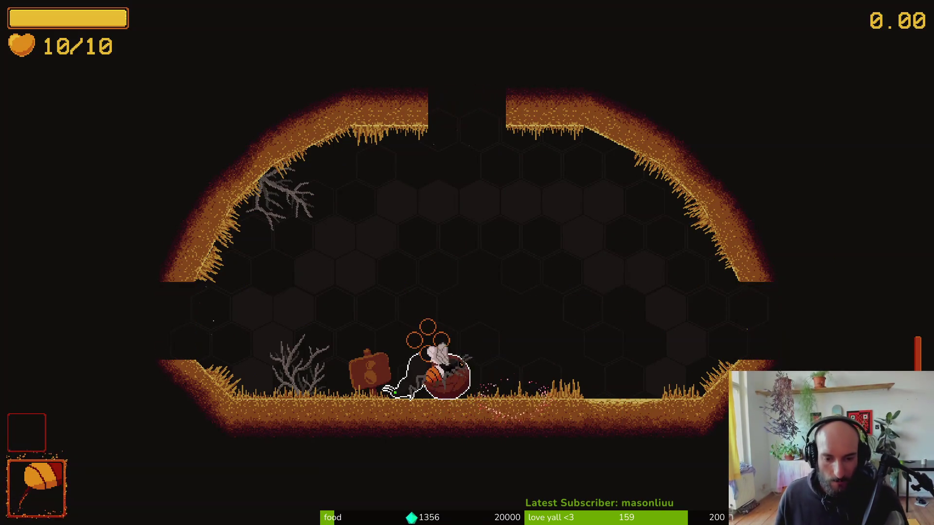
key("alt+Tab")
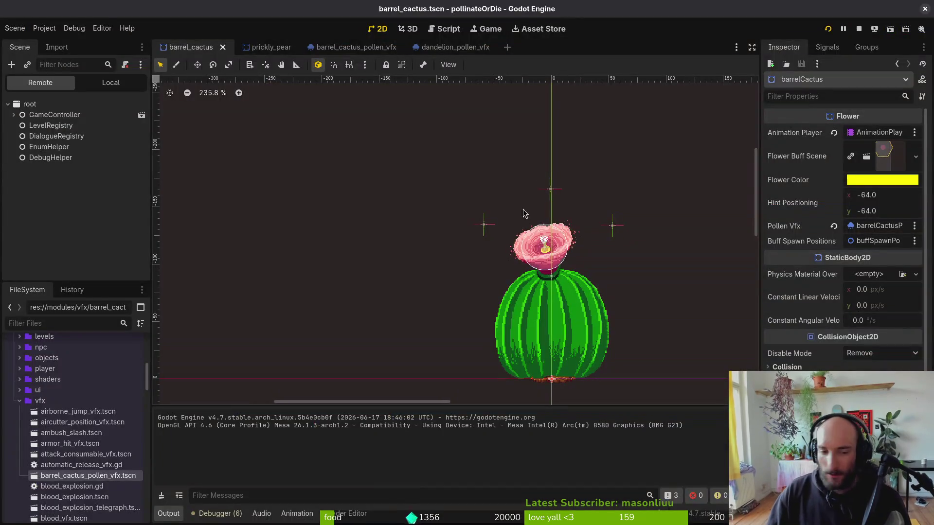
Show barrelCactus's local child nodes and the running game's Debugger error list.
left_click(107, 83)
left_click(8, 104)
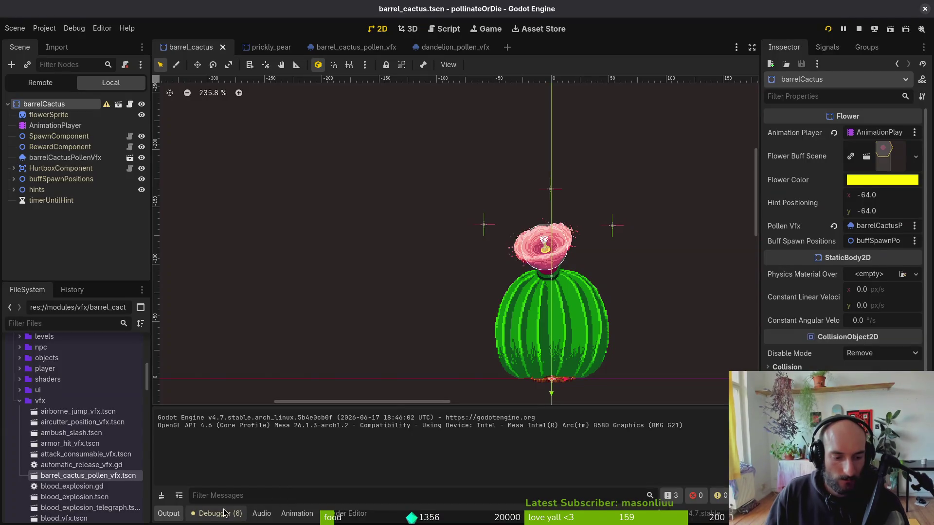
left_click(224, 514)
Check the running game, then move on to Neovim with the controller script.
key("alt+Tab")
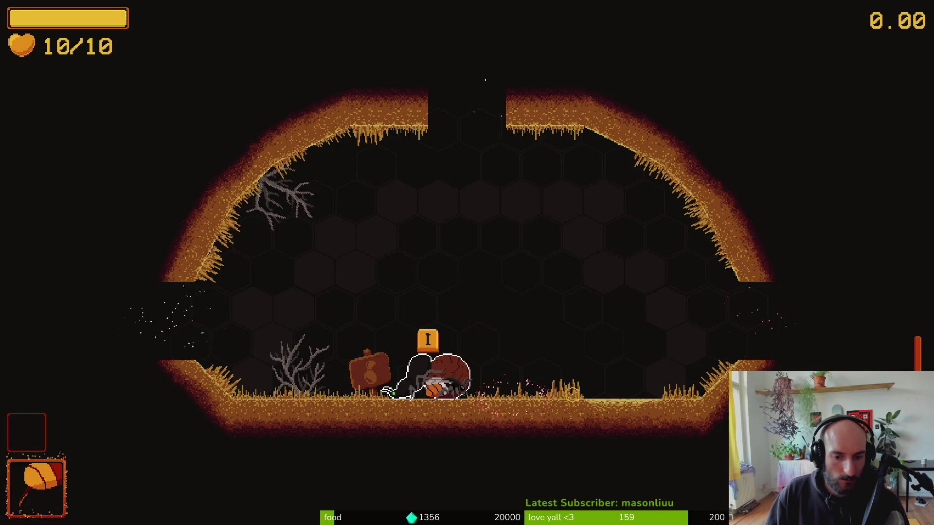
key("alt+Tab")
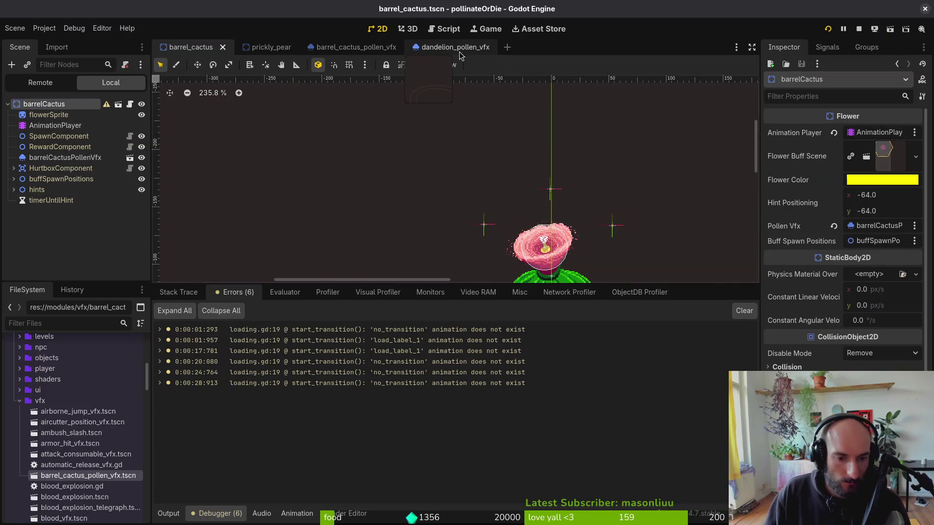
key("alt+Tab")
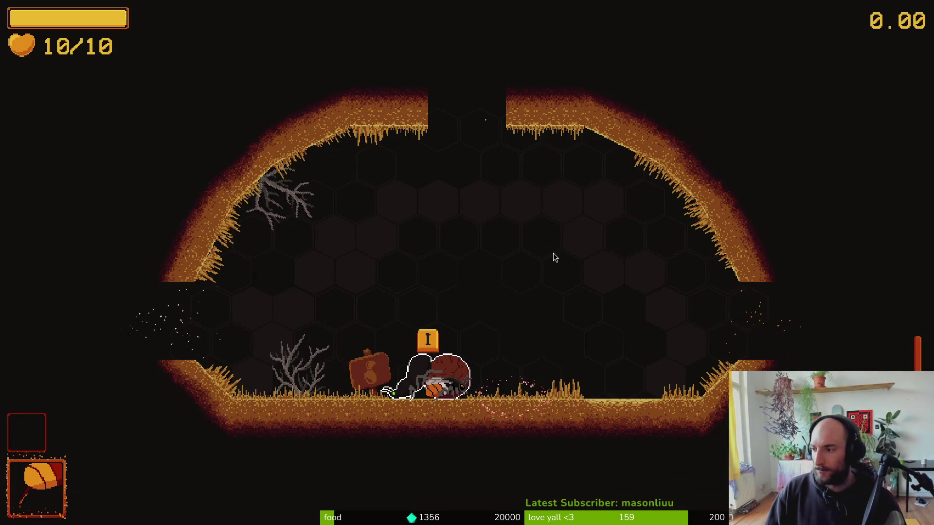
key("alt+Tab")
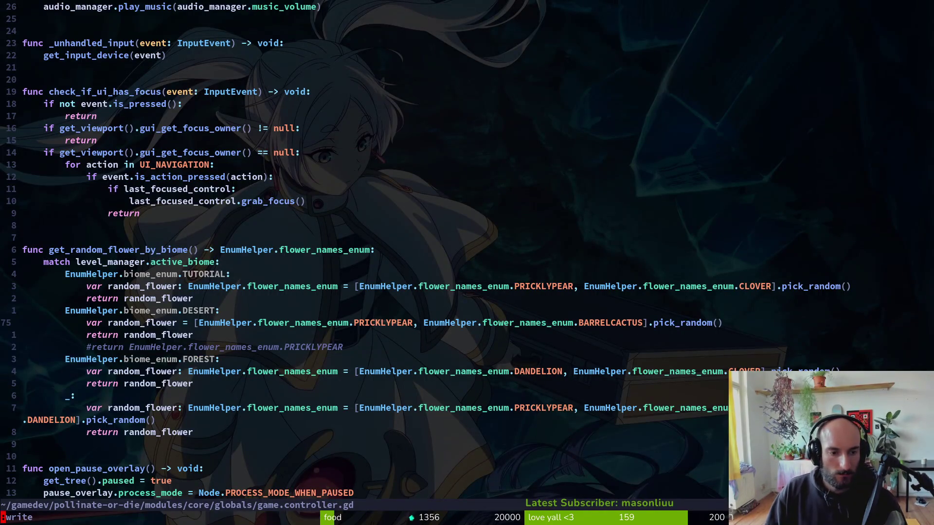
Save game.controller.gd and open scene.manager.gd through the file finder.
key("Return")
key("ctrl+o")
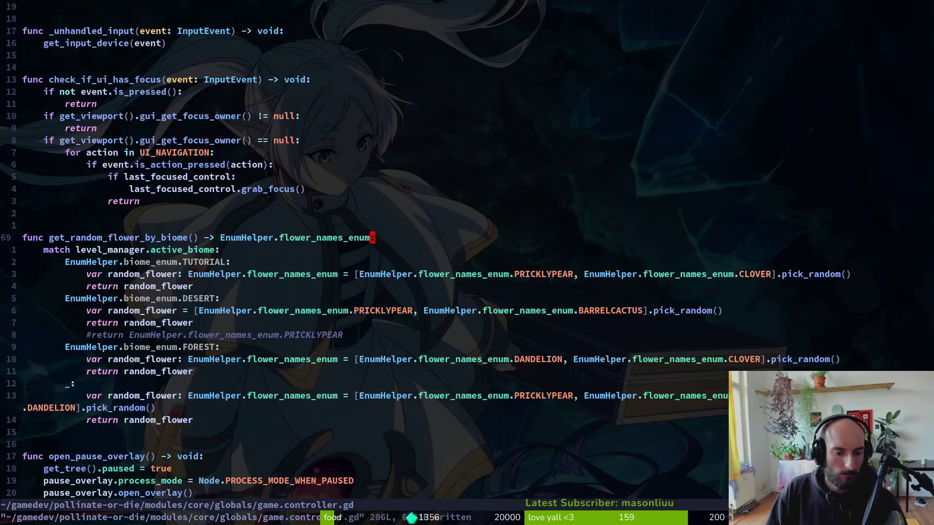
key("space")
key("f")
key("f")
type("scmana")
key("Return")
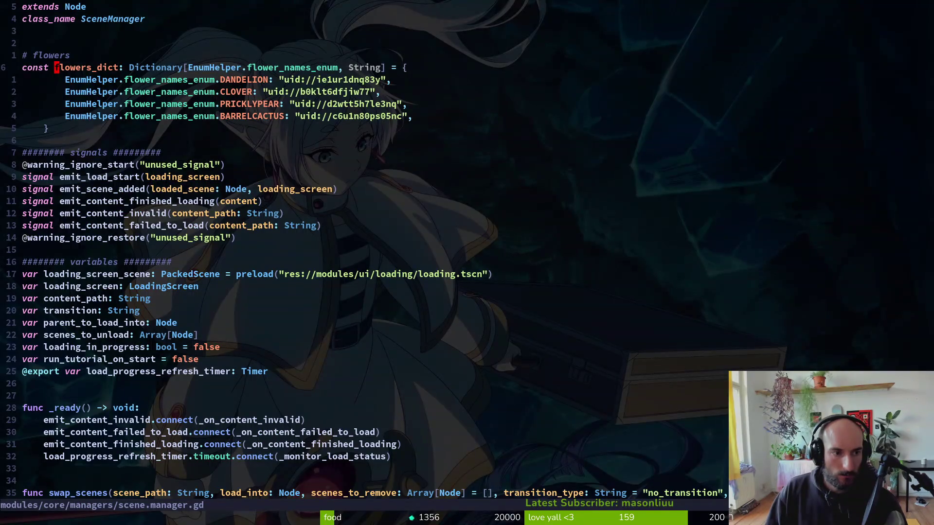
Review scene.manager.gd's swap_scenes code, briefly checking the running game.
key("G")
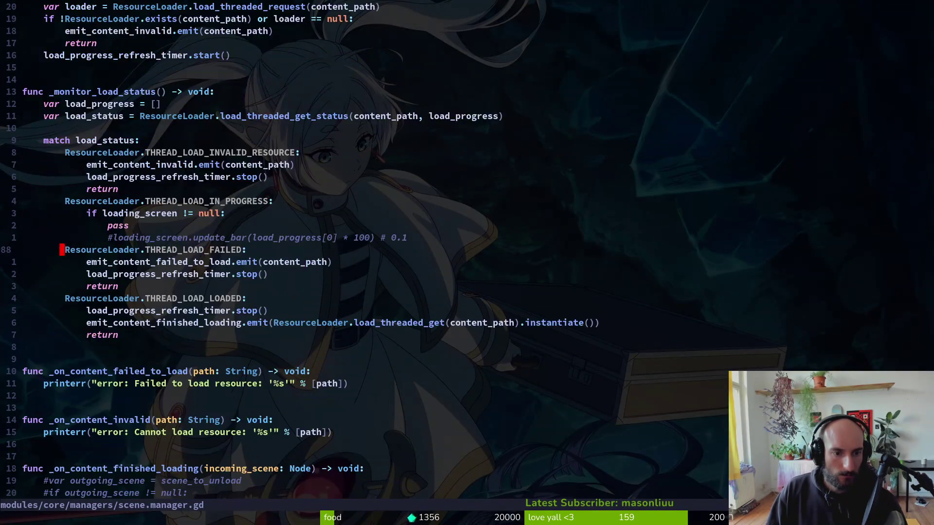
key("ctrl+u")
key("ctrl+u")
key("ctrl+u")
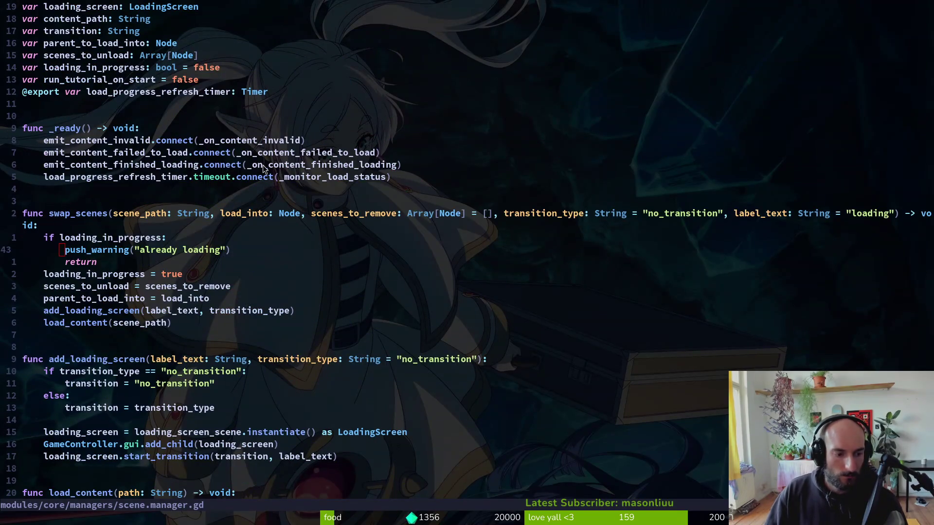
key("alt+Tab")
key("alt+Tab")
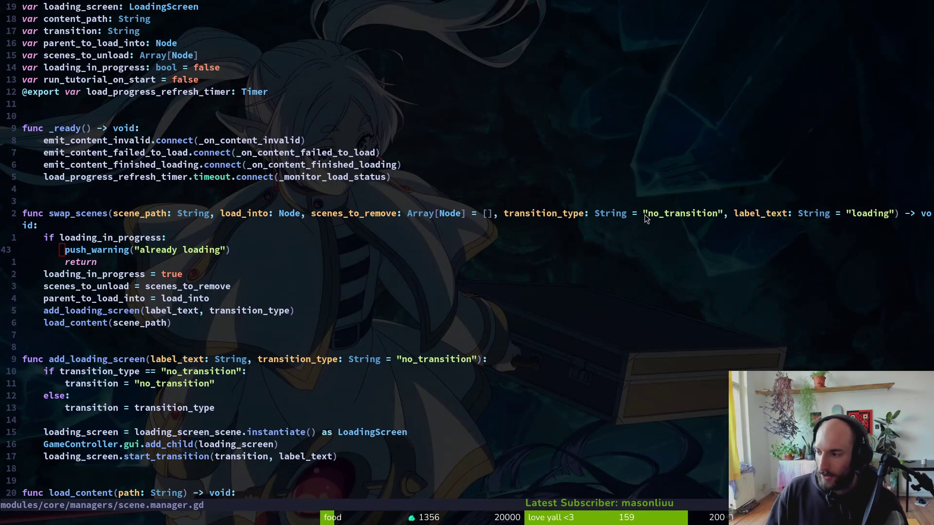
key("alt+Tab")
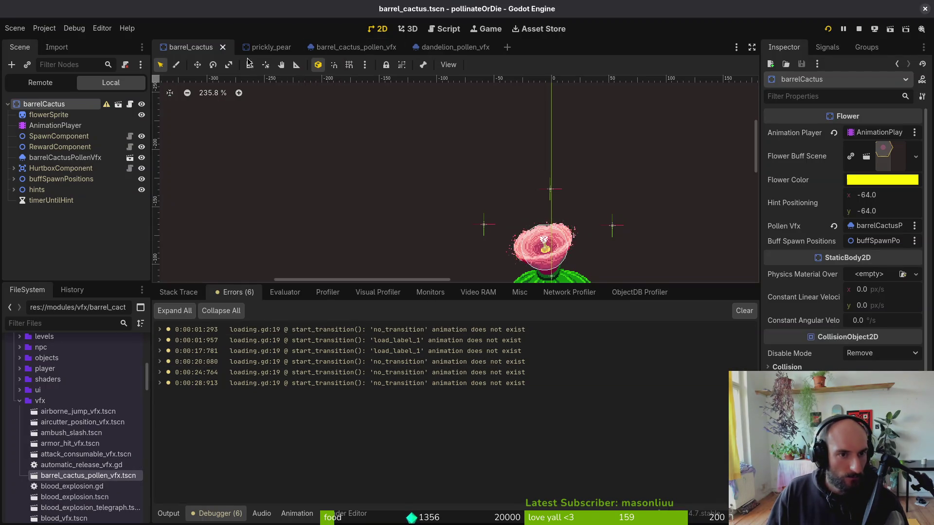
Copy the barrel_cactus.tscn scene's UID from the FileSystem dock.
right_click(209, 47)
left_click(224, 100)
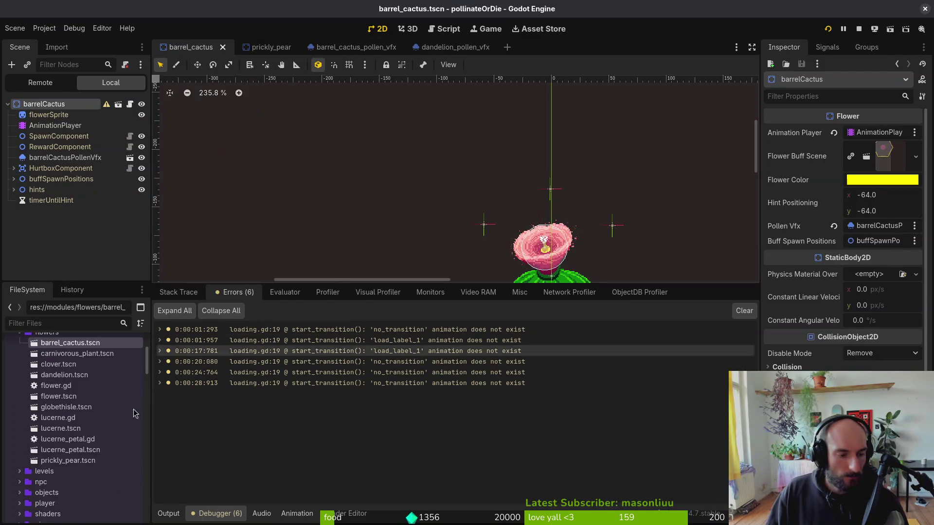
right_click(71, 346)
left_click(160, 417)
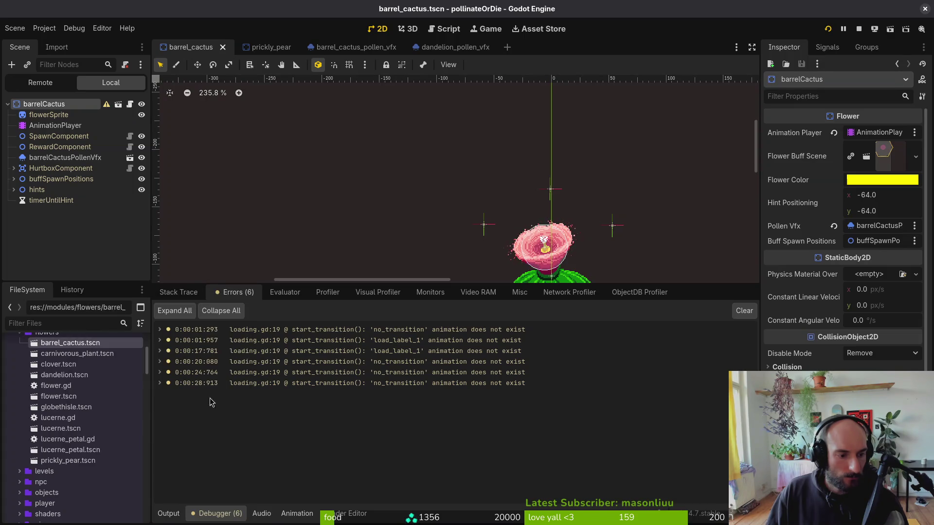
Replace the old BARRELCACTUS uid in scene.manager.gd with the copied UID and relaunch the game.
key("alt+Tab")
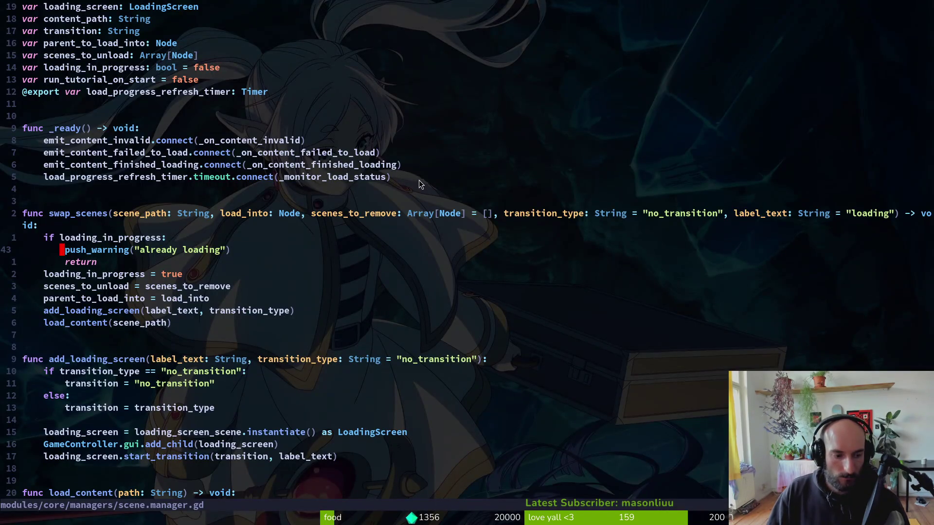
scroll(416, 178, "up", 5)
scroll(413, 177, "up", 3)
left_click_drag(302, 117, 374, 122)
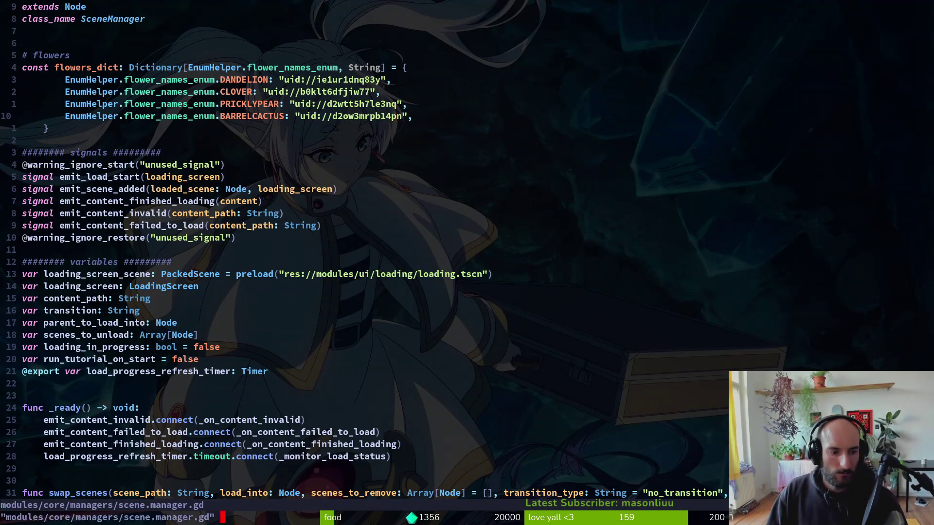
key("alt+Tab")
left_click(829, 31)
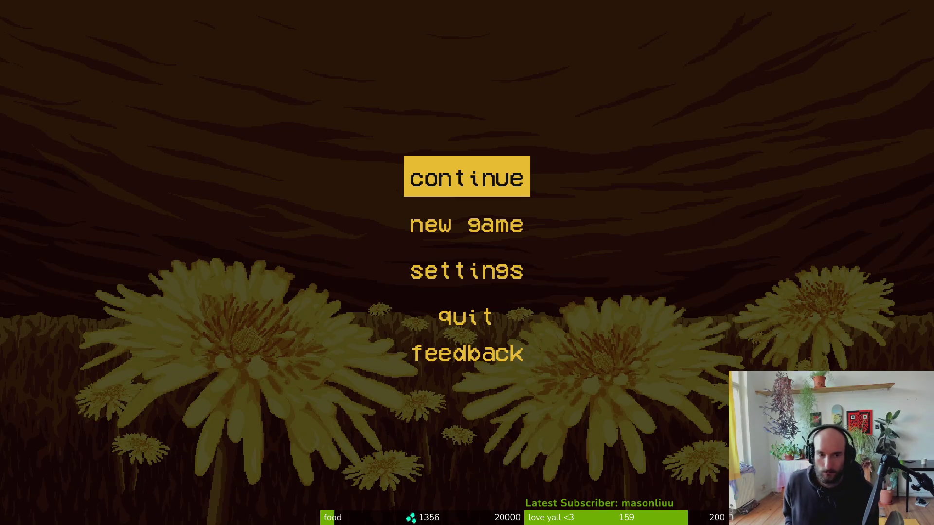
Continue the saved game and load the S_desert test room from the debug level select.
key("Return")
key("Escape")
key("Down")
key("Down")
key("Return")
key("Escape")
key("Escape")
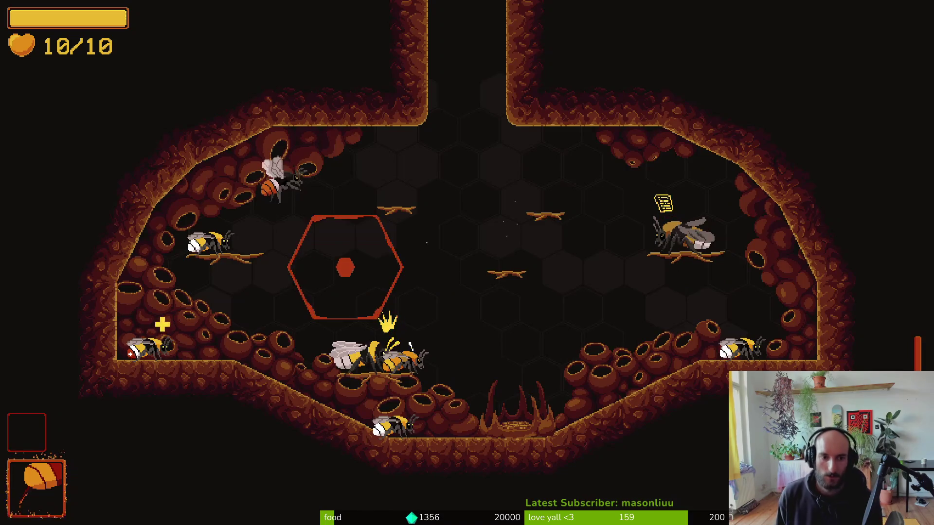
key("Escape")
key("Up")
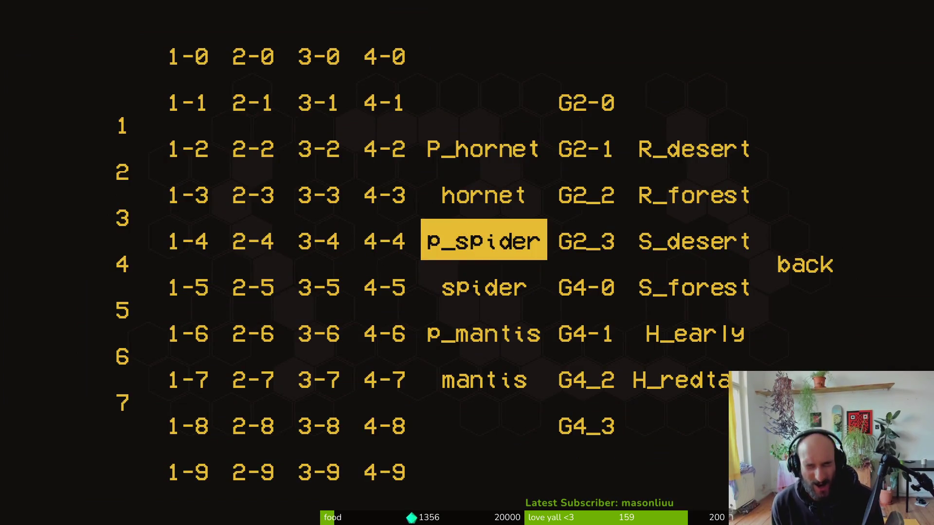
key("Right")
key("Right")
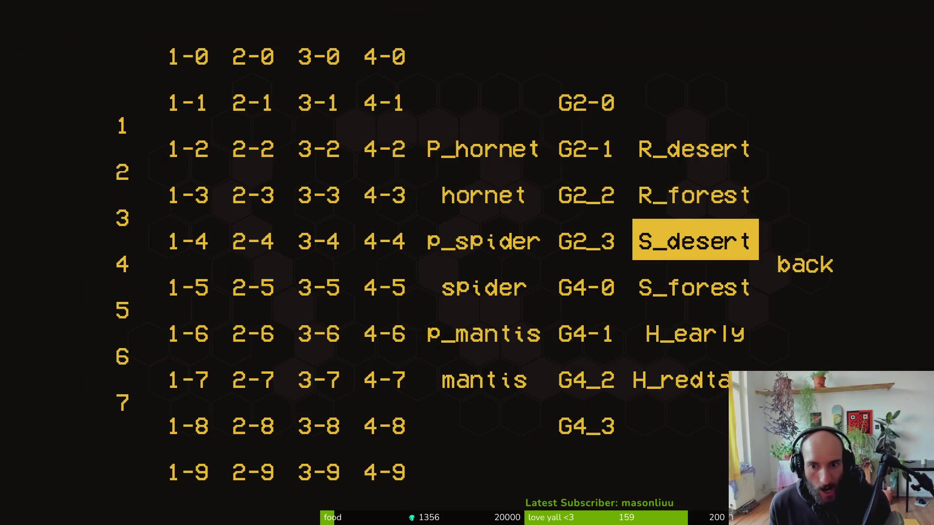
key("Return")
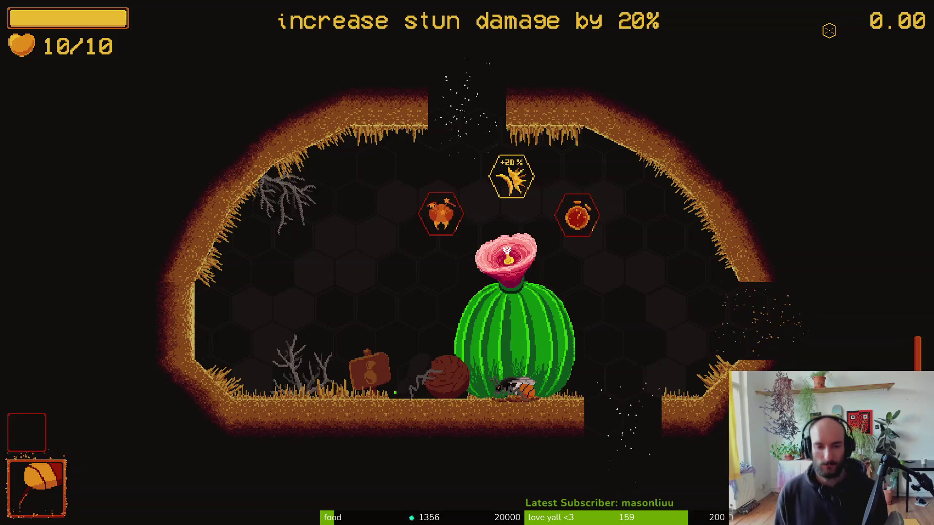
Attack around the barrel cactus and the rolling enemy, then quit the game.
key("x")
key("Left")
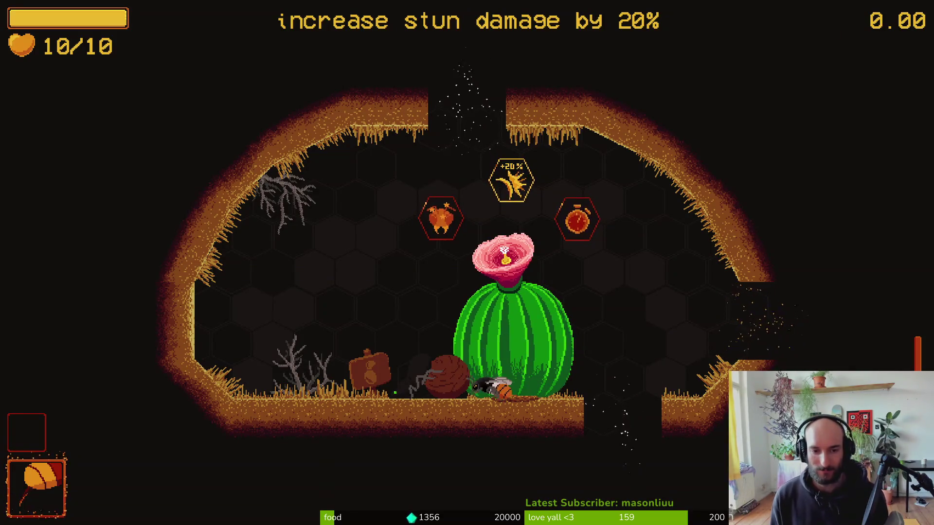
key("Right")
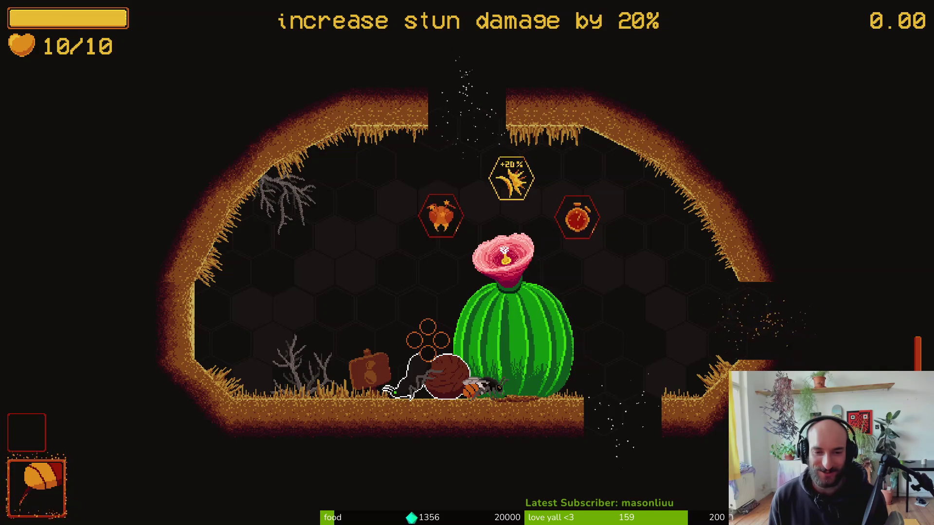
key("z")
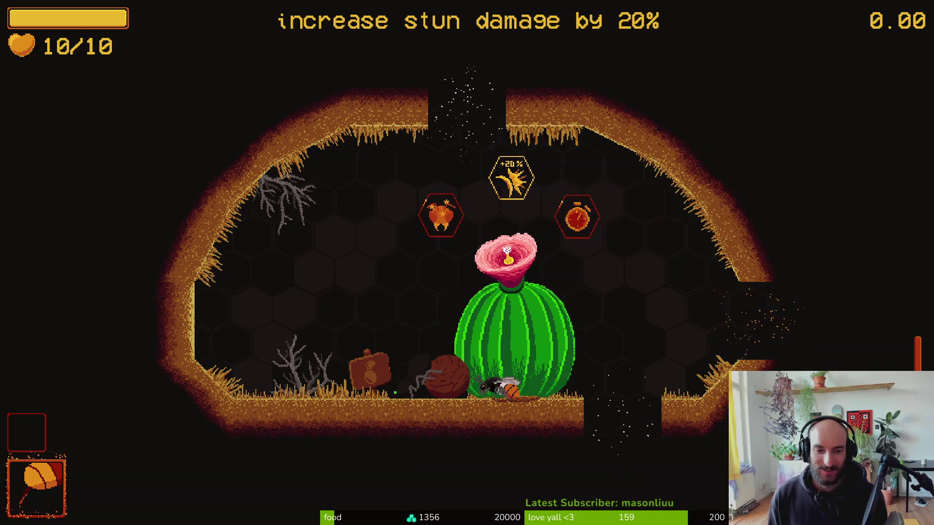
key("x")
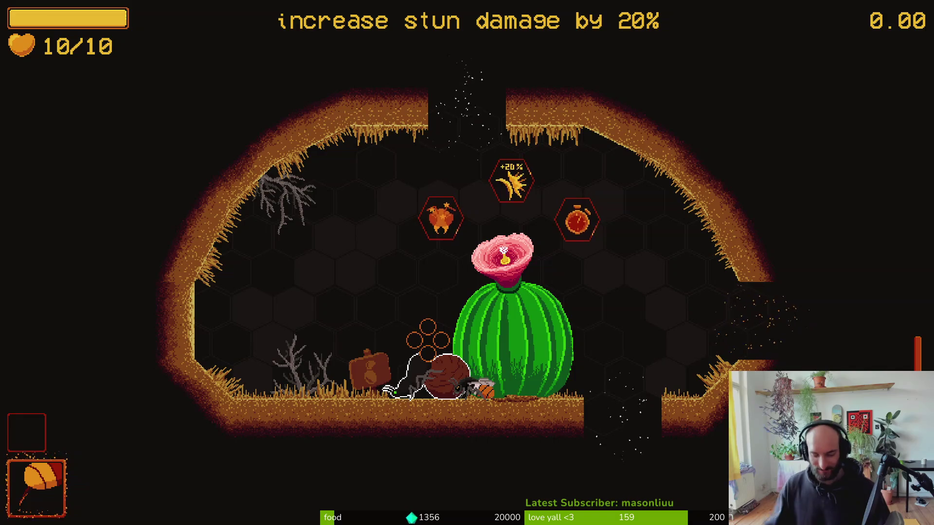
key("alt+F4")
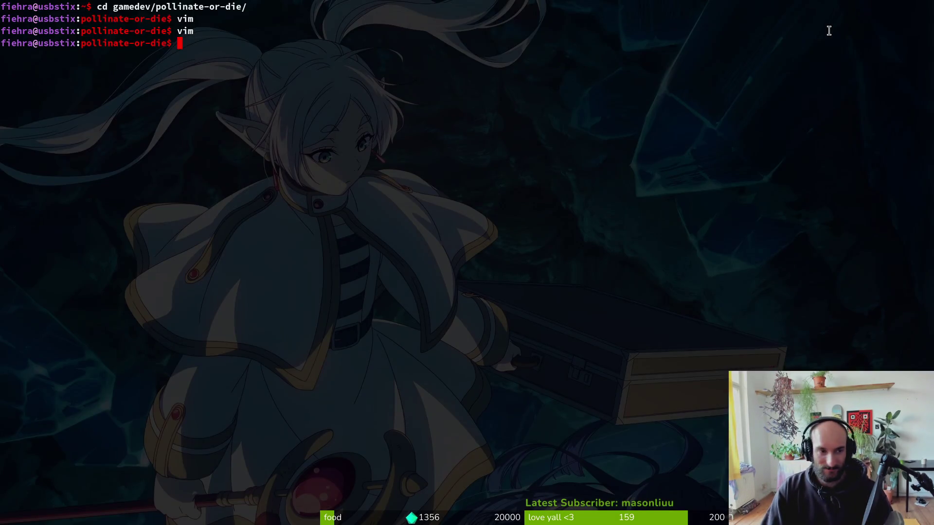
Launch vim and grep the project for get_random_flower_by_biome from the clipboard history.
type("vim")
key("Return")
key("space")
key("f")
key("f")
key("Escape")
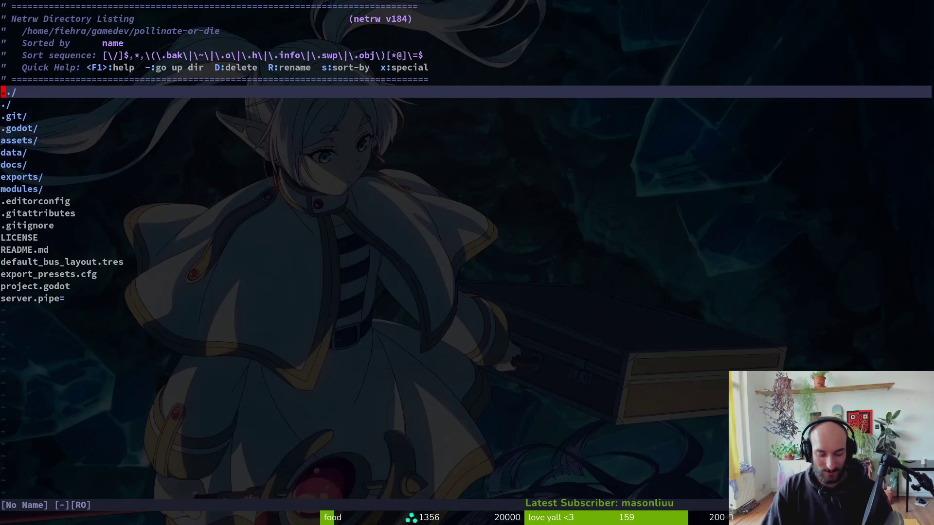
key("shift+v")
key("Escape")
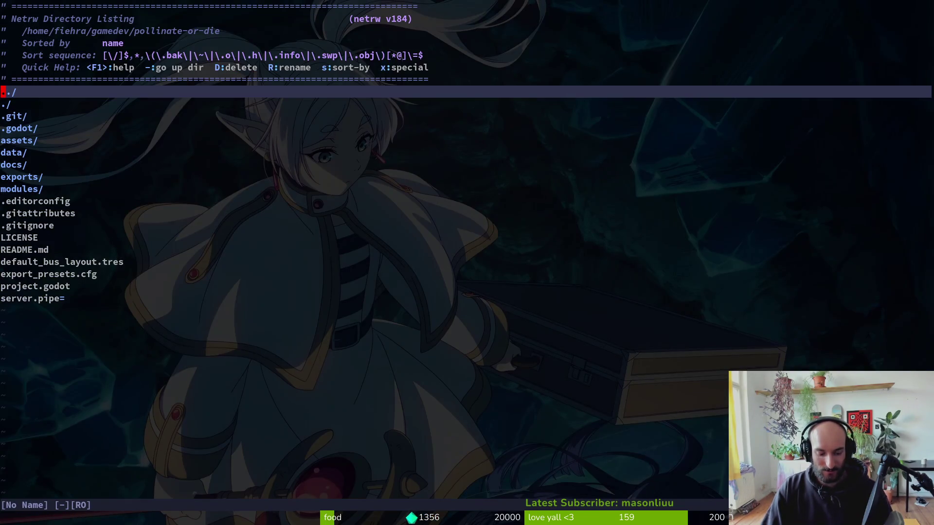
key("super+v")
left_click(455, 218)
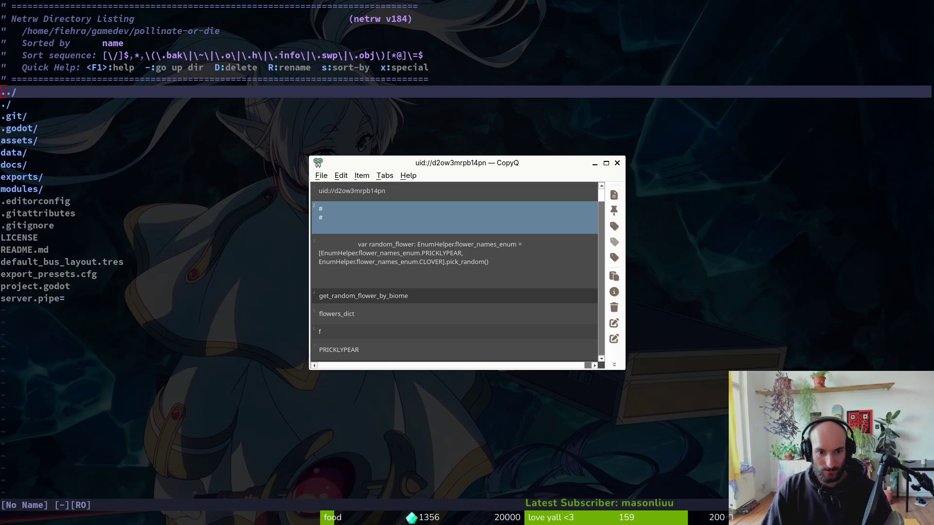
key("Down")
key("Down")
key("Return")
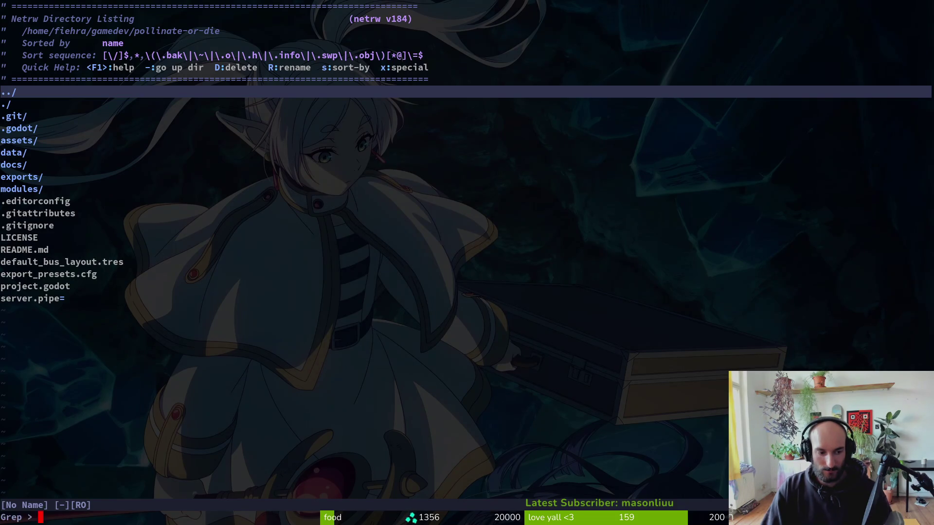
key("Return")
key("Return")
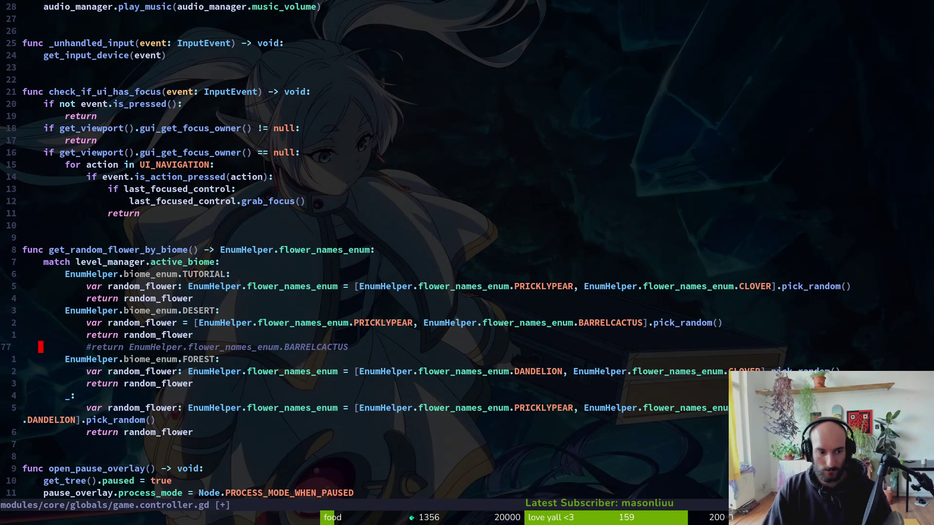
Comment out the random desert flower pick so it returns BARRELCACTUS, and save.
key("Escape")
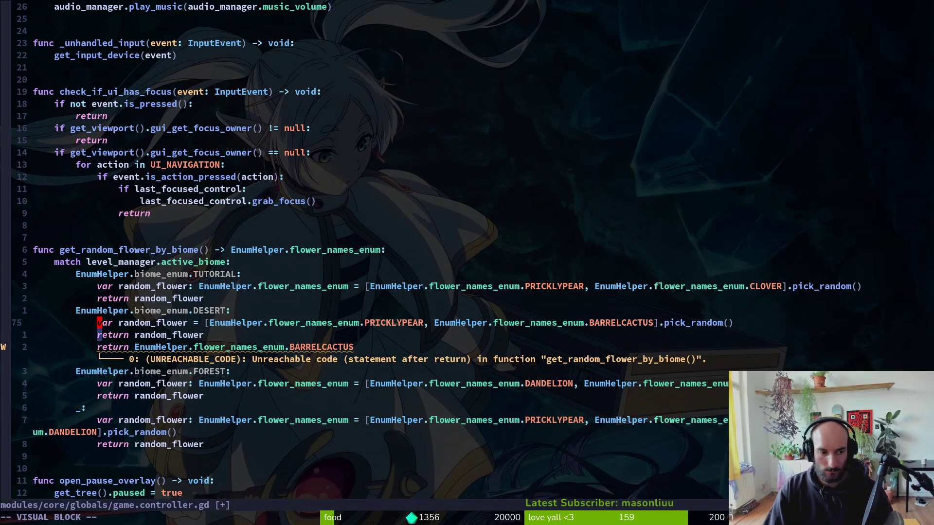
key("u")
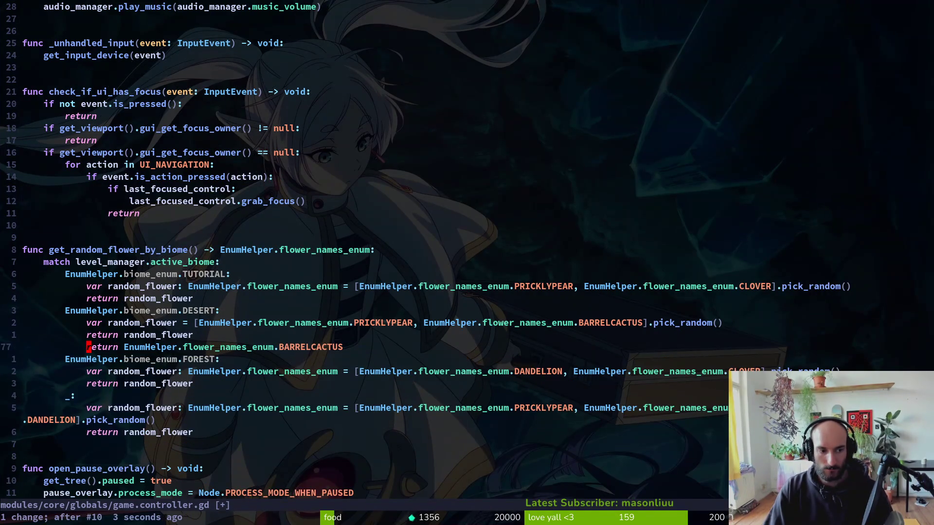
key("k")
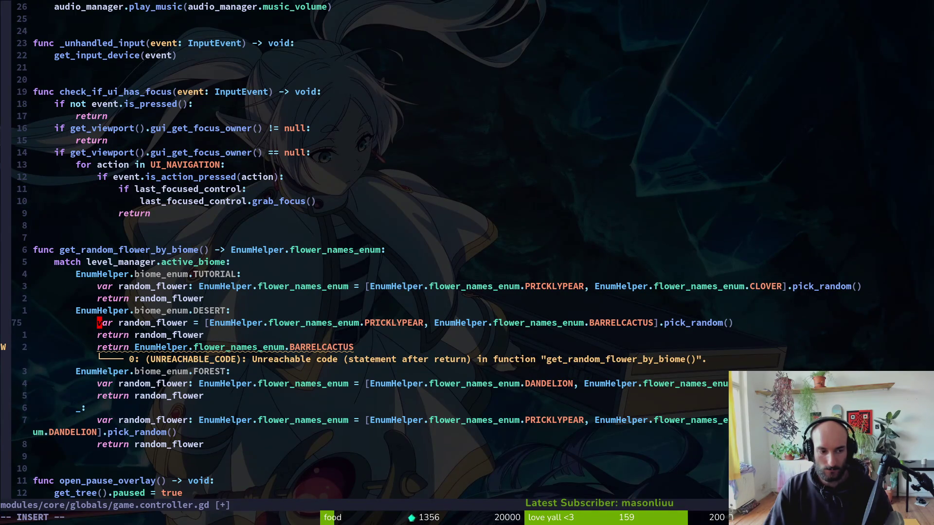
key("Escape")
type("gcj:write")
key("alt+Tab")
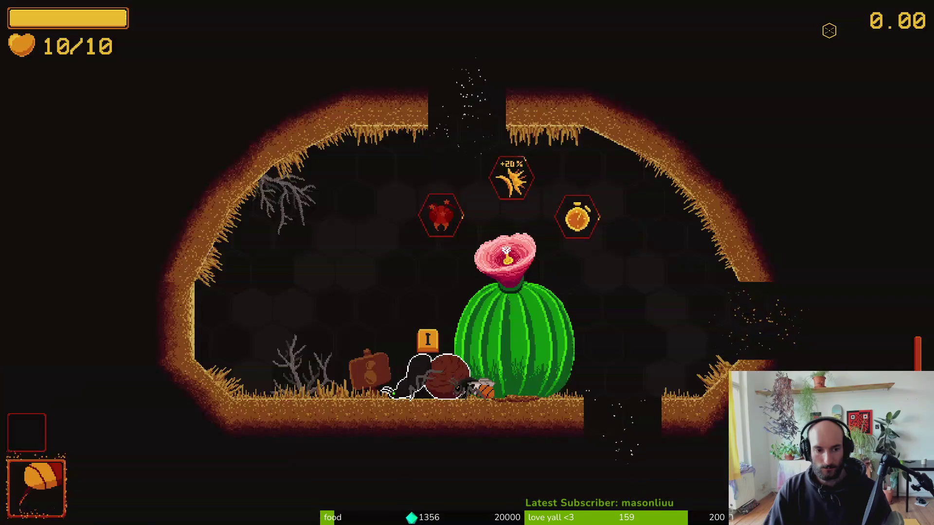
key("alt+Tab")
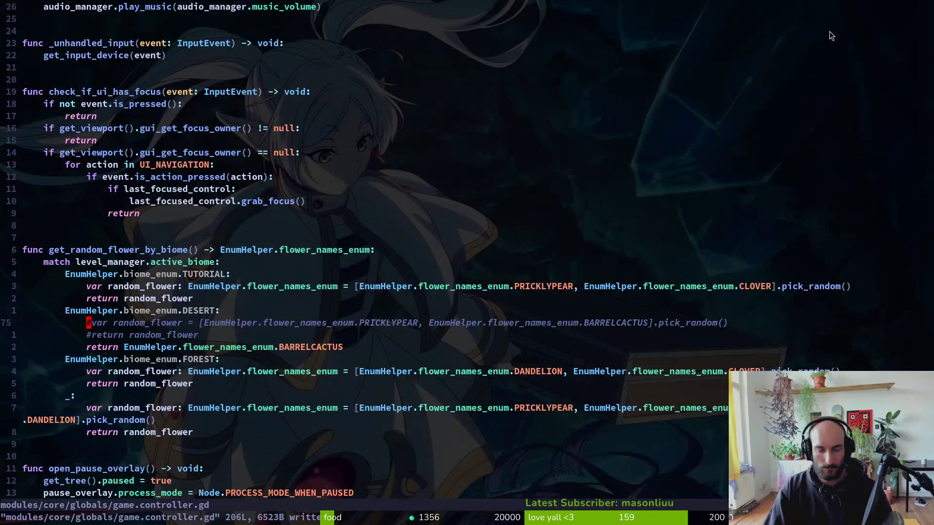
Reopen game.controller.gd with its 0.95 flower chances, save, and relaunch the game.
key("space")
key("f")
key("f")
type("gamcont")
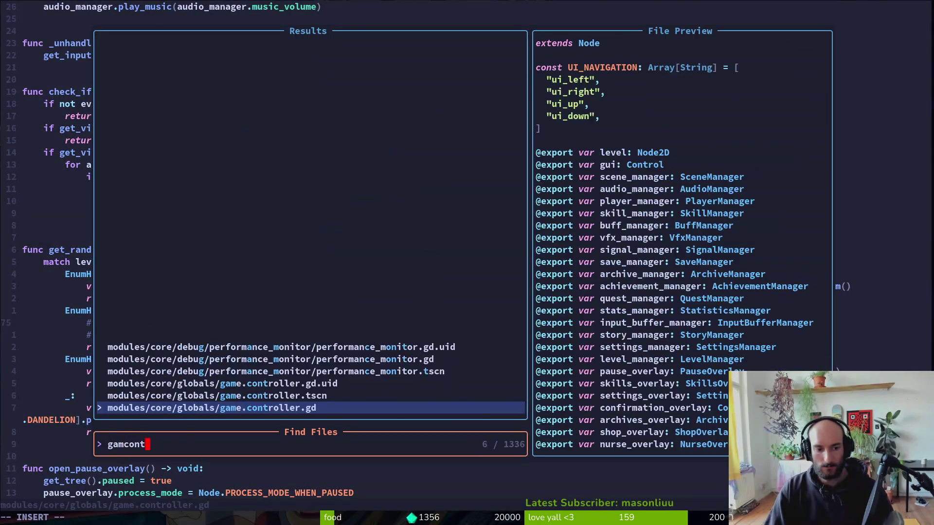
key("Return")
scroll(365, 253, "up", 15)
scroll(365, 253, "down", 5)
type("write")
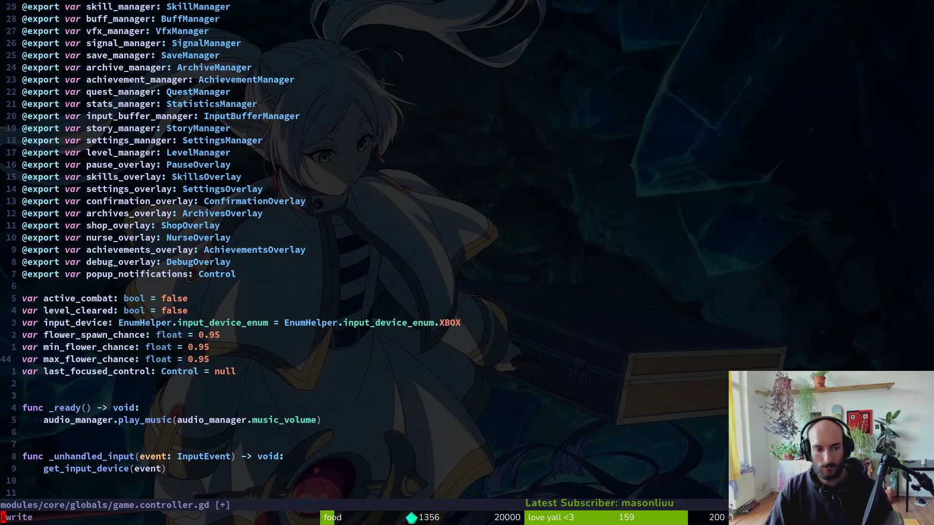
key("Return")
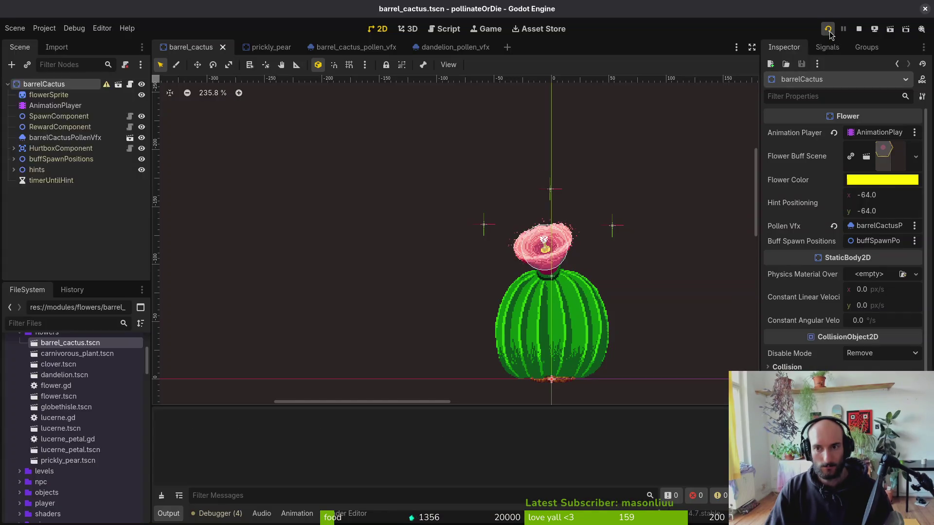
left_click(829, 29)
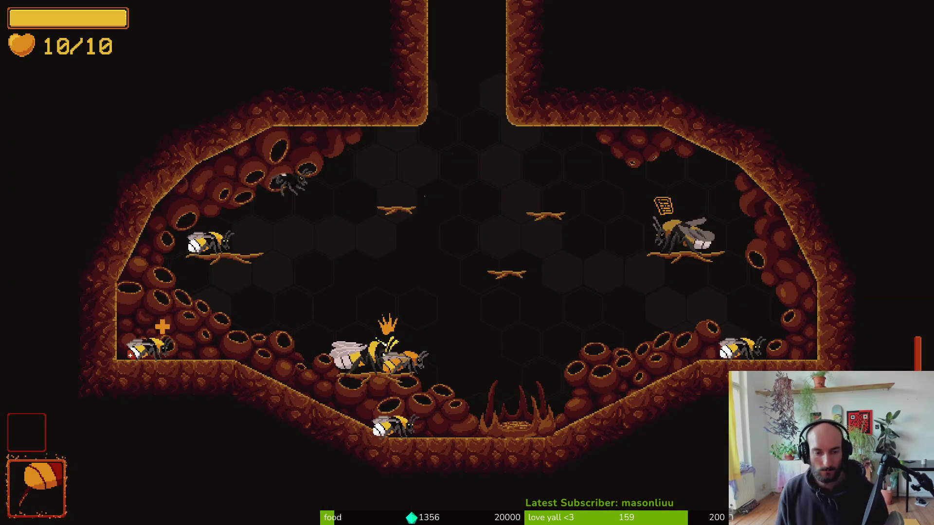
Resume play and fly the bee up the top shaft into the next room.
key("Escape")
key("Return")
key("Escape")
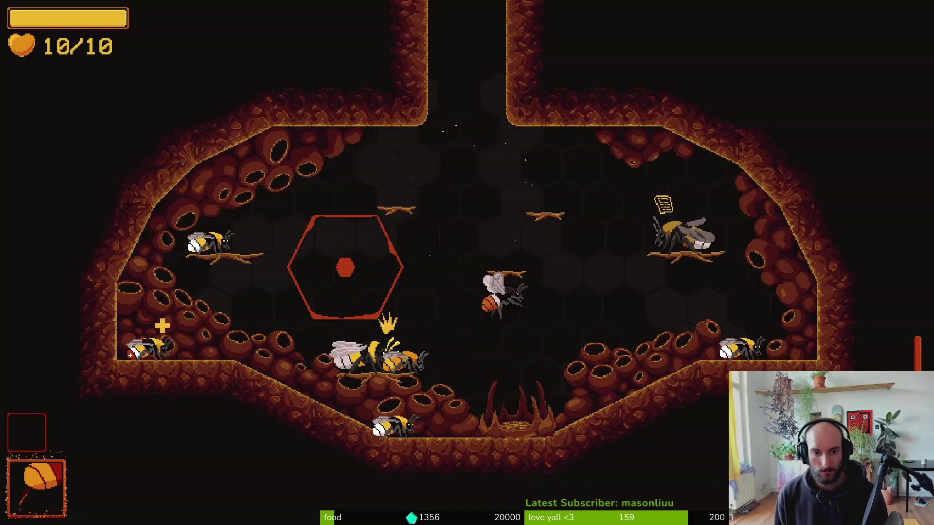
key("w")
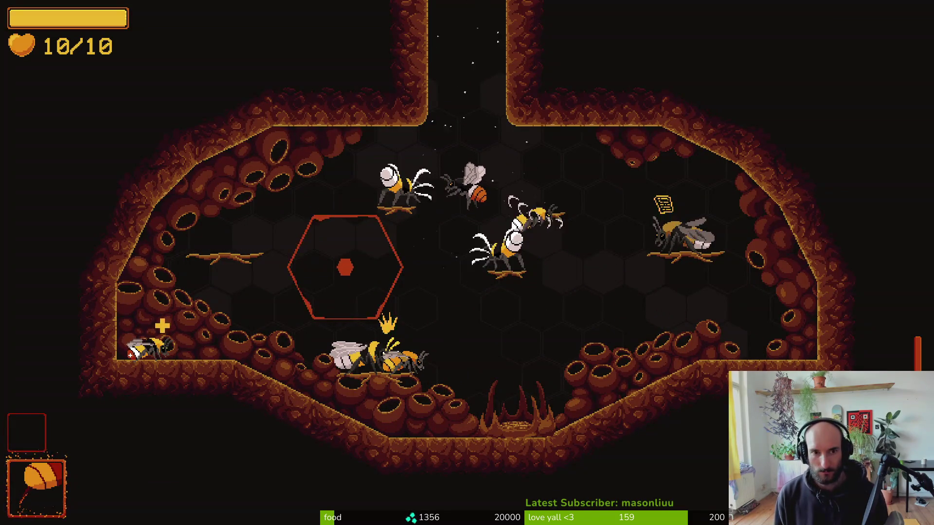
key("w")
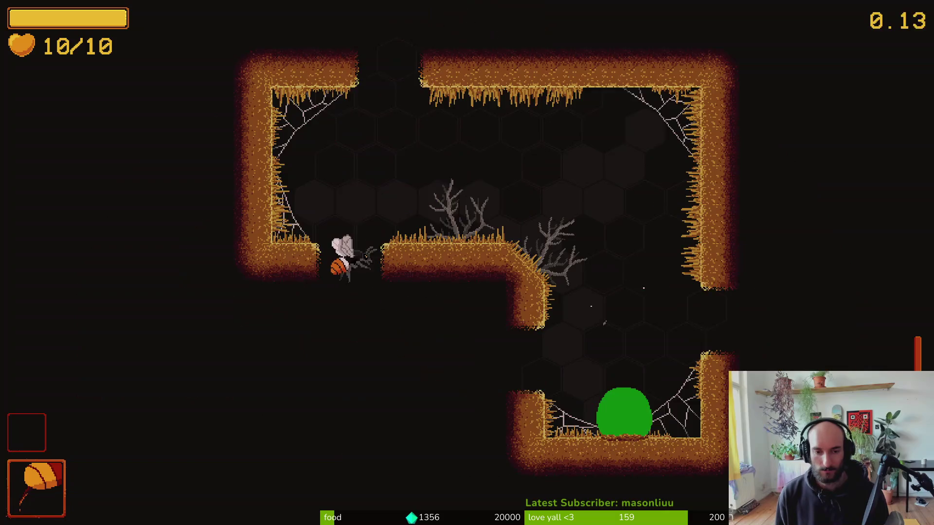
key("w")
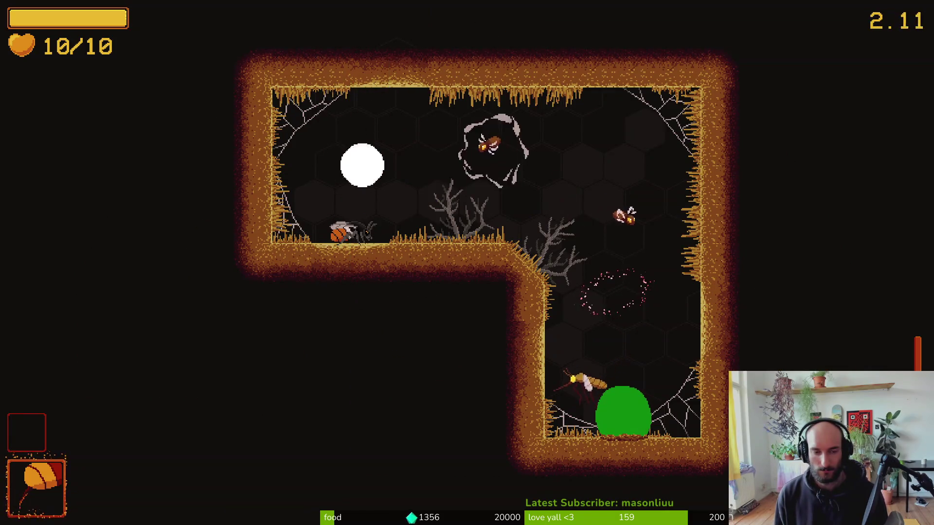
Fight the spawned enemies through the corridors, then open the debug level select.
key("d")
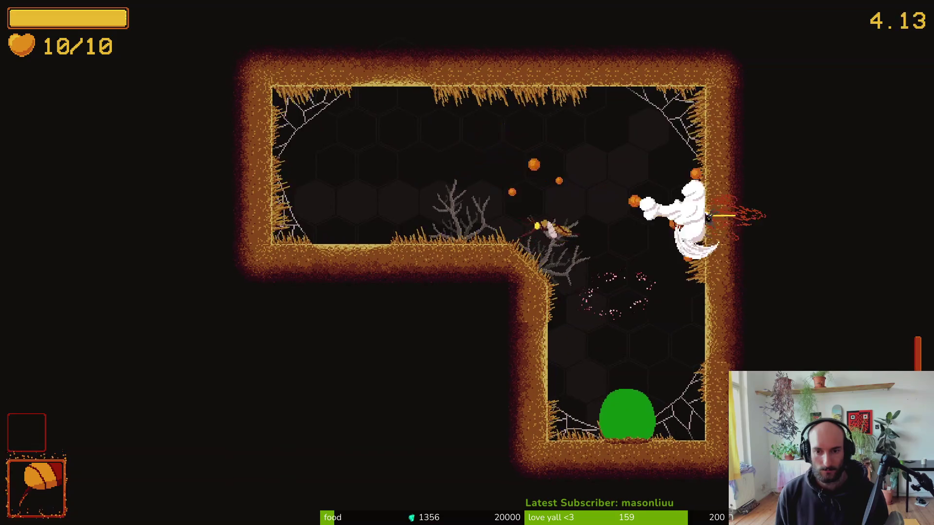
key("d")
key("w")
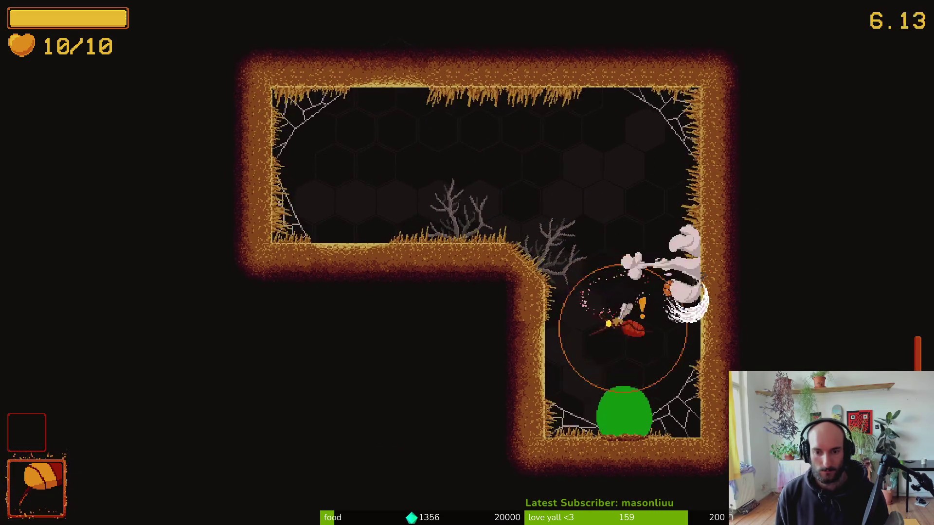
key("w")
key("a")
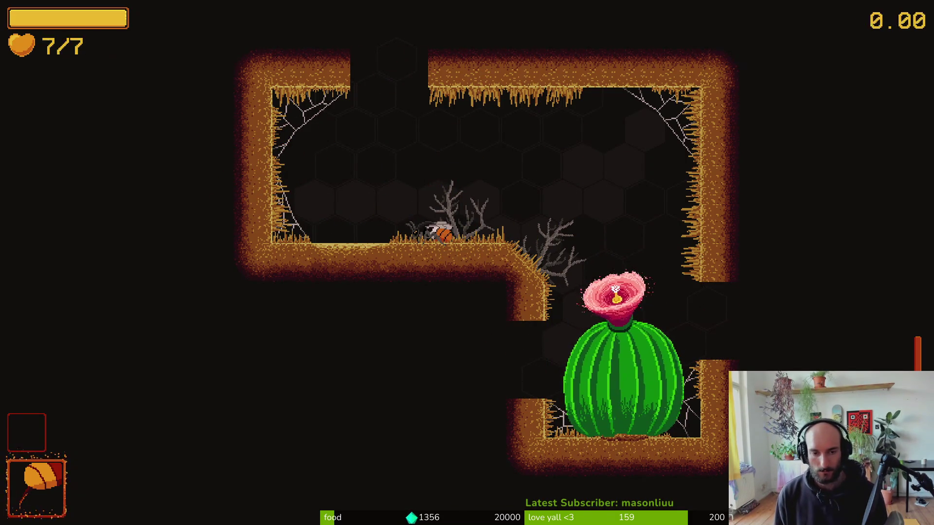
key("F1")
key("Up")
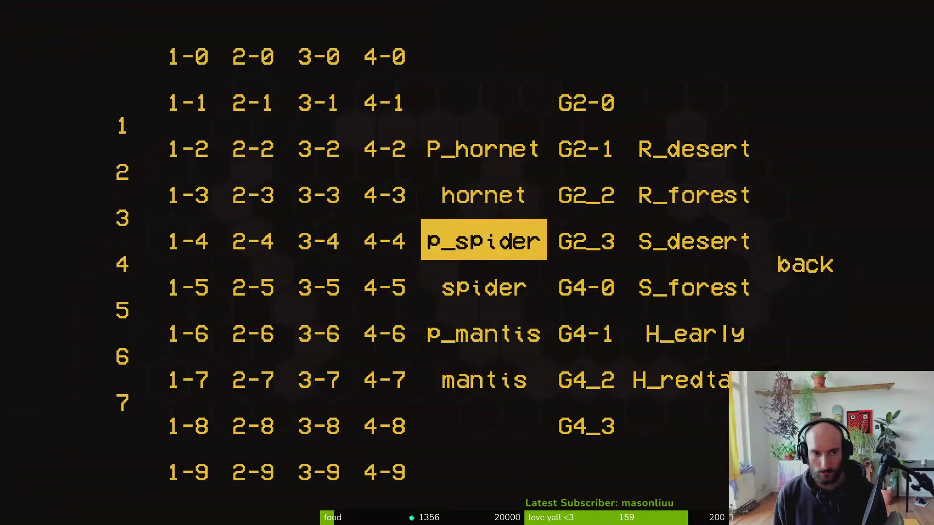
Load level 1-0 and clear its room to move on to the next.
key("Left")
key("Left")
key("Up")
key("Up")
key("Up")
key("Up")
key("Return")
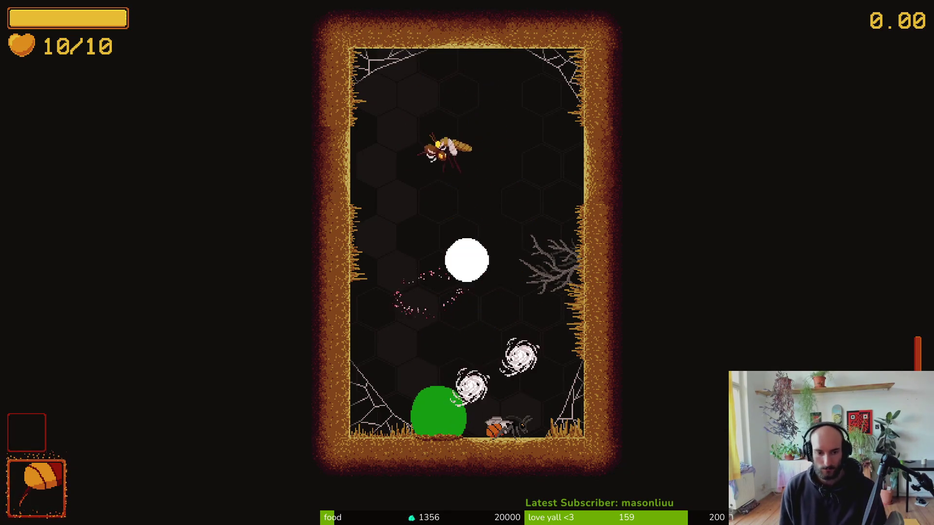
key("d")
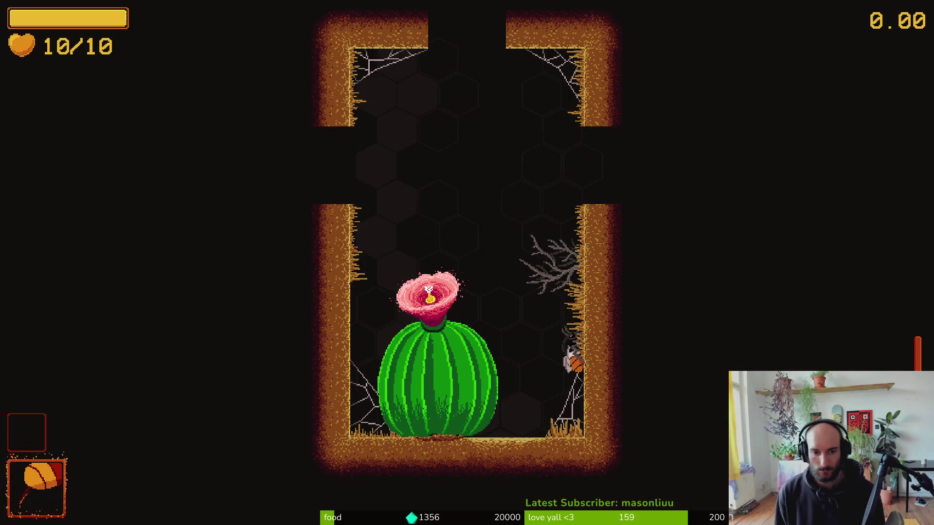
key("a")
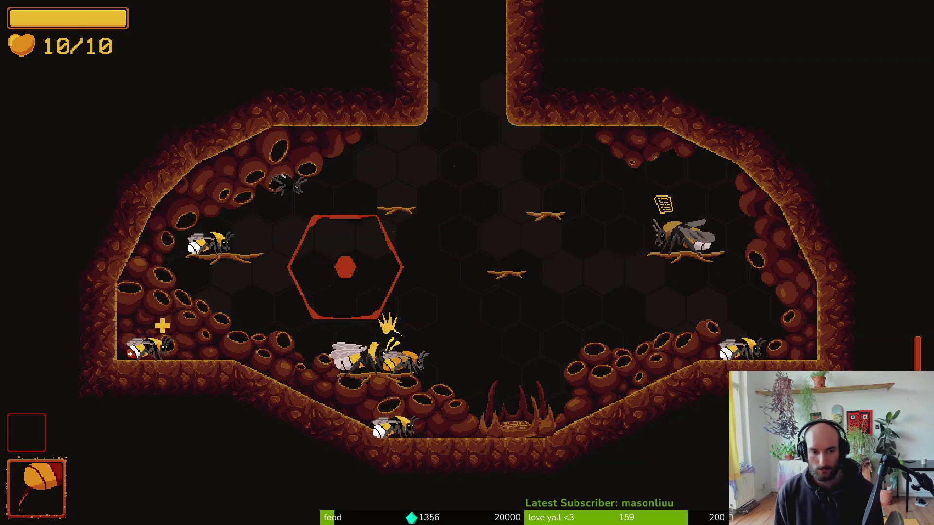
Reload level 1-0 from the debug level select.
key("Escape")
key("Up")
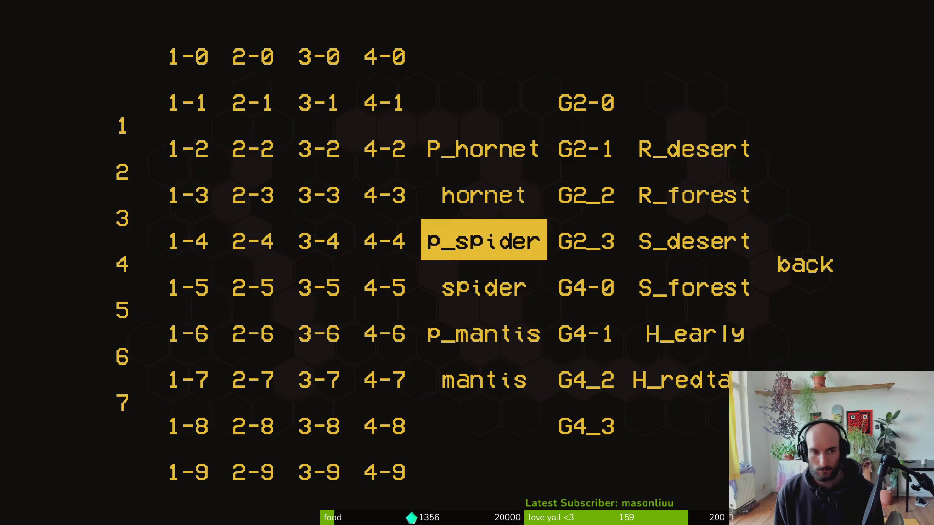
key("Left")
key("Left")
key("Left")
key("Left")
key("Up")
key("Up")
key("Up")
key("Up")
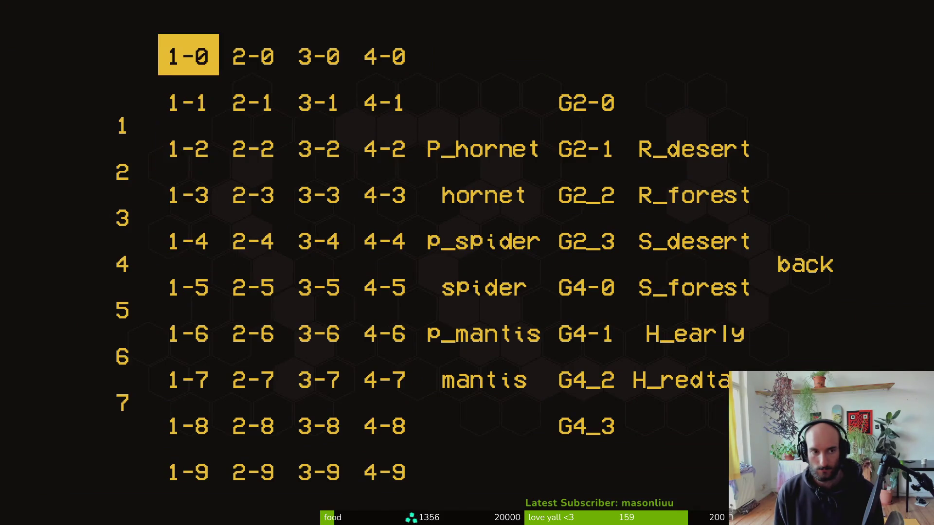
key("Return")
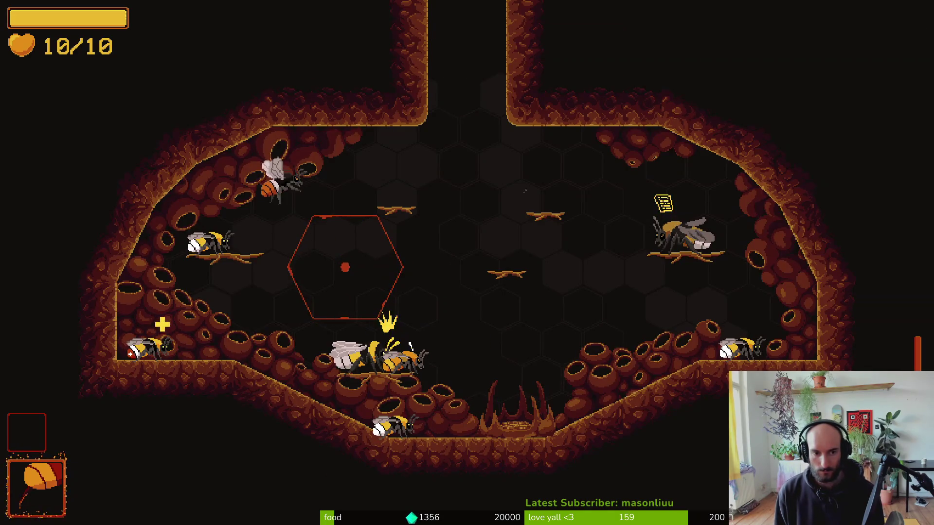
Jump to levels 1-1 and then 1-2 from the debug level select.
key("Escape")
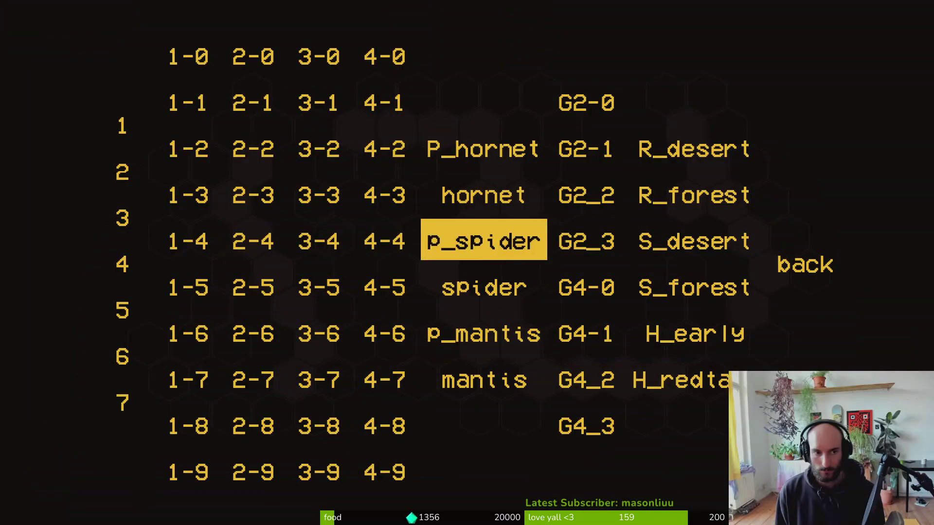
key("Left")
key("Left")
key("Left")
key("Up")
key("Up")
key("Right")
key("Return")
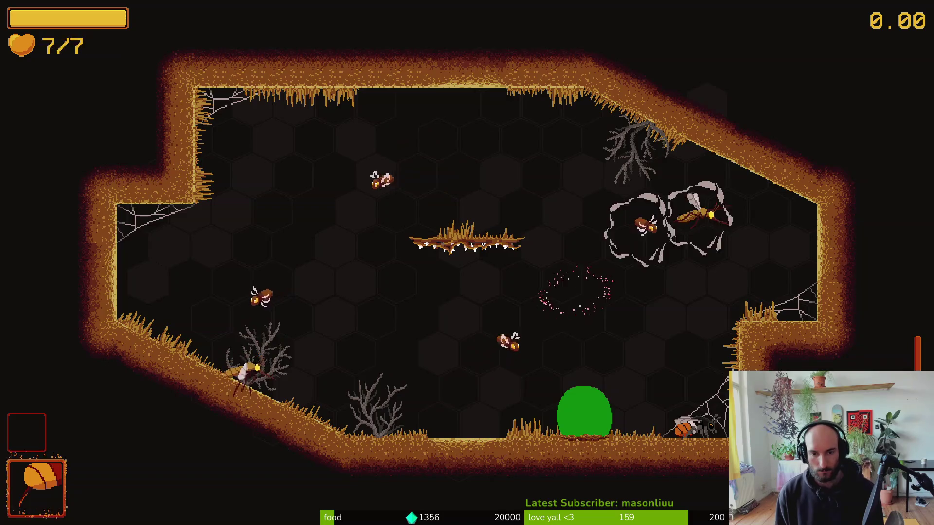
key("F1")
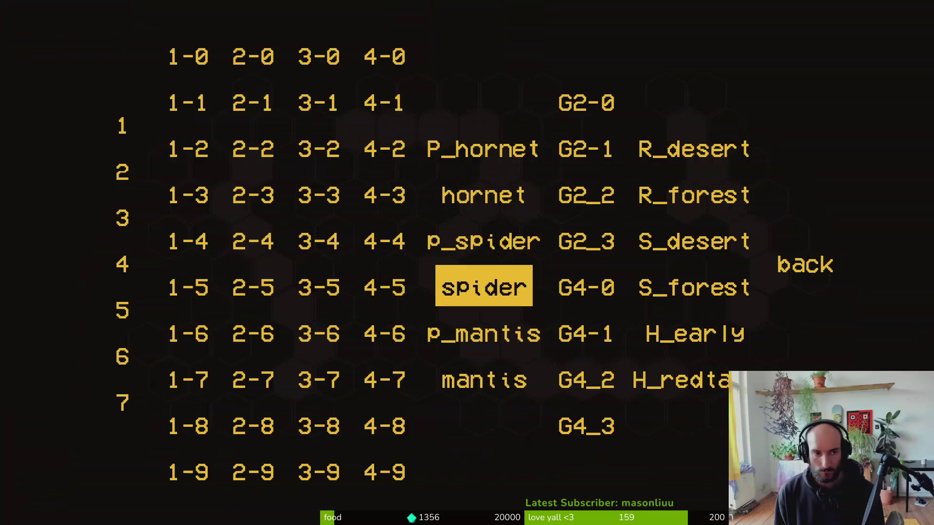
key("Up")
key("Left")
key("Left")
key("Up")
key("Return")
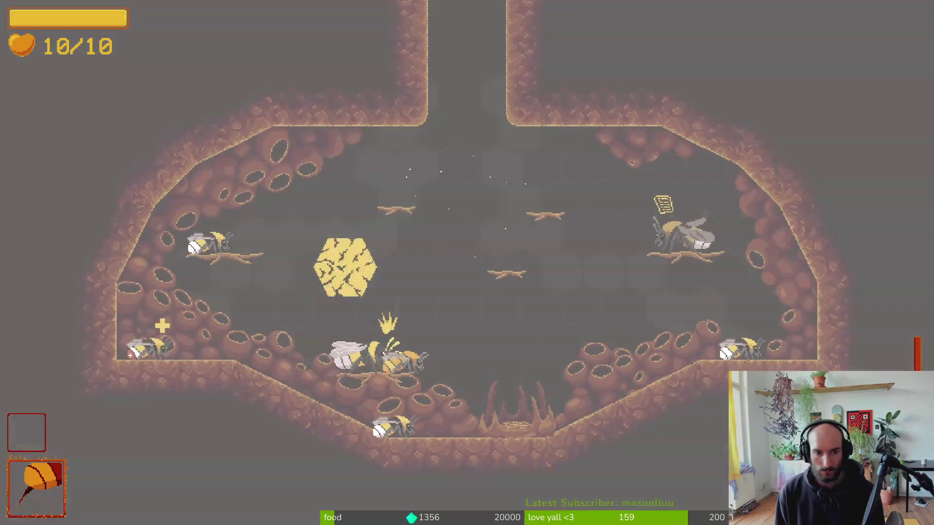
Load level 1-3, then level 1-4 twice.
key("F1")
key("Left")
key("Left")
key("Up")
key("Return")
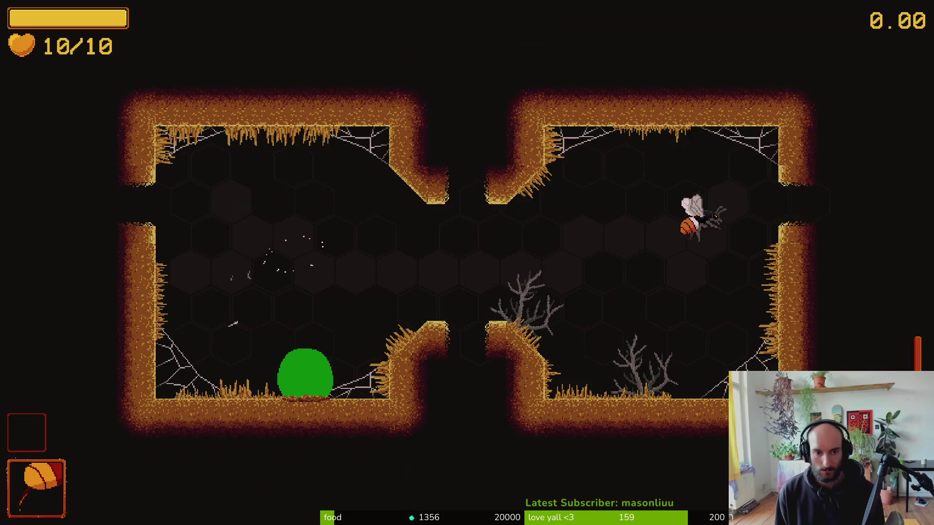
key("F1")
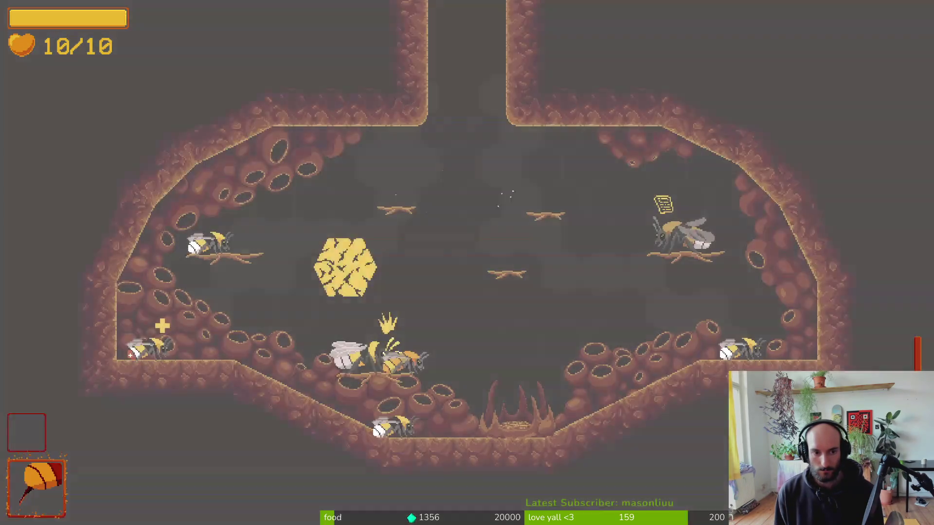
key("Up")
key("Left")
key("Left")
key("Return")
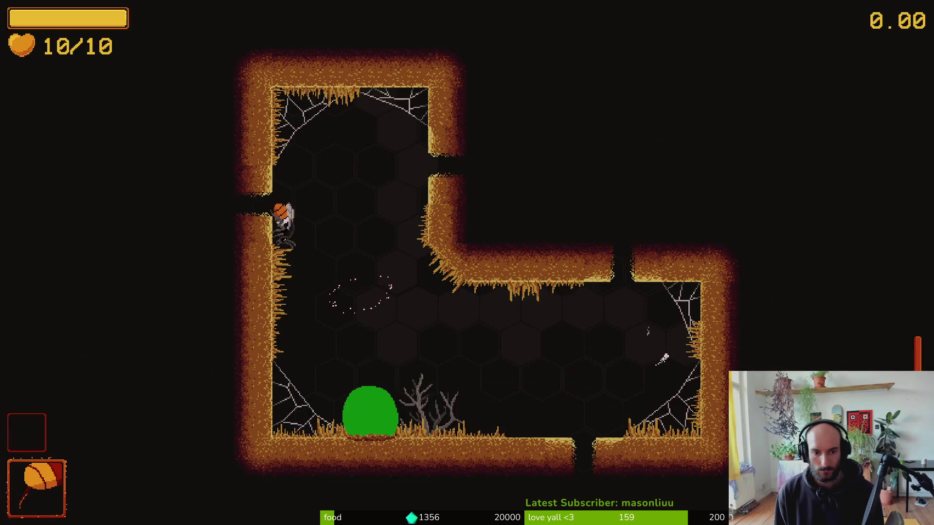
key("F1")
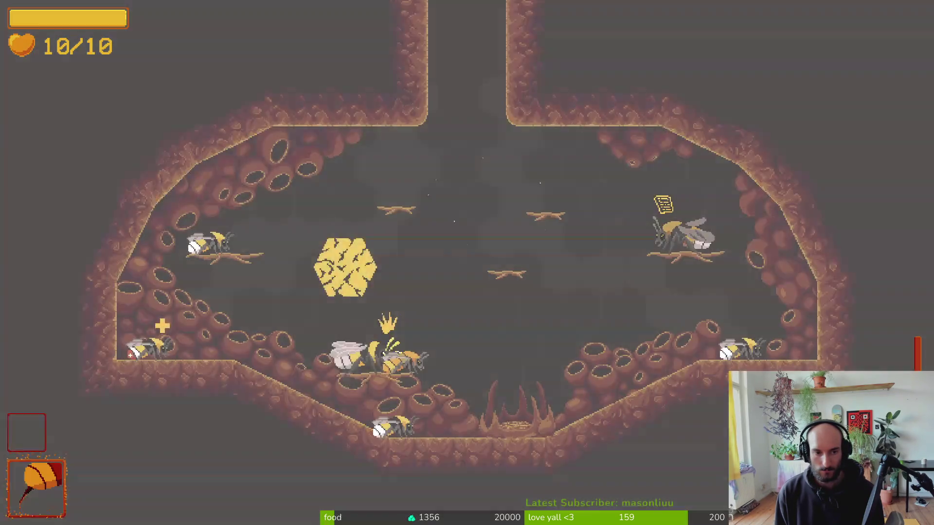
key("Up")
key("Left")
key("Left")
key("Return")
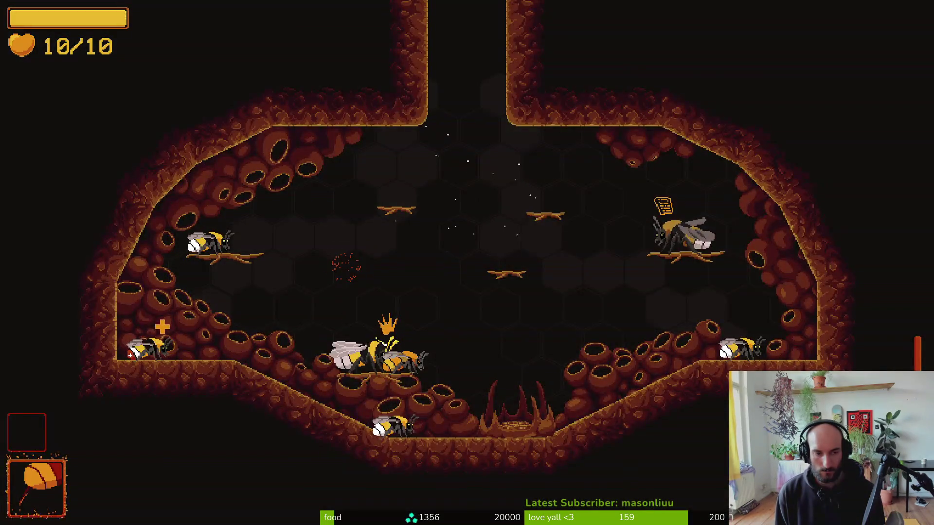
Load level 1-5 several times, returning to the hive once in between.
key("F1")
key("Left")
key("Down")
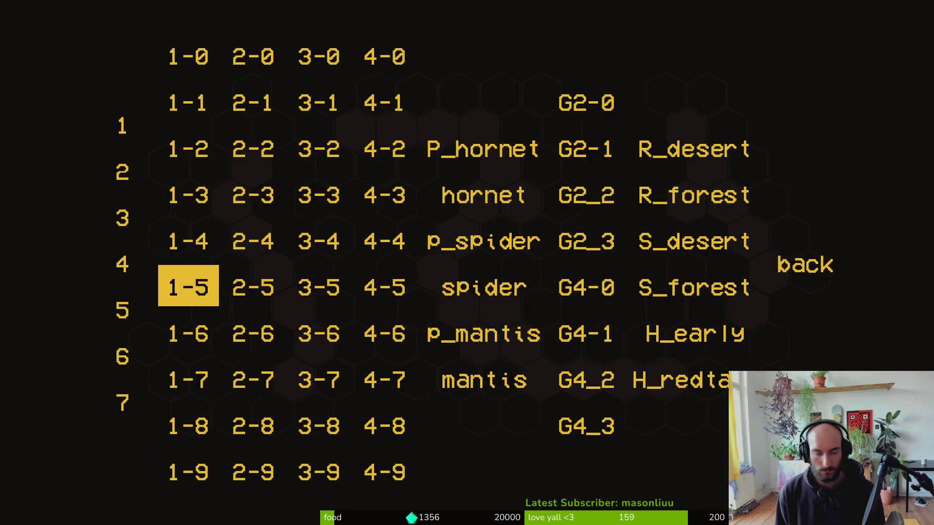
key("Return")
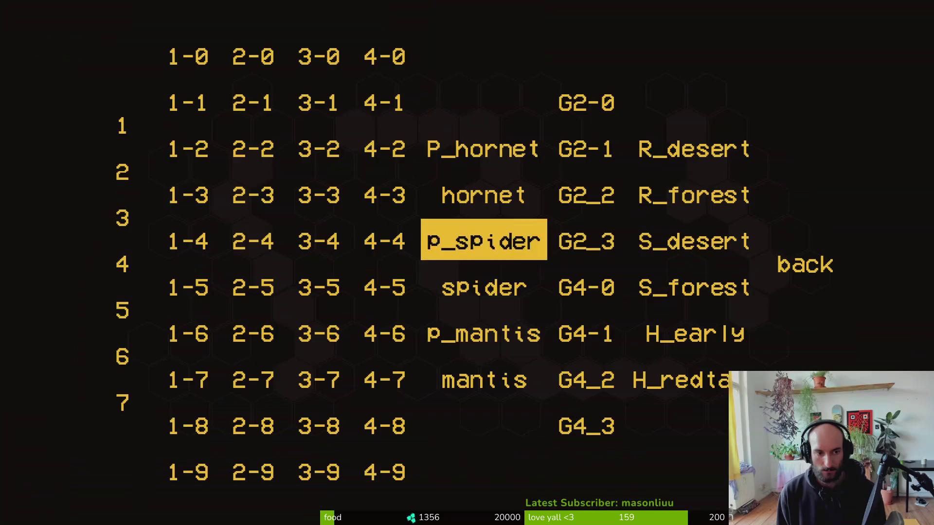
key("Left")
key("Left")
key("Left")
key("Down")
key("Return")
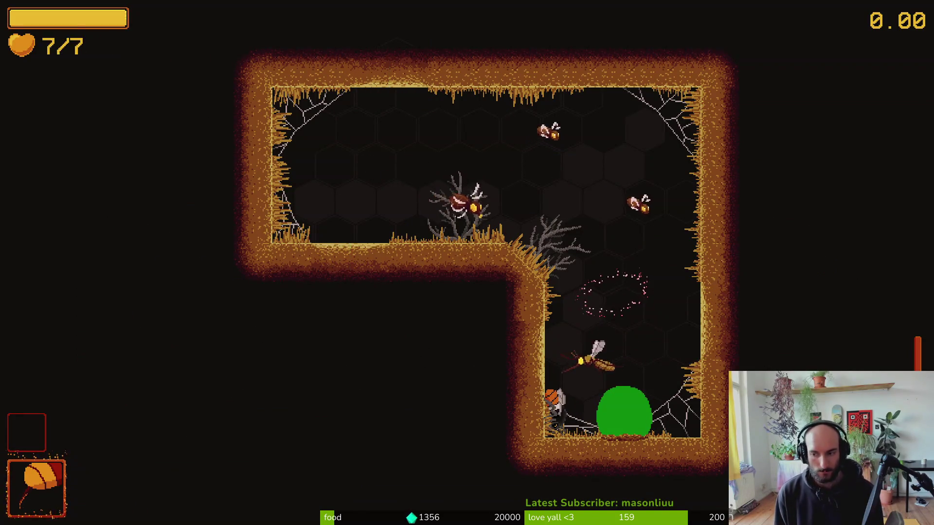
key("Escape")
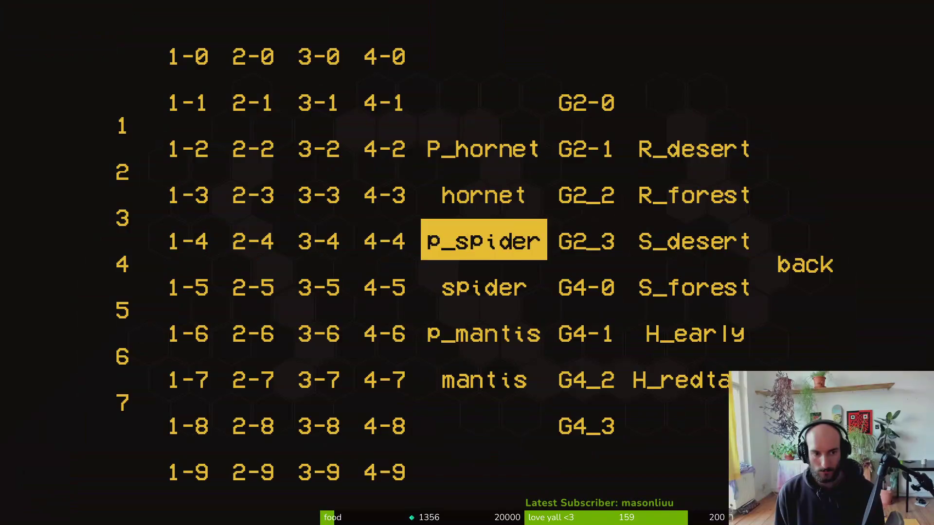
key("Left")
key("Left")
key("Left")
key("Left")
key("Down")
key("Down")
key("Right")
key("Return")
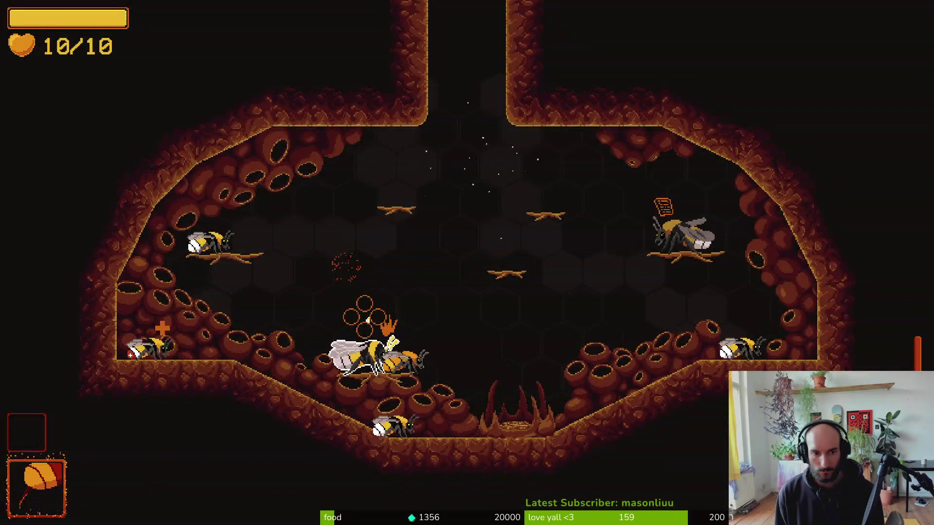
Play level 1-6, take the 15% stun damage upgrade, then visit level 1-7.
key("Escape")
key("Left")
key("Left")
key("Down")
key("Down")
key("Return")
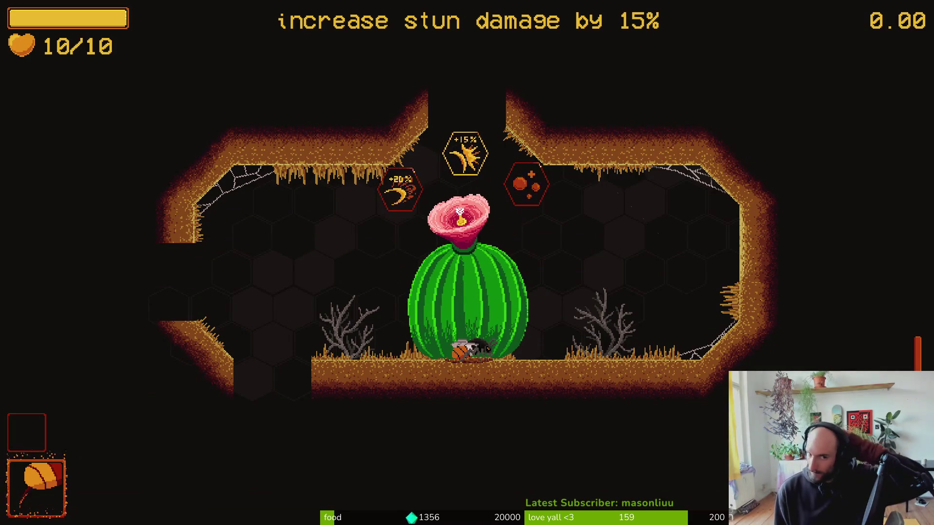
key("space")
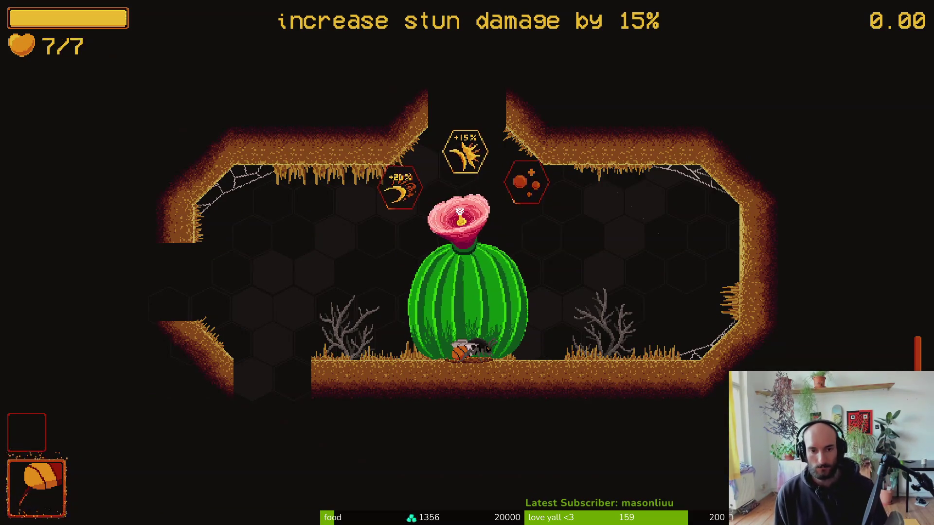
key("F1")
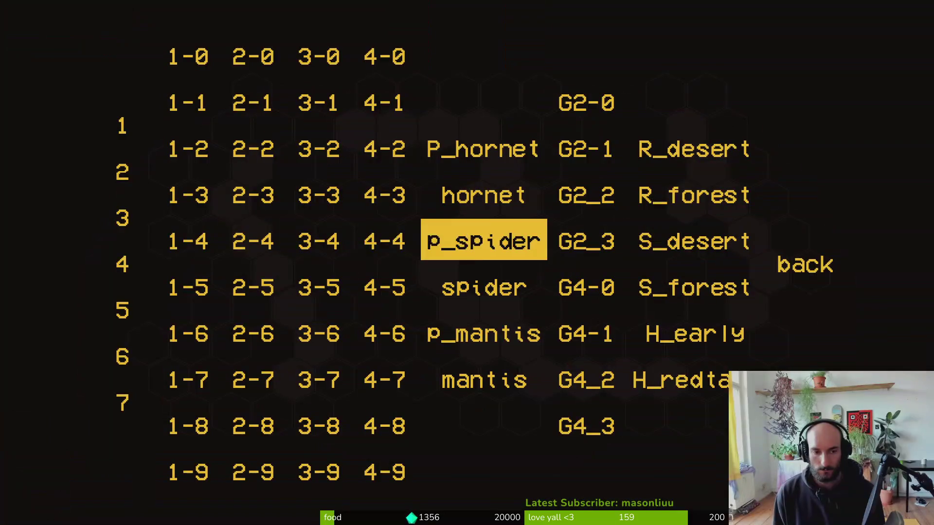
key("Left")
key("Down")
key("Down")
key("Down")
key("space")
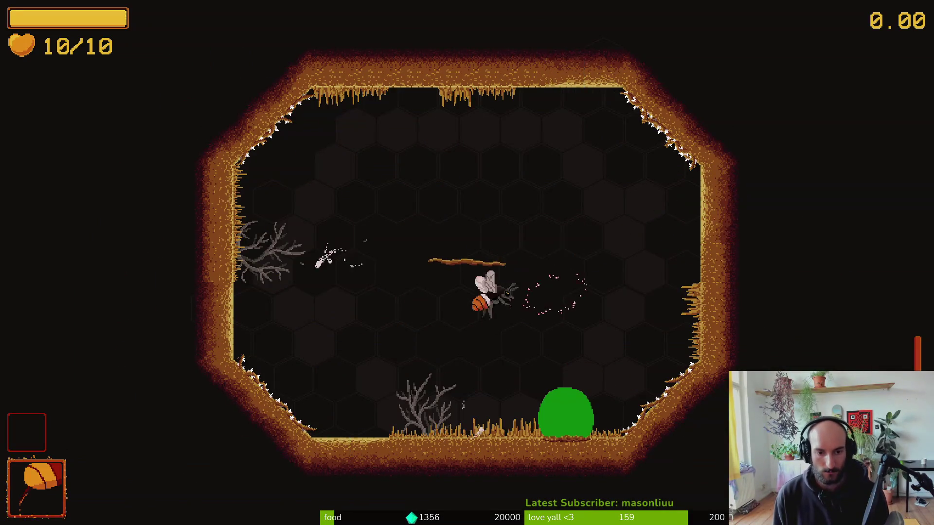
key("Escape")
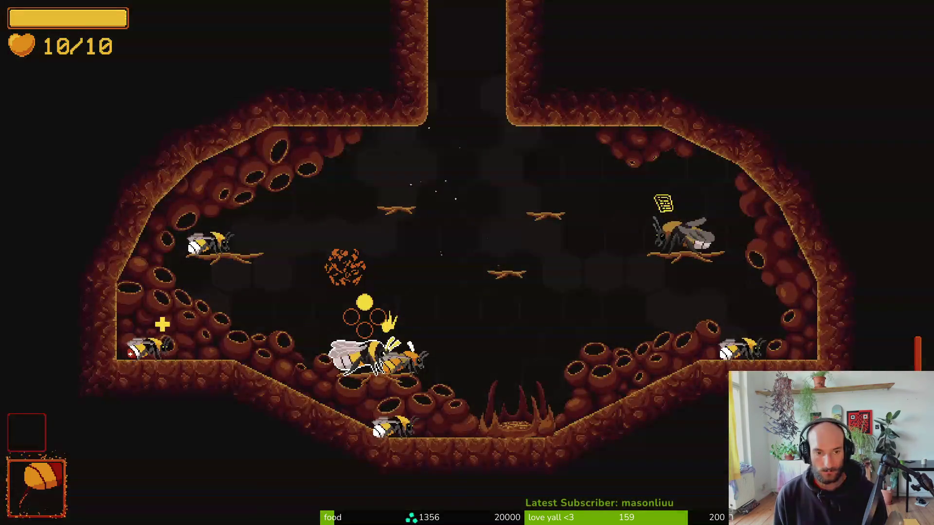
key("F1")
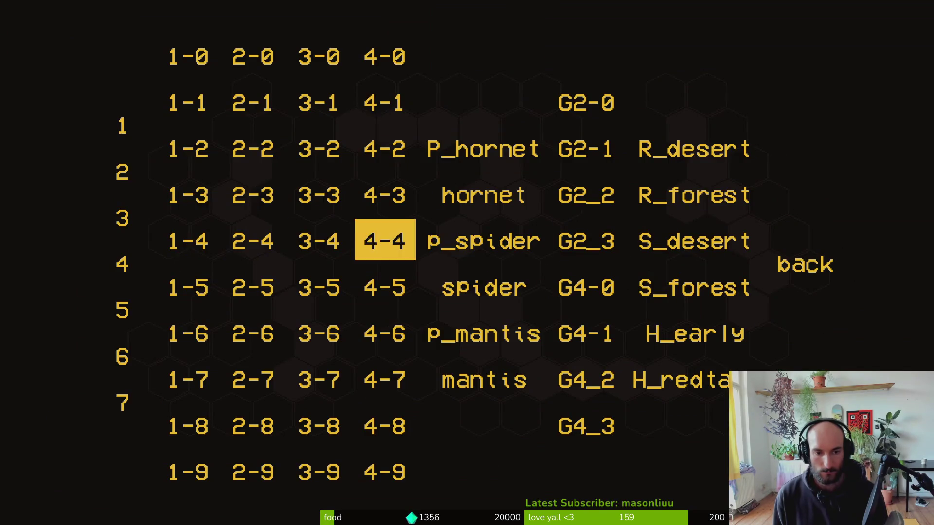
Load level 1-8 from the debug level-select grid.
key("Left")
key("Left")
key("Left")
key("Down")
key("Down")
key("Down")
key("Right")
key("Down")
key("Down")
key("space")
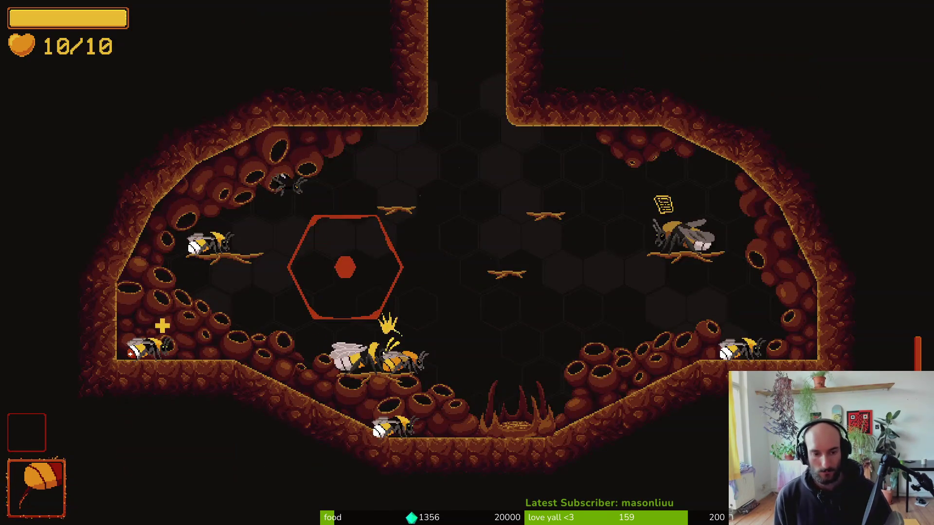
Load level 1-9 from the level-select grid via F1.
key("F1")
key("Left")
key("Left")
key("Left")
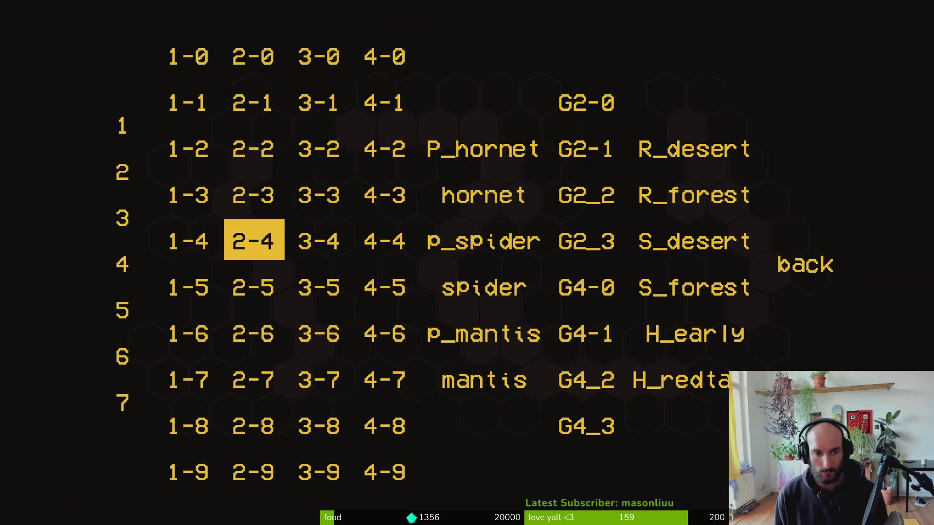
key("Left")
key("Down")
key("Down")
key("Down")
key("Down")
key("Down")
key("Return")
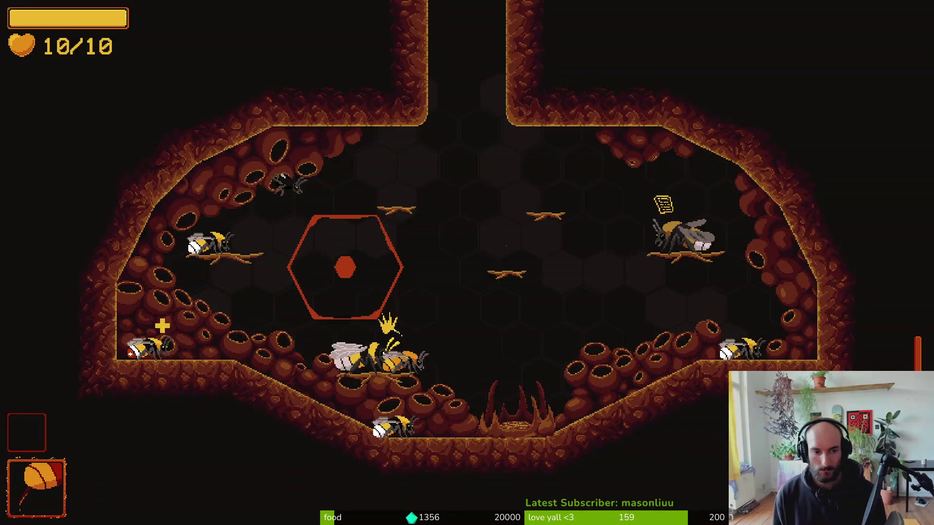
Load the next two levels up the grid, one after the other.
key("F1")
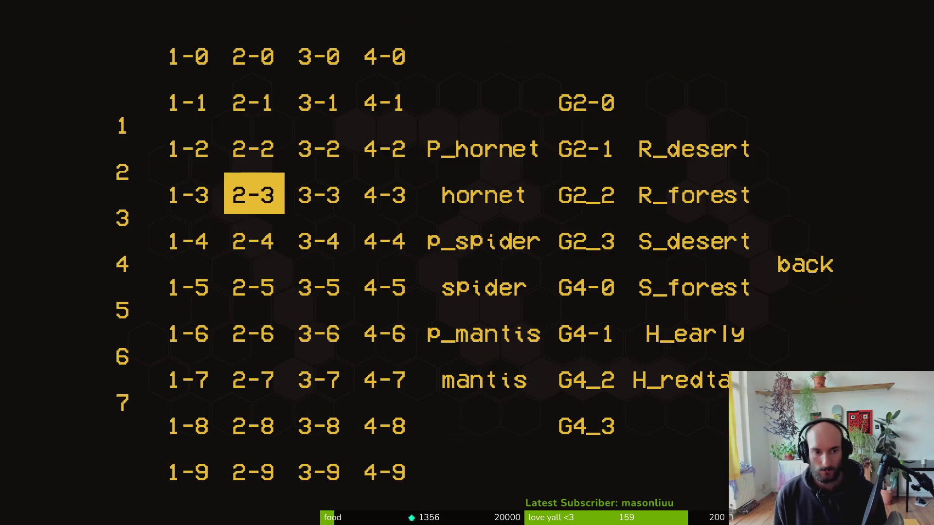
key("Up")
key("Up")
key("Up")
key("Return")
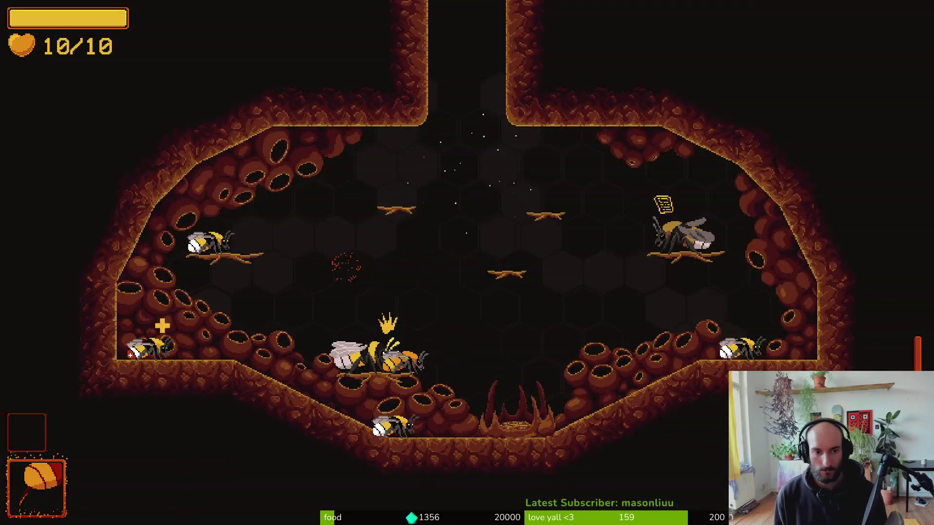
key("F1")
key("Up")
key("Up")
key("Return")
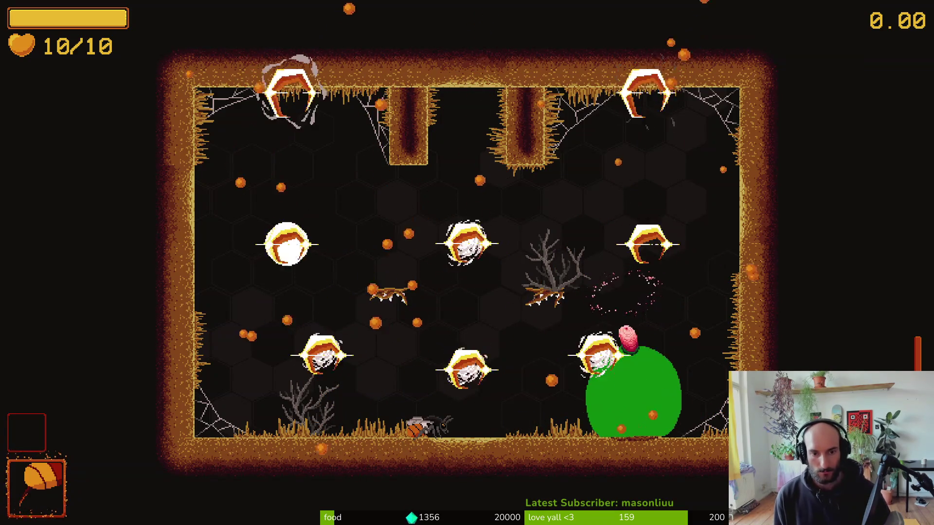
Return to the hive hub, load level 2-3, then another level in the 2 column.
key("Escape")
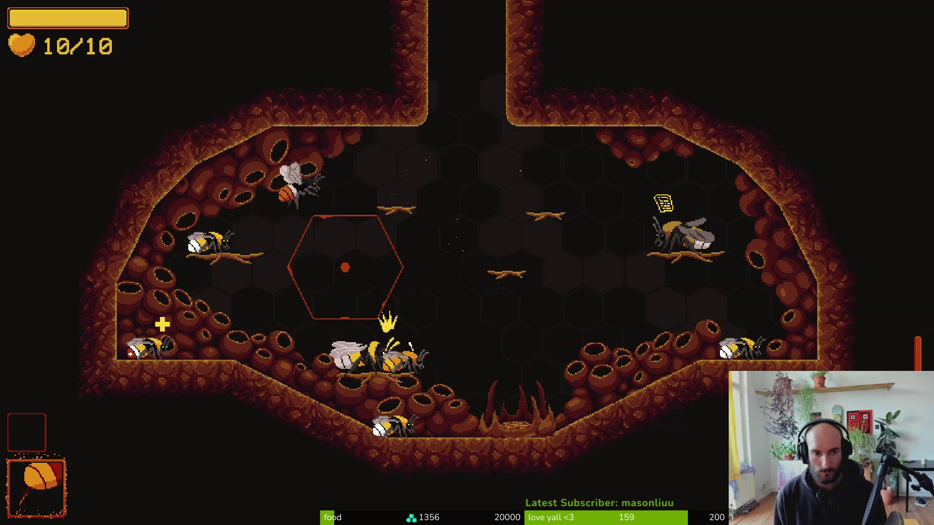
key("Escape")
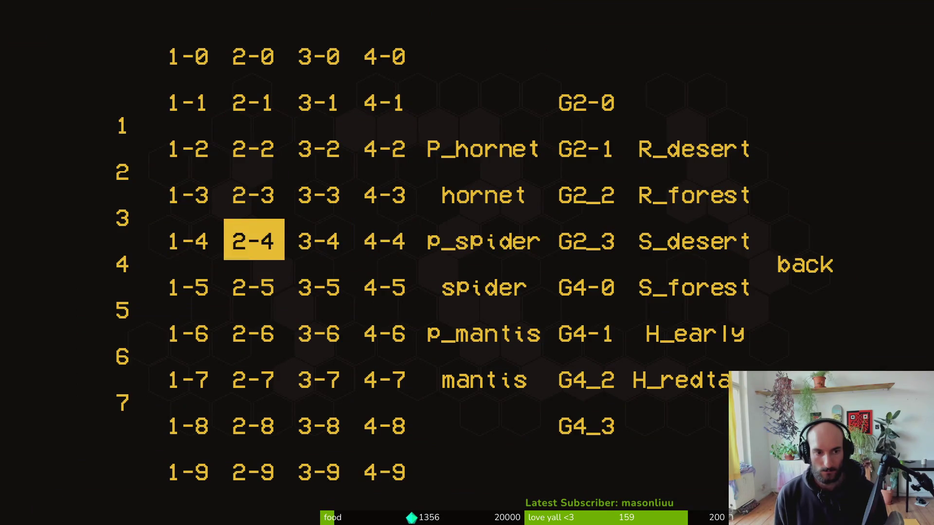
key("Return")
key("Escape")
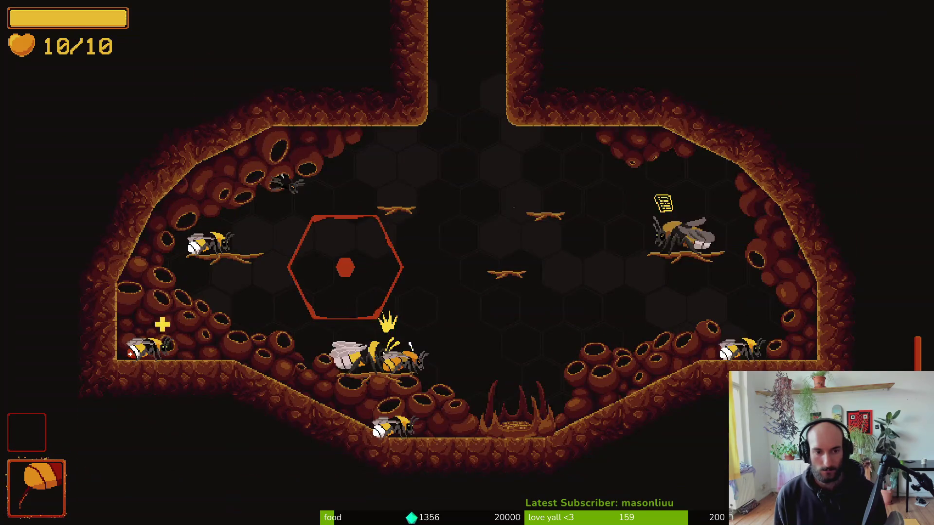
key("Escape")
key("Left")
key("Left")
key("Left")
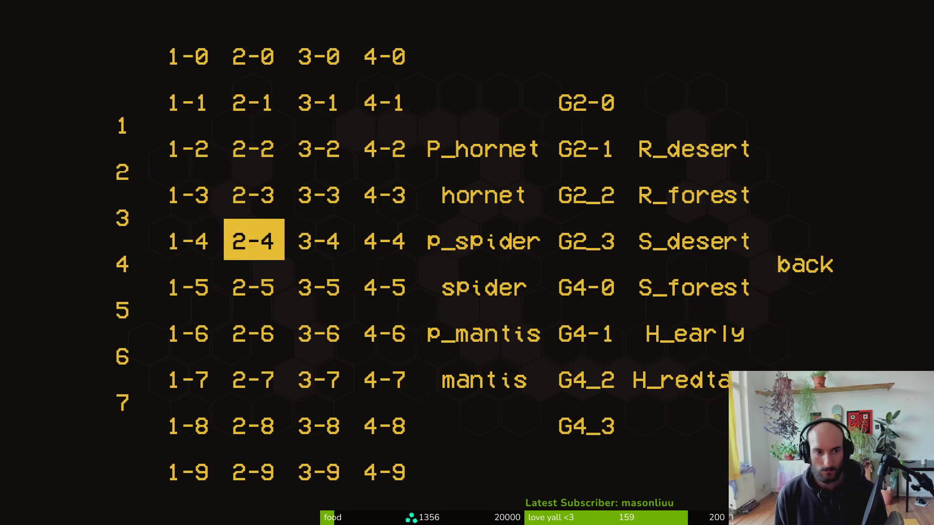
key("Up")
key("Up")
key("Return")
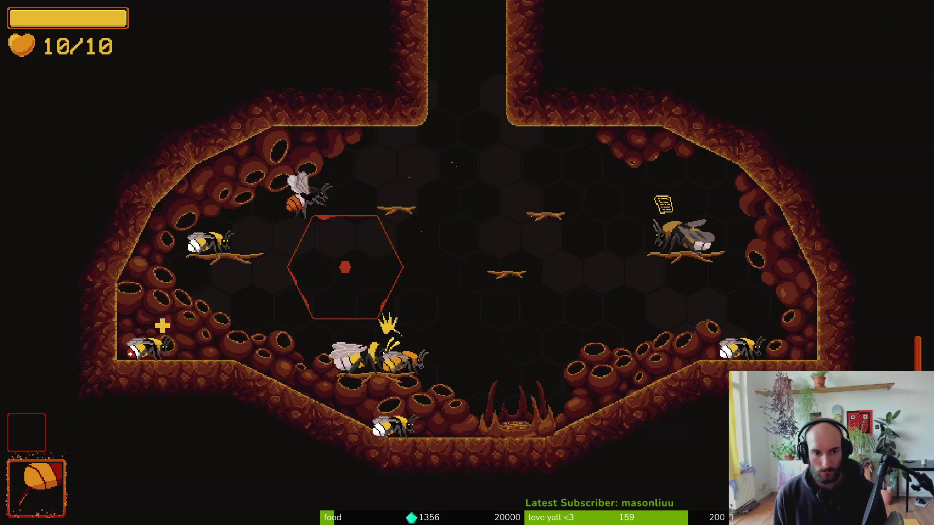
Load level 2-4 from the level-select grid.
key("Escape")
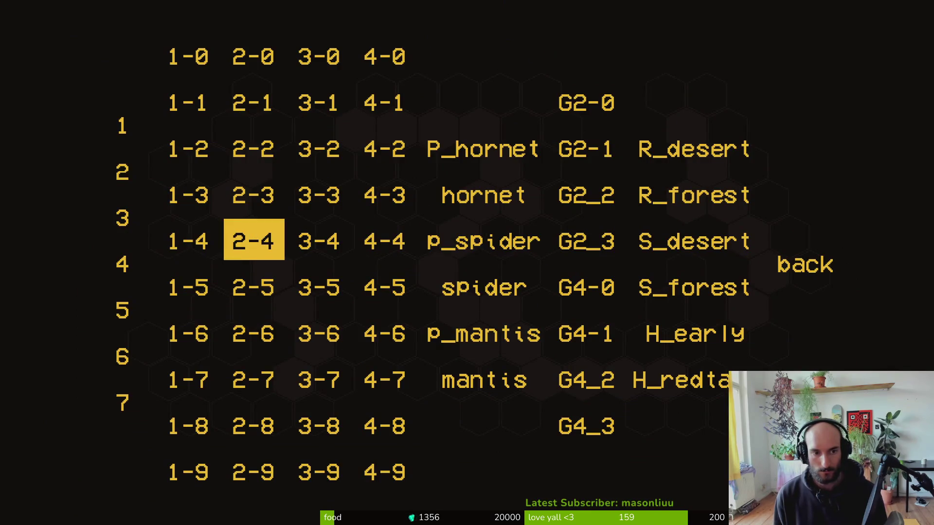
key("Up")
key("Down")
key("Up")
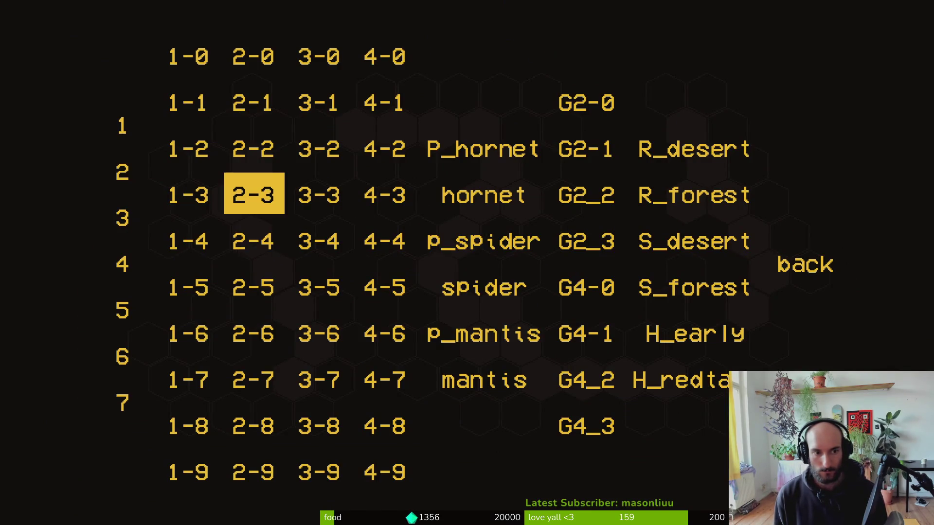
key("Down")
key("Return")
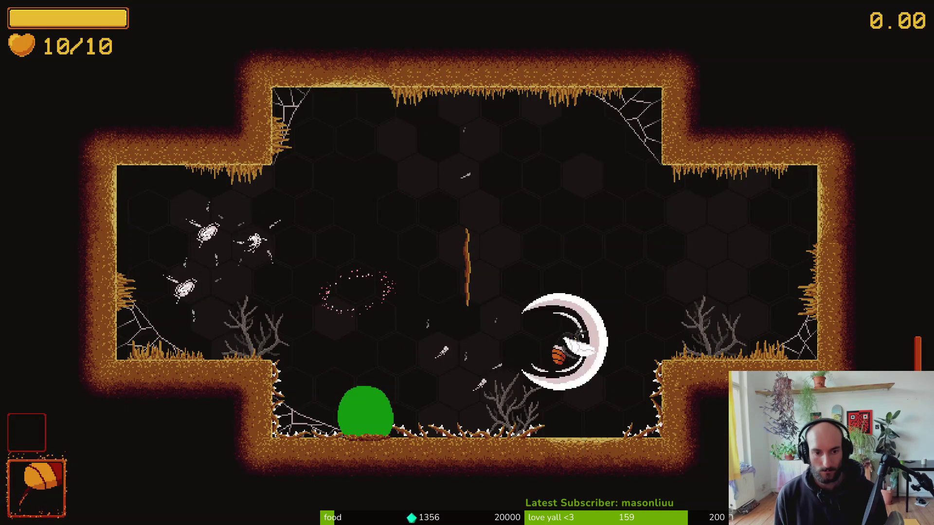
Go back and load level 2-3 again.
key("Escape")
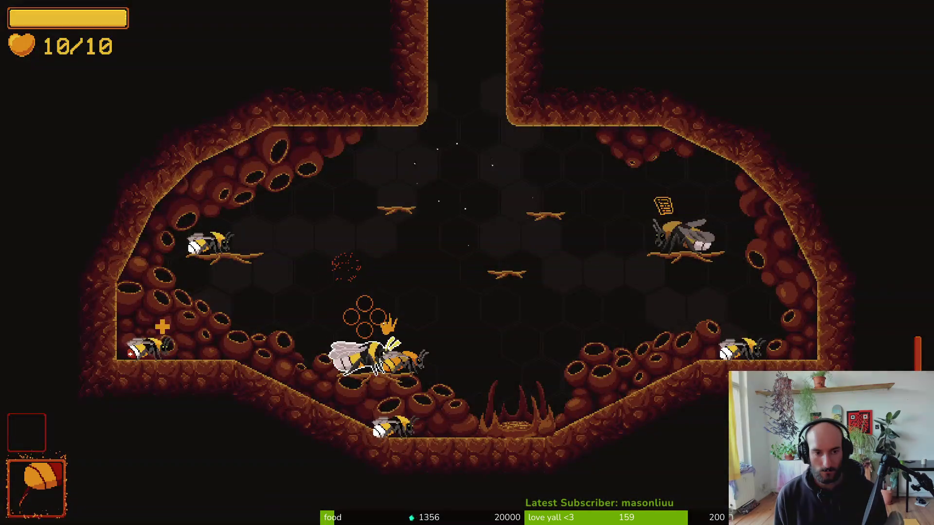
key("Up")
key("Left")
key("Left")
key("Left")
key("Up")
key("Return")
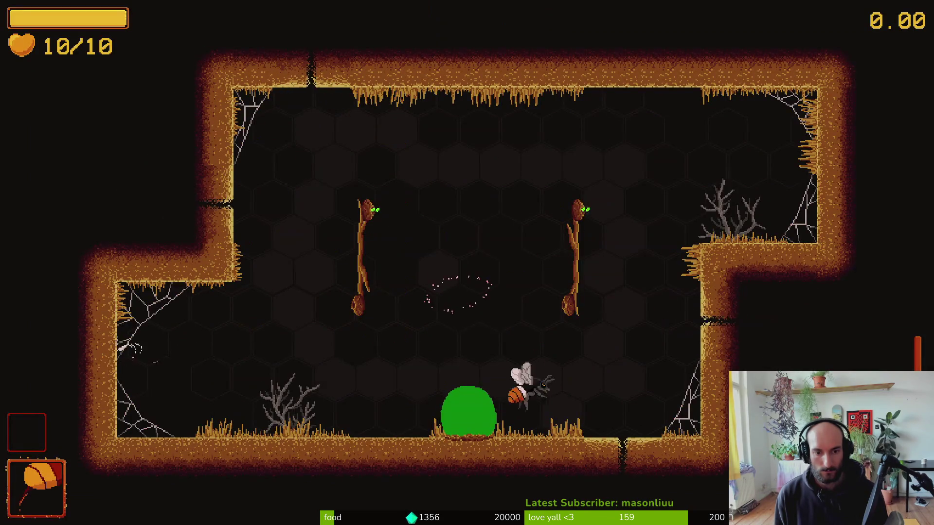
Load level 2-5, then level 2-6.
key("Escape")
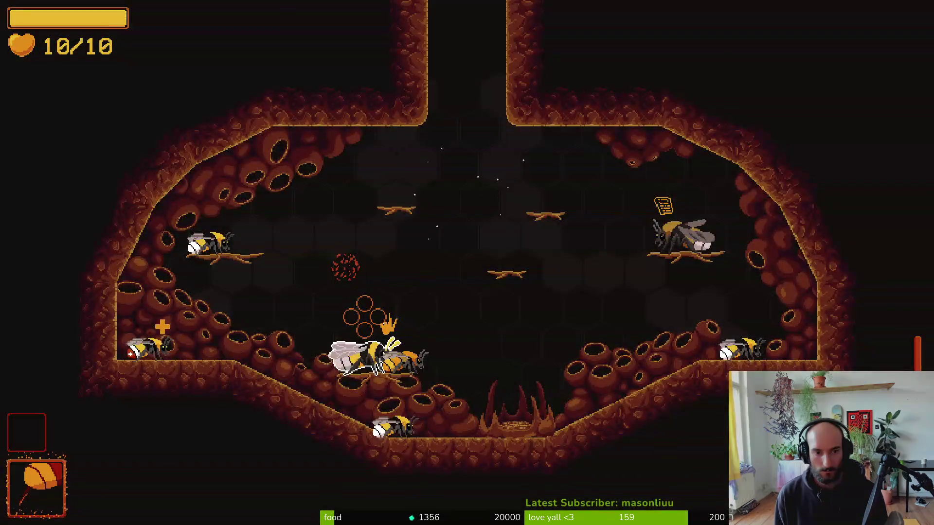
key("Up")
key("Left")
key("Left")
key("Left")
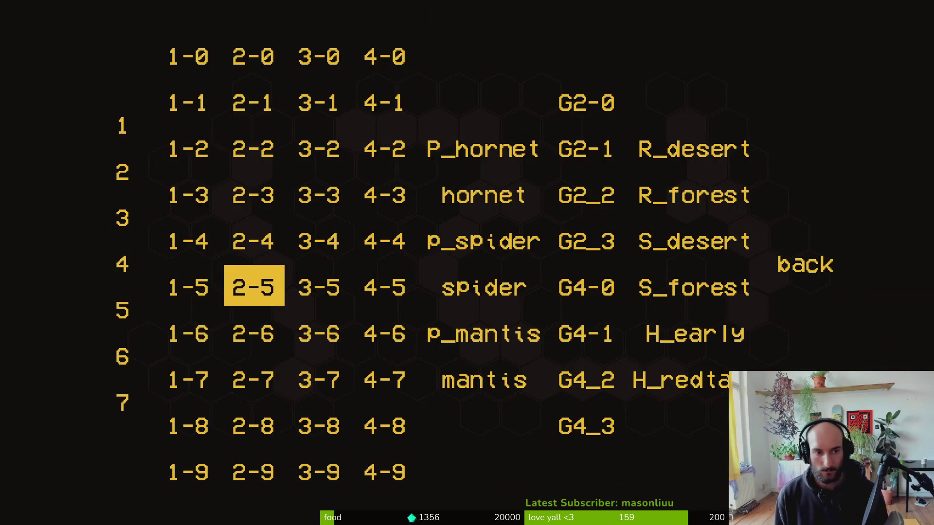
key("Return")
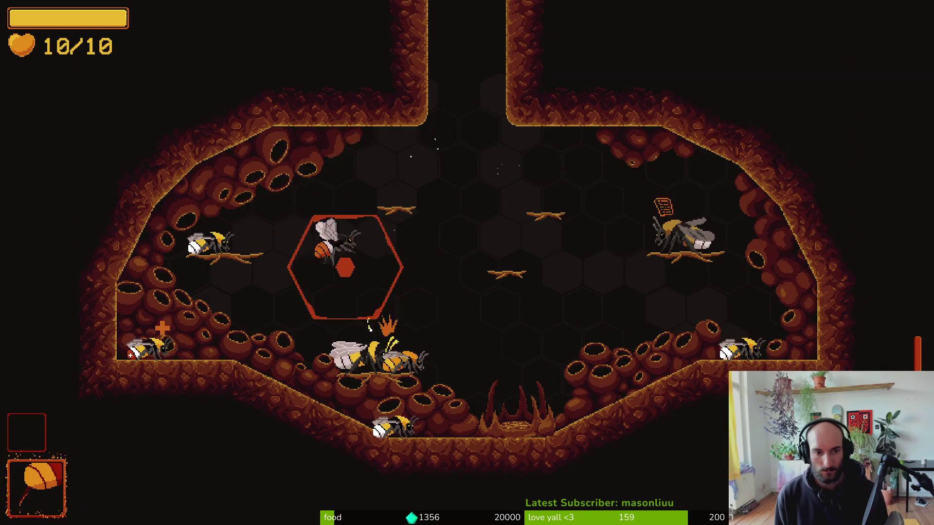
key("Escape")
key("Up")
key("Left")
key("Down")
key("Down")
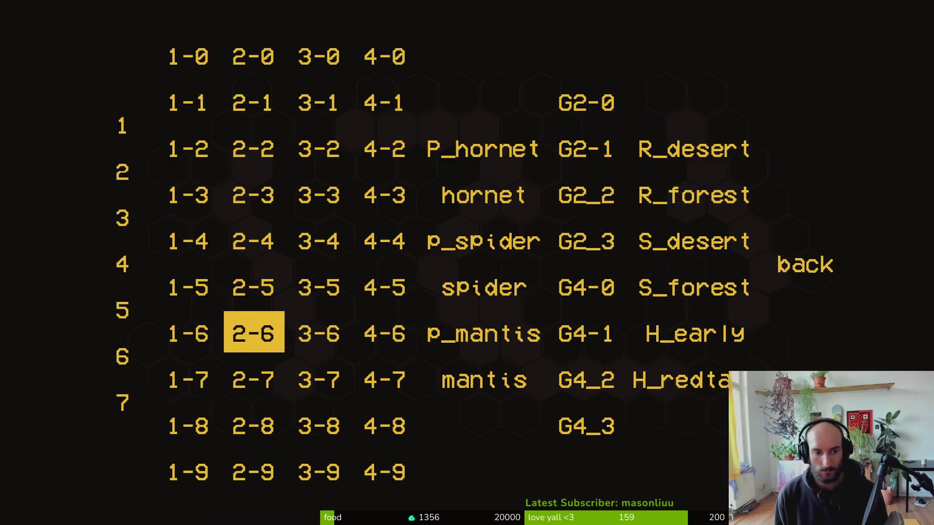
key("Return")
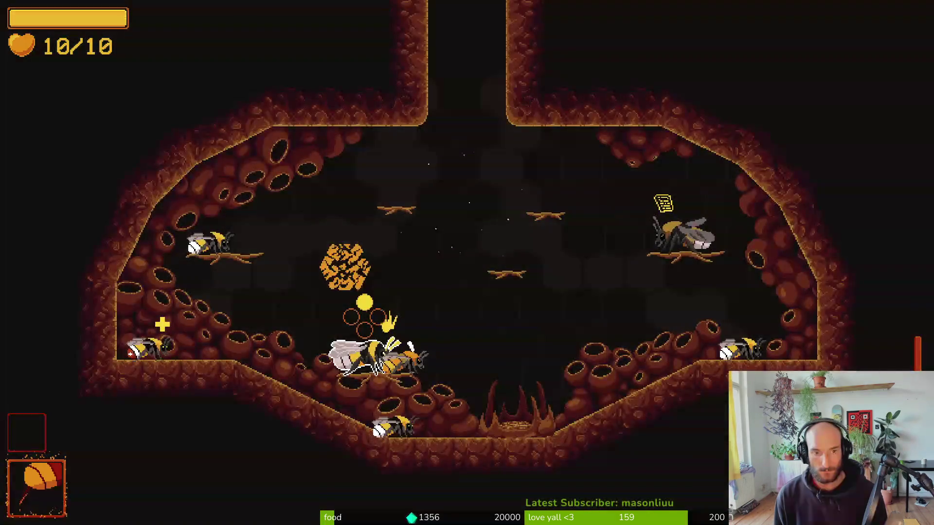
Load level 2-7 from the level-select grid.
key("Escape")
key("Left")
key("Left")
key("Up")
key("Left")
key("Down")
key("Down")
key("Down")
key("Return")
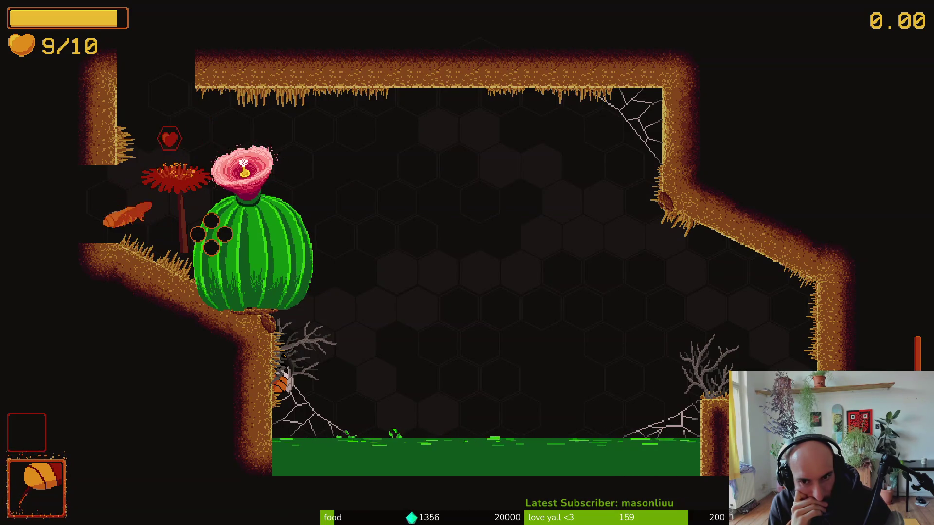
Stop the running game with F8 after checking the barrel cactus in level 2-7.
key("F8")
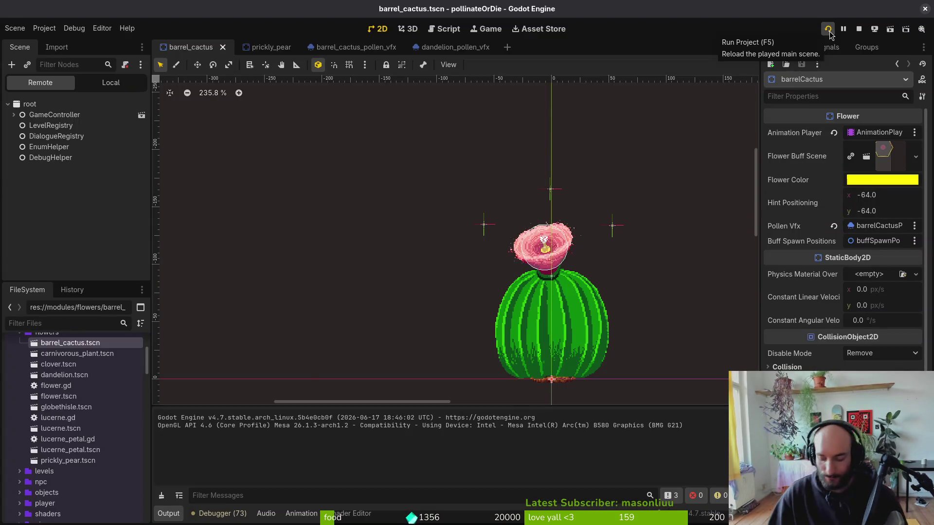
Quick-open level_2_7.tscn and select the desertTilemapLayer node.
key("alt+shift+o")
type("27")
key("Return")
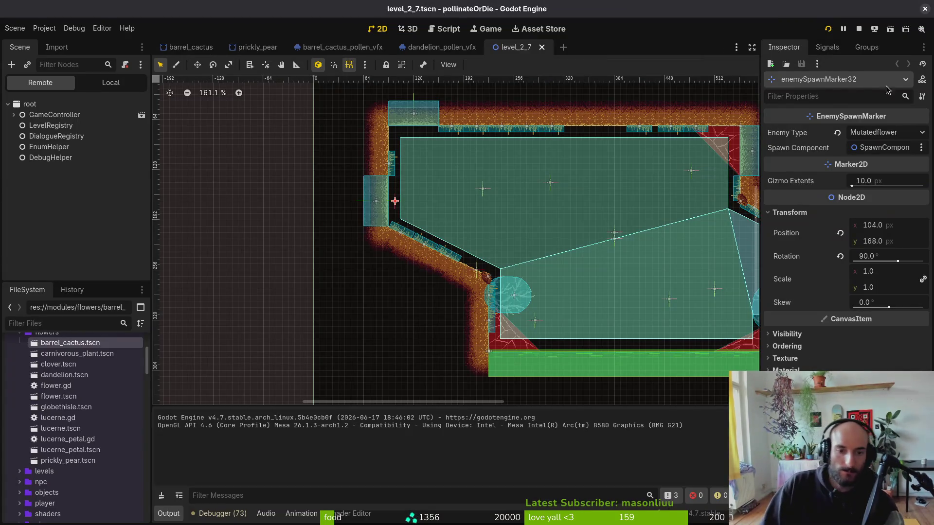
scroll(530, 274, "up", 1)
left_click(111, 83)
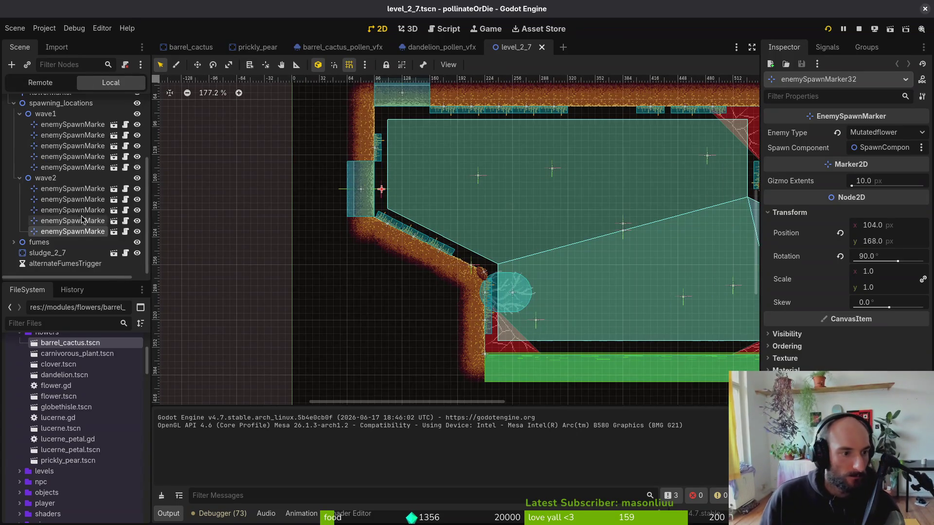
scroll(73, 195, "up", 4)
left_click(61, 113)
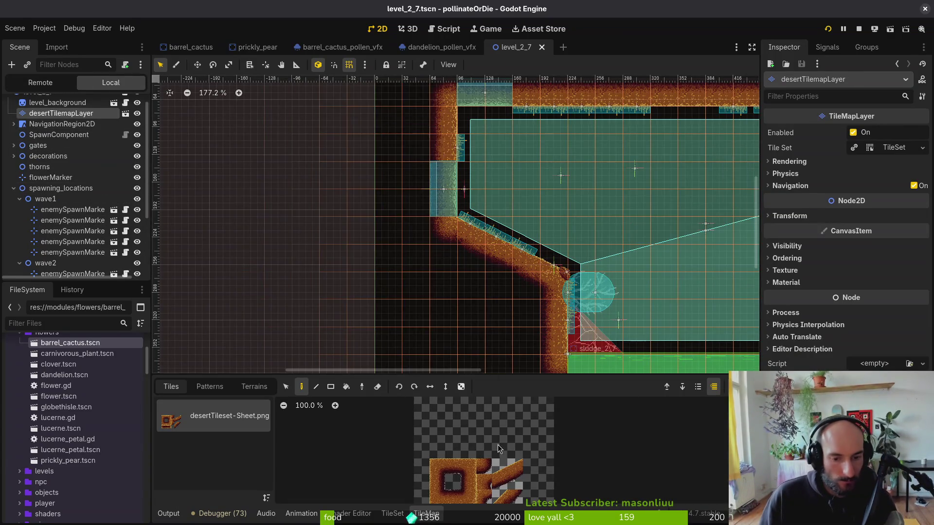
Paint wall tiles beside the slope and drag desertGras18 onto the diagonal slope.
scroll(522, 279, "up", 2)
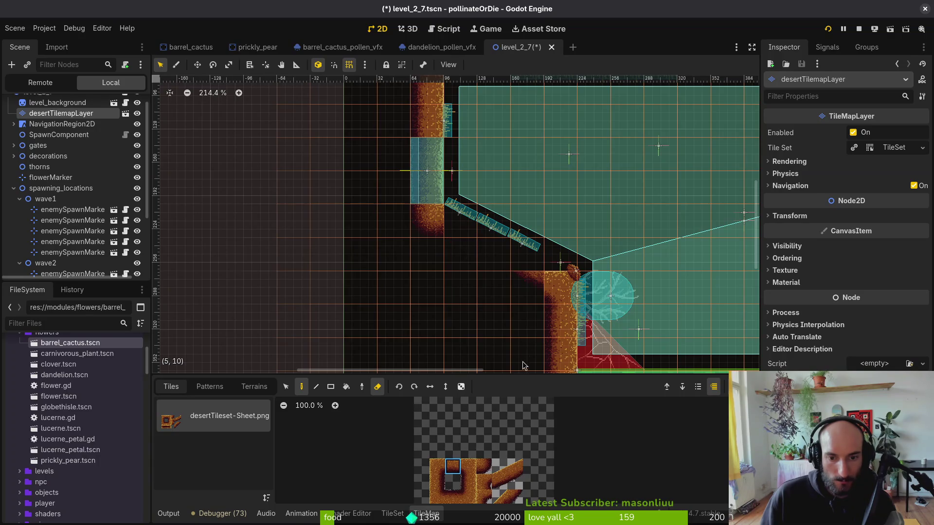
key("e")
left_click(527, 285)
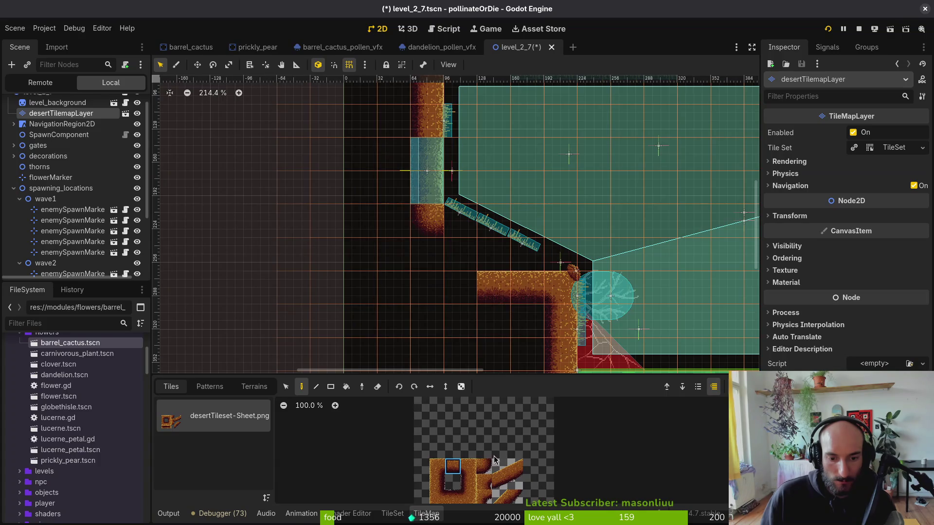
scroll(465, 279, "down", 5)
scroll(496, 474, "down", 2)
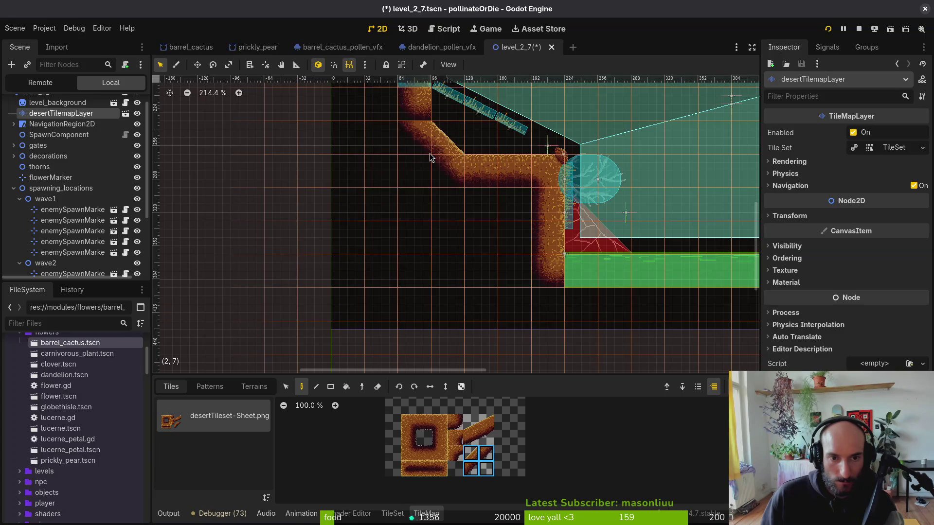
scroll(431, 194, "up", 5)
left_click(431, 223, "ctrl")
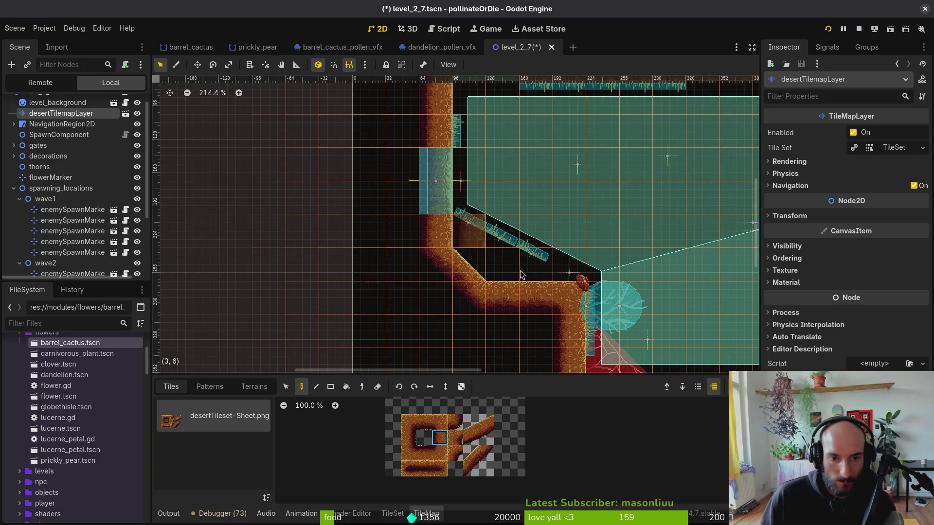
scroll(535, 234, "up", 4)
mouse_move(448, 218)
left_mouse_down()
mouse_move(462, 256)
mouse_move(446, 290)
left_mouse_up()
scroll(462, 257, "up", 4)
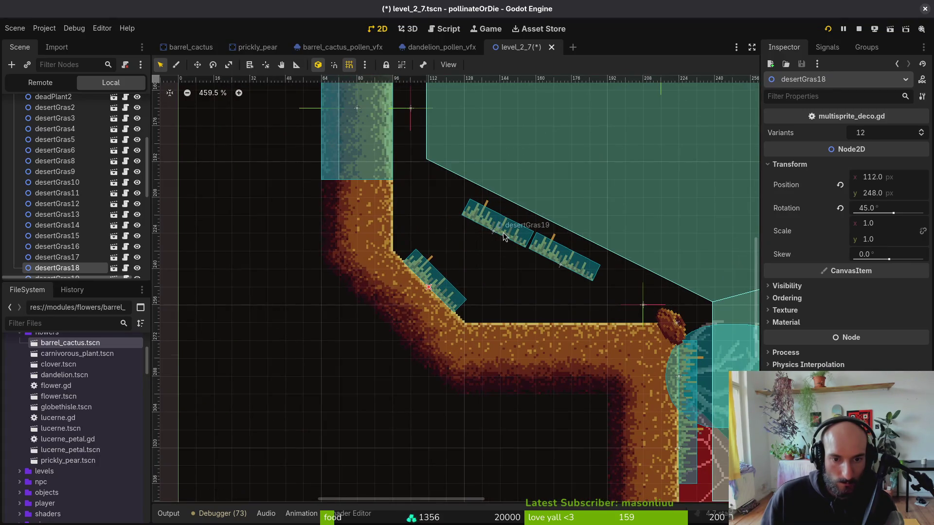
Set grass tufts against the wall and on the floor, then save.
mouse_move(503, 232)
left_mouse_down()
mouse_move(421, 217)
mouse_move(420, 246)
left_mouse_up()
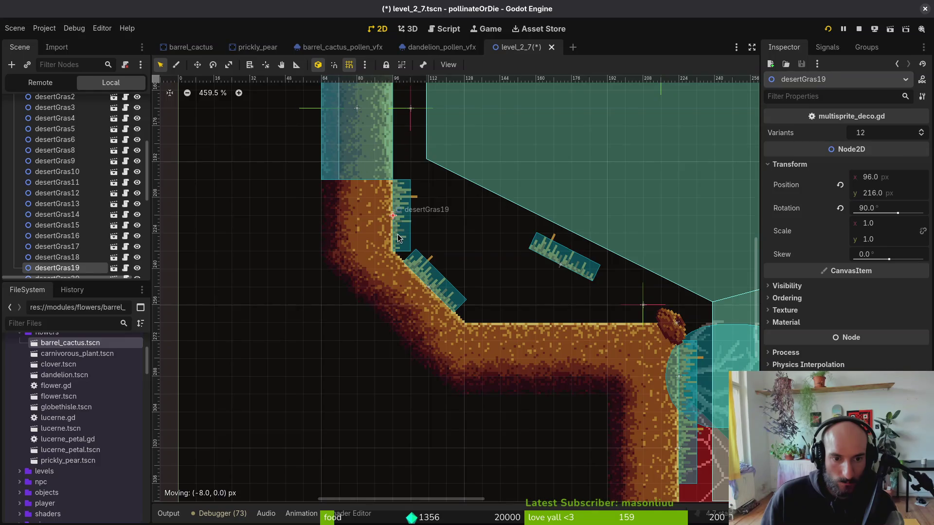
mouse_move(565, 262)
left_mouse_down()
mouse_move(536, 306)
mouse_move(463, 258)
mouse_move(519, 296)
mouse_move(609, 314)
left_mouse_up()
scroll(91, 185, "up", 3)
scroll(91, 185, "up", 3)
scroll(590, 287, "down", 2)
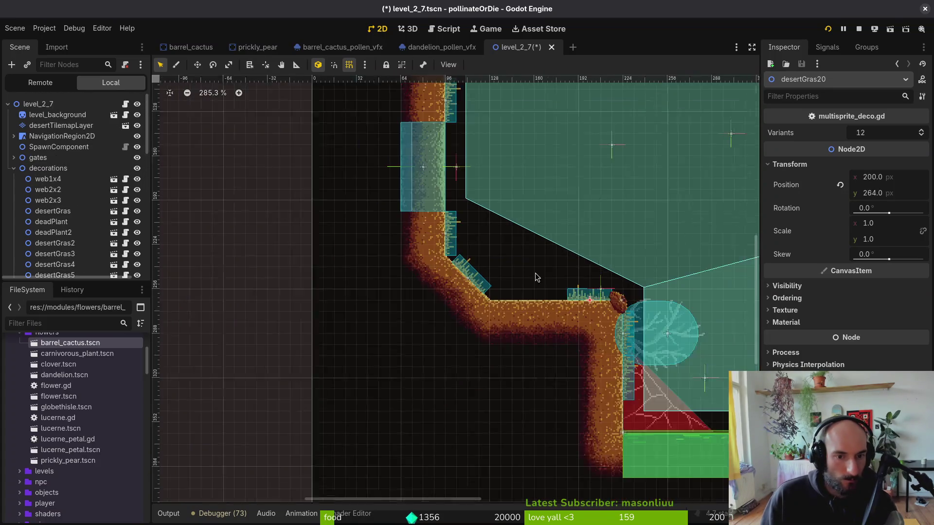
key("ctrl+s")
Move the flower marker onto the ledge by the cactus and save.
left_click_drag(590, 287, 564, 294)
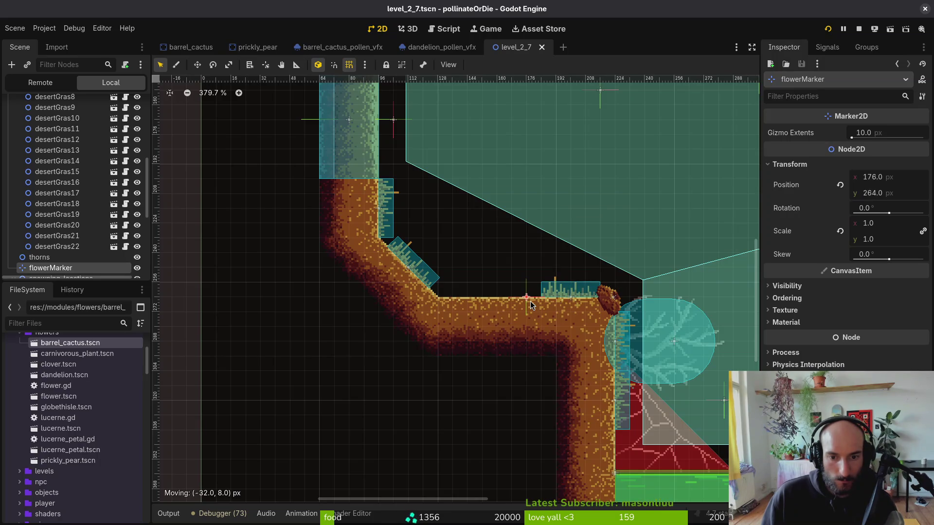
left_click_drag(539, 305, 538, 305)
scroll(615, 317, "down", 10)
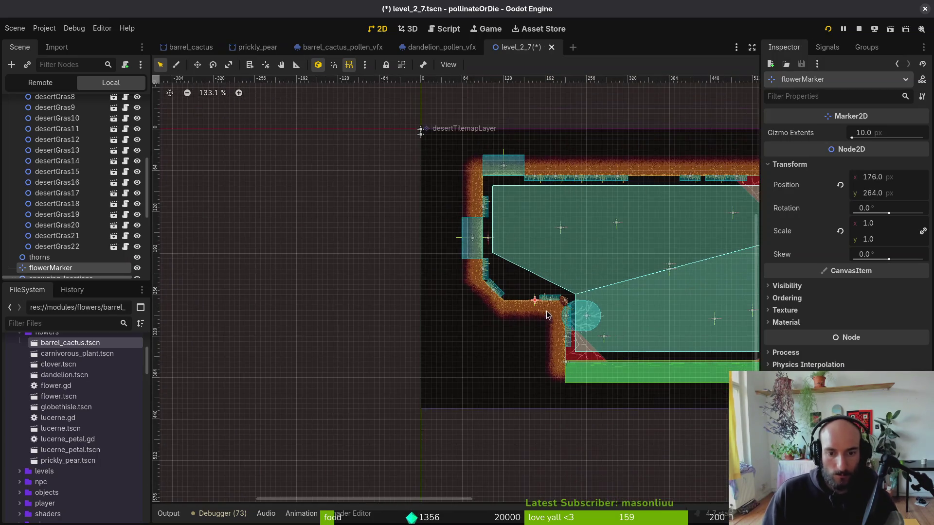
key("ctrl+s")
Nudge the fumes3 emitter one pixel right and save.
scroll(478, 327, "right", 2)
scroll(479, 327, "down", 1)
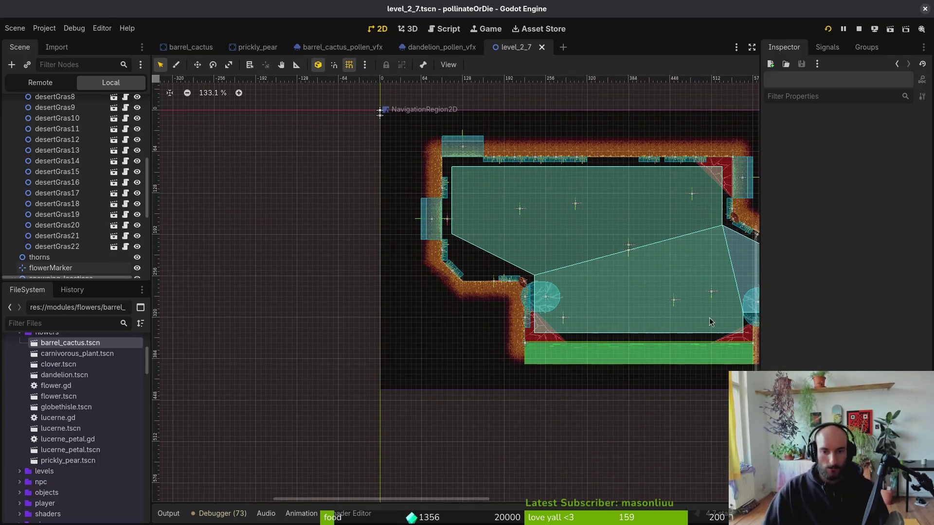
scroll(550, 290, "right", 5)
scroll(439, 276, "up", 8)
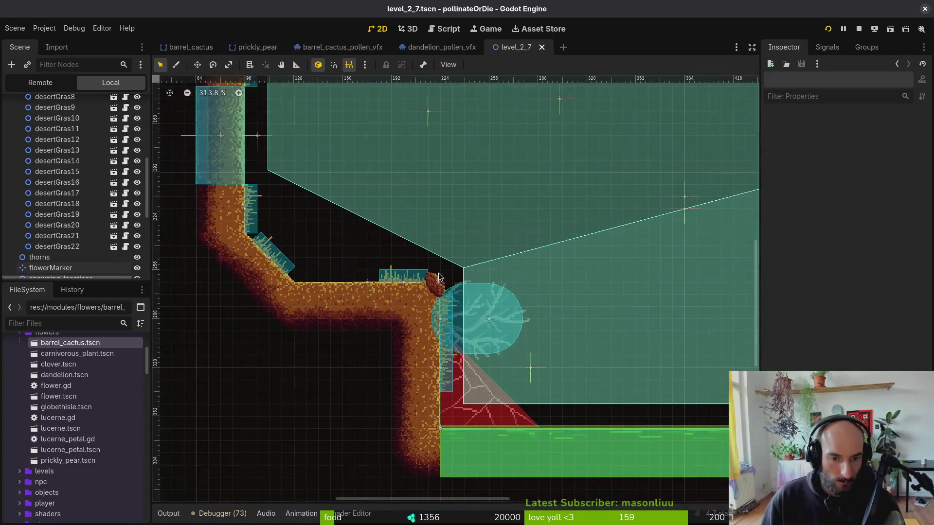
left_click(439, 278)
left_click_drag(443, 292, 445, 292)
scroll(445, 290, "up", 5)
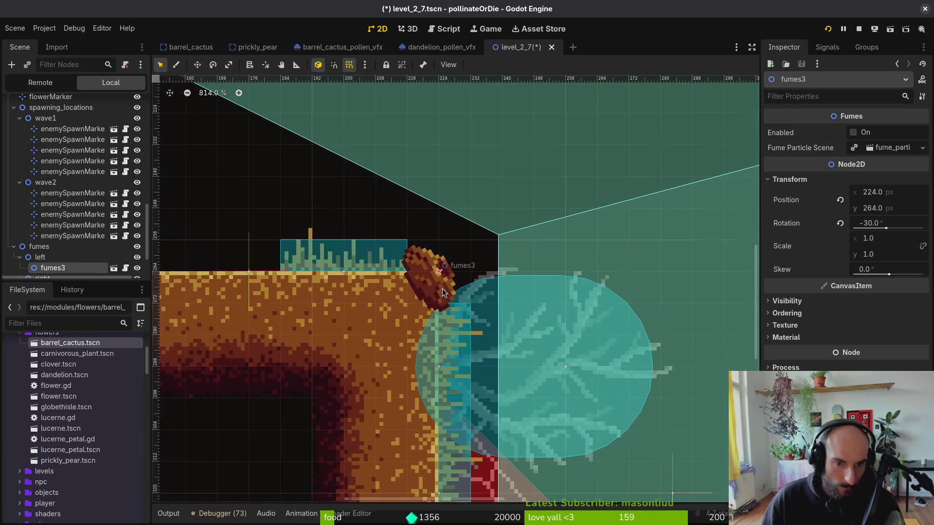
scroll(558, 253, "down", 9)
key("ctrl+s")
Shift enemySpawnMarker10 down-left and enemySpawnMarker29 slightly left, then save.
scroll(439, 281, "up", 12)
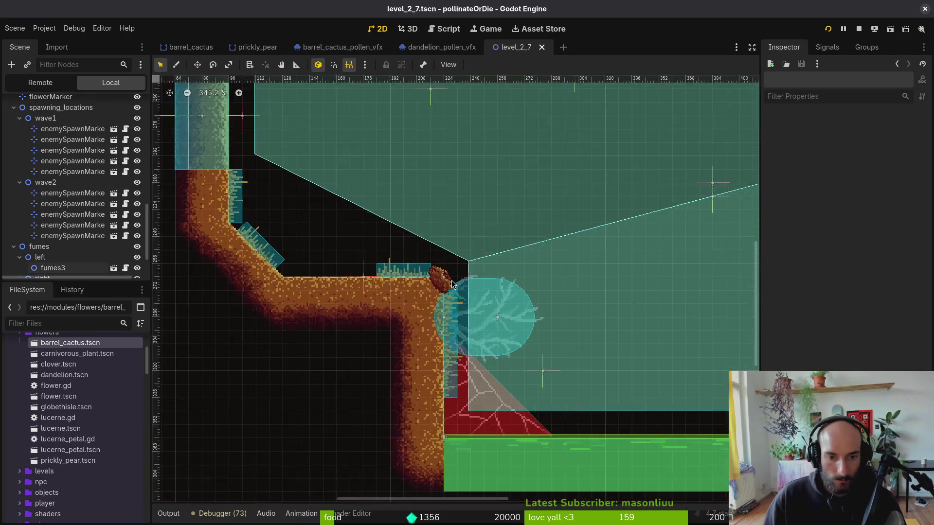
scroll(439, 281, "down", 15)
scroll(565, 155, "down", 2)
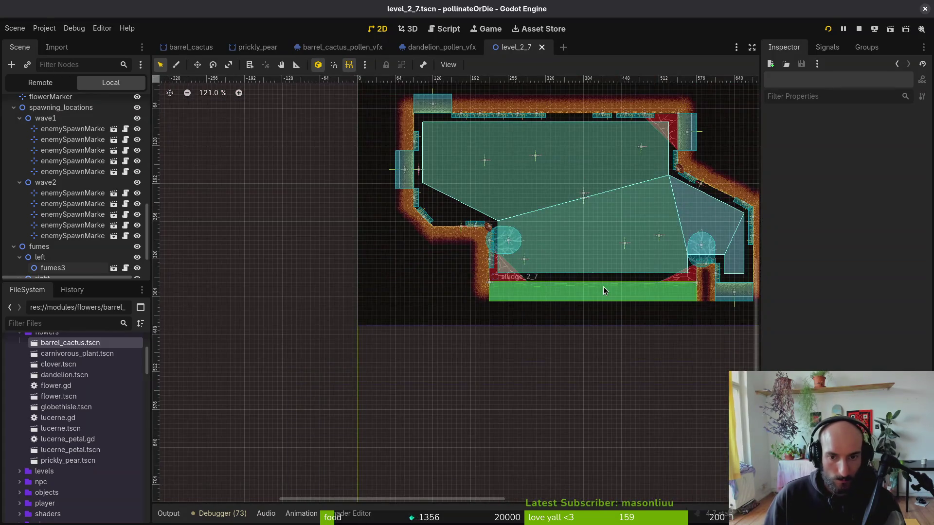
scroll(463, 190, "up", 4)
left_click_drag(463, 190, 457, 206)
mouse_move(538, 180)
left_mouse_down()
mouse_move(528, 178)
mouse_move(534, 182)
left_mouse_up()
left_click(560, 259)
key("ctrl+s")
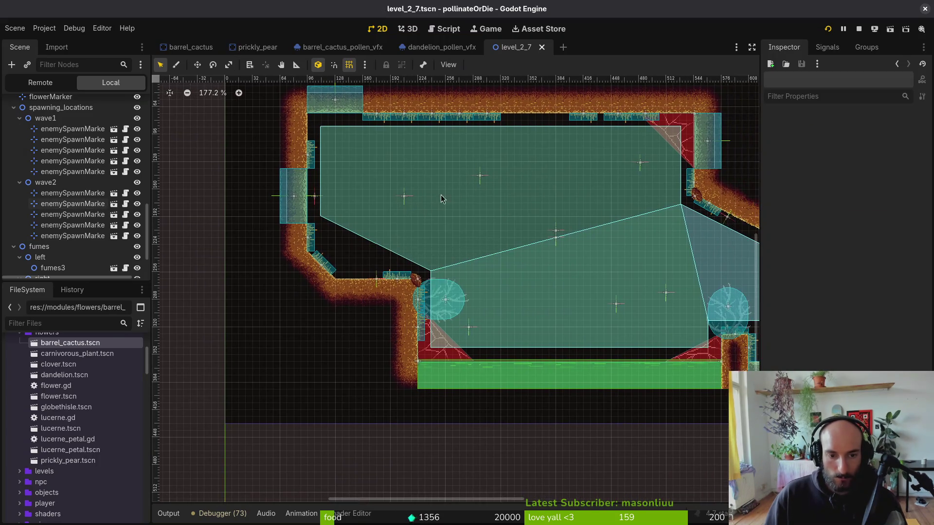
Duplicate desertGras20, move the copy left along the ledge, and save.
scroll(440, 195, "down", 3)
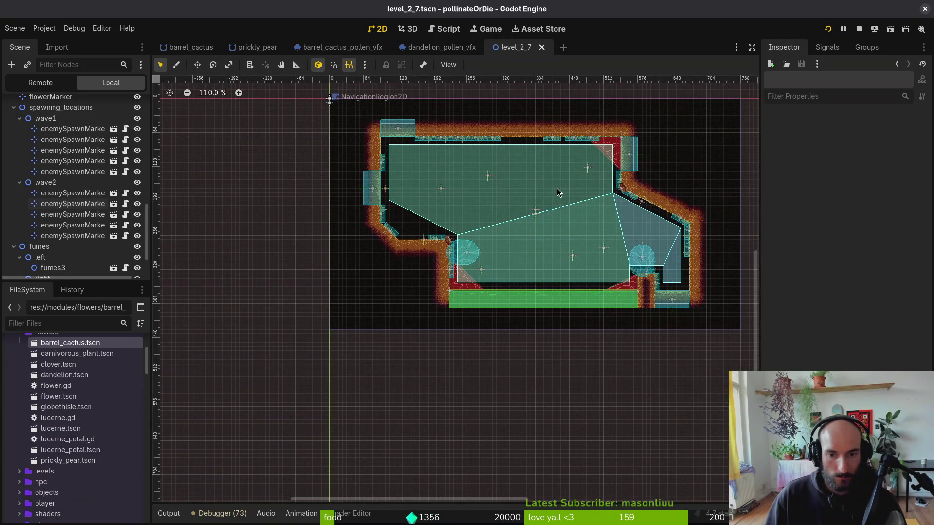
scroll(414, 227, "up", 5)
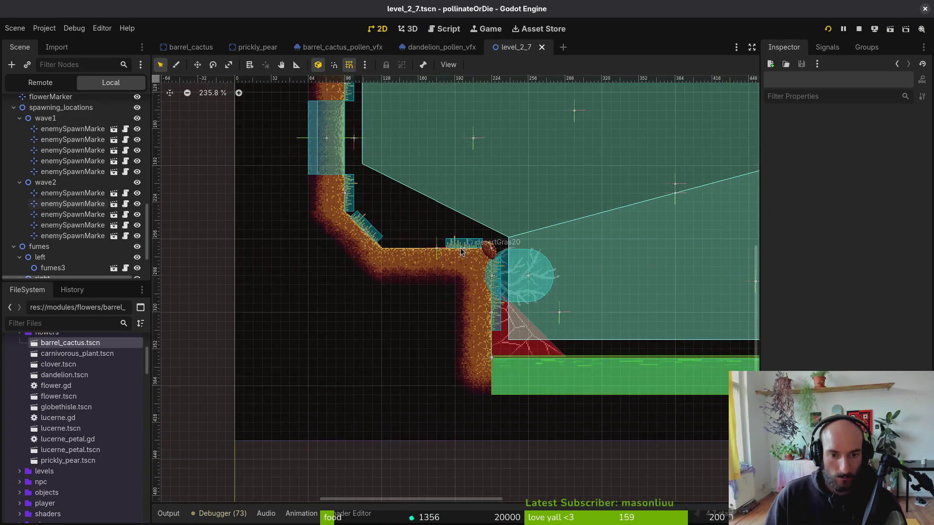
left_click(465, 244)
scroll(101, 210, "up", 10)
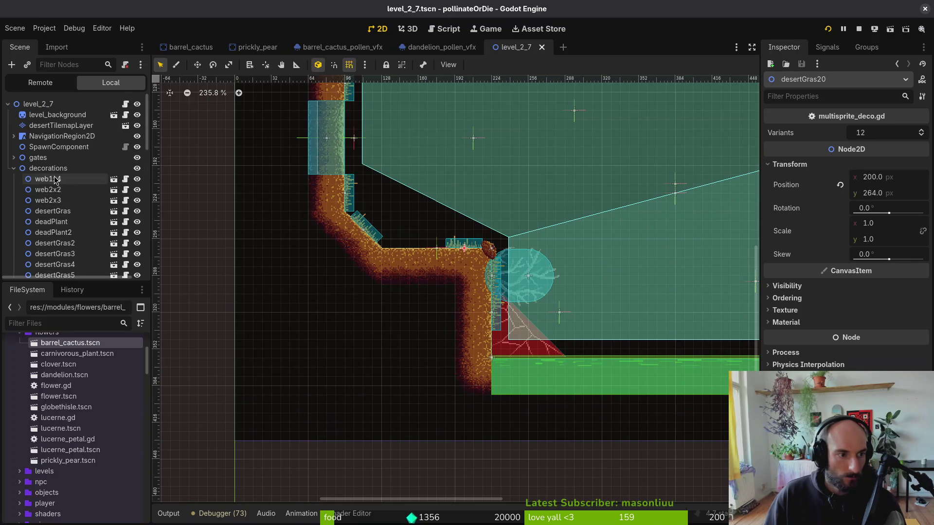
key("ctrl+d")
scroll(457, 253, "up", 5)
left_click_drag(458, 252, 361, 248)
key("ctrl+s")
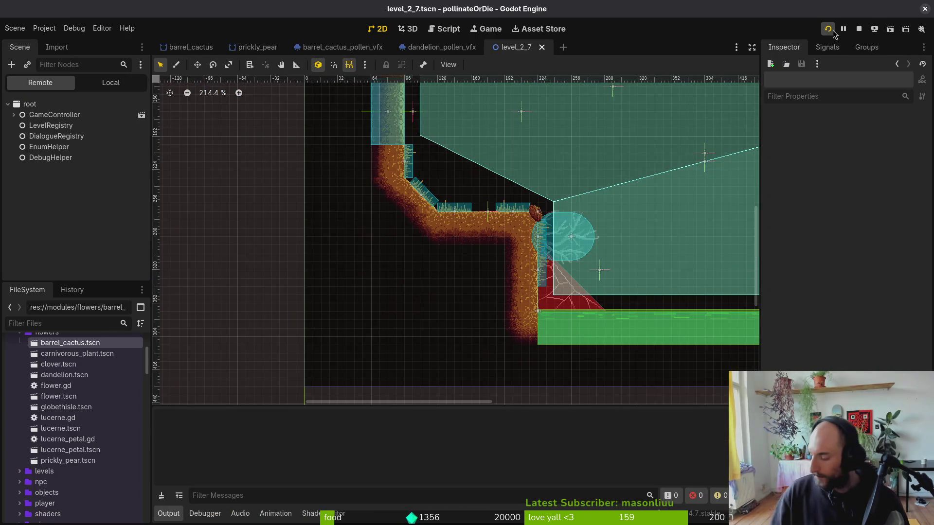
Enter the game and turn on the level selector in the pause menu's debugging options.
key("Return")
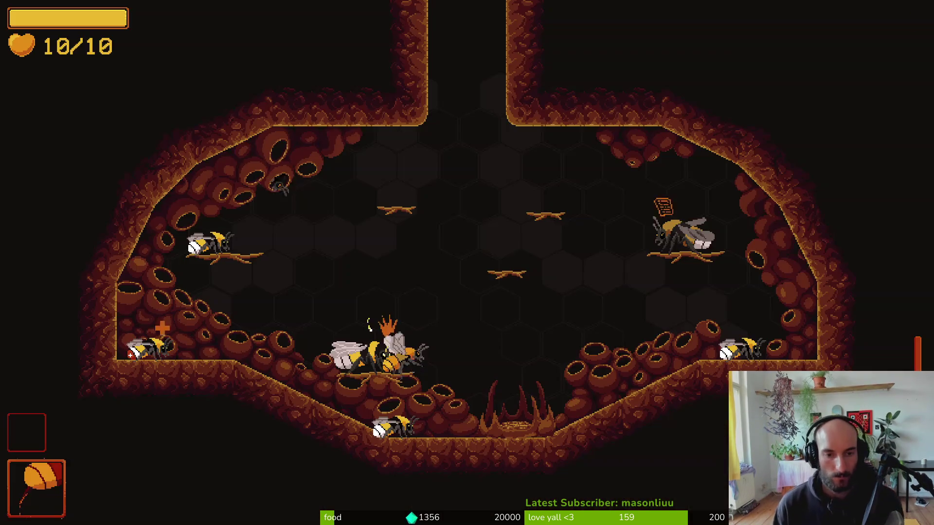
key("Escape")
key("Down")
key("Return")
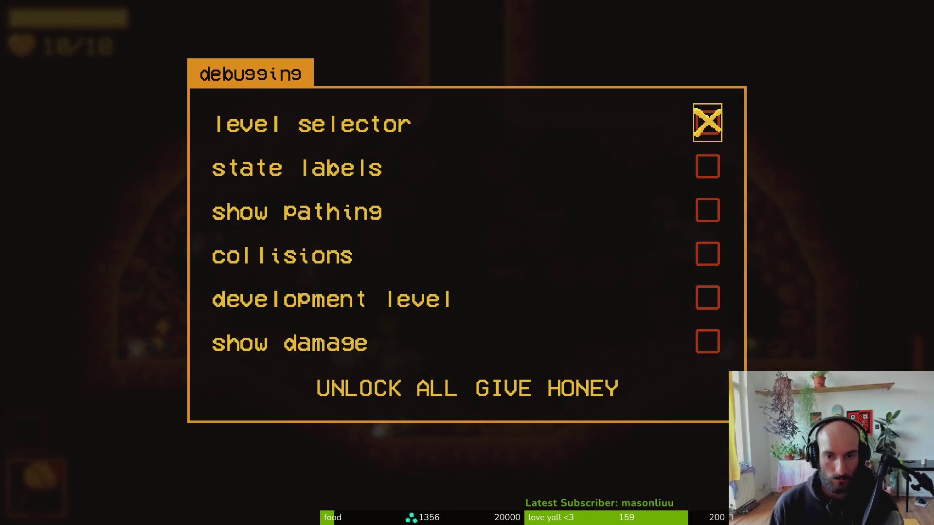
key("Escape")
key("Escape")
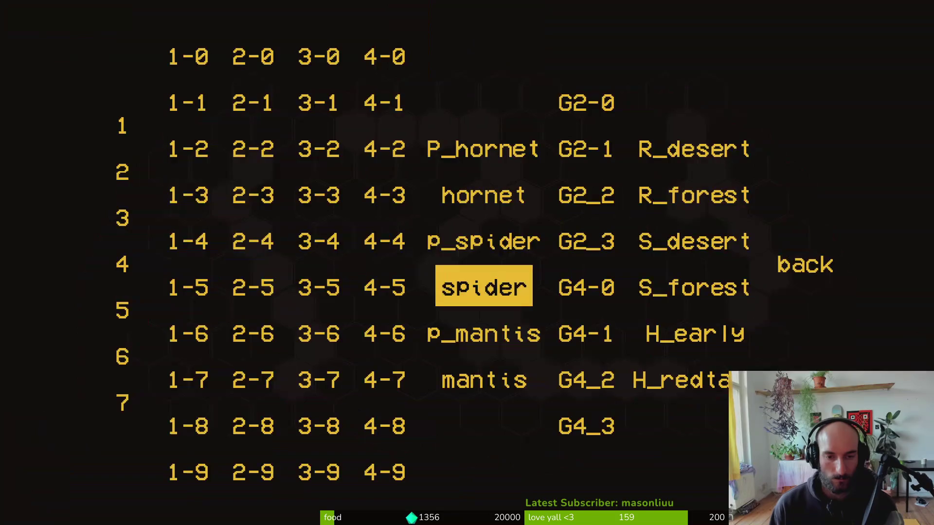
Load level 2-7 from the grid, playtest the cactus room, then stop with F8.
key("Up")
key("Left")
key("Left")
key("Left")
key("Down")
key("Down")
key("Down")
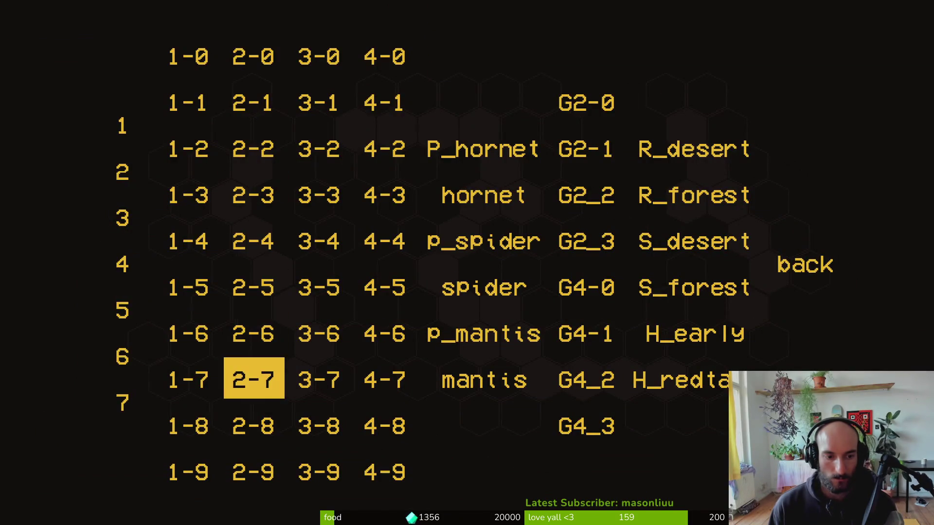
key("Return")
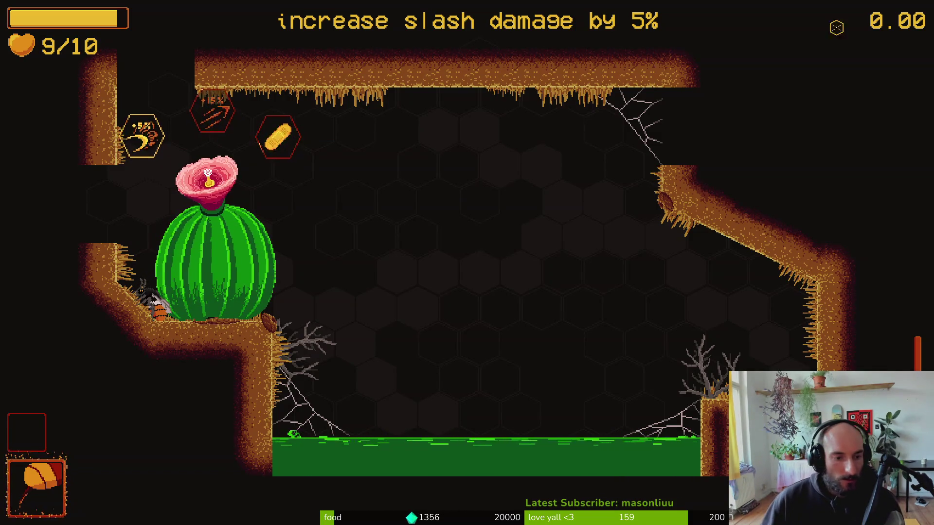
key("F8")
scroll(481, 230, "up", 5)
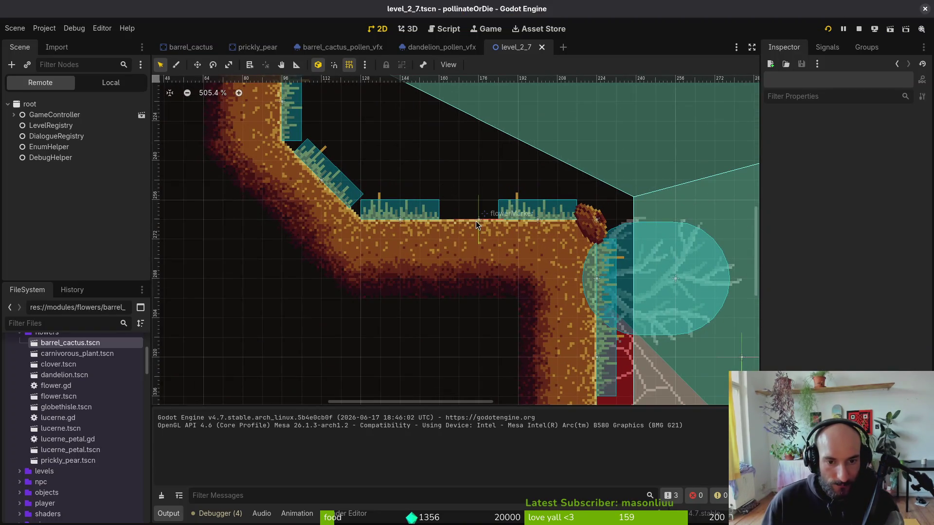
Move the flower marker about 14 px right and playtest the scene with F6.
left_click_drag(477, 220, 511, 221)
key("F6")
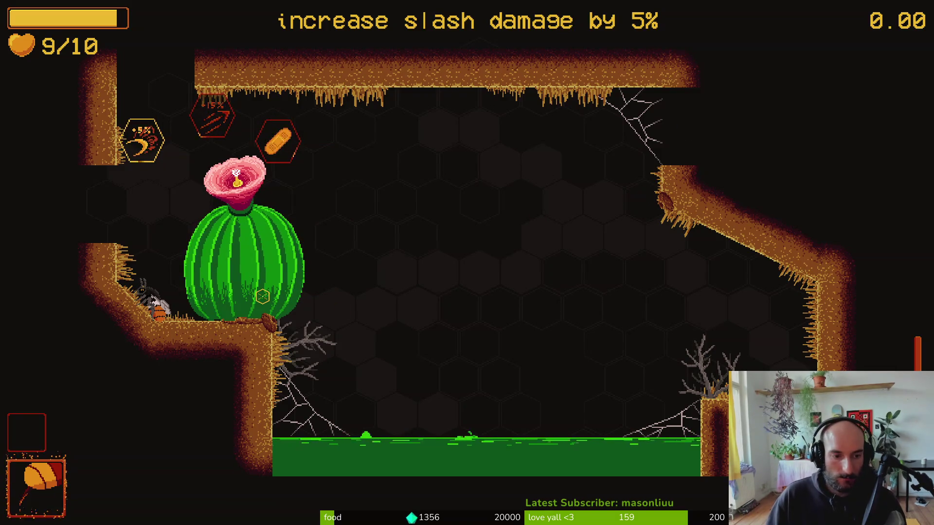
key("F8")
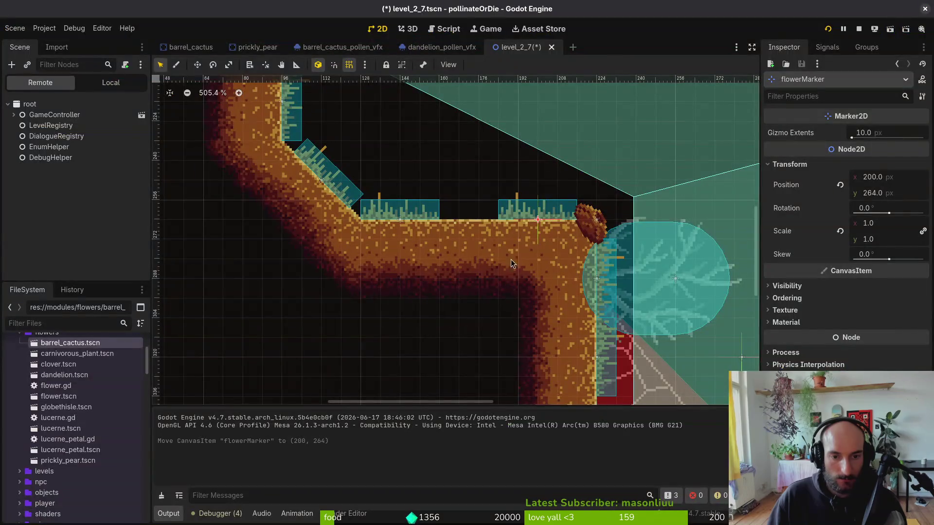
Undo the flower marker, grass and tile-painting edits, then save level_2_7.
scroll(536, 235, "down", 9)
key("ctrl+z")
key("ctrl+z")
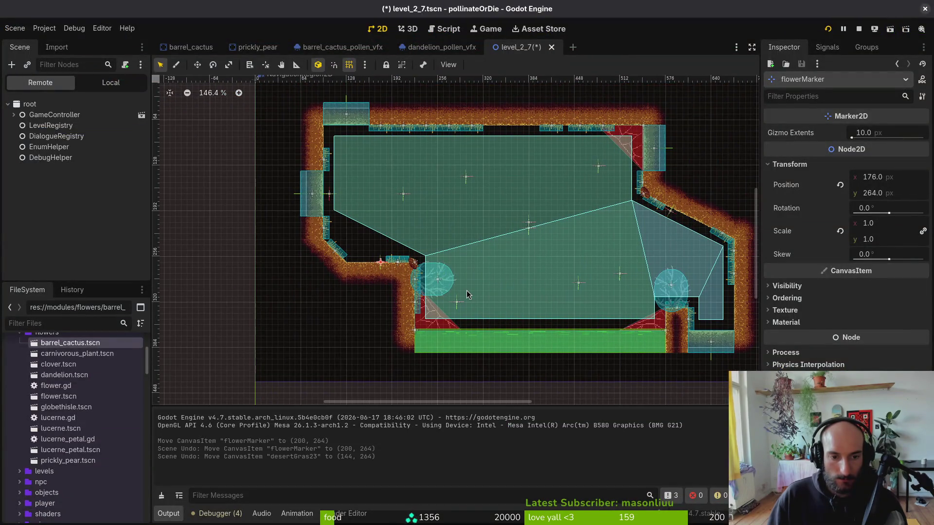
key("ctrl+z")
key("ctrl+z")
key("ctrl+z")
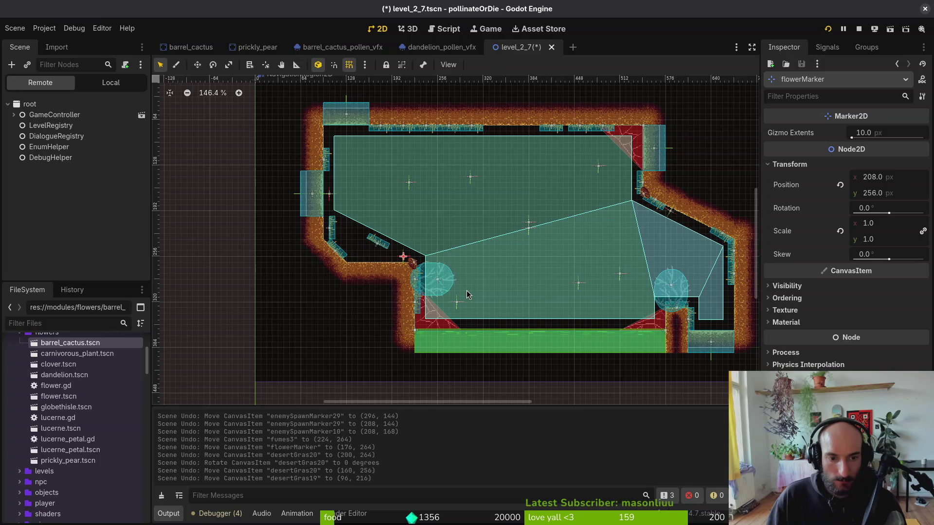
key("ctrl+z")
key("ctrl+z")
key("ctrl+z")
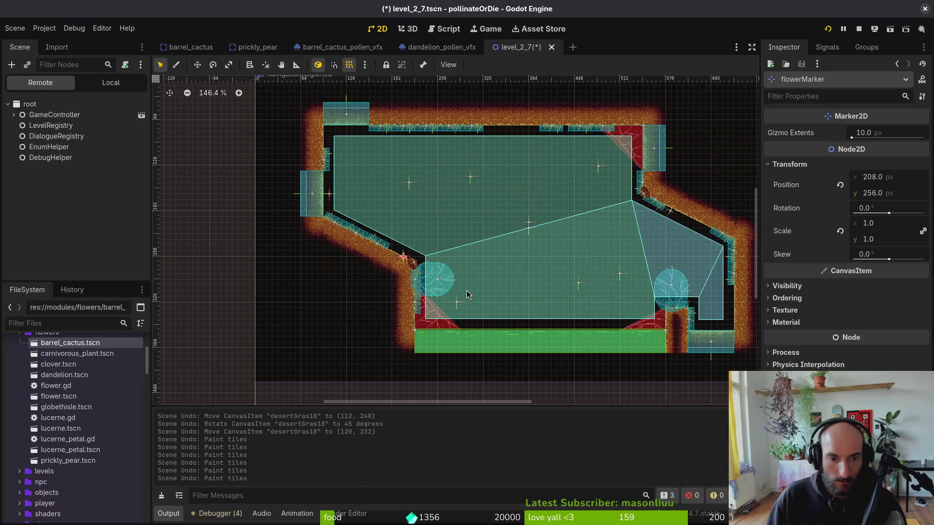
left_click(467, 294)
key("ctrl+s")
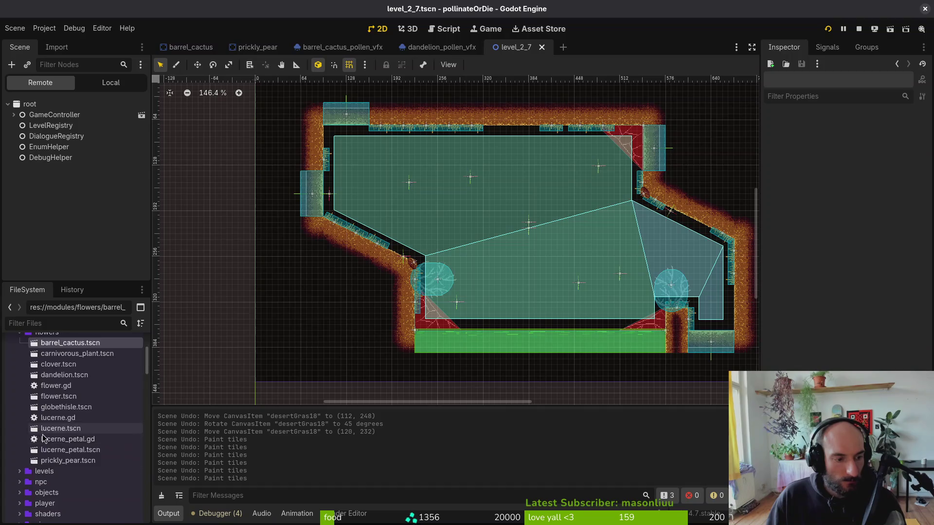
Add a large one-way platform from the environment platforms folder into the room.
scroll(28, 418, "up", 3)
left_click(19, 400)
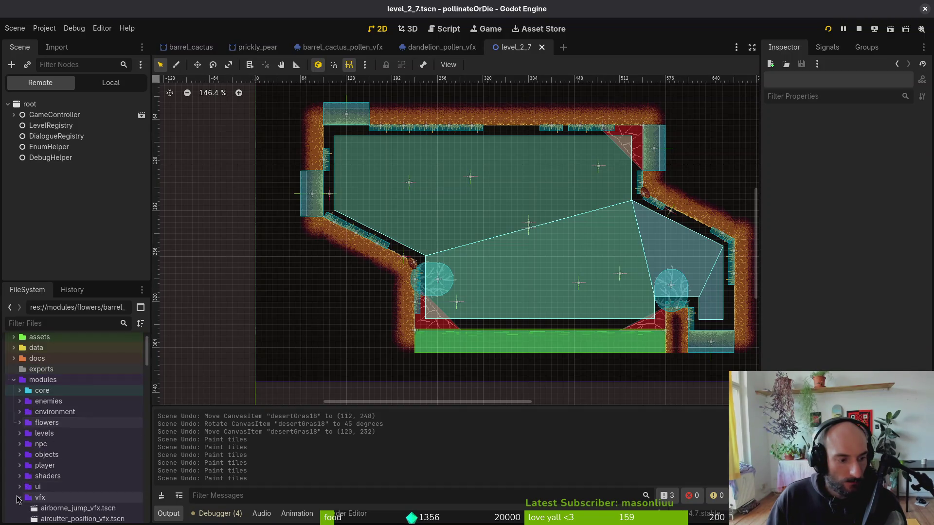
left_click(20, 416)
scroll(34, 423, "down", 3)
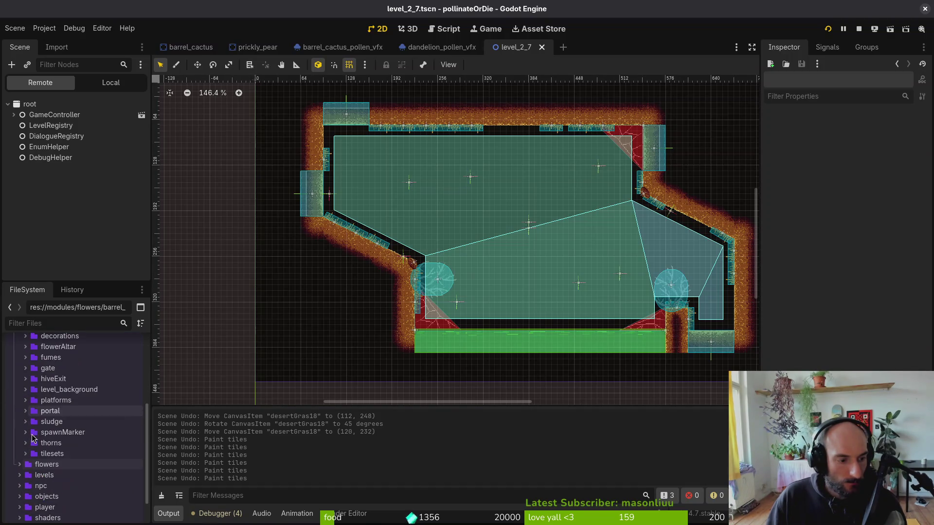
left_click(34, 401)
left_click(25, 400)
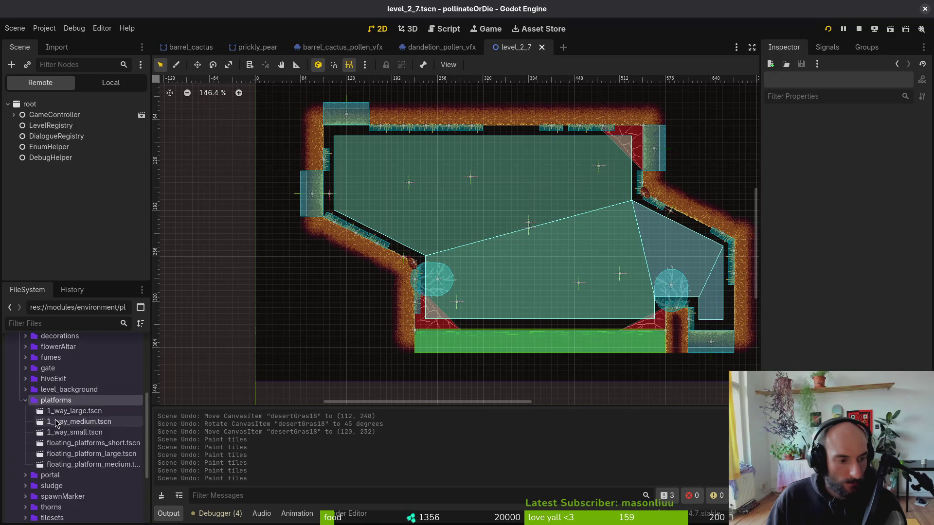
mouse_move(74, 411)
left_mouse_down()
mouse_move(547, 228)
mouse_move(525, 299)
mouse_move(524, 204)
mouse_move(534, 240)
left_mouse_up()
Move the flower marker onto the new one-way platform, undoing a trial move of both markers.
scroll(534, 258, "up", 5)
scroll(519, 217, "down", 4)
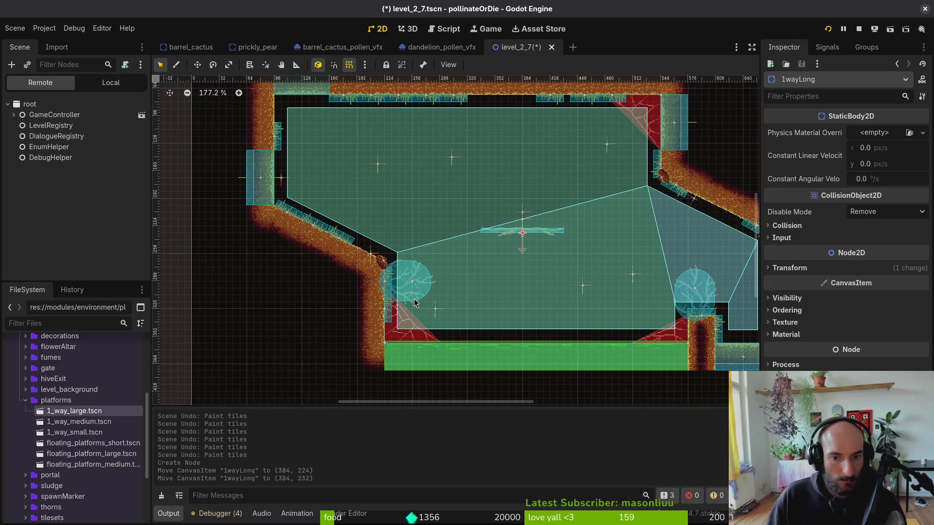
scroll(455, 237, "up", 4)
left_click_drag(276, 271, 602, 213)
scroll(602, 204, "up", 2)
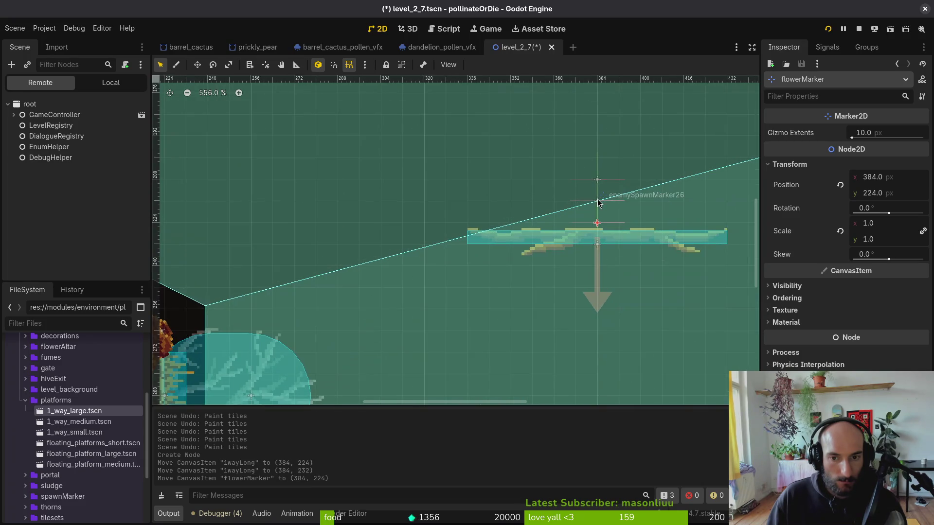
left_click(600, 186, "shift")
scroll(598, 181, "down", 7)
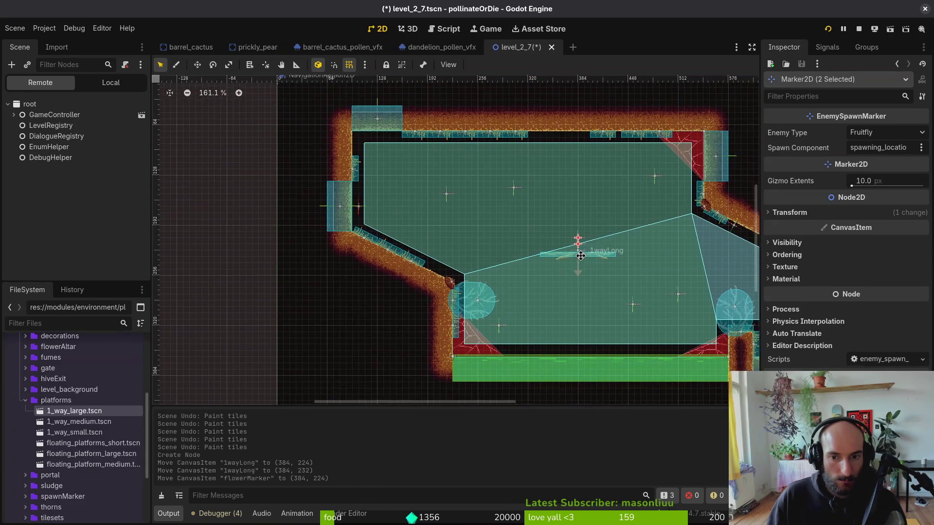
left_click_drag(579, 240, 579, 212)
key("ctrl+z")
Place the Fruitfly spawn marker below the platform at (384, 280) and save the level.
scroll(588, 229, "up", 3)
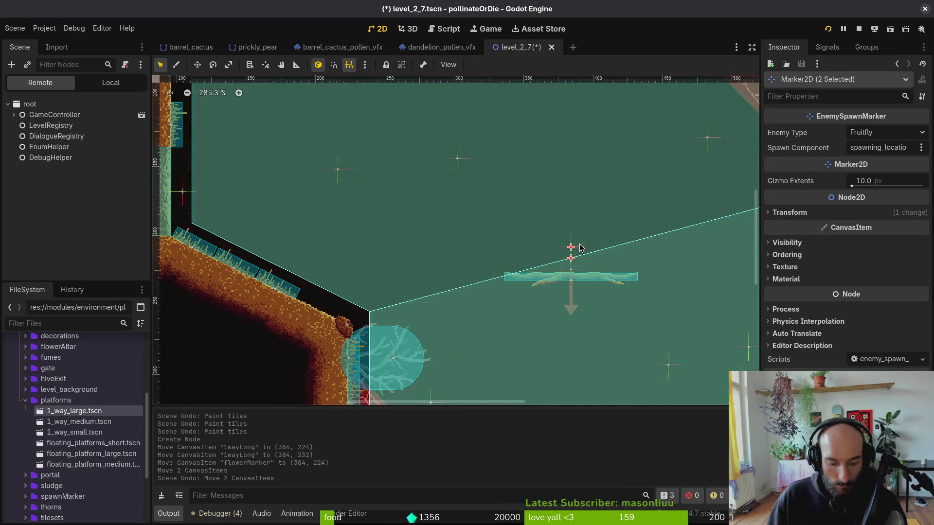
scroll(577, 248, "up", 3)
mouse_move(569, 241)
left_mouse_down()
mouse_move(571, 160)
mouse_move(572, 386)
left_mouse_up()
left_click(570, 187)
left_click(402, 325)
key("ctrl+s")
Switch the Scene dock to Local, check the Fruitfly marker, and run the project.
left_click(111, 83)
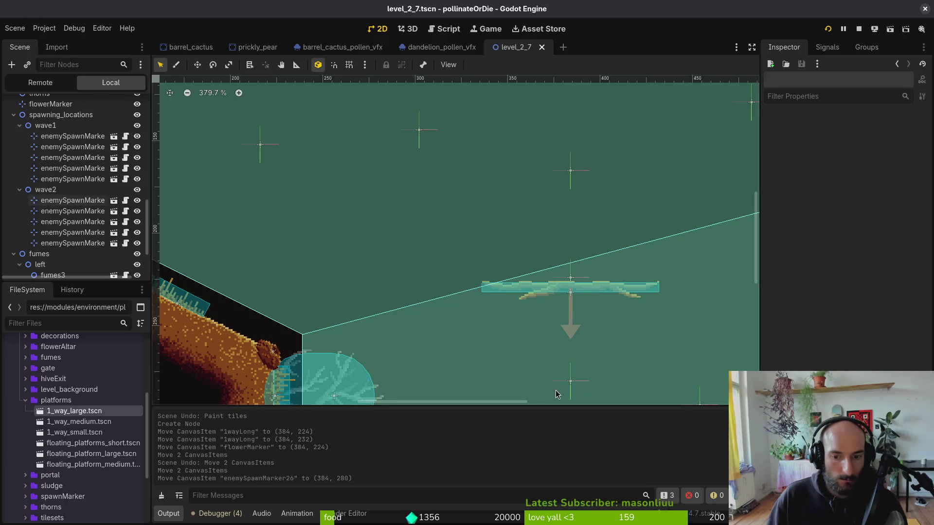
left_click(572, 384)
scroll(575, 317, "down", 5)
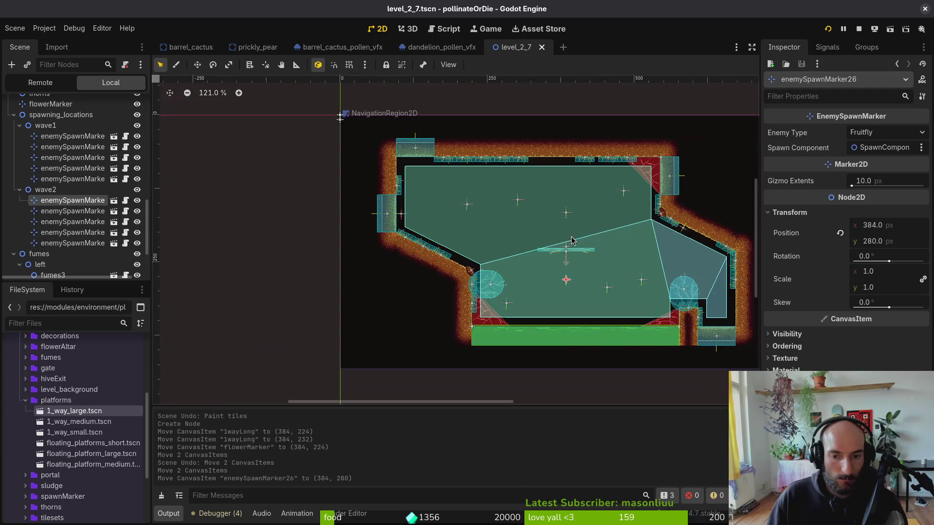
left_click(615, 131)
left_click(857, 32)
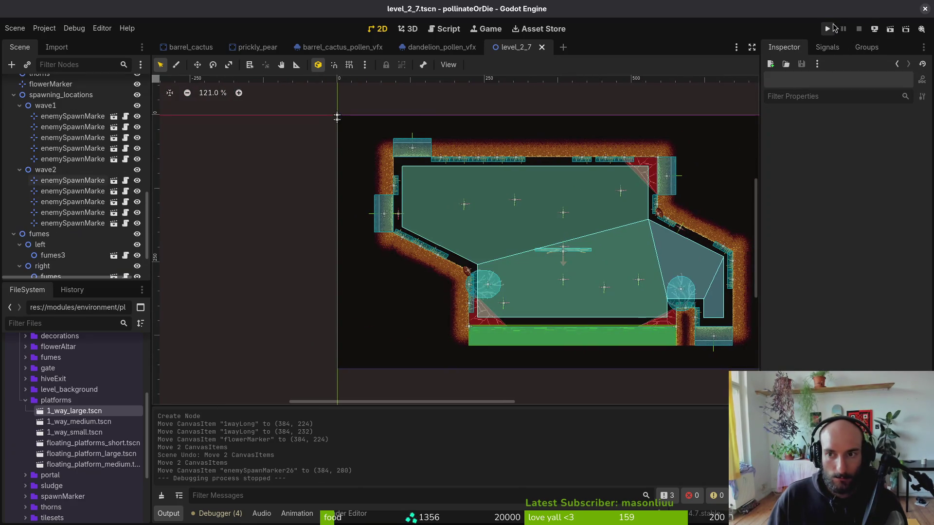
Restart the game and quit it from its main menu.
left_click(829, 29)
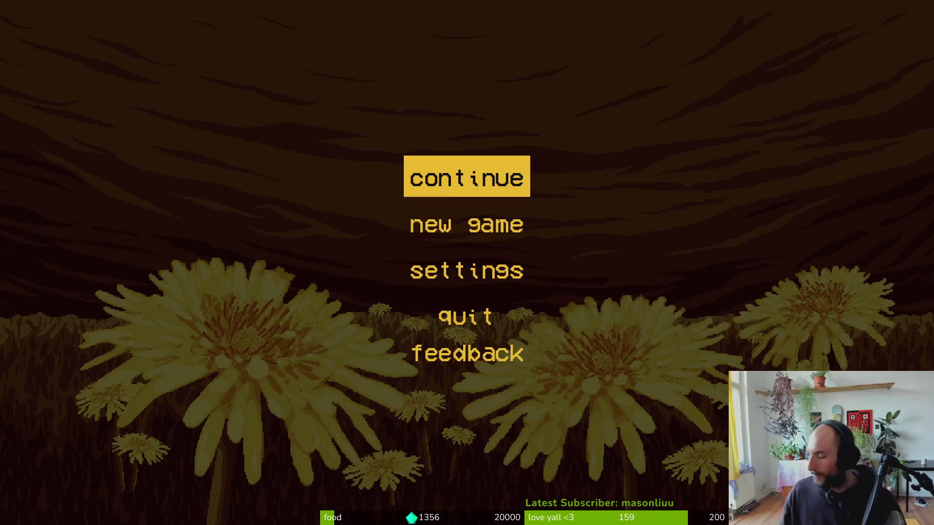
left_click(483, 317)
scroll(400, 222, "up", 4)
Try moving the Mutatedflower spawn marker, undo it, and pan the level view.
mouse_move(400, 222)
left_mouse_down()
mouse_move(479, 276)
mouse_move(424, 238)
left_mouse_up()
key("ctrl+z")
left_click_drag(639, 265, 542, 249)
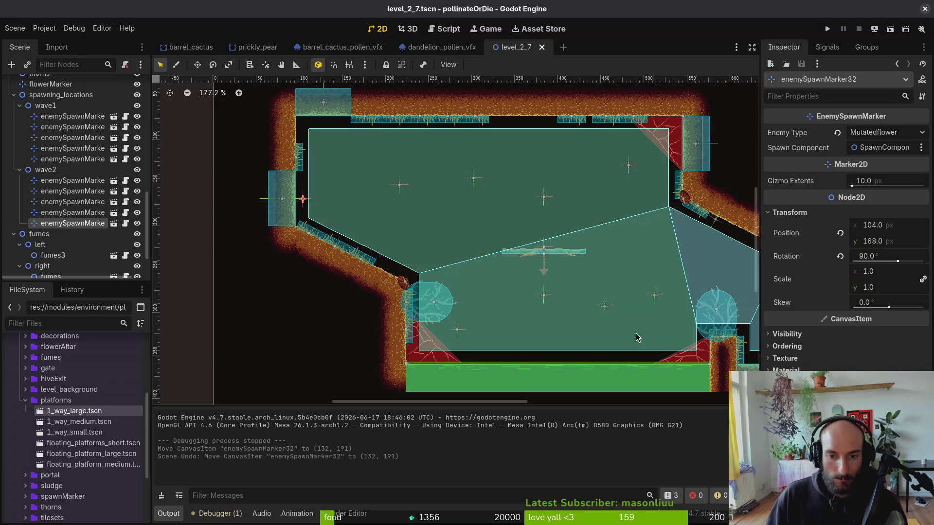
Move the Mutatedflower spawn marker onto the left slope at (172, 229), tilted 30°.
left_click_drag(637, 337, 544, 355)
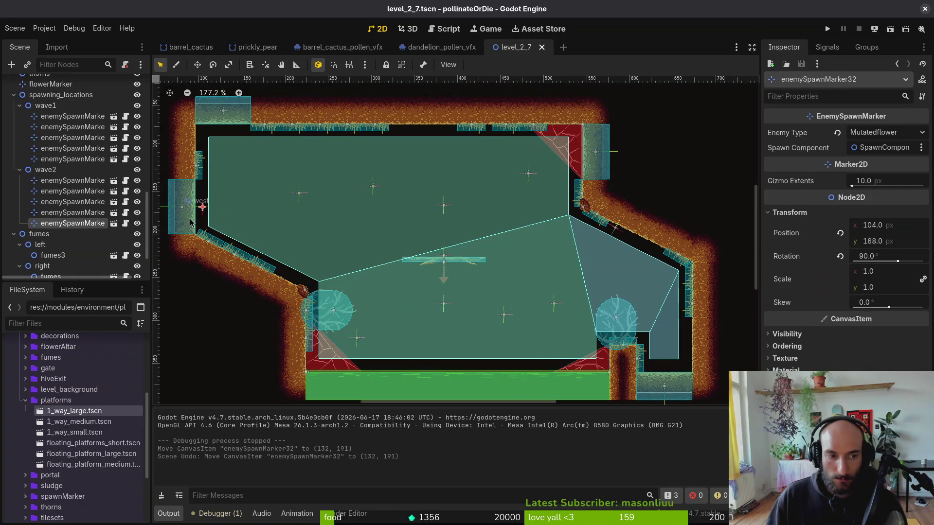
mouse_move(202, 212)
left_mouse_down()
mouse_move(315, 258)
mouse_move(258, 272)
mouse_move(215, 265)
left_mouse_up()
scroll(307, 259, "up", 8)
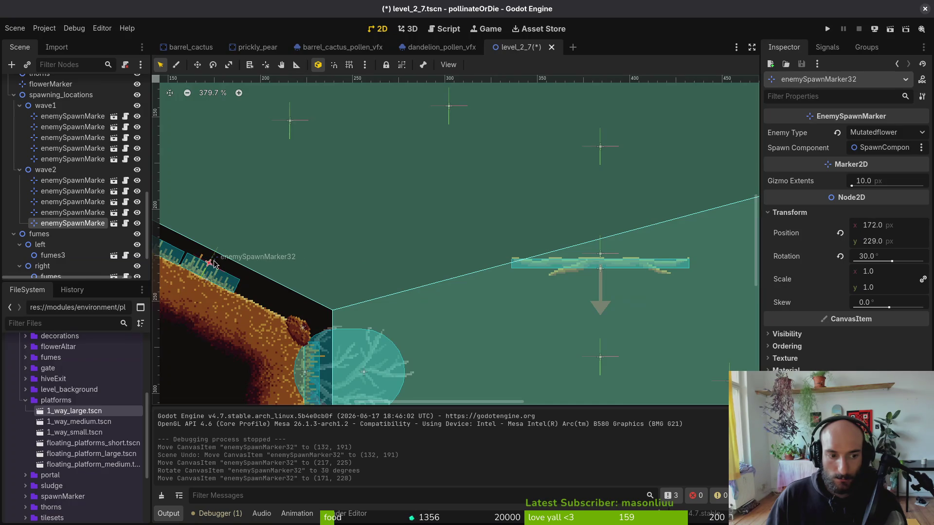
scroll(215, 265, "down", 6)
Deselect, save the level scene, and run the project to playtest.
left_click(573, 170)
key("ctrl+s")
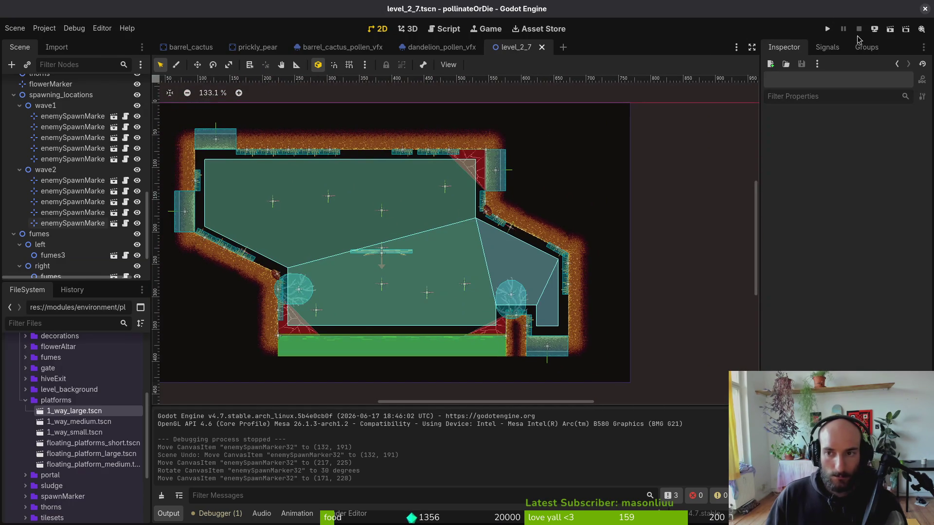
left_click(827, 29)
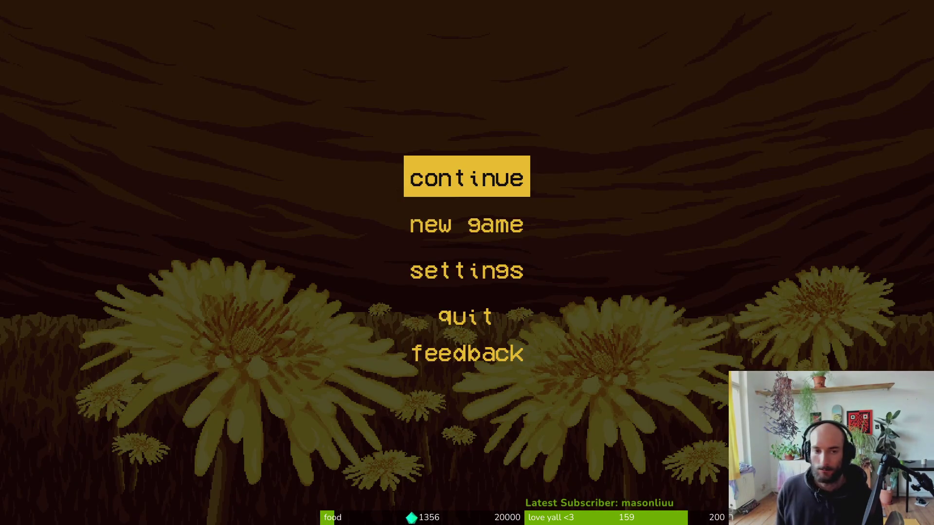
Continue into the game and load level 2-7 from the pause menu's debugging level select.
key("Return")
key("Escape")
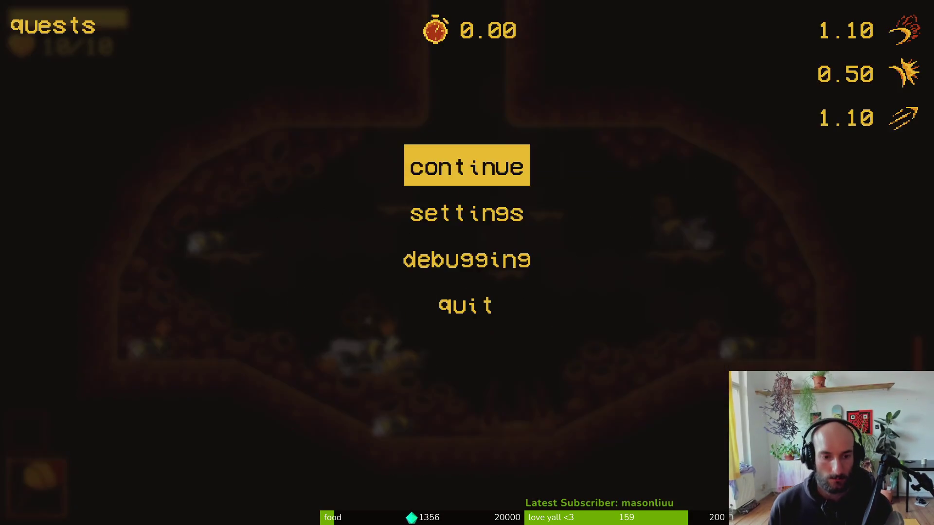
key("Down")
key("Down")
key("Return")
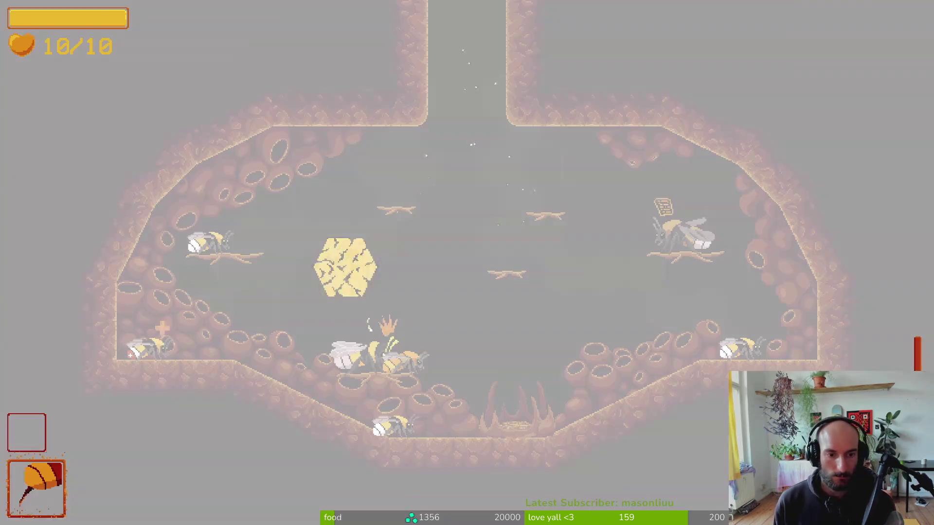
key("Up")
key("Left")
key("Left")
key("Left")
key("Down")
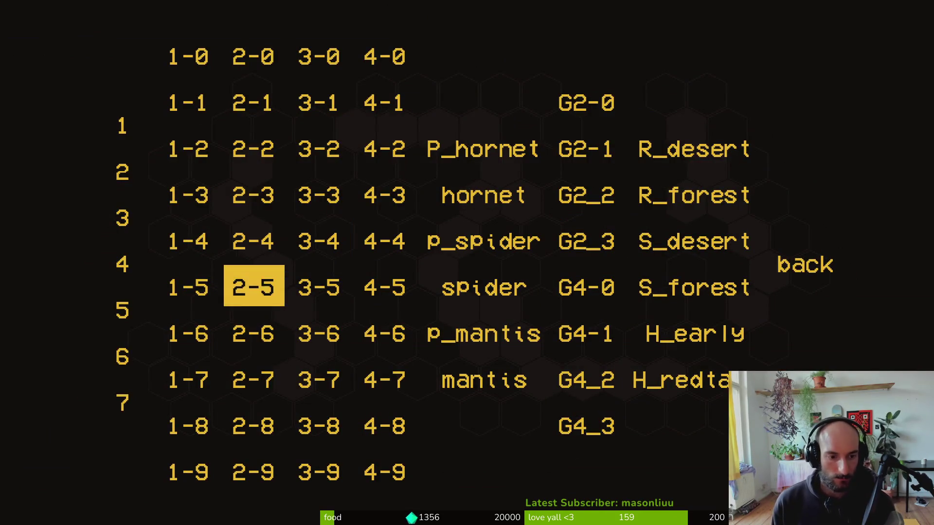
key("Down")
key("Down")
key("Return")
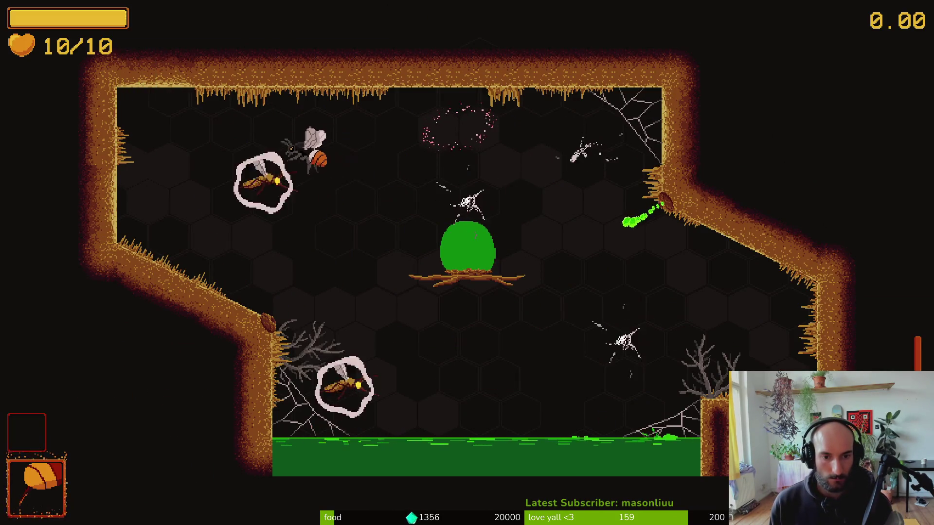
Fly the bee around the barrel cactus, fighting the wasp and other enemies.
key("Down")
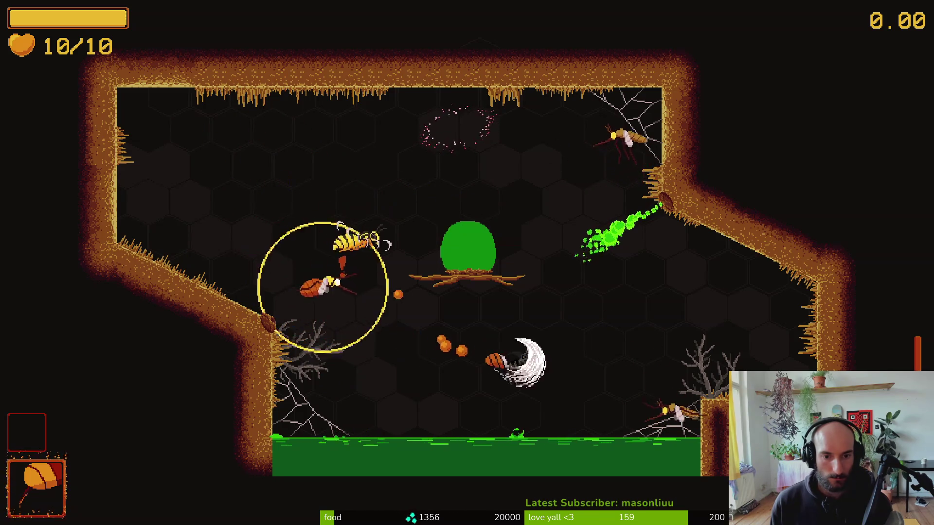
key("Right")
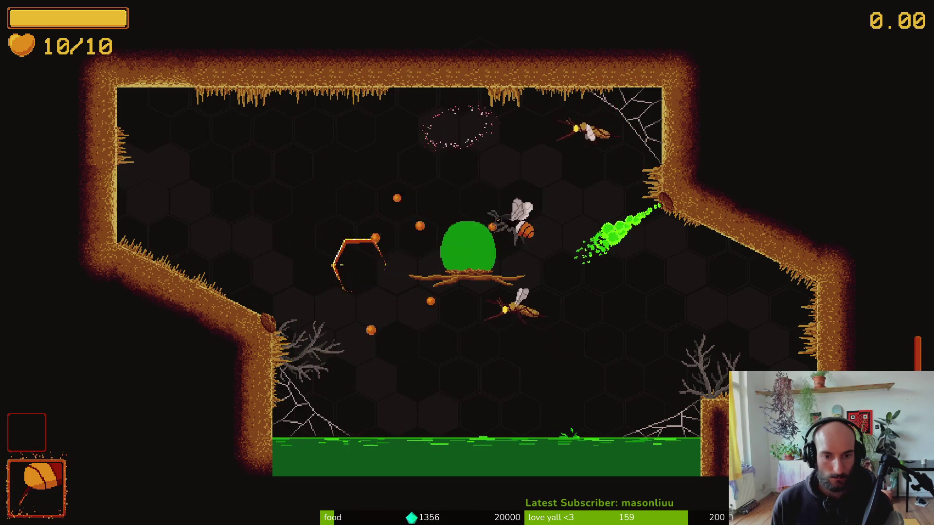
key("Down")
key("Up")
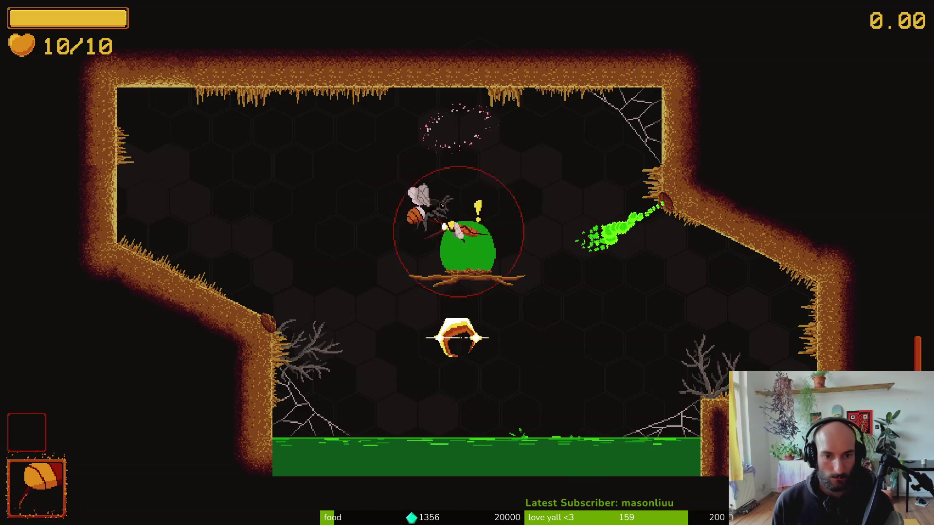
key("Left")
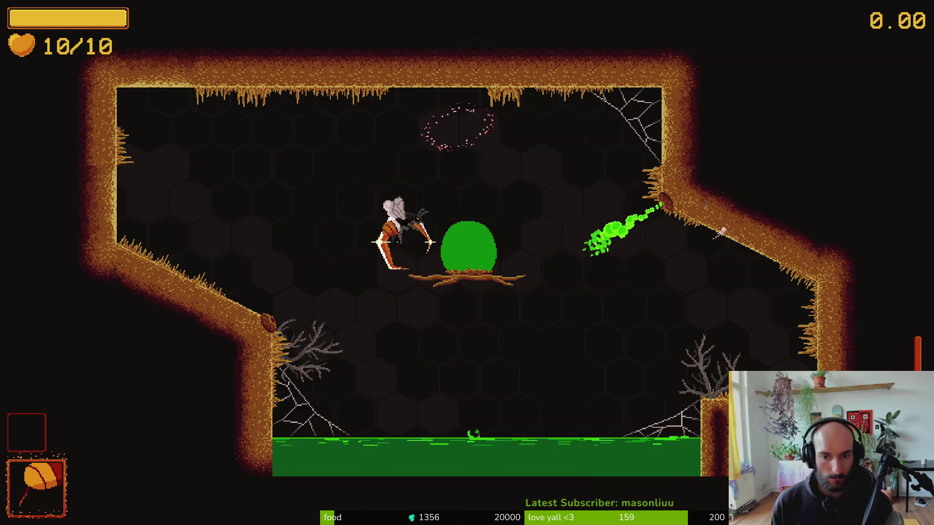
key("Right")
key("Up")
key("Down")
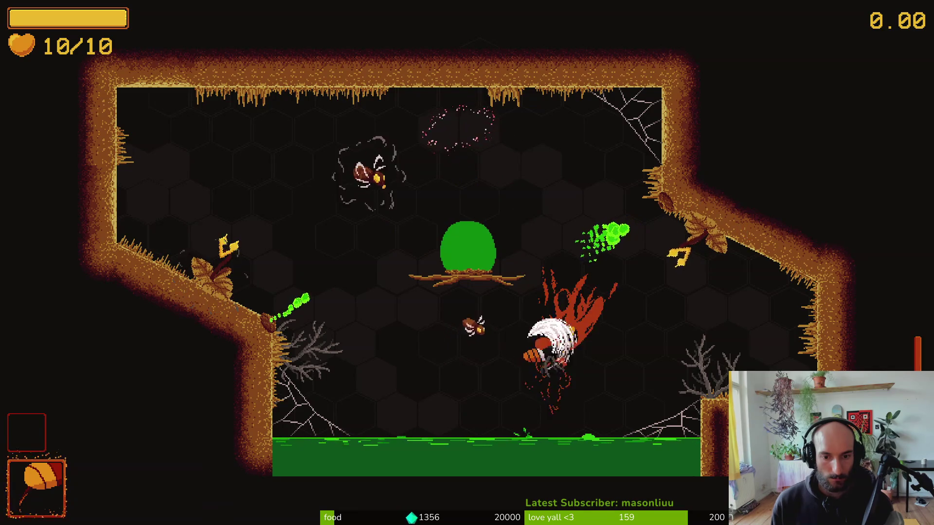
key("Left")
key("Right")
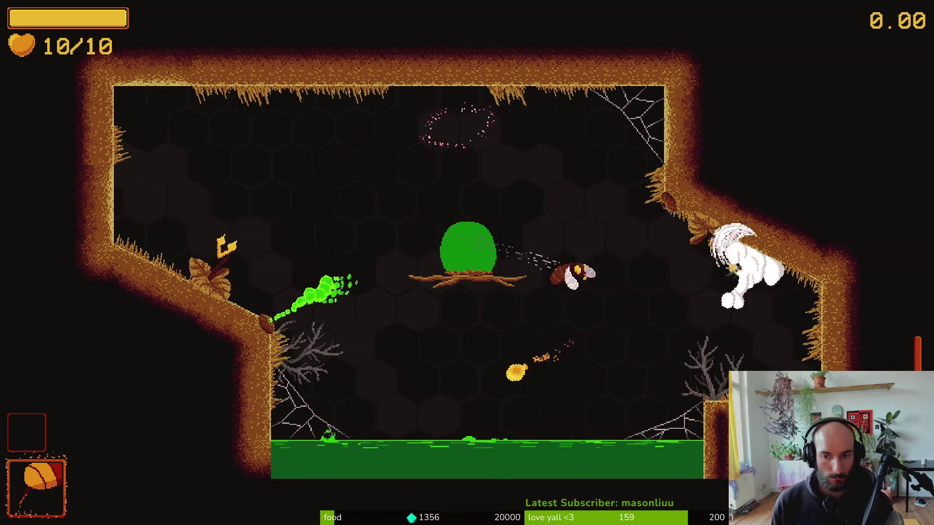
Destroy the remaining enemies until the cactus blooms, land below it, then close the game with F8.
key("Right")
key("Left")
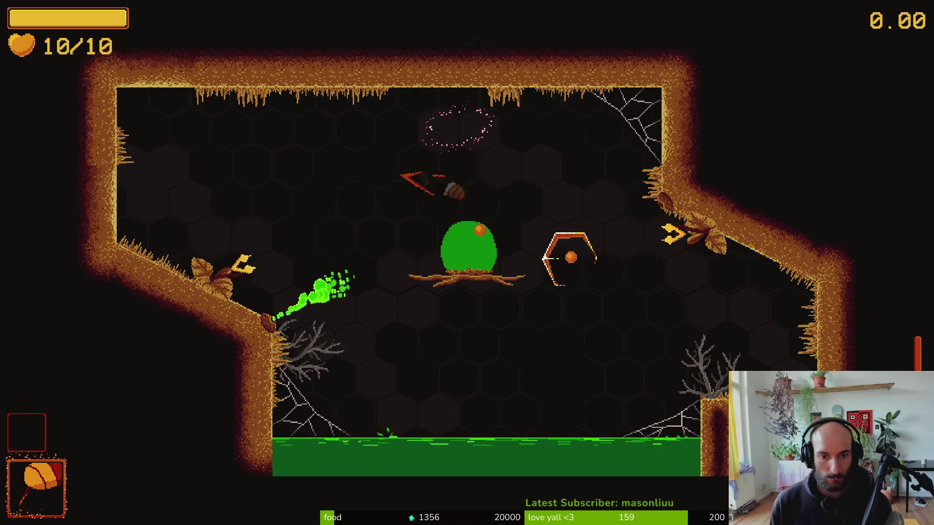
key("Left")
key("Up")
key("Right")
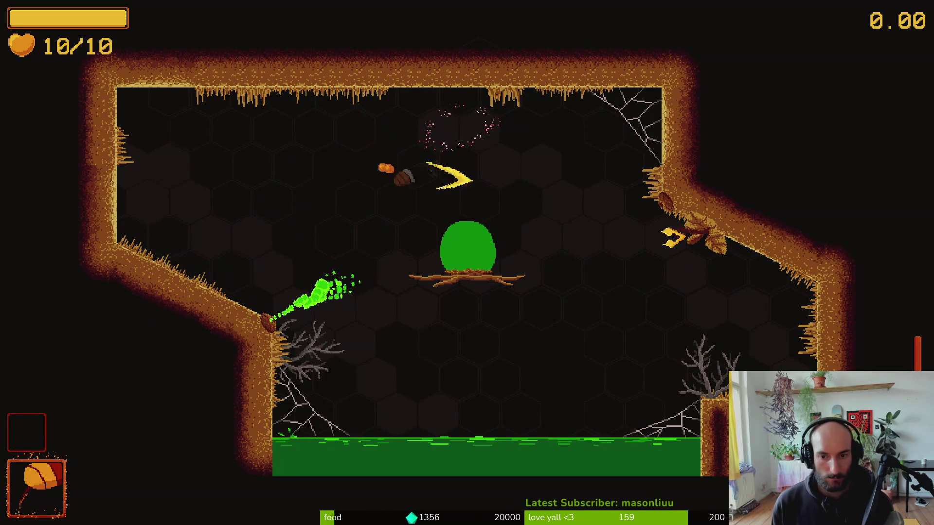
key("Right")
key("Left")
key("Down")
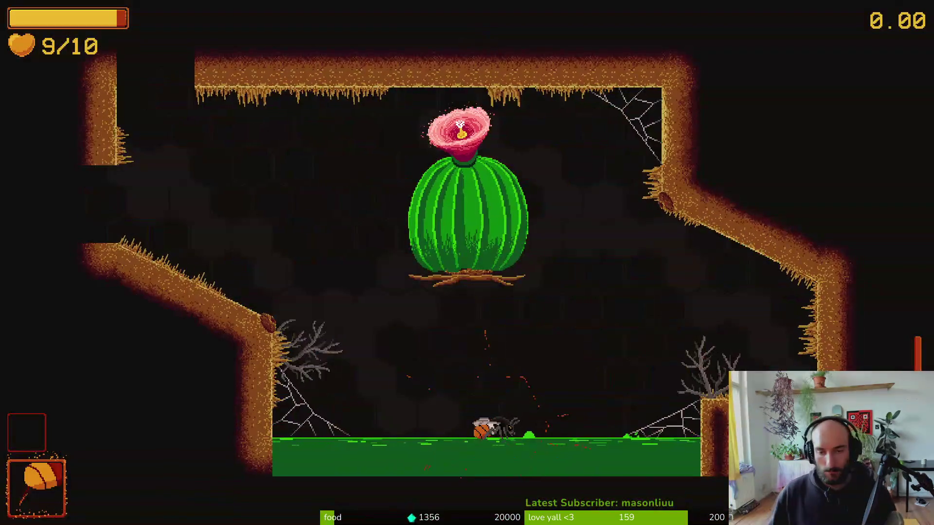
key("F8")
Lower the 1wayLong platform, nudging it down, and move the Fruitfly marker above it.
scroll(386, 252, "up", 6)
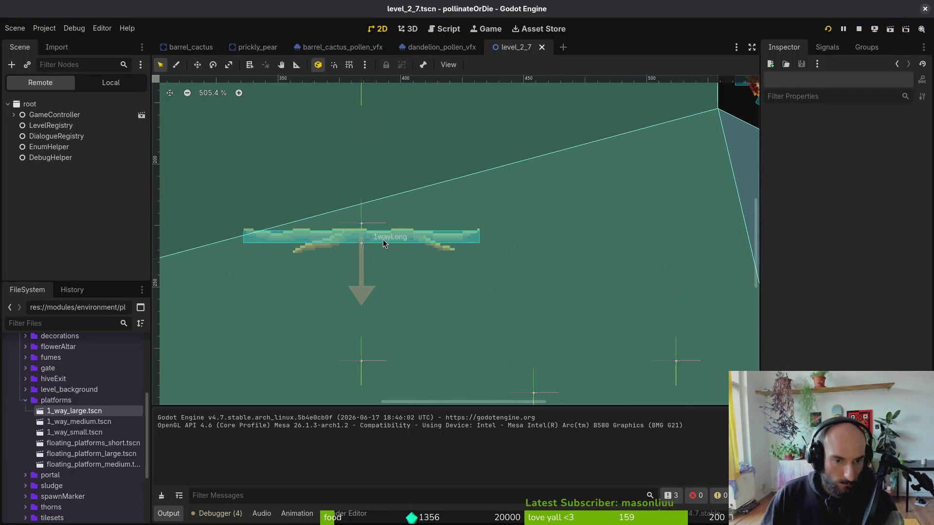
left_click_drag(384, 239, 383, 325)
left_click_drag(365, 204, 358, 199)
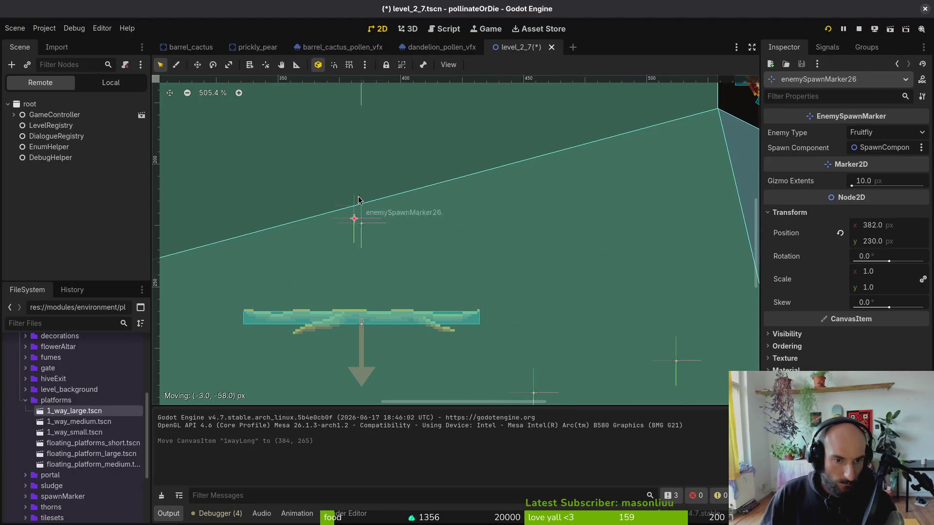
scroll(438, 273, "up", 1)
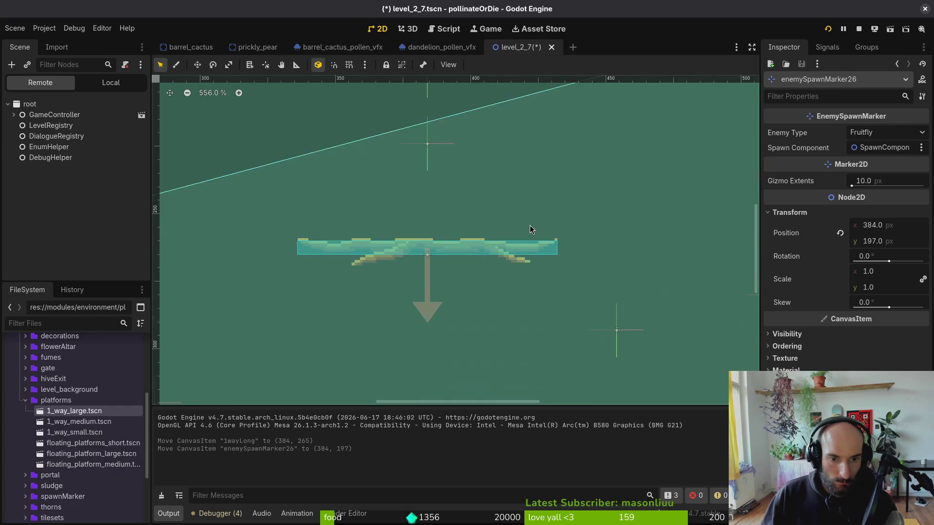
scroll(486, 226, "down", 5)
scroll(486, 226, "up", 3)
left_click(470, 273)
key("Down")
key("Down")
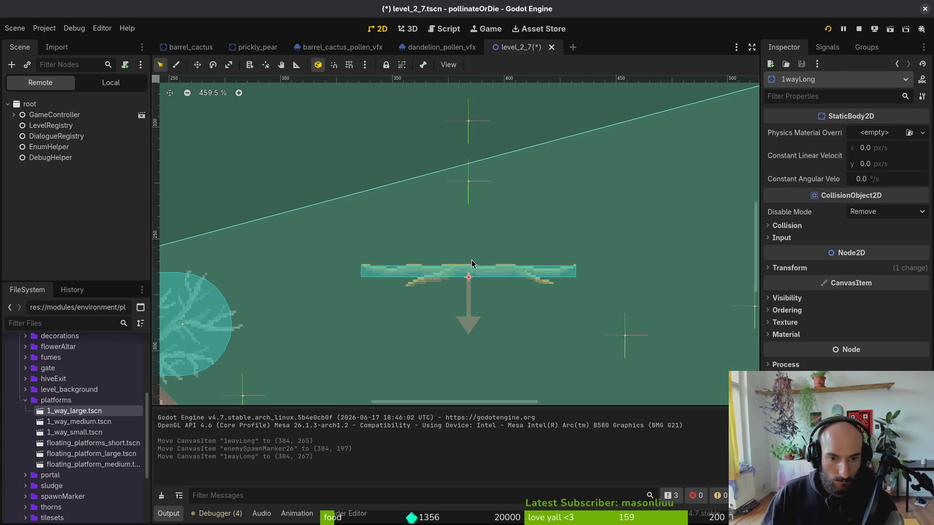
Set the flowerMarker down onto the platform at (384, 262).
left_click_drag(468, 185, 471, 208)
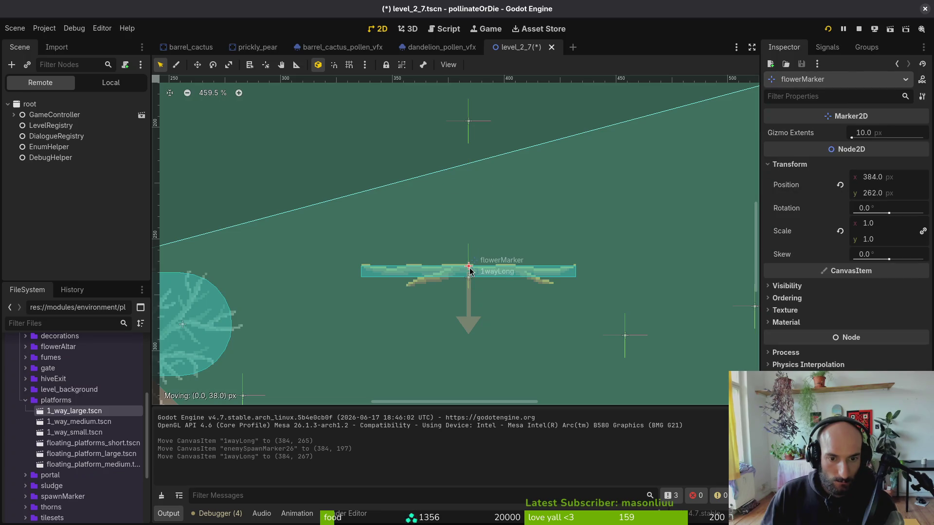
left_click_drag(470, 270, 470, 270)
scroll(475, 264, "up", 5)
scroll(555, 194, "down", 15)
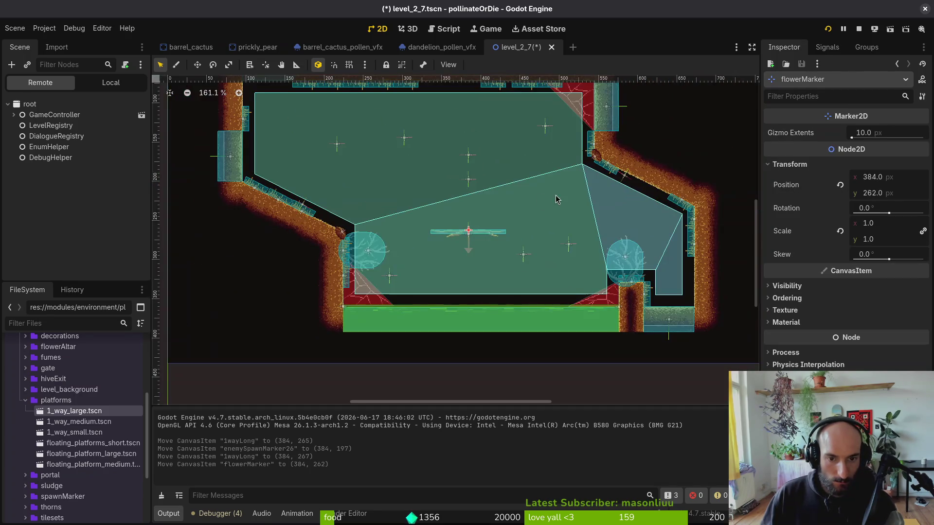
scroll(555, 194, "up", 2)
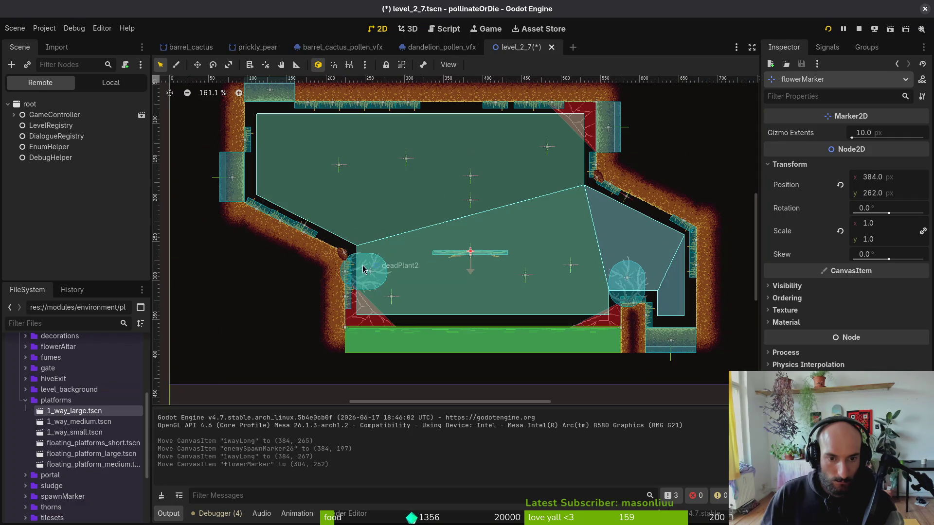
Shift the one-way platform and flower marker right to x 398.
left_click(479, 257)
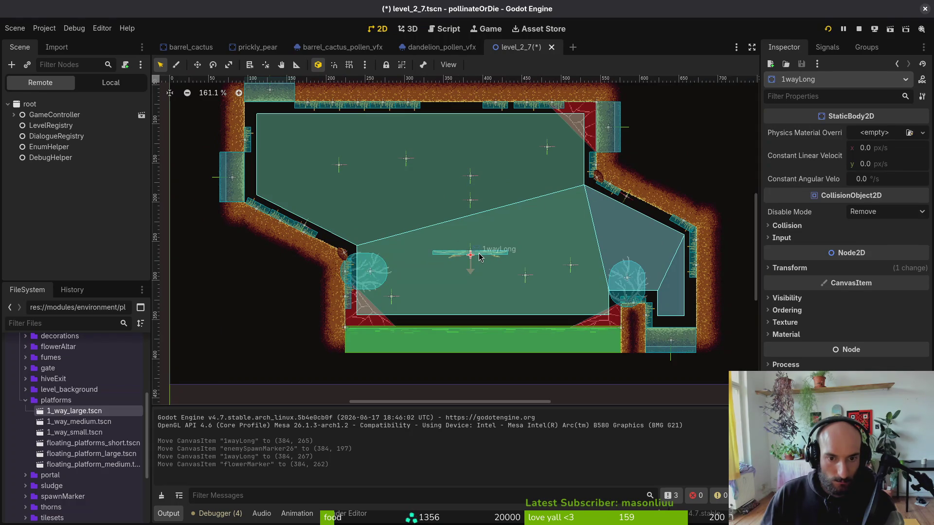
scroll(479, 257, "up", 5)
left_click_drag(484, 258, 516, 260)
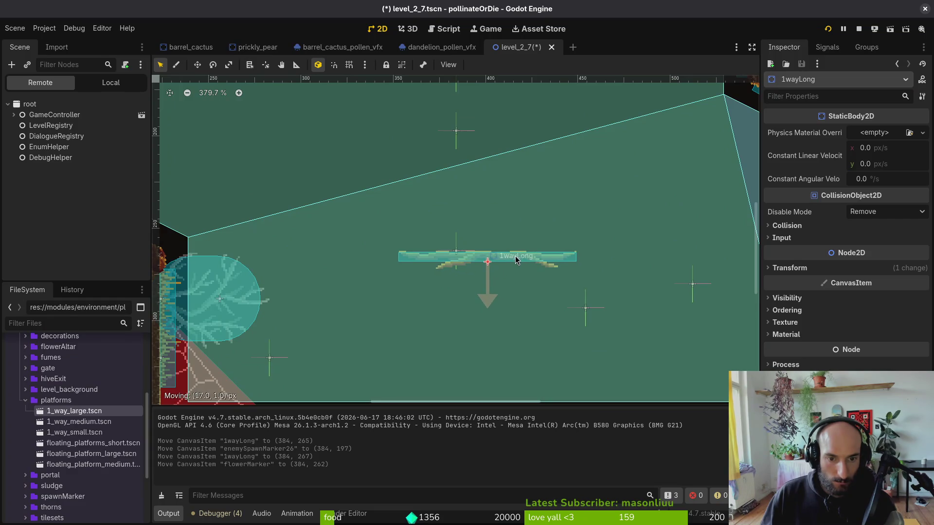
mouse_move(458, 254)
left_mouse_down()
mouse_move(486, 249)
mouse_move(492, 263)
left_mouse_up()
Save the level scene and launch the game to playtest.
scroll(507, 258, "up", 5)
scroll(505, 237, "down", 4)
scroll(506, 237, "down", 7)
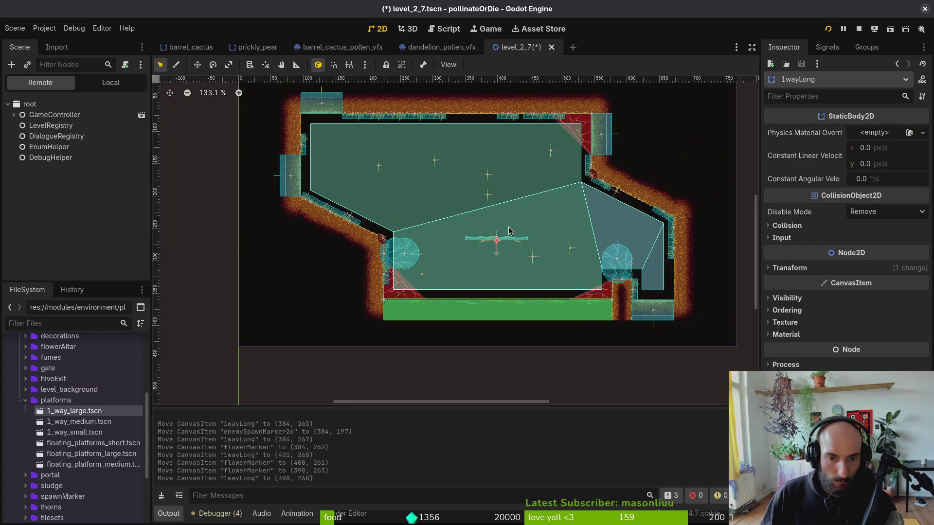
key("Escape")
key("ctrl+s")
left_click(828, 29)
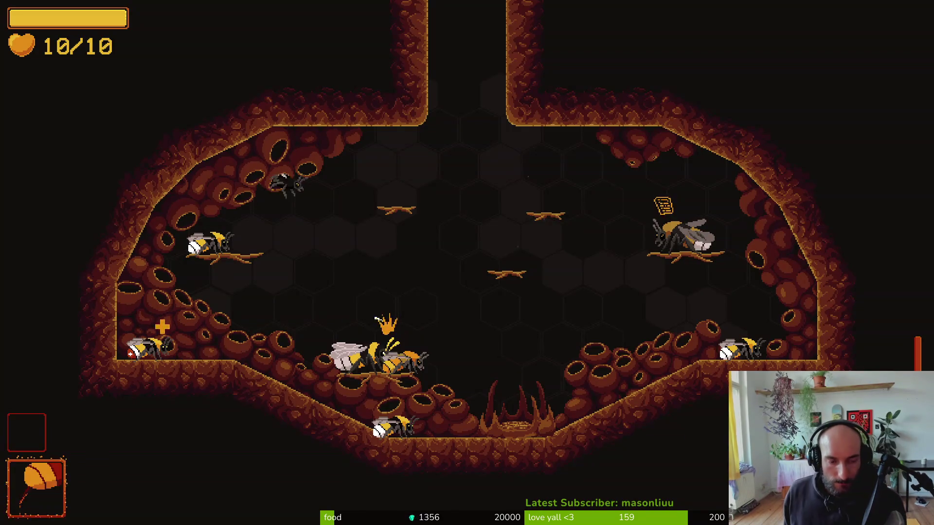
Load level 2-7 from the debugging level select, play it, then Alt+Tab back to the editor.
key("Escape")
key("Down")
key("Return")
key("Return")
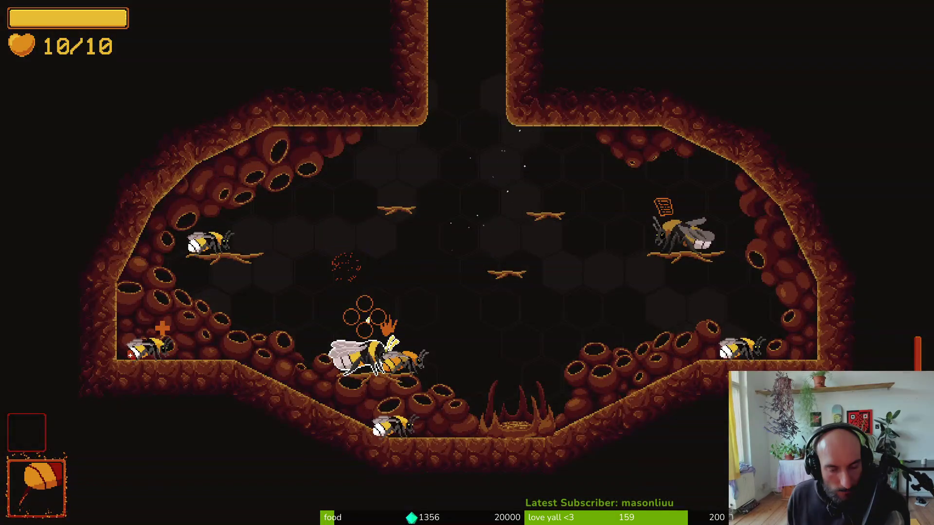
key("Up")
key("Left")
key("Left")
key("Down")
key("Left")
key("Down")
key("Down")
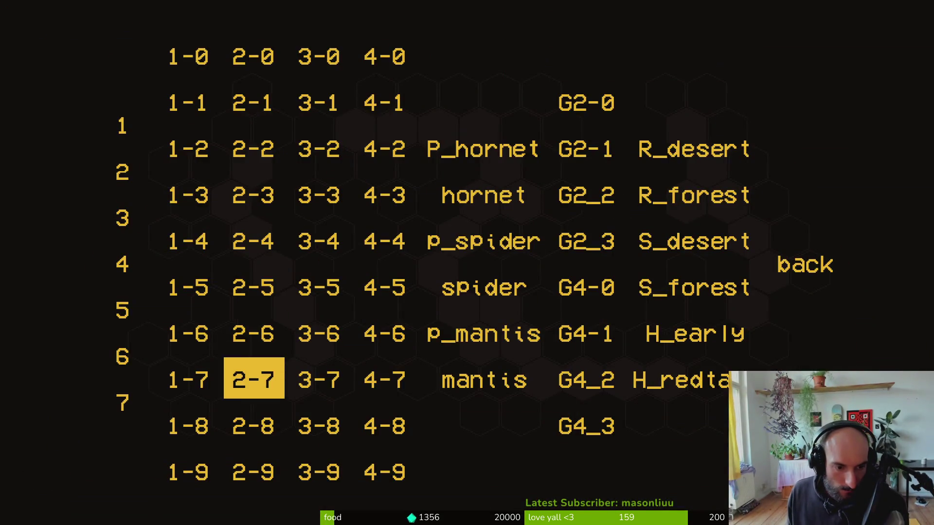
key("Return")
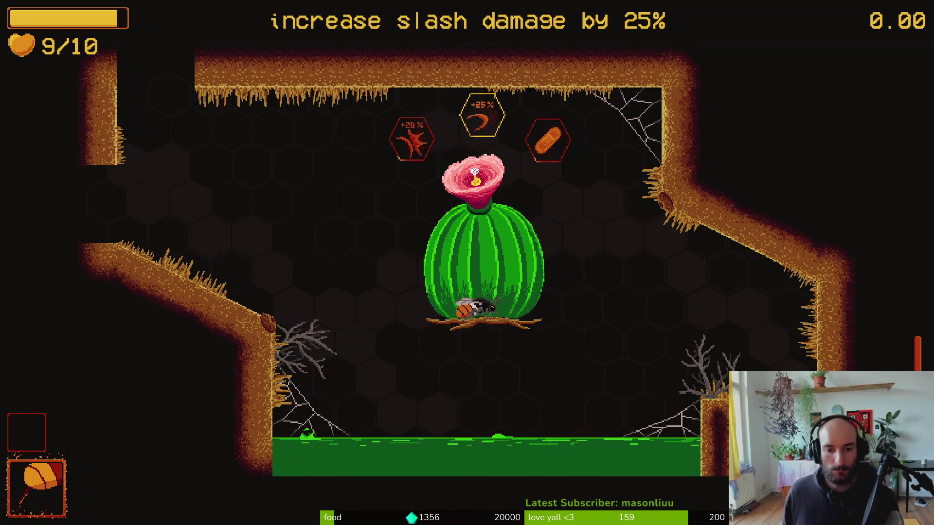
key("alt+Tab")
scroll(511, 250, "up", 4)
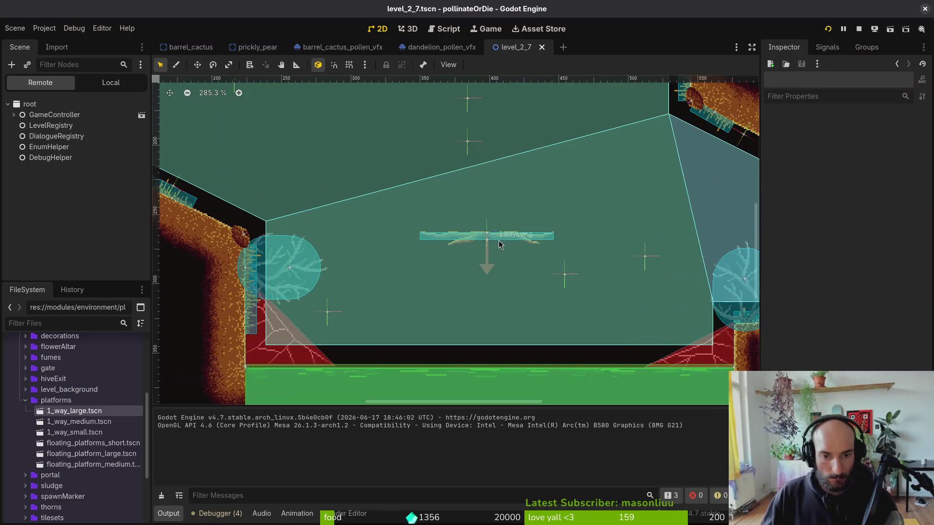
Lower the one-way platform and flower marker by about 23 px.
left_click_drag(501, 241, 505, 272)
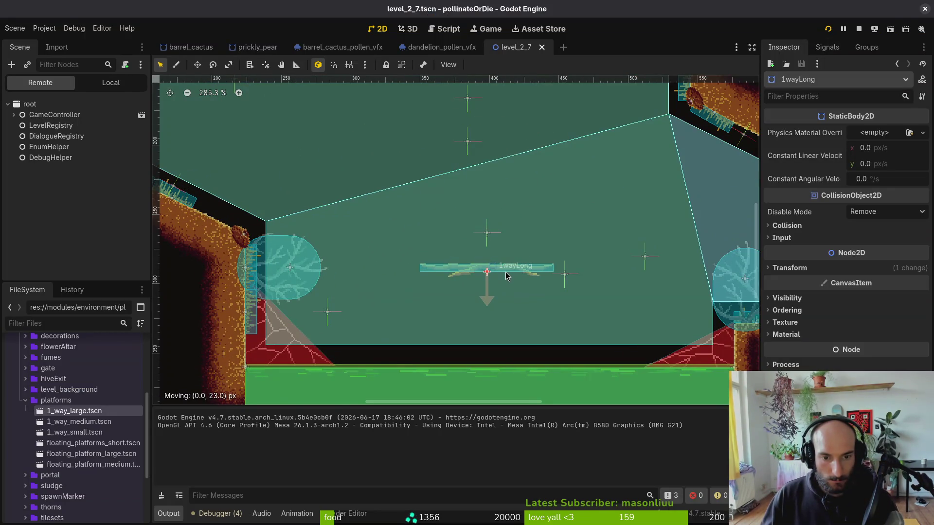
scroll(506, 272, "up", 2)
double_click(493, 253)
key("alt+Tab")
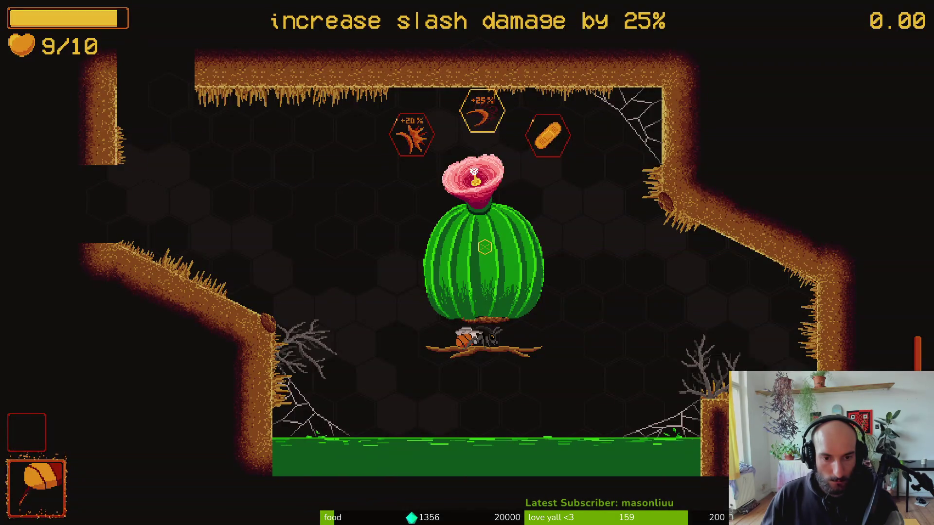
key("alt+Tab")
middle_click(578, 48)
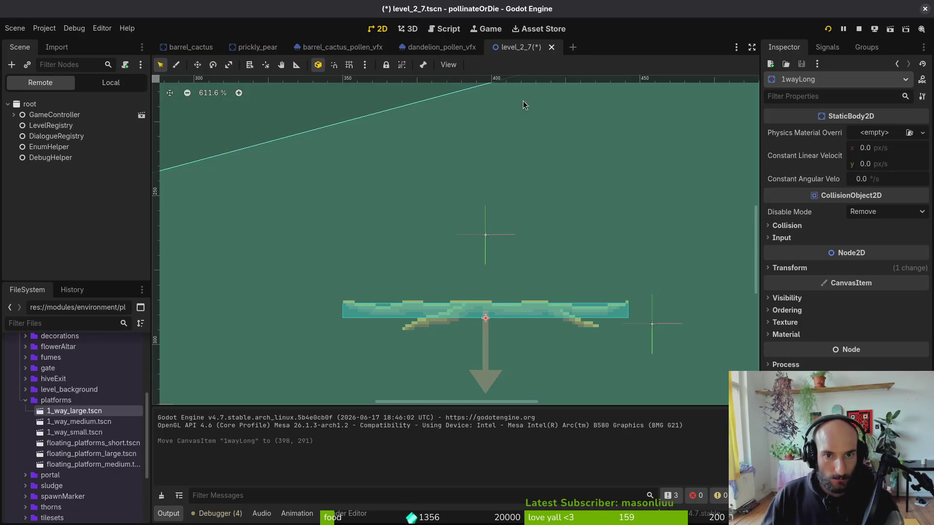
left_click_drag(486, 237, 488, 304)
scroll(488, 287, "up", 4)
Save and run with F6, then fly the bee up and slash the cactus flower.
key("F6")
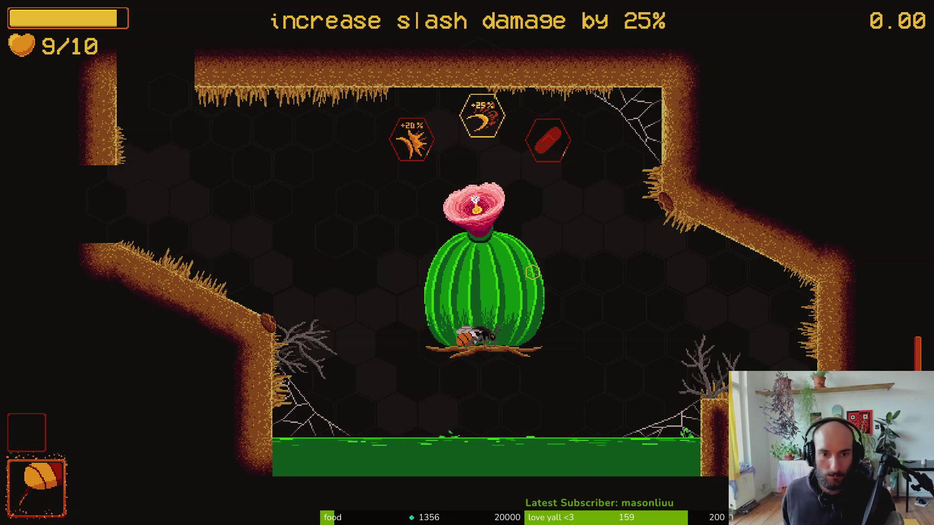
key("w")
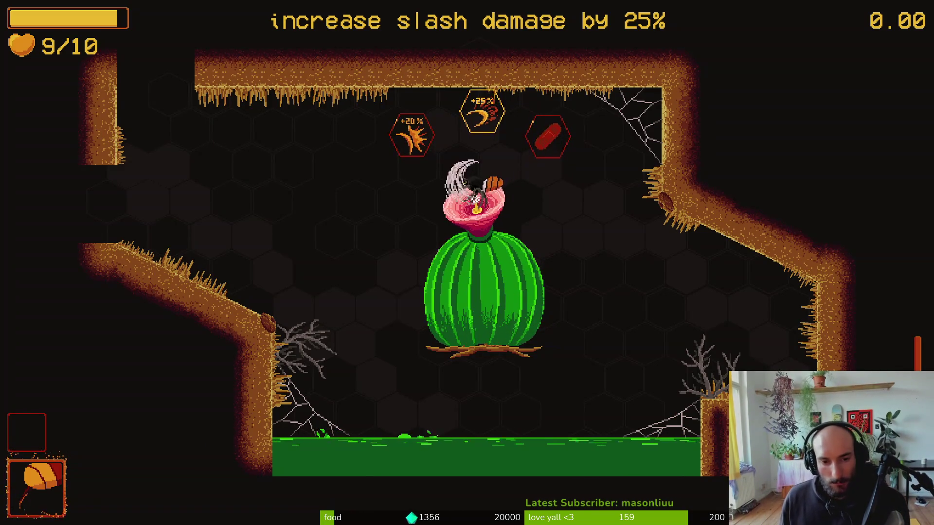
left_click(532, 272)
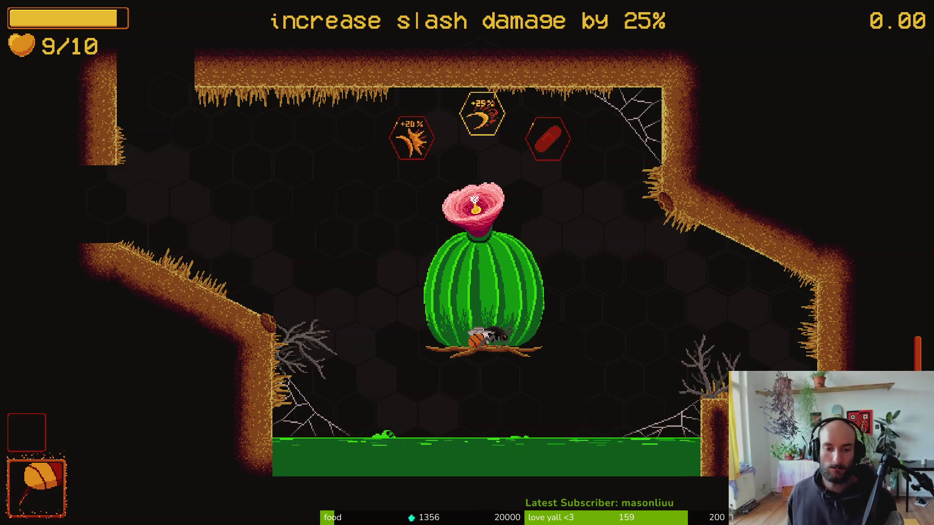
Quit to the main menu, quit the game, and close the Godot editor window.
key("Escape")
key("Down")
key("Return")
key("Left")
key("Return")
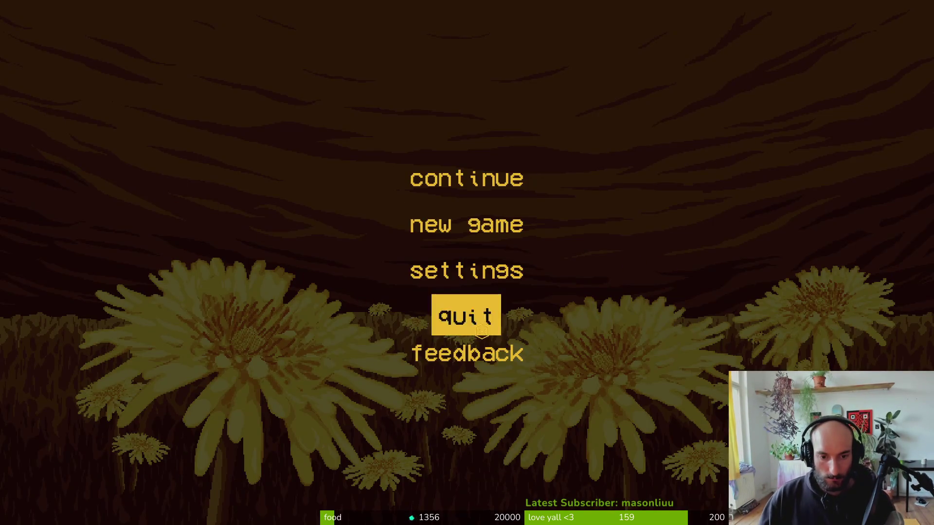
left_click(407, 316)
left_click(926, 11)
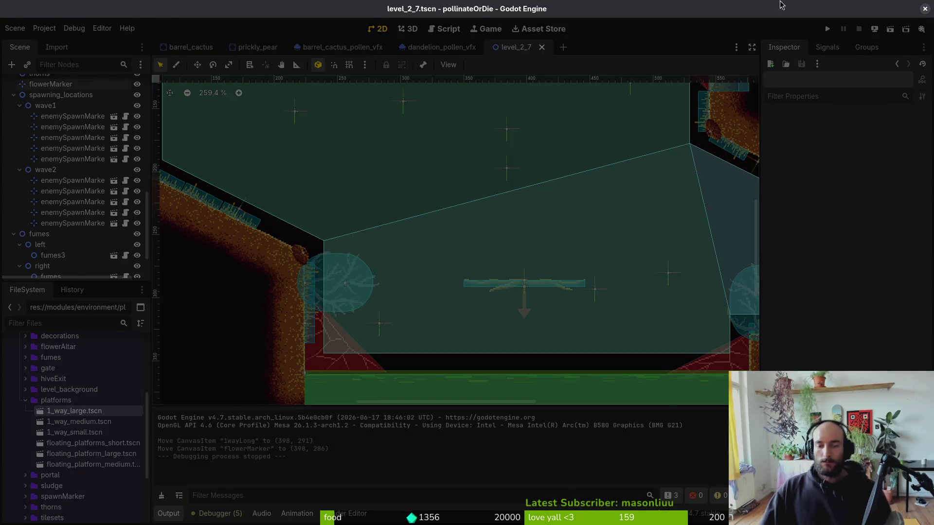
Switch from Godot to the barrelCactus sprite in Aseprite.
key("super")
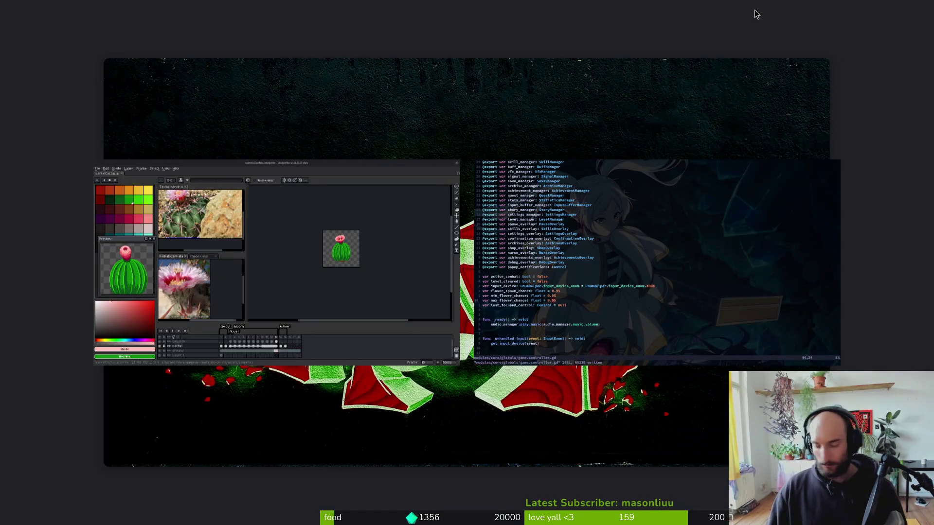
key("Return")
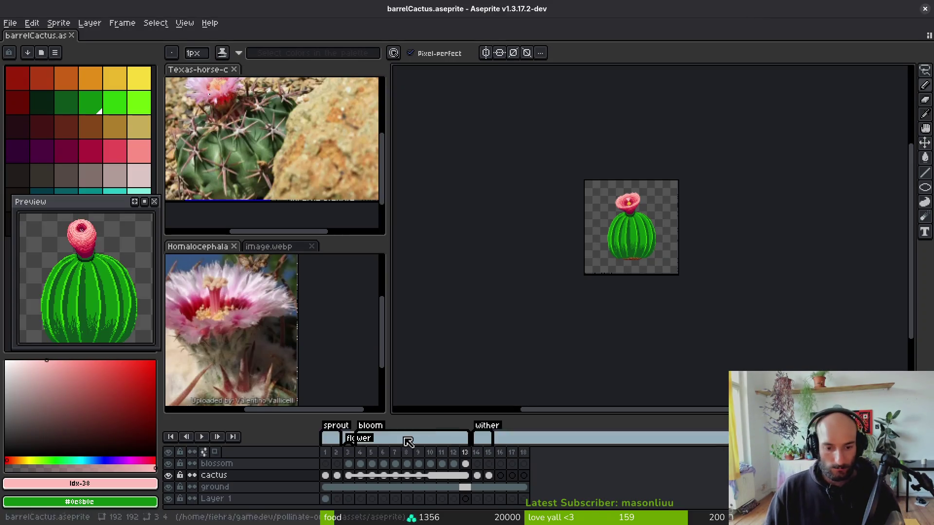
scroll(709, 213, "up", 4)
scroll(632, 170, "down", 1)
Marquee-select the upper cactus and blossom across frames 10–13.
key("m")
left_click_drag(584, 120, 580, 171)
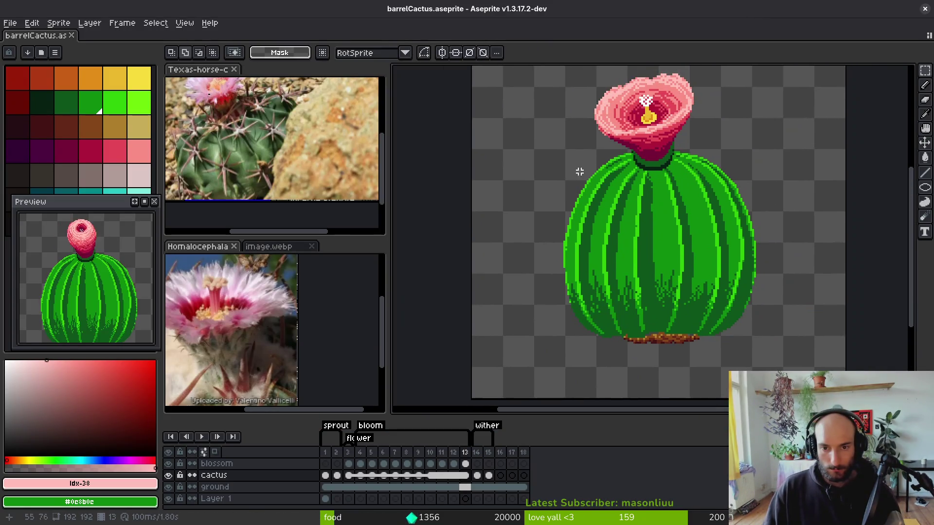
mouse_move(536, 69)
left_mouse_down()
mouse_move(525, 108)
mouse_move(793, 297)
left_mouse_up()
scroll(778, 311, "up", 3)
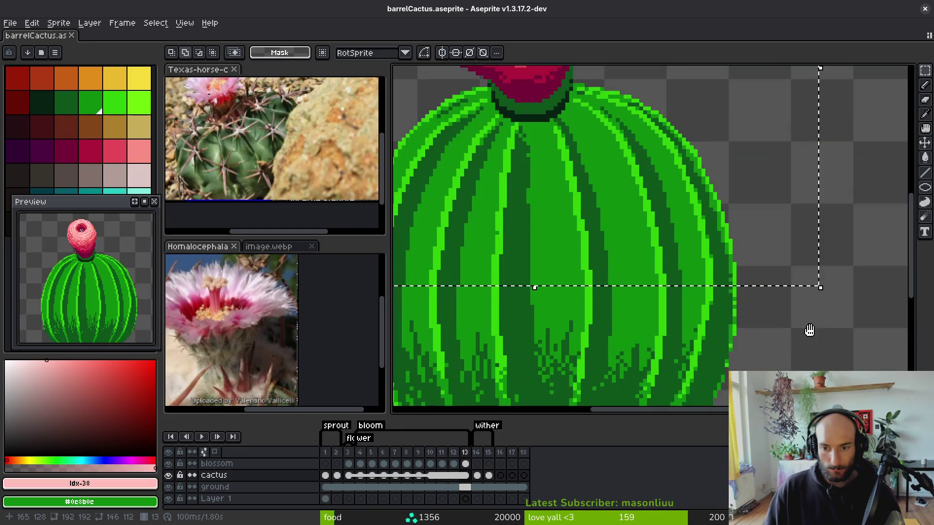
left_click_drag(466, 463, 445, 484)
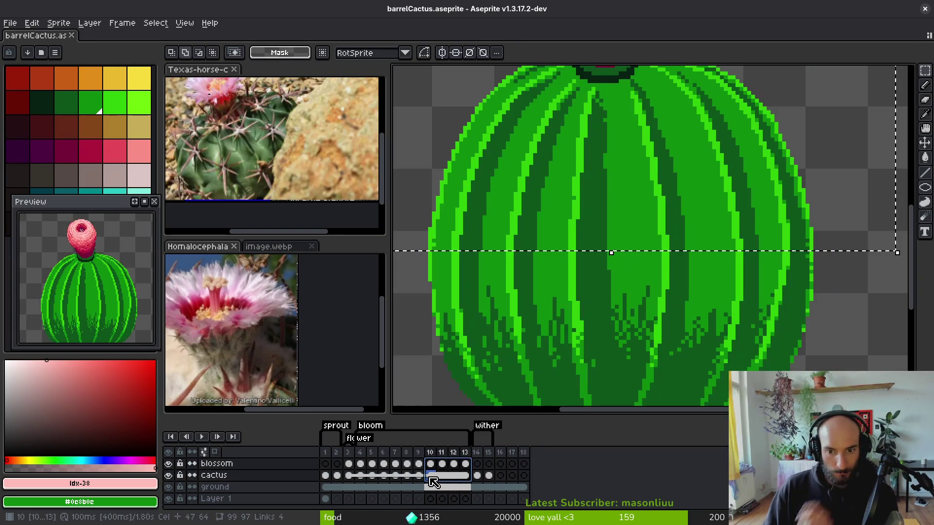
left_click_drag(613, 271, 624, 303)
Shift the selected cactus pixels down two pixels, deselect, and save the sprite.
key("Down")
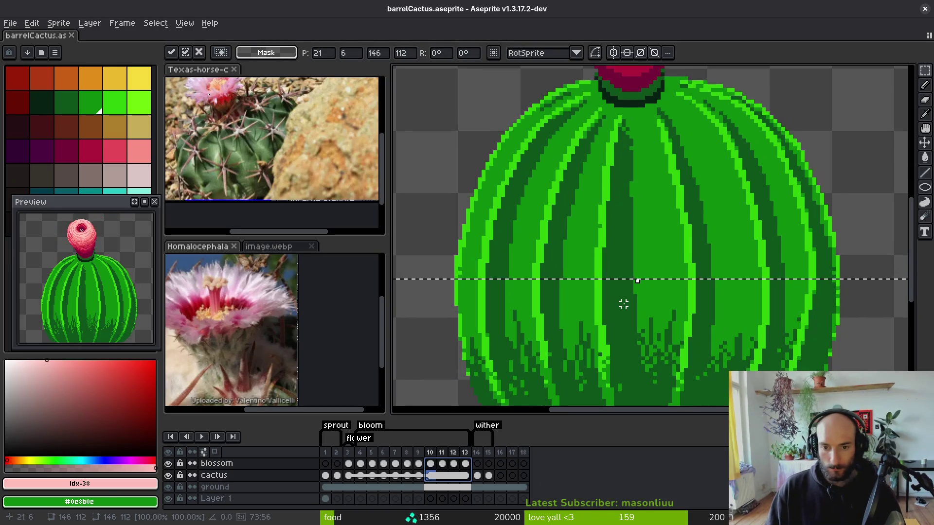
key("Down")
key("Down")
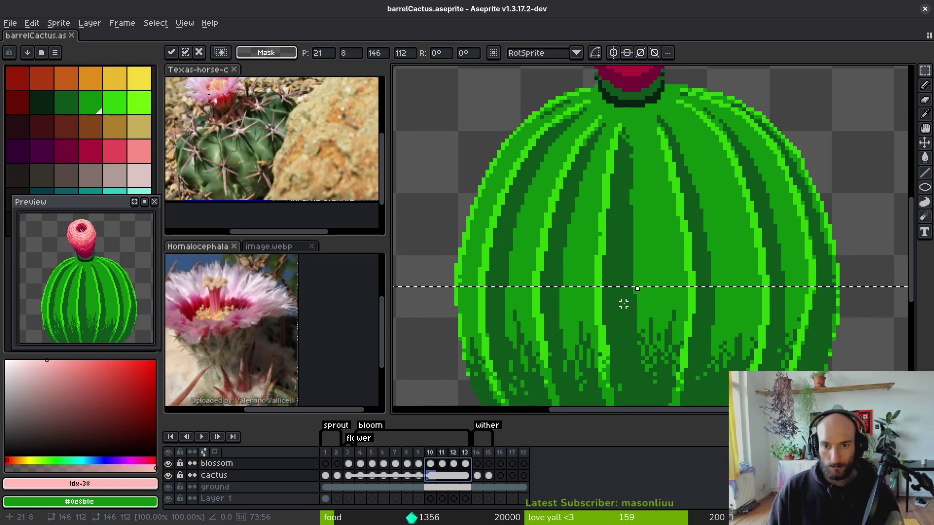
scroll(633, 282, "down", 5)
scroll(644, 263, "up", 4)
scroll(644, 272, "down", 1)
key("ctrl+d")
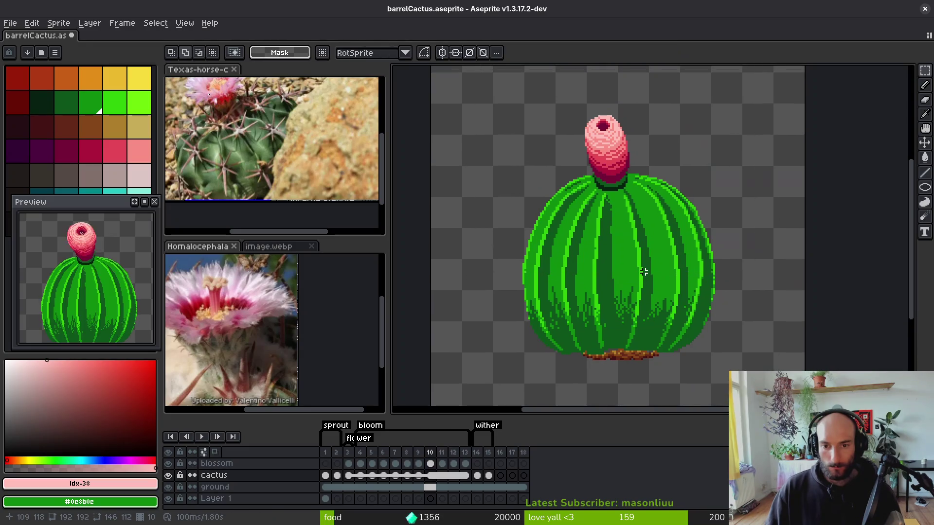
key("ctrl+s")
Preview the neighbouring frames, resave from frame 10, and return to the script in Neovim.
key("i")
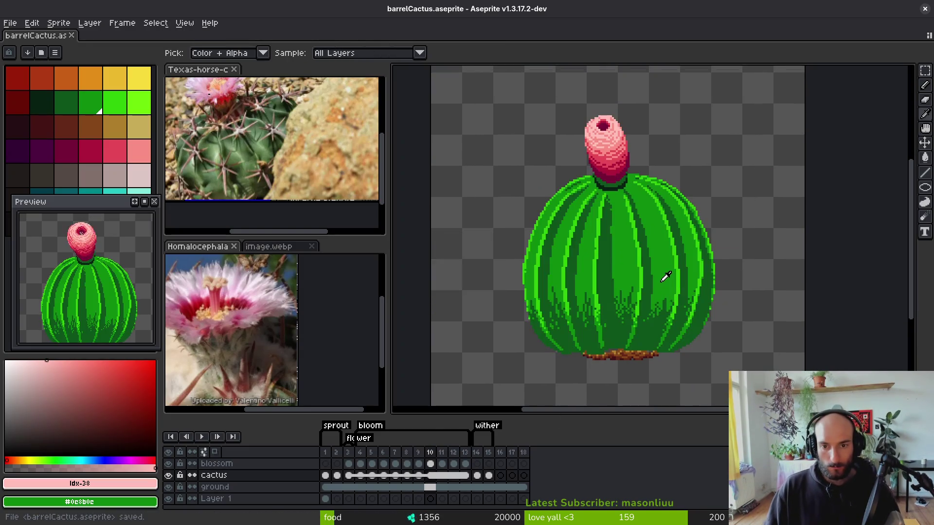
key("Return")
key("Return")
key("v")
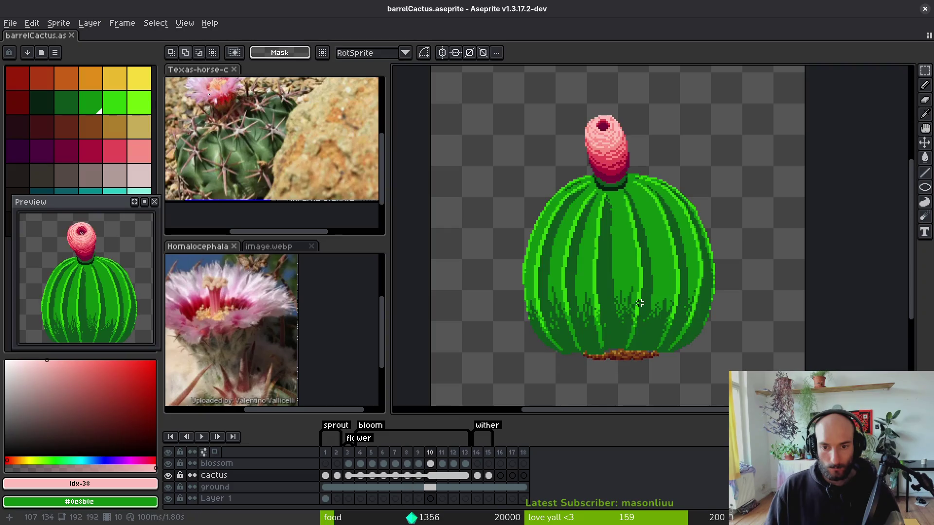
key("ctrl+s")
scroll(617, 309, "up", 1)
scroll(586, 233, "down", 1)
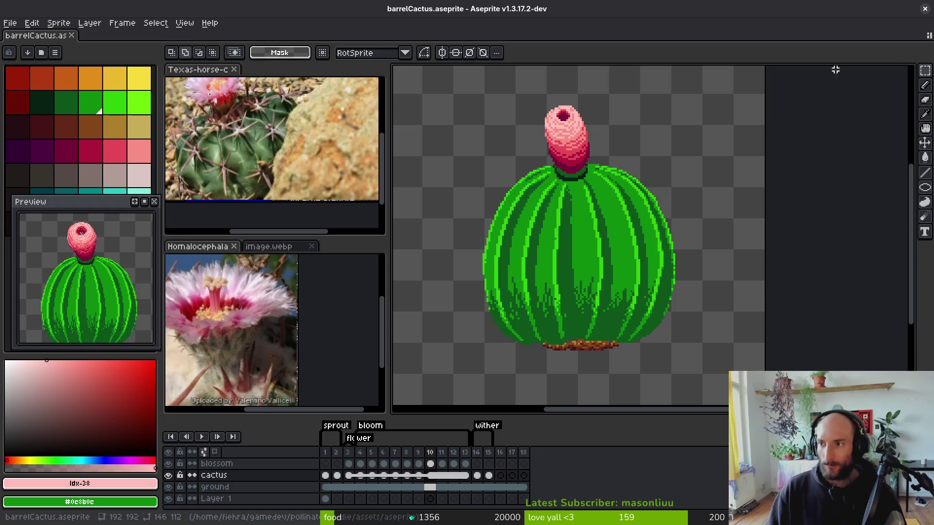
scroll(627, 298, "up", 1)
scroll(626, 298, "down", 1)
key("i")
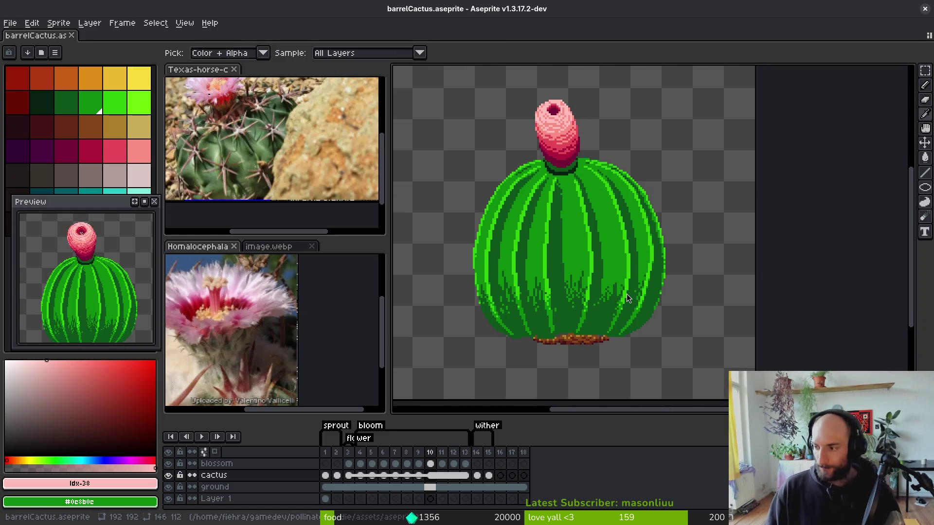
key("alt+Tab")
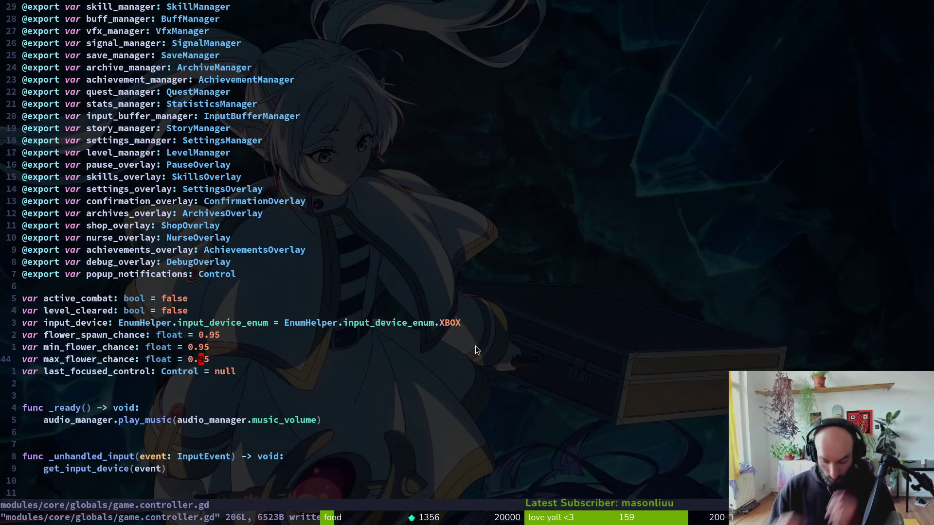
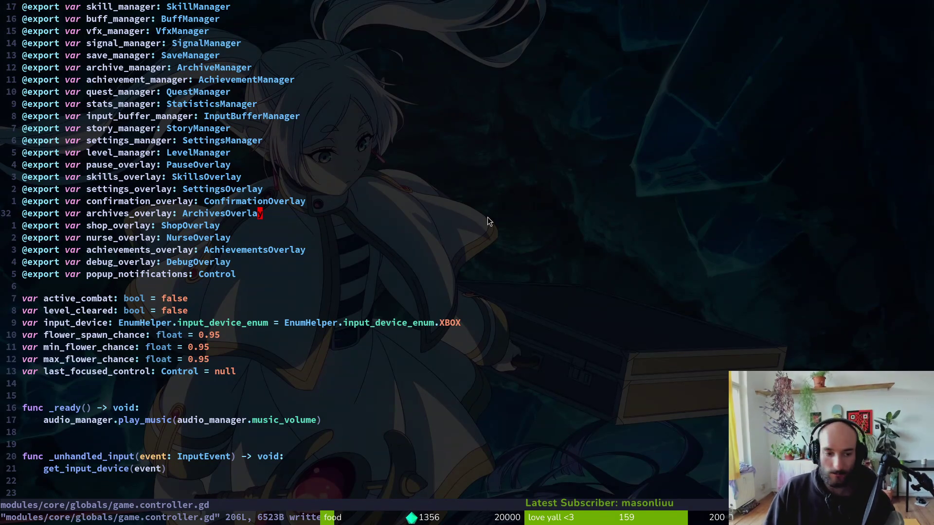
Undo the test edits to restore 0.15/0.35 flower chances and the random desert pick, delete #return, save.
key("u")
key("u")
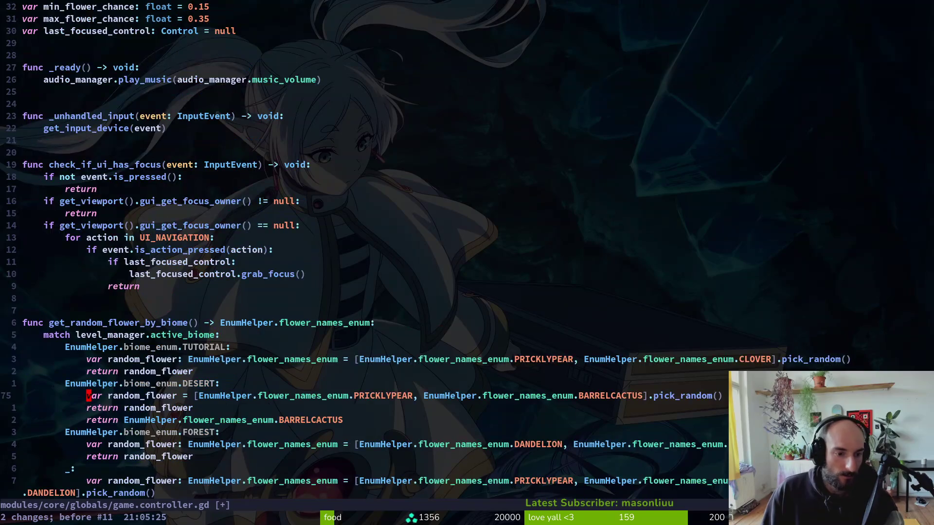
key("u")
key("u")
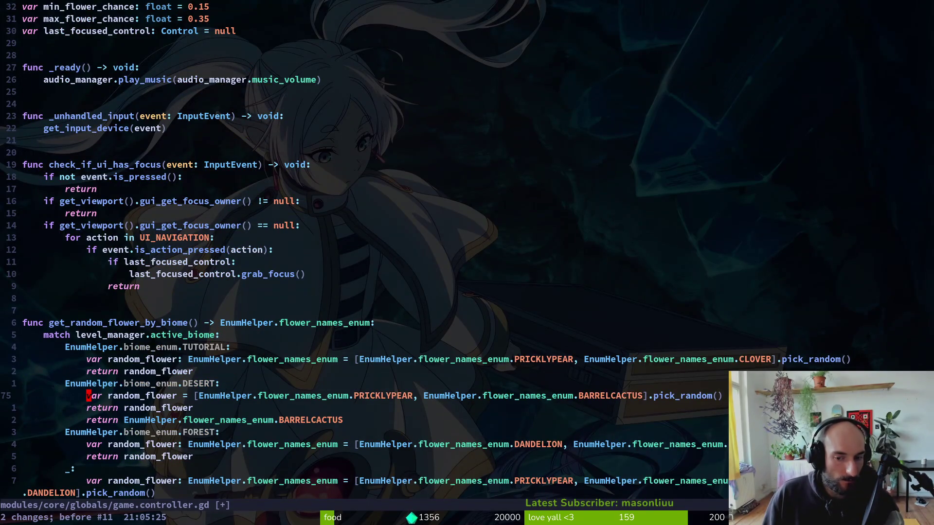
key("u")
type(":")
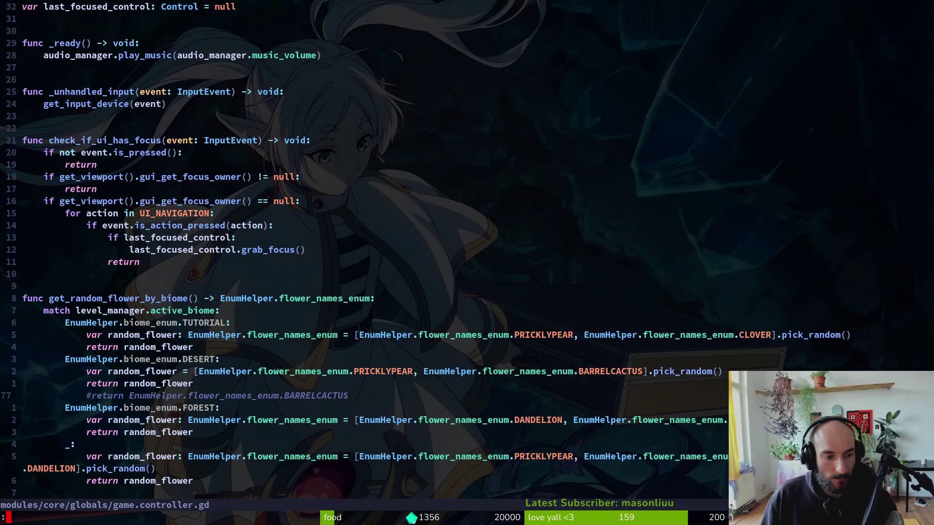
key("Escape")
key("d")
key("d")
key("Return")
In tig, stage enum.helper.gd, game.controller.gd, scene.manager.gd, clover.tscn and dandelion.tscn.
type("lg")
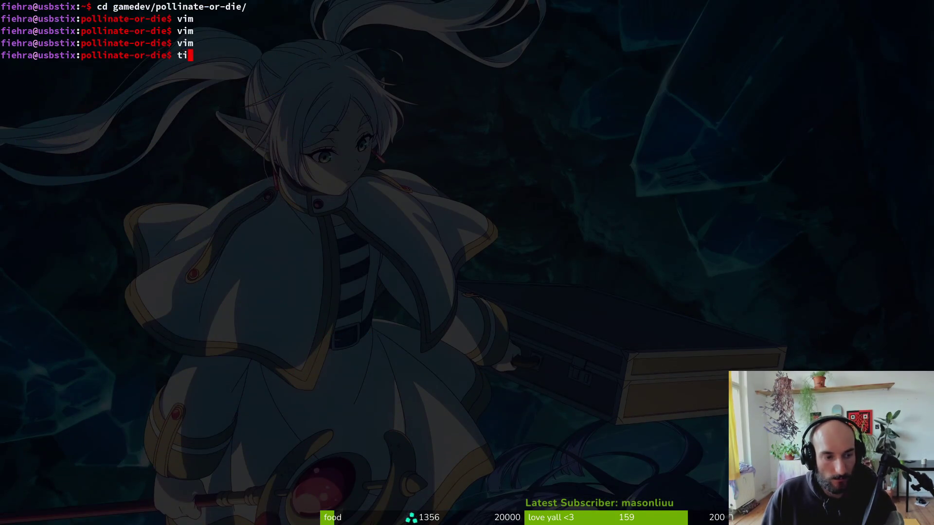
key("Return")
key("Down")
key("Down")
key("Down")
key("Down")
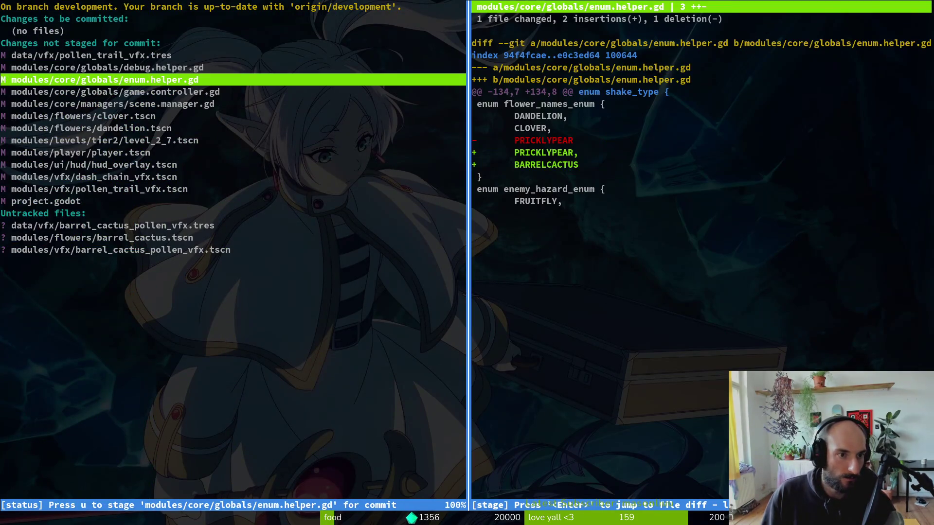
key("space")
key("Down")
key("Up")
key("space")
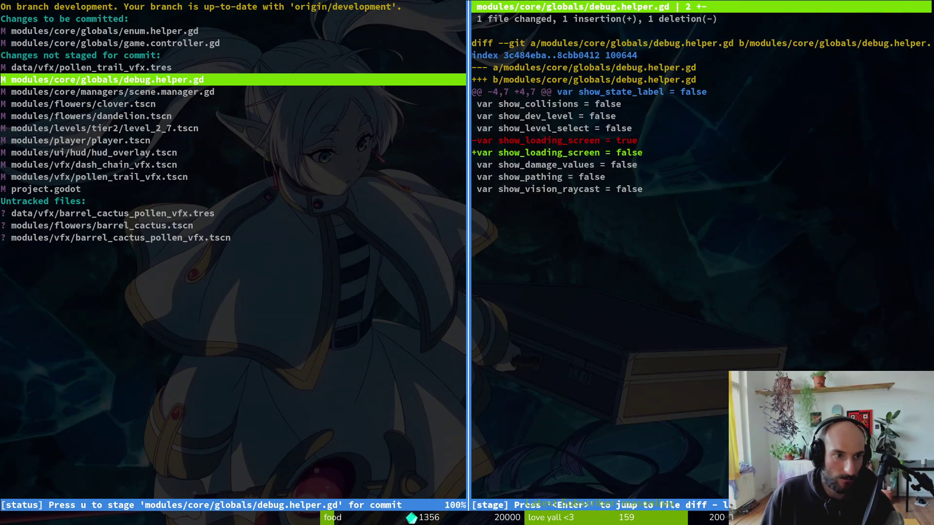
key("Down")
key("space")
key("Down")
key("space")
key("Down")
key("space")
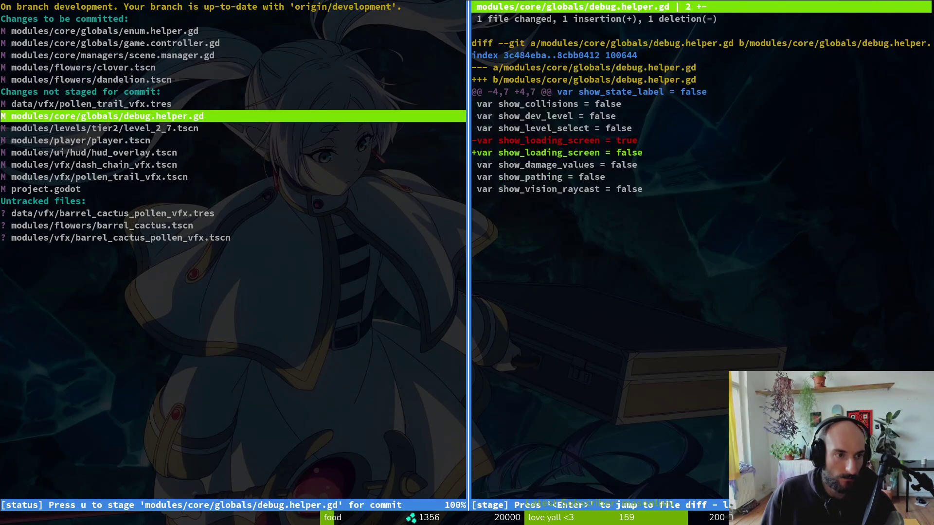
key("Down")
key("Down")
key("Down")
Leave pollen_trail_vfx.tscn unstaged, stage the untracked files and level_2_7.tscn, and review player.tscn.
key("Down")
key("u")
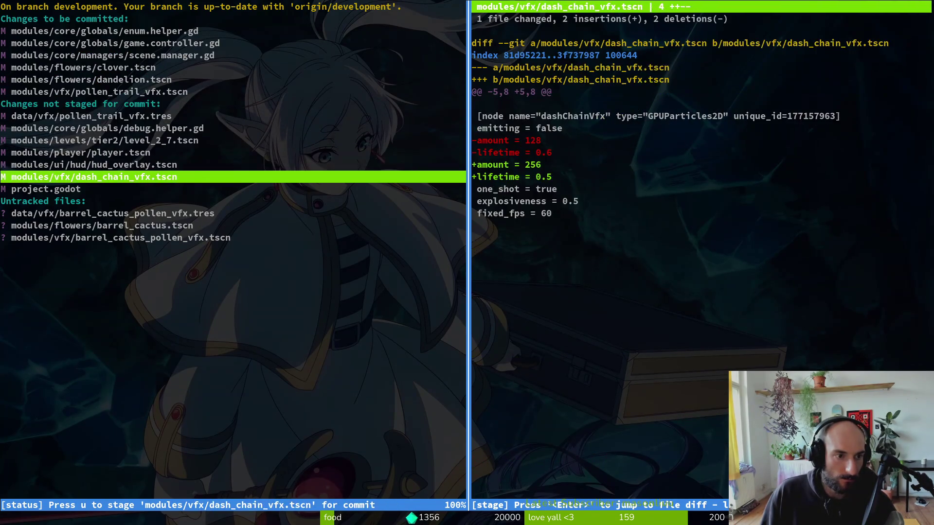
key("Down")
key("Up")
key("Up")
key("Up")
key("Up")
key("Up")
key("Up")
key("Up")
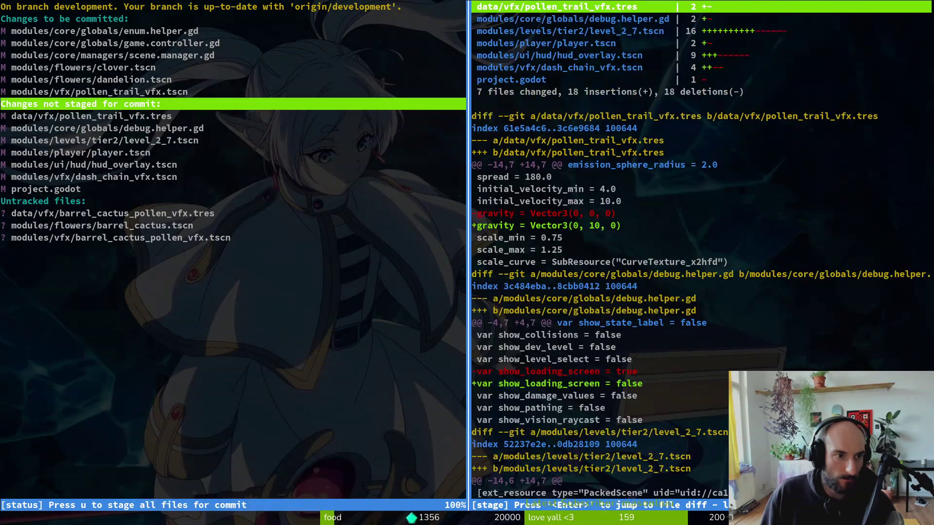
key("u")
key("Down")
key("Down")
key("Down")
key("Down")
key("Down")
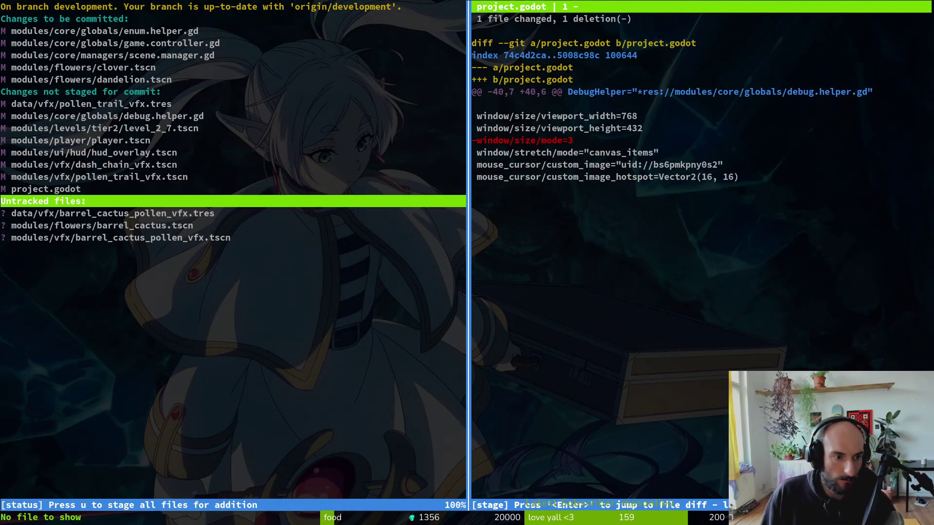
key("Down")
key("u")
key("u")
key("u")
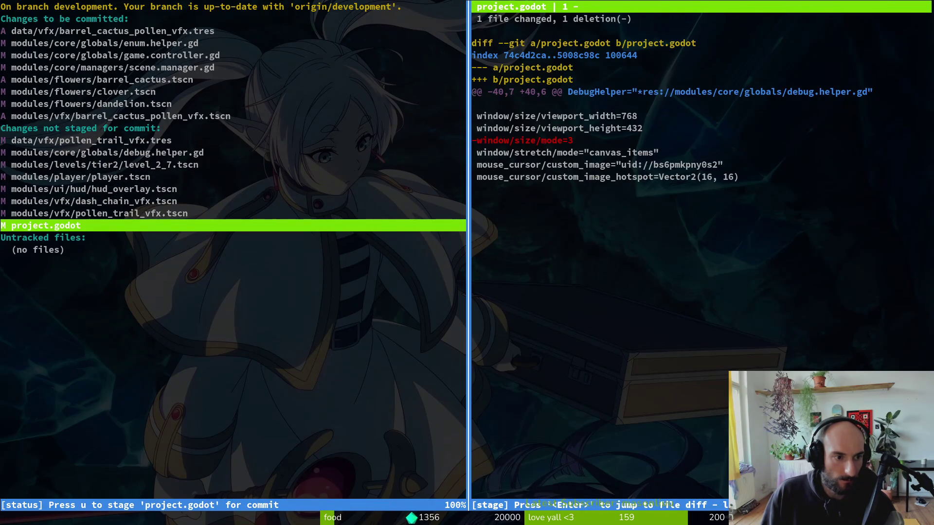
key("Up")
key("Up")
key("Up")
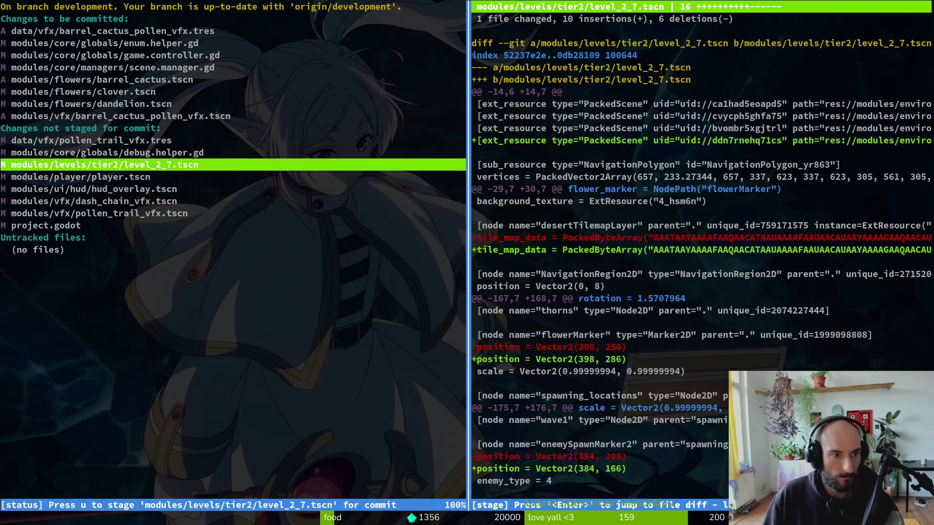
key("u")
key("Up")
key("Down")
key("Down")
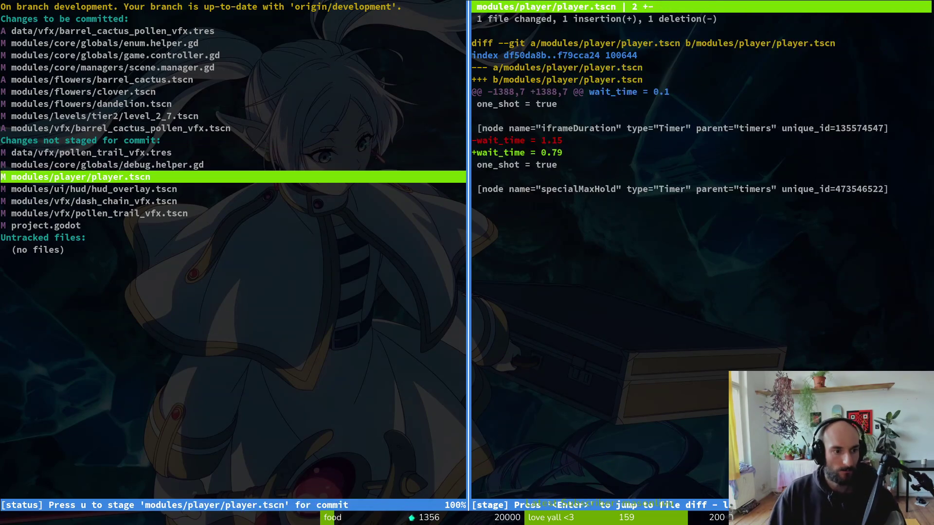
key("Down")
key("Down")
Commit the staged barrel cactus changes for the desert biome with git commit -m.
type("qit")
type("it commit -m \"added barrel cactus f")
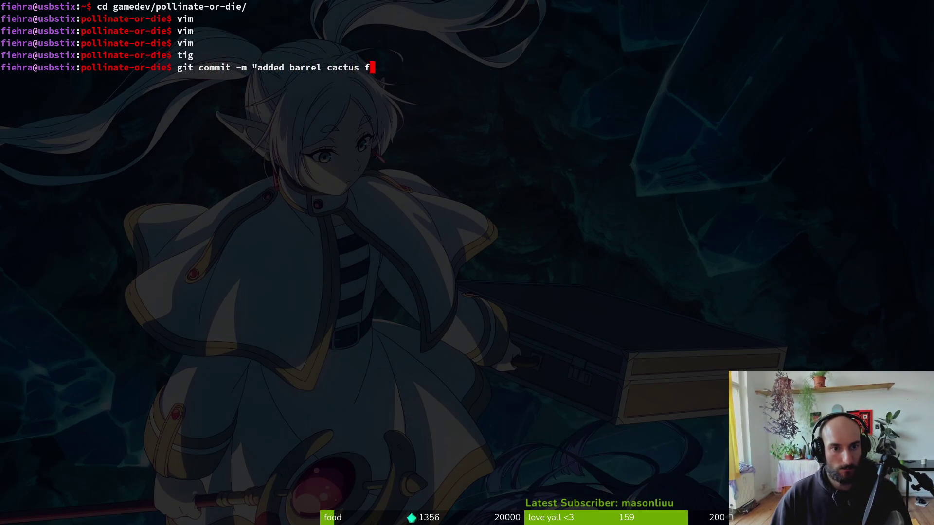
type("e\"")
key("Return")
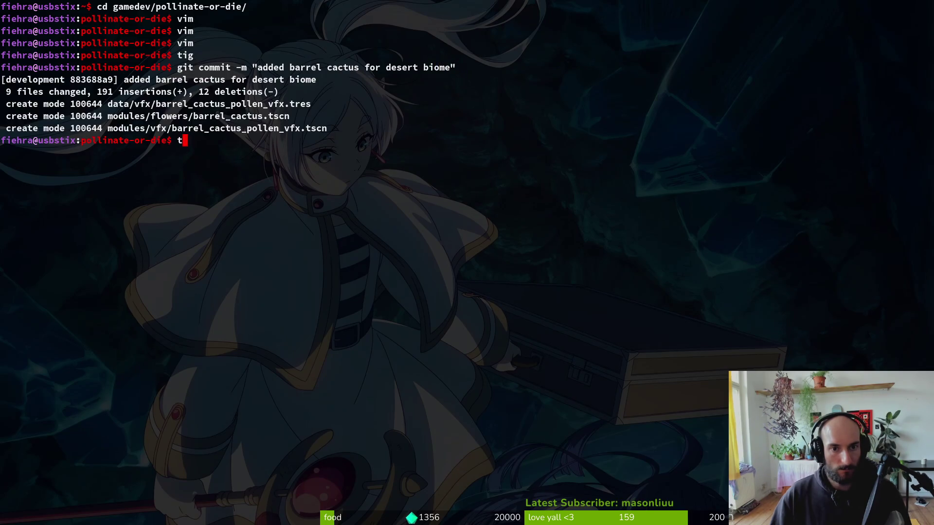
Relaunch tig in status view and review the pollen_trail_vfx.tres diff.
type("tl")
key("Return")
type("ti")
key("BackSpace")
key("BackSpace")
type("tig")
key("Return")
key("s")
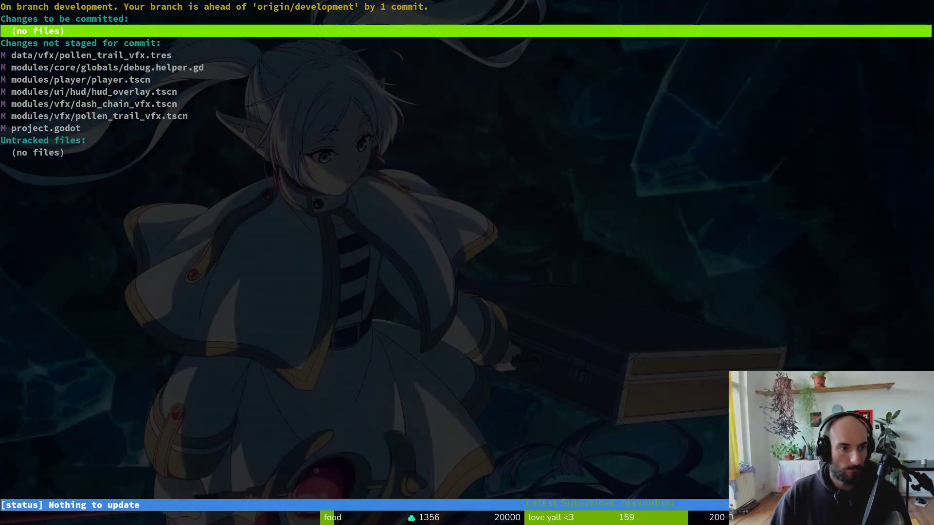
key("Down")
key("Down")
key("Return")
key("Up")
Stage pollen_trail_vfx.tres, dash_chain_vfx.tscn and pollen_trail_vfx.tscn, reviewing the diff with line numbers.
key("u")
key("Down")
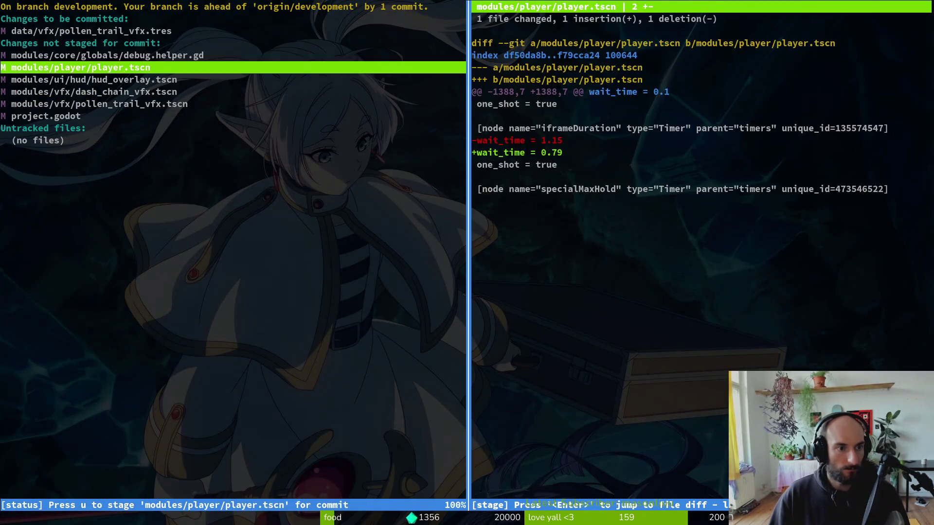
key("Down")
key("Down")
key("u")
key("Down")
key("u")
key("Up")
key("Up")
key("Up")
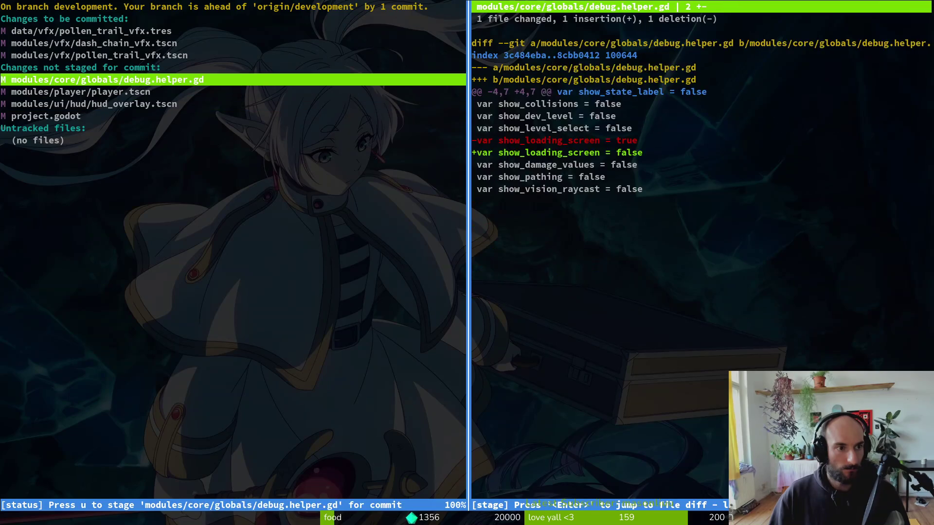
key("Down")
key("Down")
key("Down")
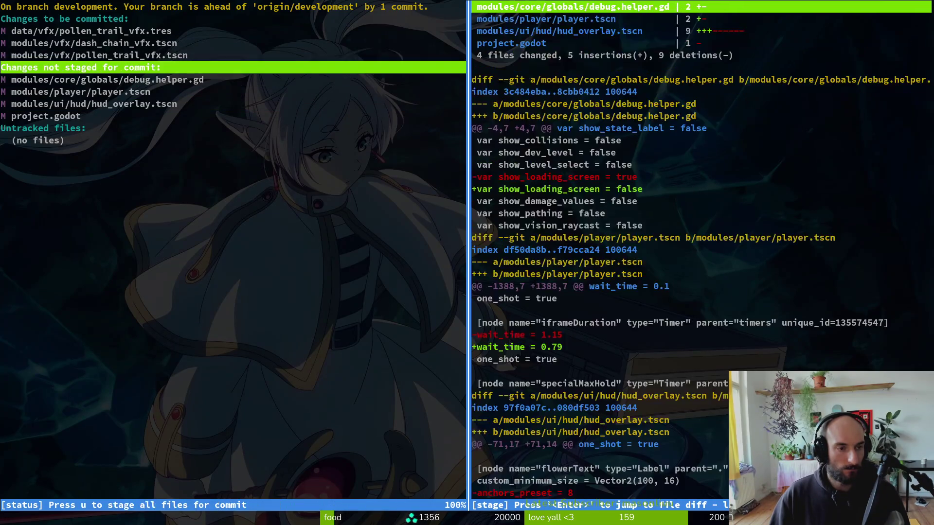
key("Up")
key("Up")
key("Up")
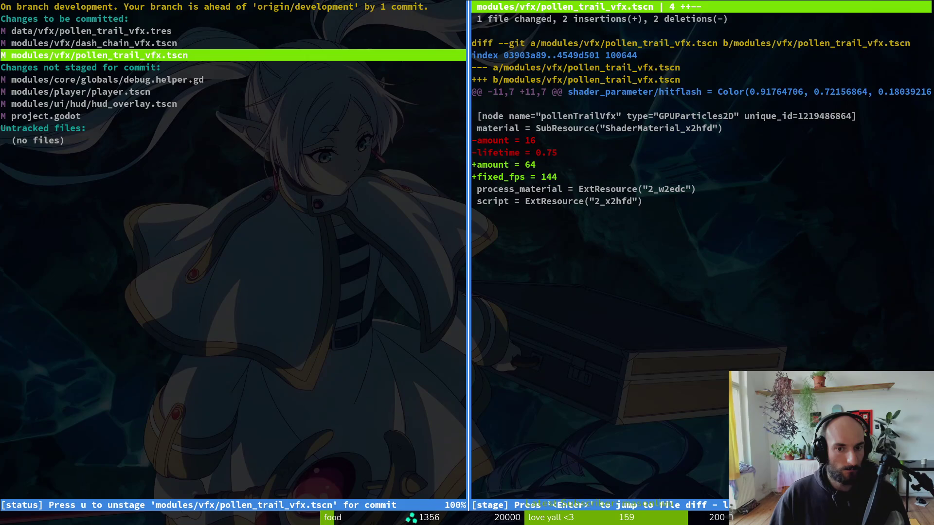
key("period")
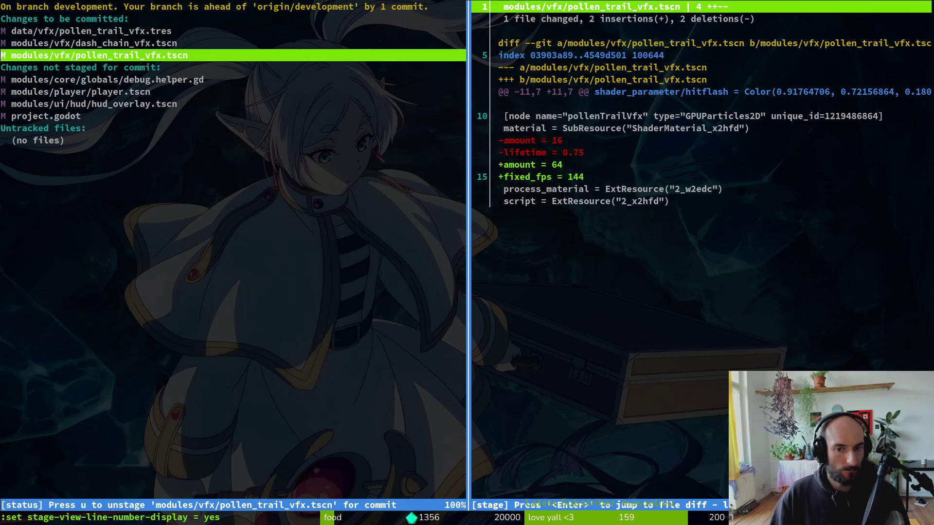
Open the pollinateOrDie project in Godot and go to the dandelion_pollen_vfx scene.
key("q")
key("q")
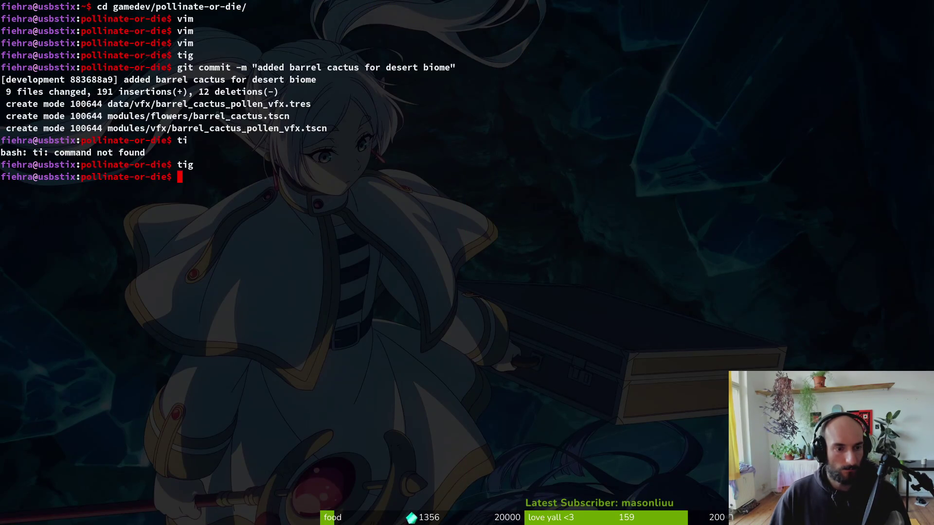
key("alt+Tab")
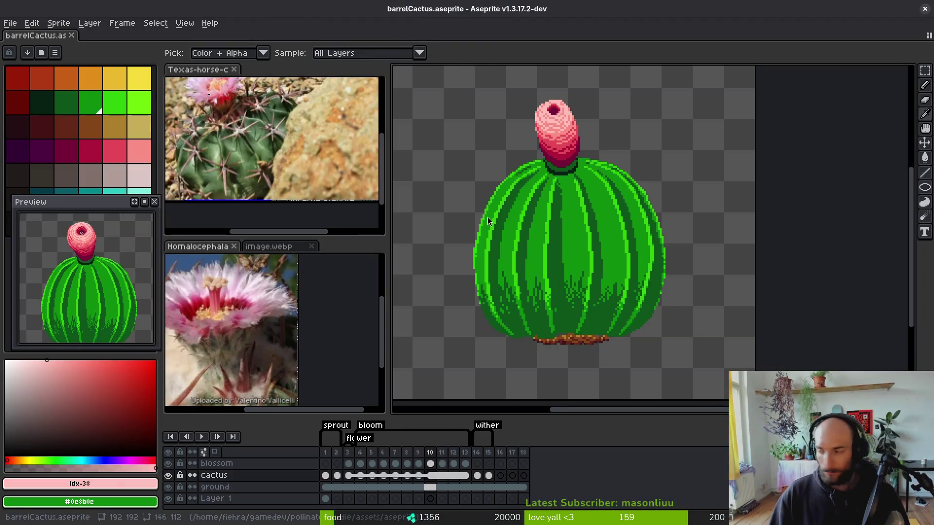
key("alt+Tab")
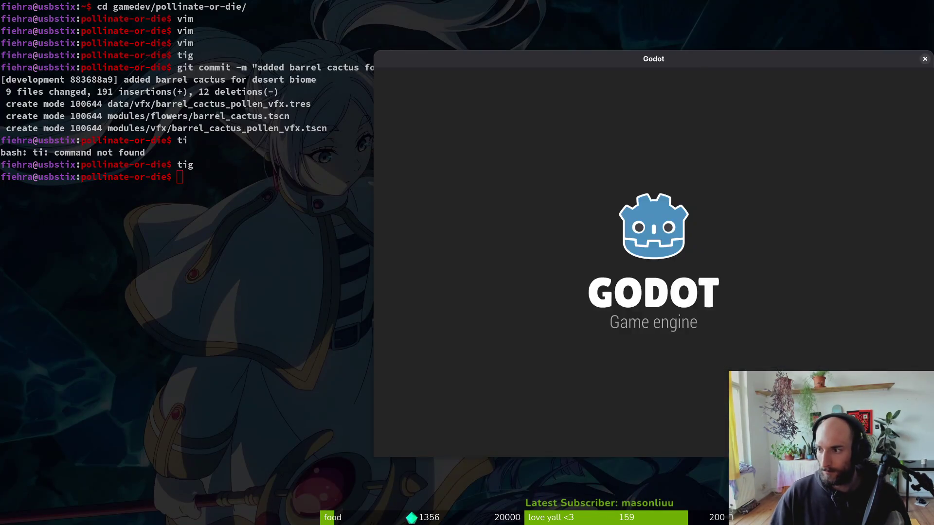
double_click(554, 129)
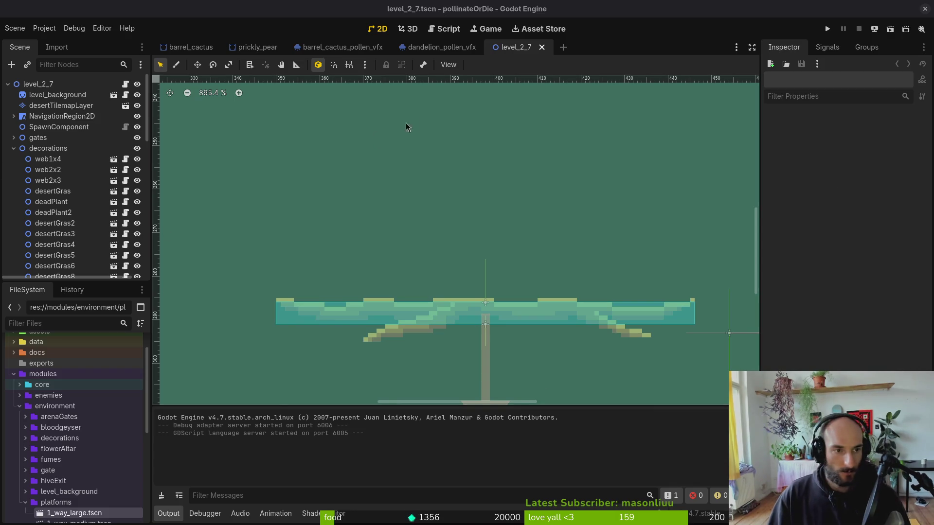
left_click(423, 47)
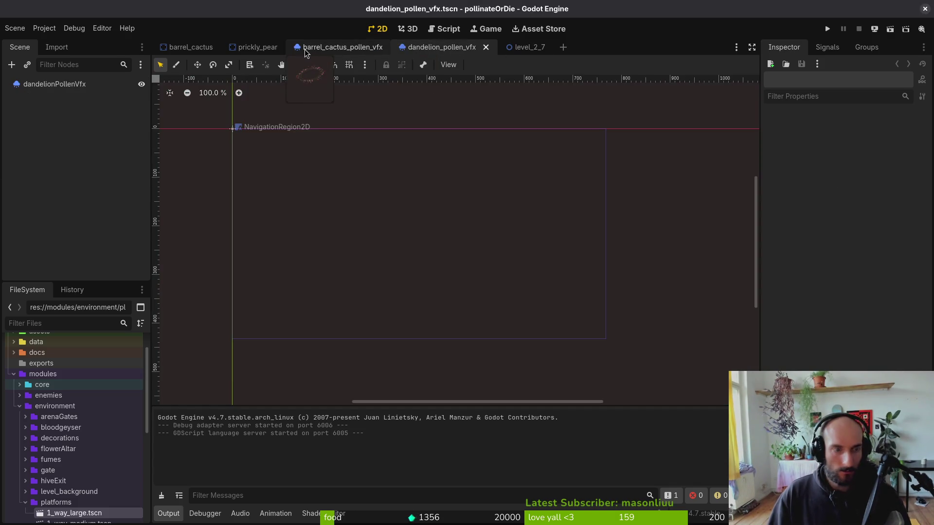
Use Quick Open with 'pollentr' to open pollen_trail_vfx.gd.
key("shift+alt+o")
type("plletr")
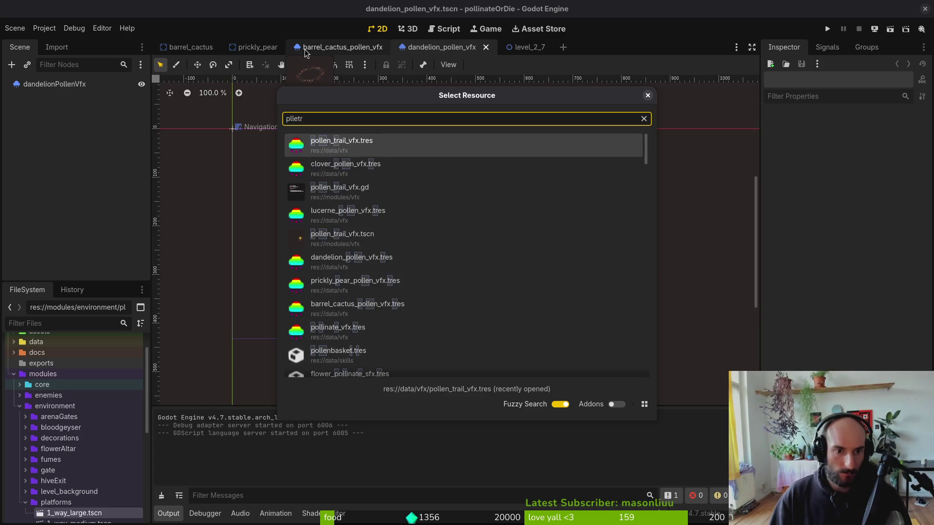
key("BackSpace")
key("BackSpace")
key("BackSpace")
type("pollentr")
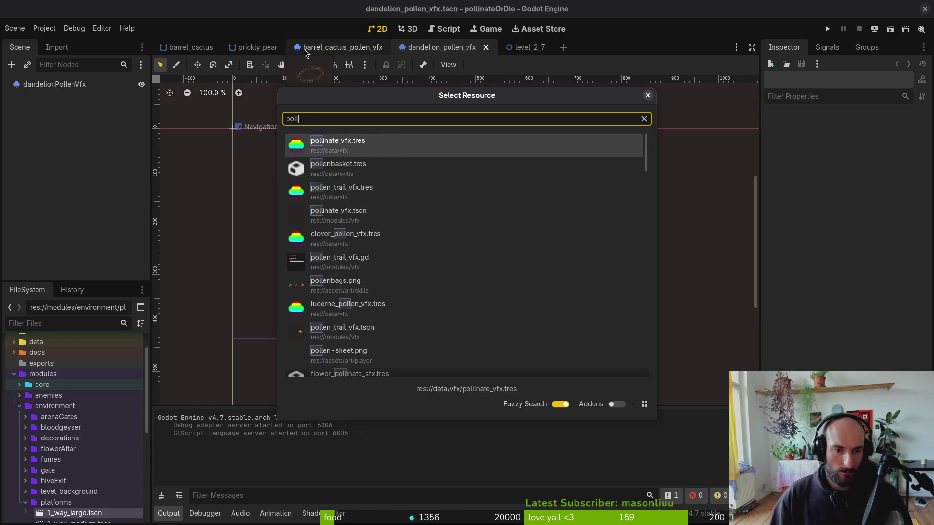
key("Return")
Search Quick Open for 'polletrai' and open the pollen_trail_vfx.tscn particle scene.
key("shift+alt+o")
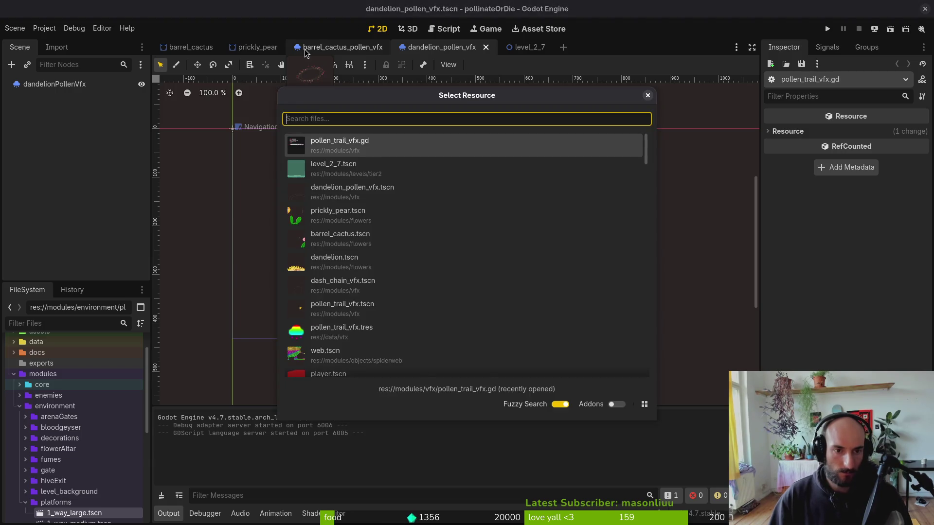
type("ol")
key("BackSpace")
key("BackSpace")
type("polletrai")
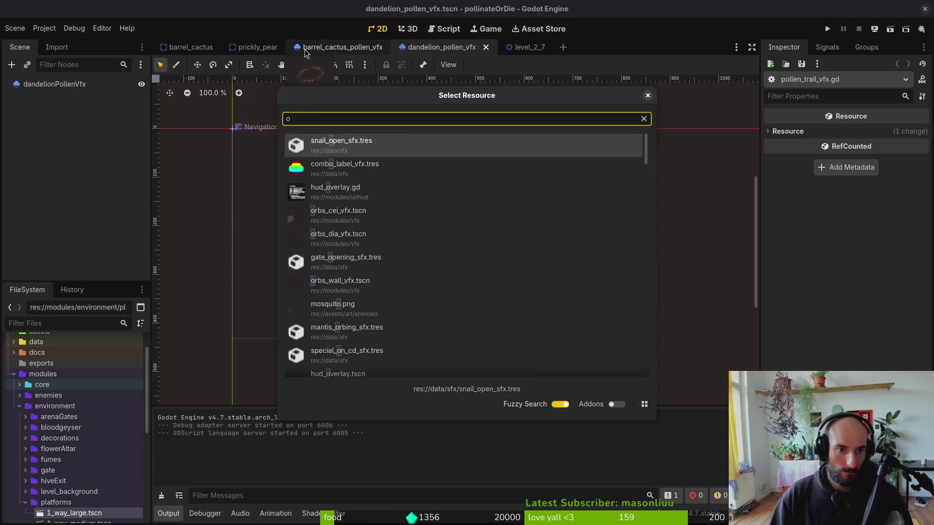
key("Down")
key("Return")
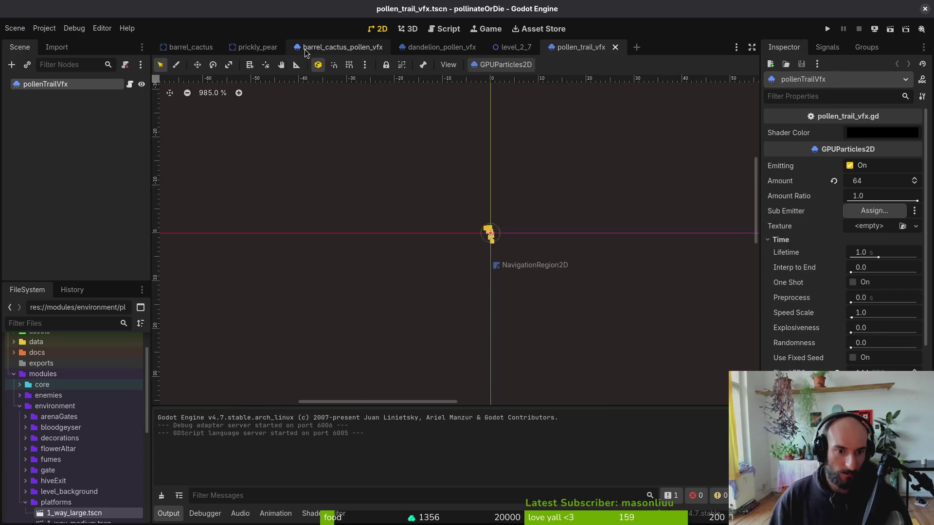
Try a particle Amount of 32, revert the pollen trail to 64, and save the scene.
left_click(901, 186)
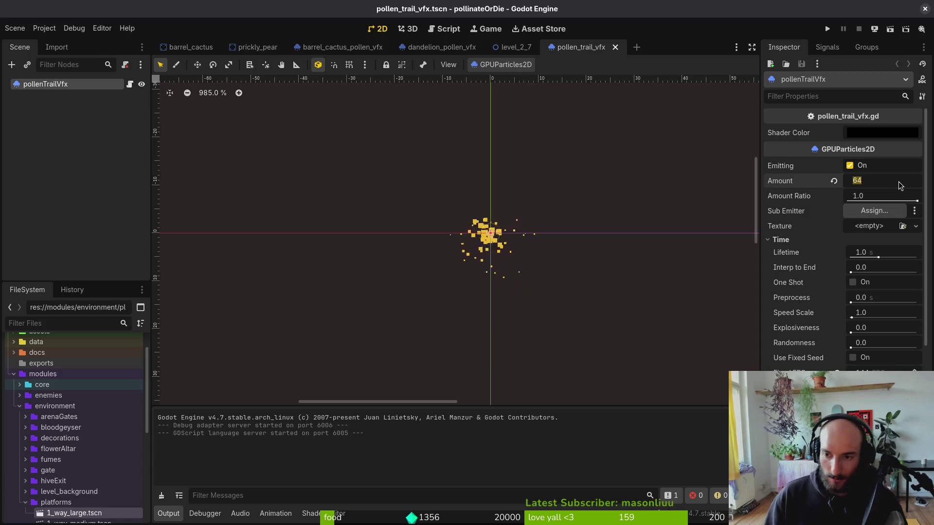
type("32")
key("Return")
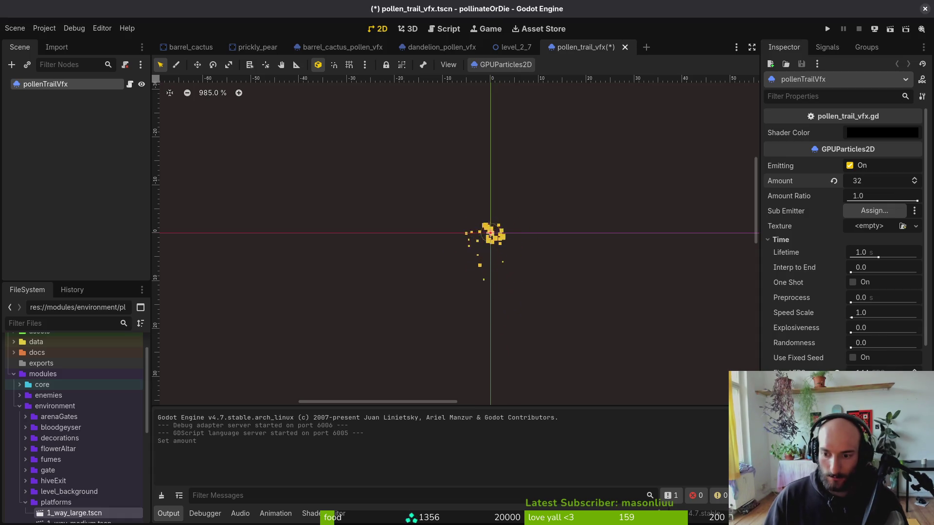
left_click(871, 373)
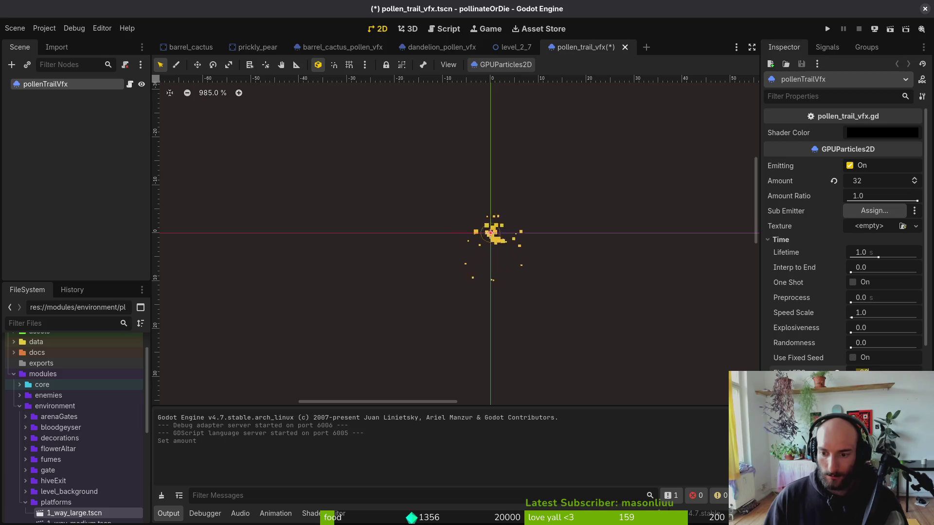
left_click(850, 165)
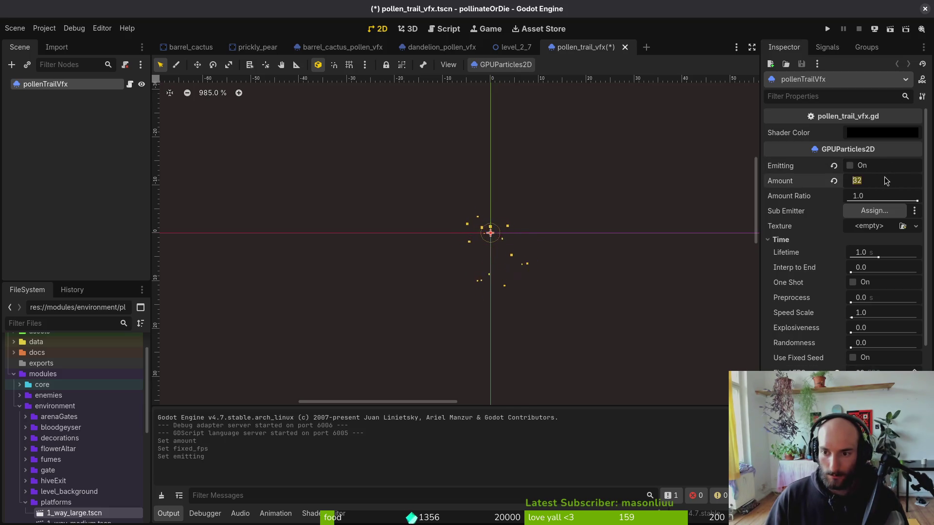
left_click(850, 166)
left_click(880, 182)
type("64")
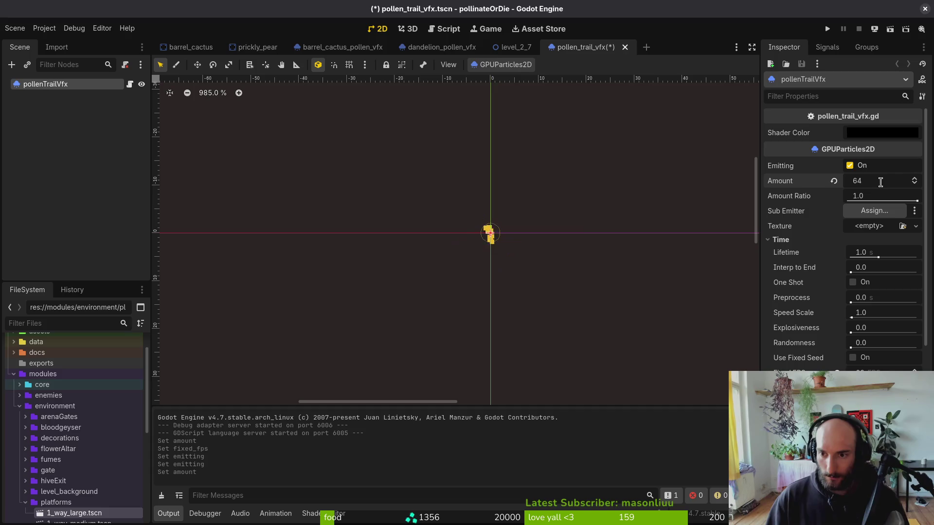
key("ctrl+s")
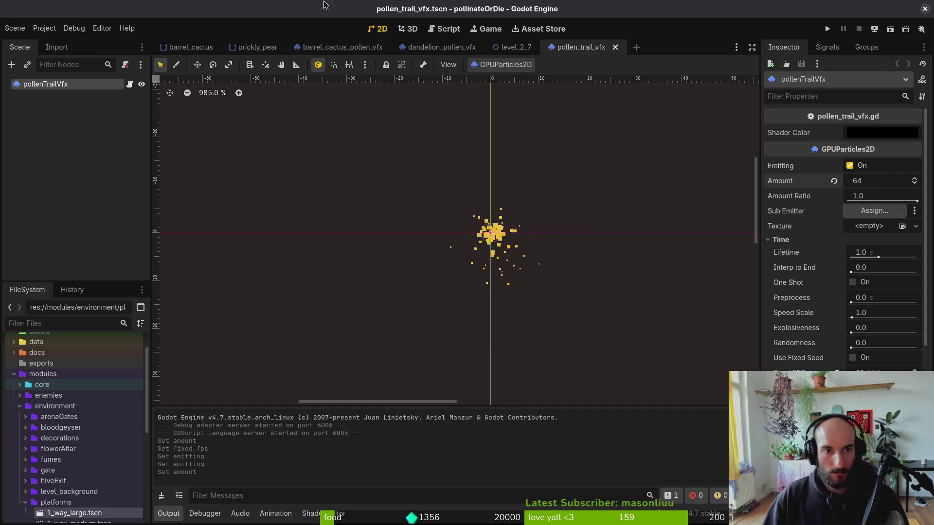
Turn off Emitting on the barrel cactus and dandelion pollen particles and save.
left_click(341, 47)
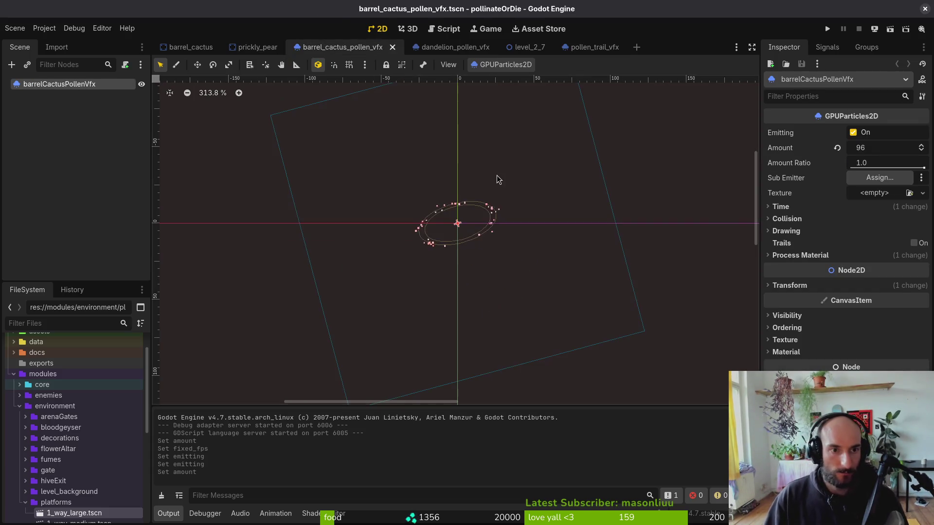
left_click(854, 133)
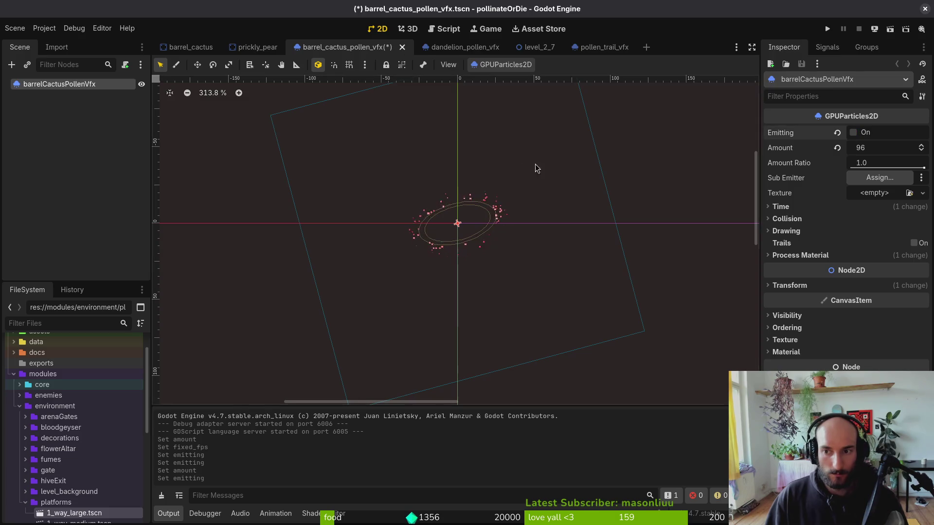
left_click(440, 47)
scroll(519, 213, "down", 2)
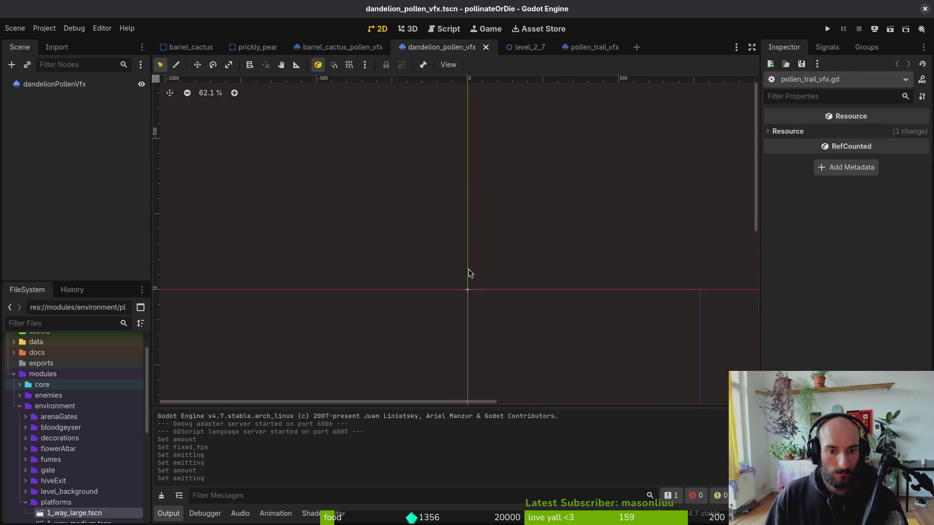
left_click(55, 85)
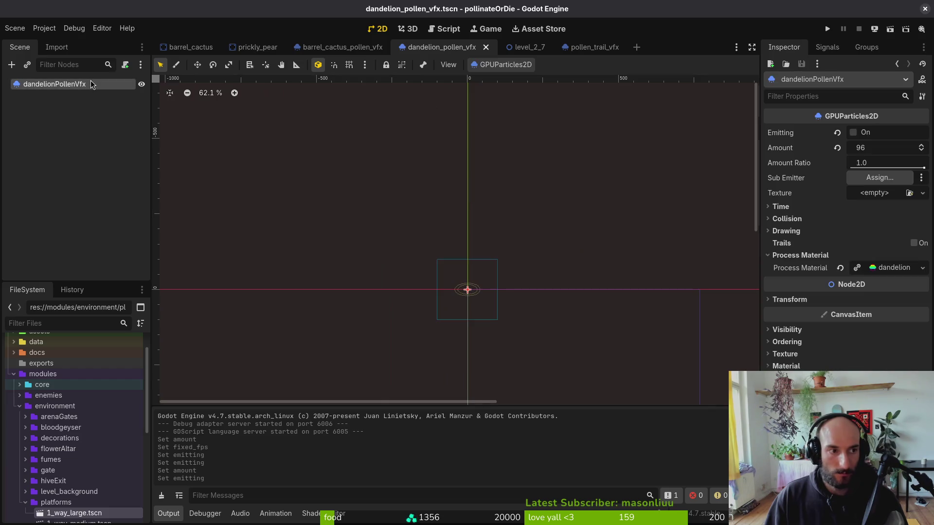
left_click(855, 133)
left_click(855, 133)
key("ctrl+s")
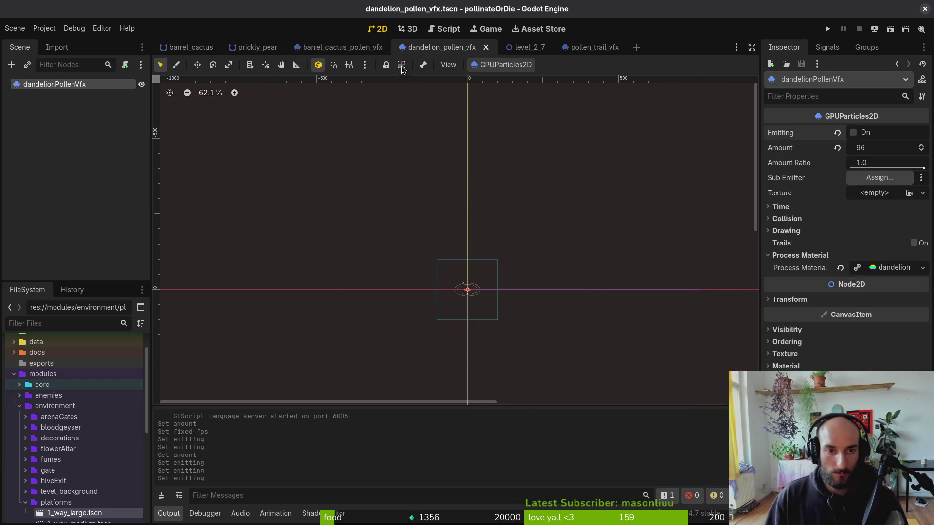
key("ctrl+shift+Tab")
key("ctrl+s")
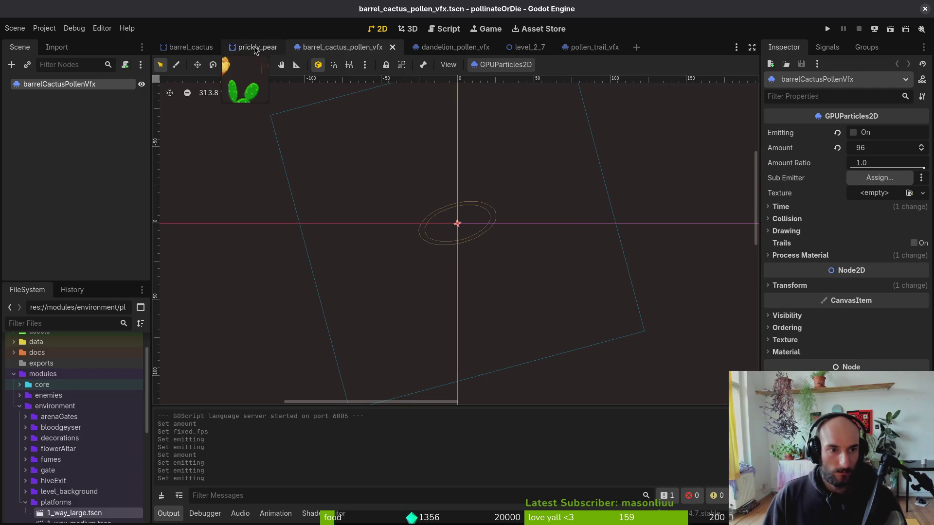
Close the level_2_7 and pollen_trail_vfx scene tabs, leaving dandelion_pollen_vfx open.
left_click(442, 47)
left_click(522, 49)
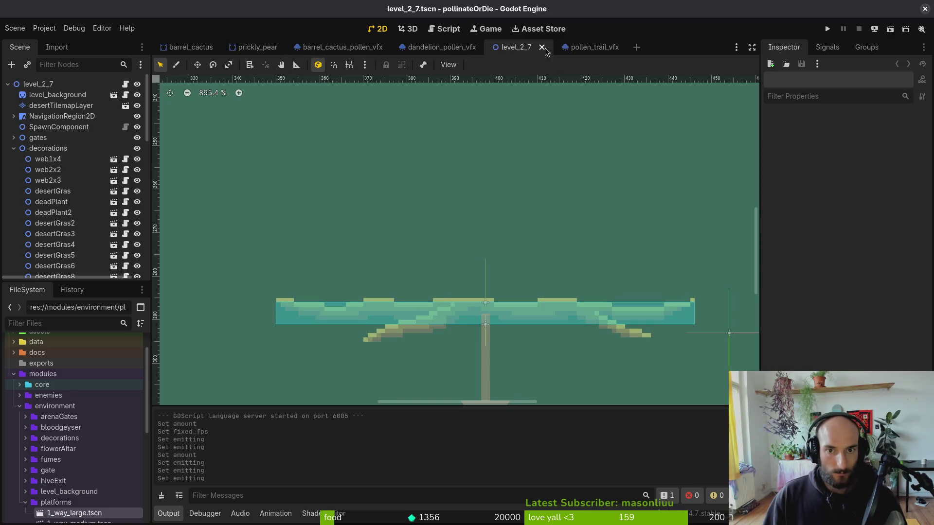
middle_click(525, 49)
left_click(535, 47)
middle_click(536, 47)
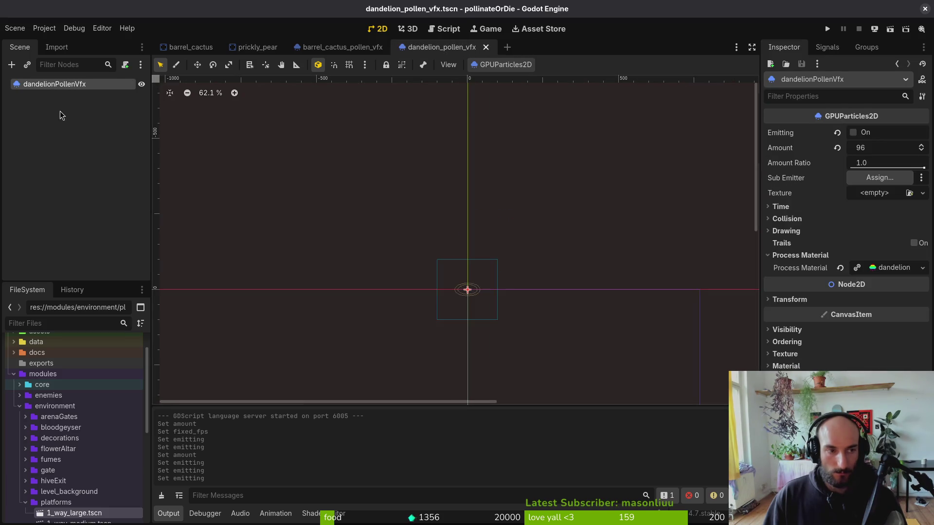
In tig's status view, review the staged pollen_trail_vfx.tscn diff.
key("super+2")
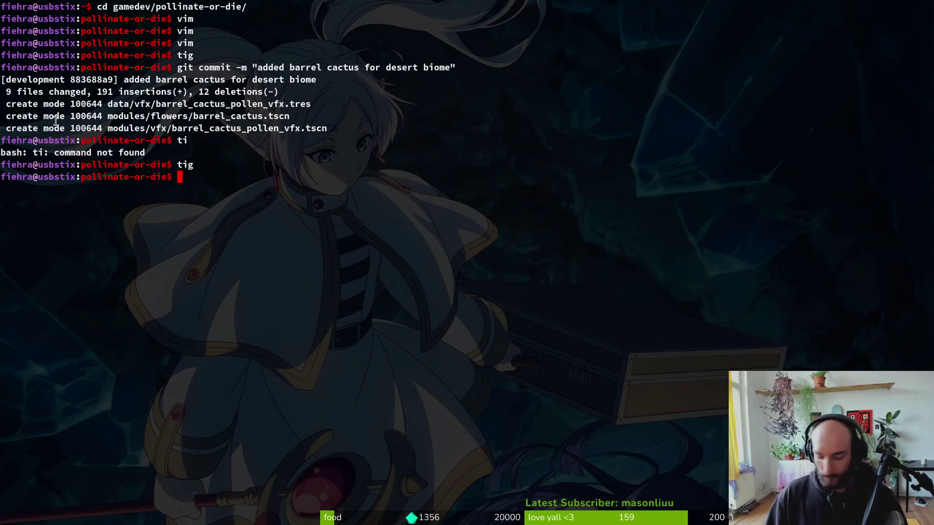
type("tig")
key("Return")
key("s")
key("Down")
key("Down")
key("Return")
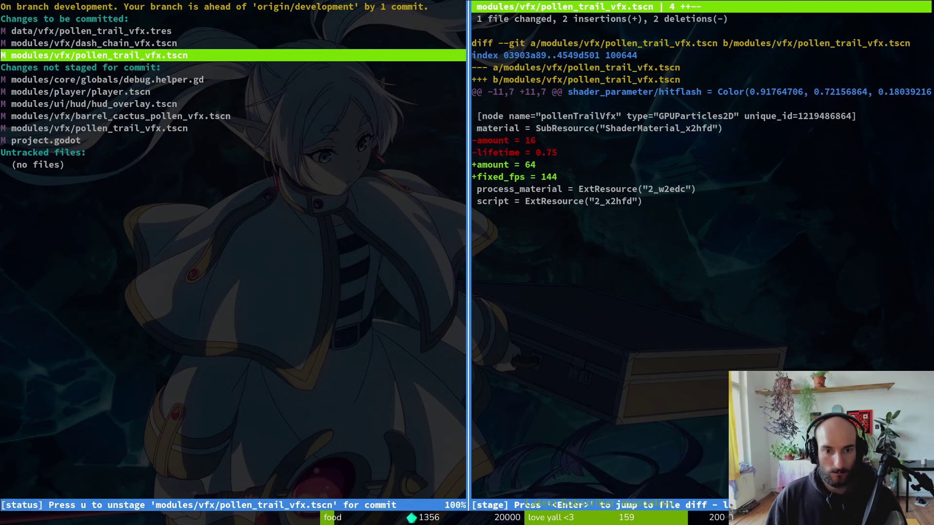
key("q")
key("q")
key("q")
Reopen pollen_trail_vfx.tscn via Quick Open and inspect its Process Material with Fixed FPS 60.
key("super+1")
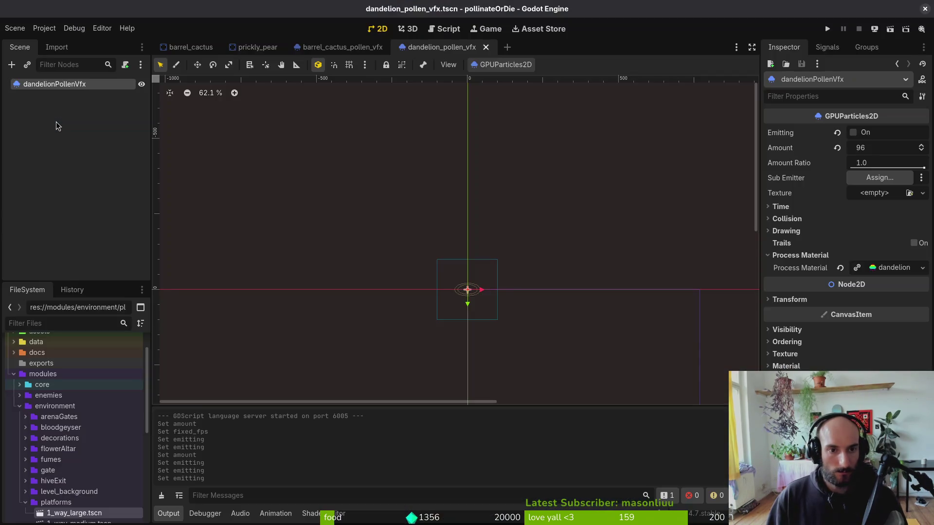
key("alt+shift+o")
type("pollen")
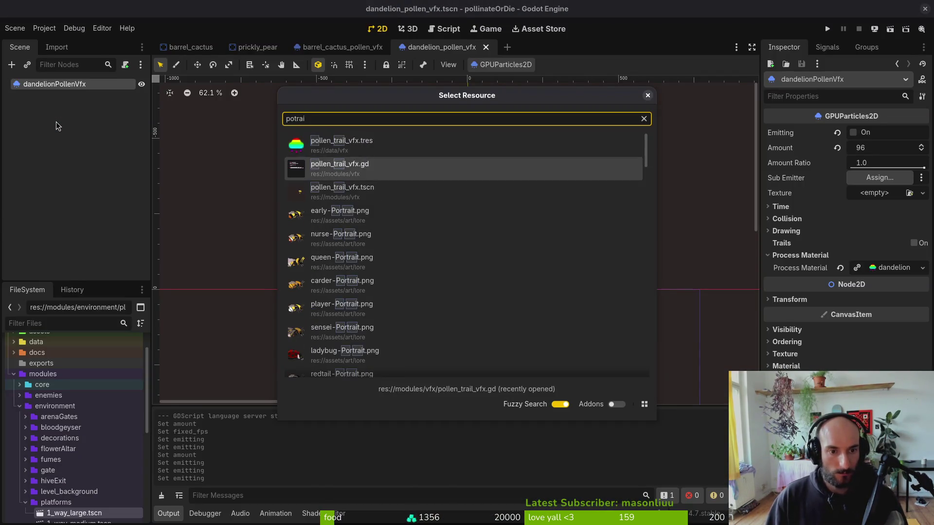
key("Return")
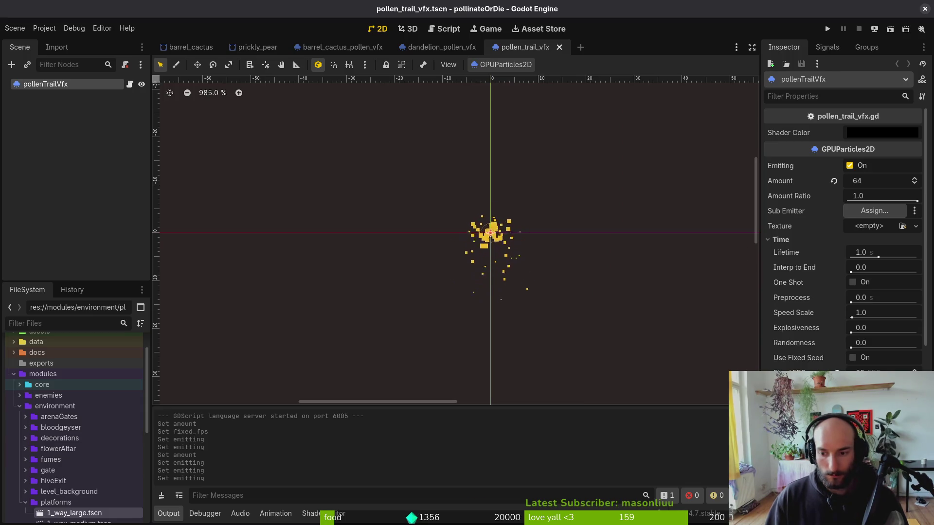
scroll(866, 238, "down", 5)
left_click(892, 153)
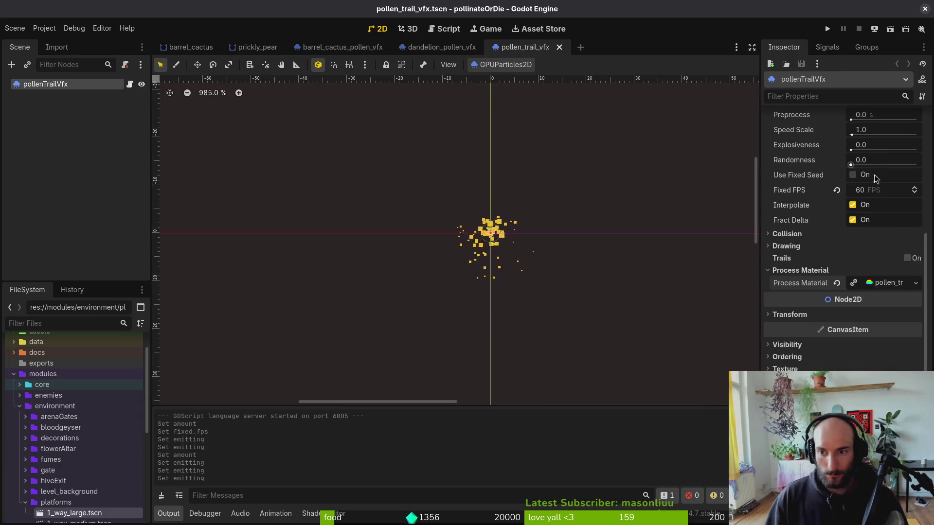
left_click(889, 287)
left_click(888, 287)
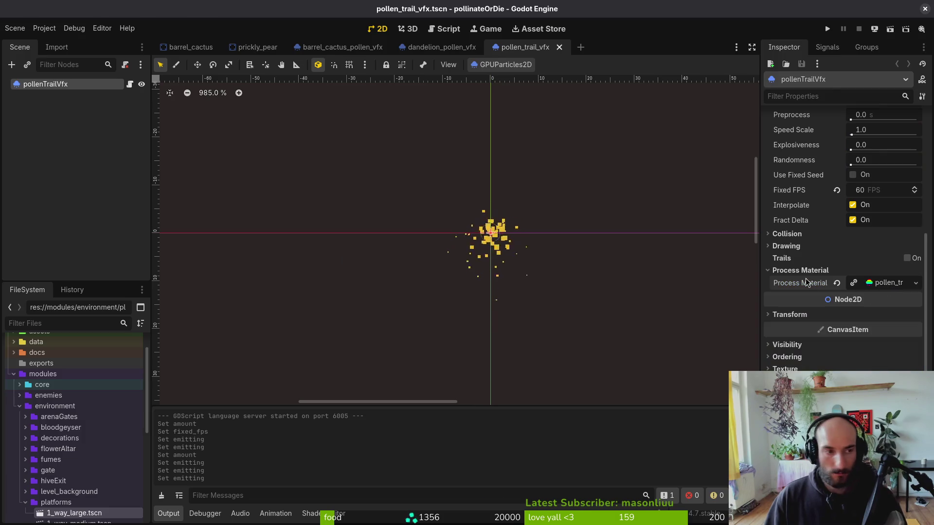
Run tig to view the git commit history.
key("super+1")
type("tig")
key("Return")
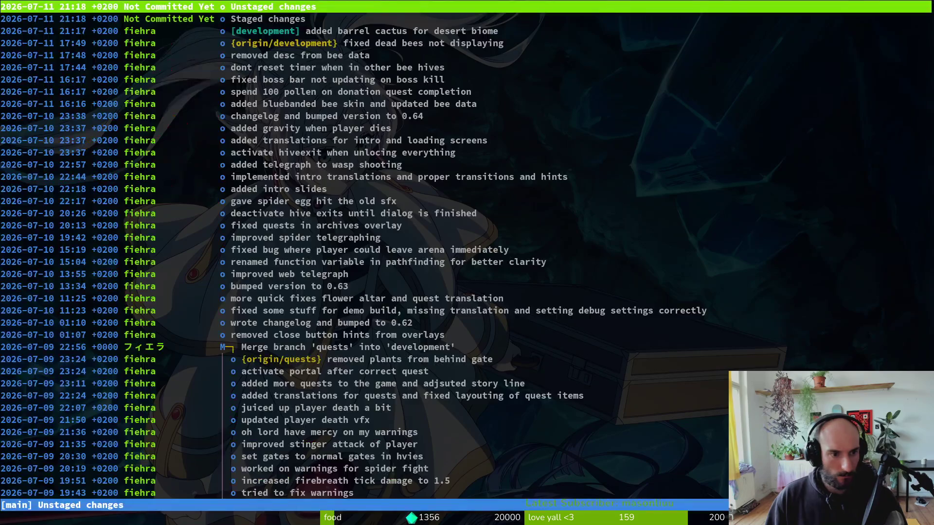
Stage barrel_cactus_pollen_vfx.tscn and pollen_trail_vfx.tscn in tig and review the diff.
key("s")
key("Down")
key("Down")
key("Down")
key("u")
key("u")
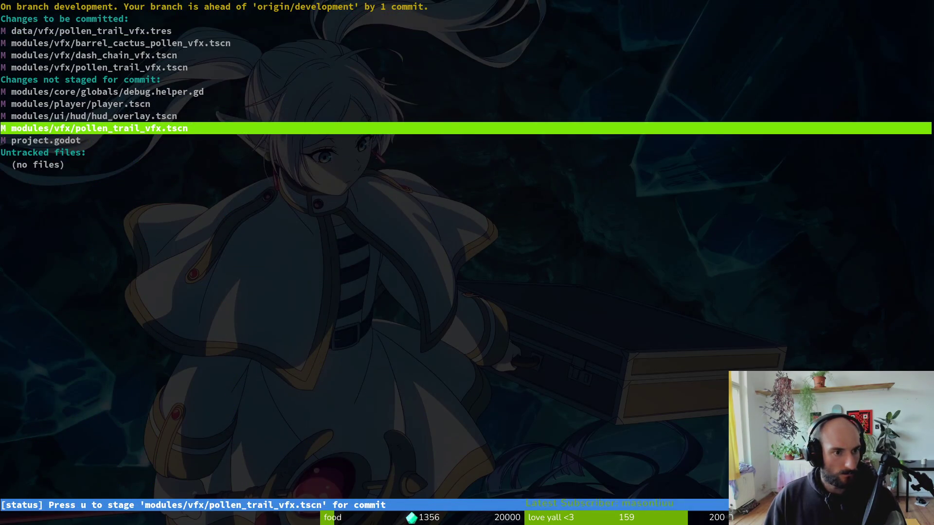
key("Up")
key("Up")
key("Up")
key("Up")
key("Return")
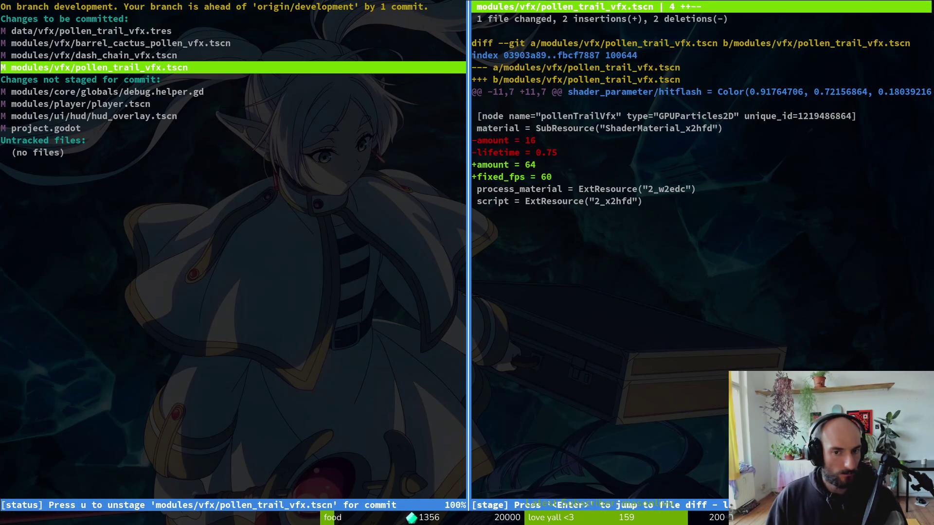
key("q")
key("q")
key("q")
Set the pollen trail particle Lifetime to 0.8 seconds, then reopen tig's history.
key("alt+Tab")
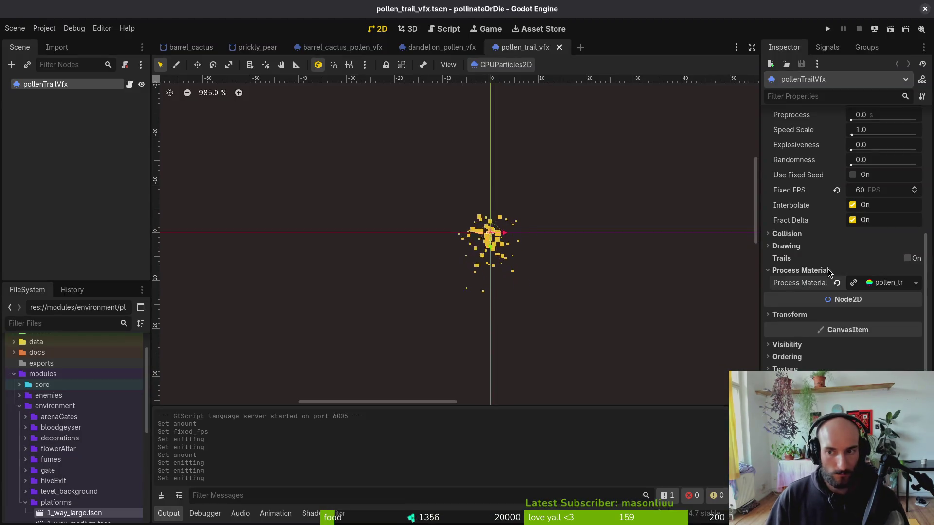
scroll(871, 243, "up", 5)
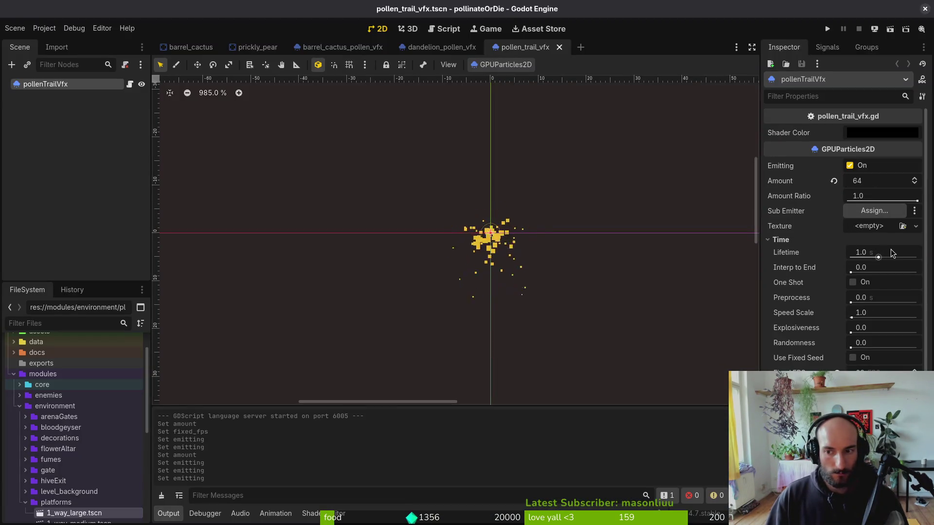
left_click(890, 251)
type("0.8")
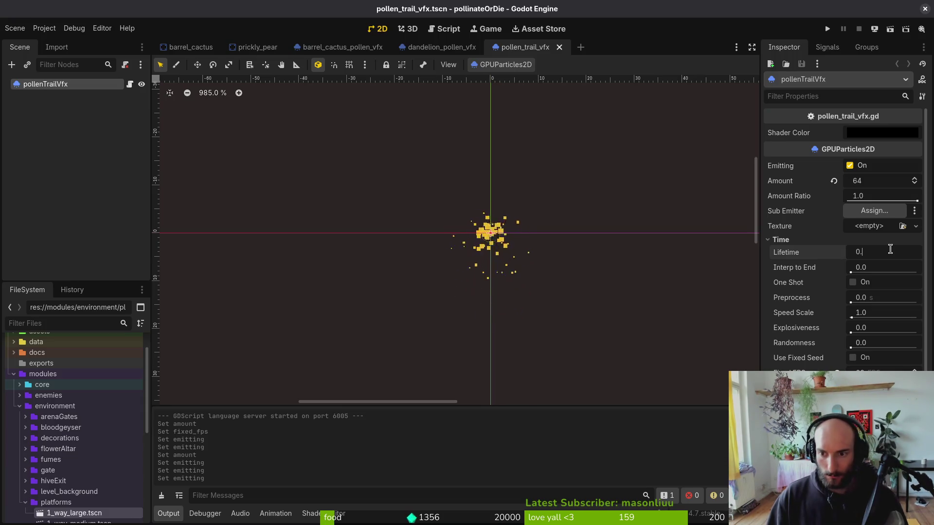
key("Return")
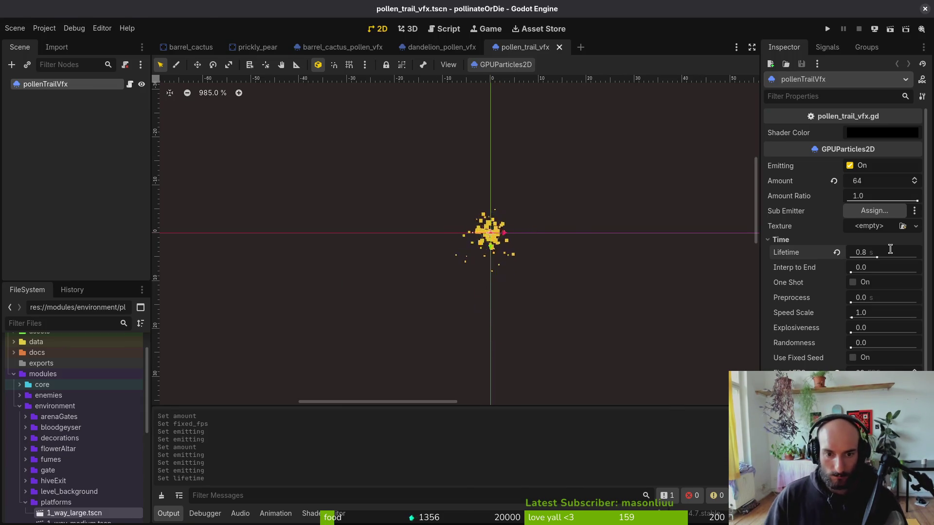
key("alt+Tab")
key("Return")
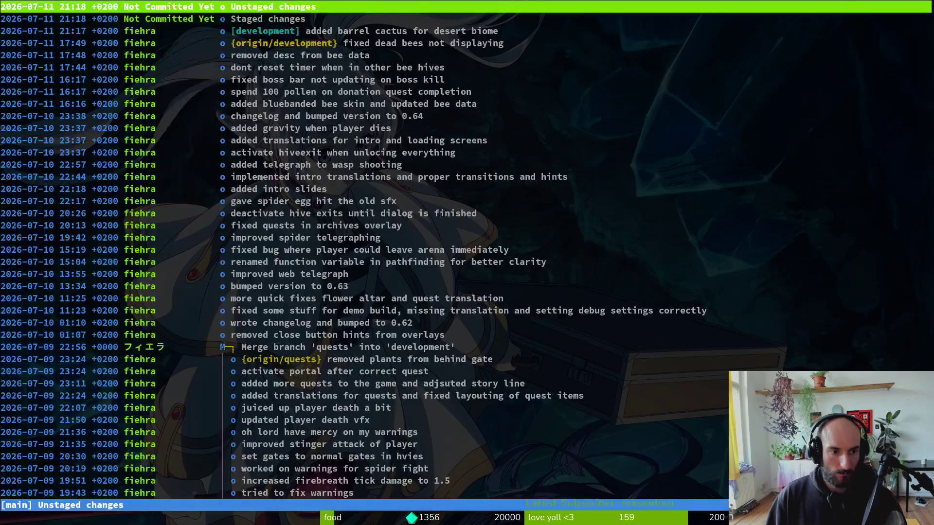
Stage the pollen trail effect scene in tig and commit it as the GPU particles change.
key("s")
key("Down")
key("Down")
key("Down")
key("Down")
key("u")
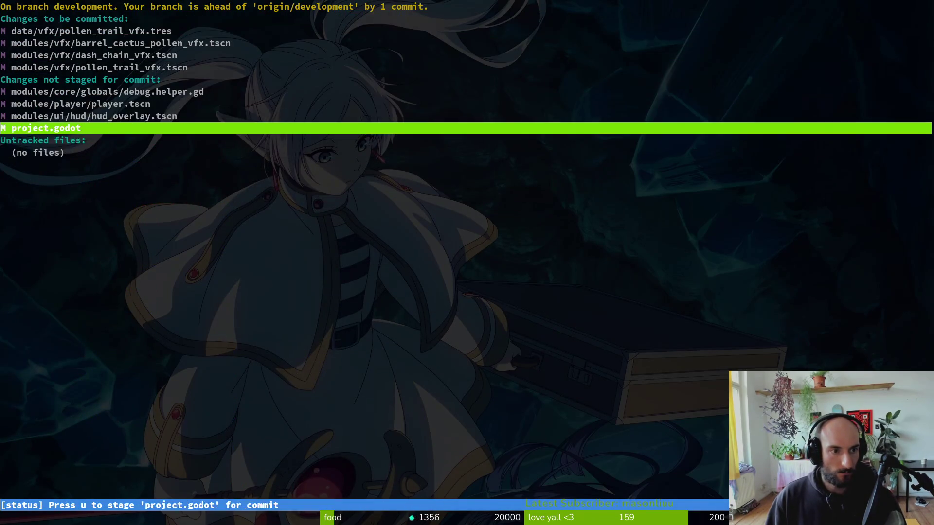
key("q")
key("q")
type("git commit -m \"updated gpu particl")
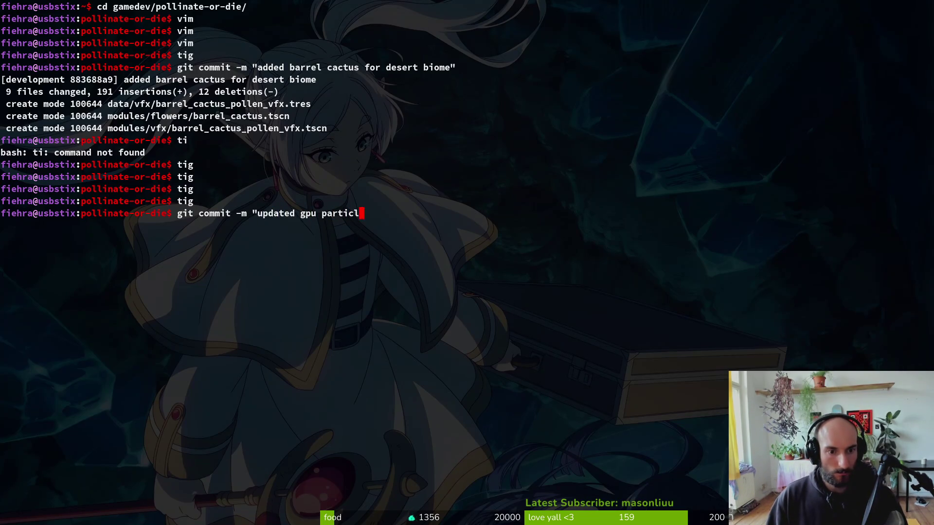
type("es\"")
key("Return")
type("tig")
key("Return")
Stage the HUD overlay scene and commit it as the flower buffs change.
key("s")
key("Down")
key("Down")
key("Down")
key("Down")
key("Down")
key("u")
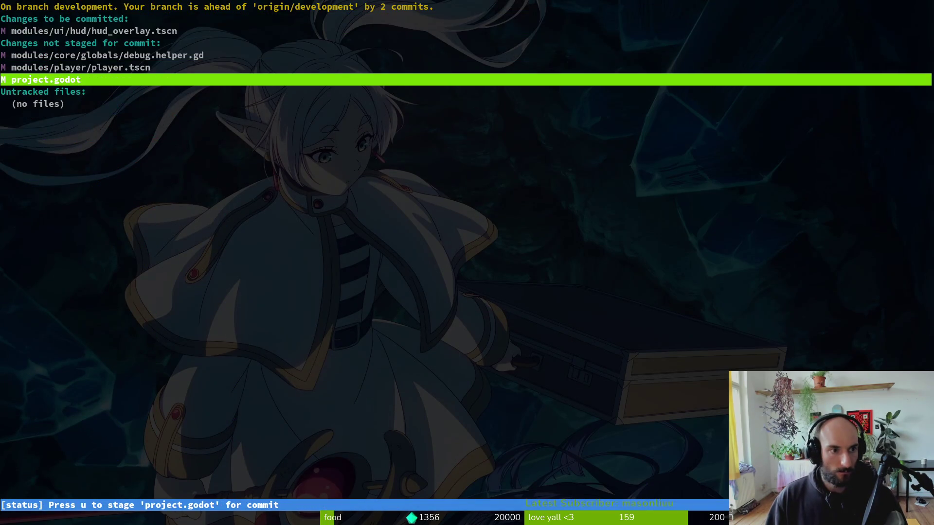
key("q")
key("q")
type("git commit -m")
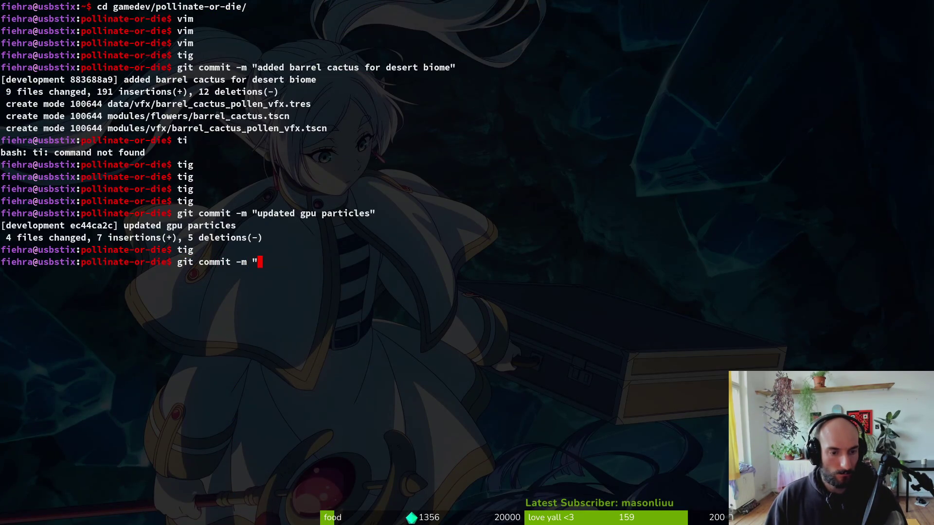
type("lower buffs at top or ws it")
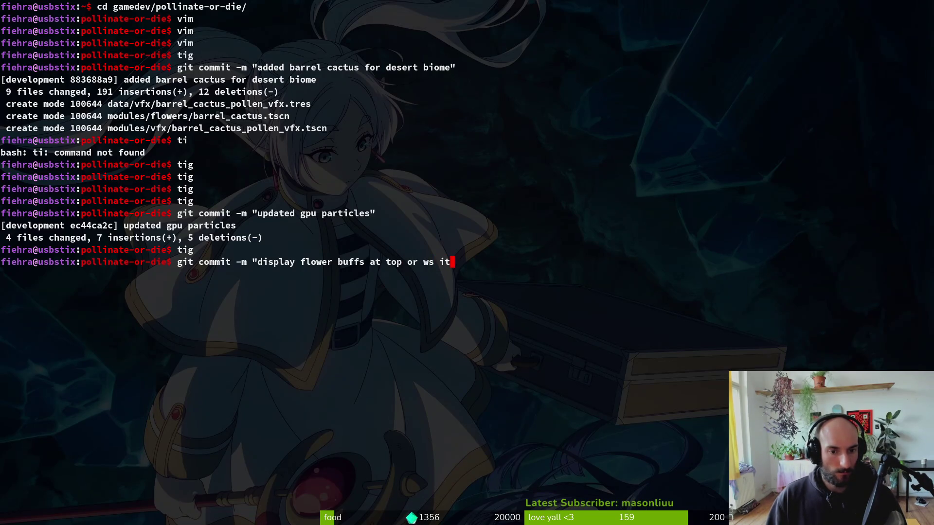
type("\"")
key("Return")
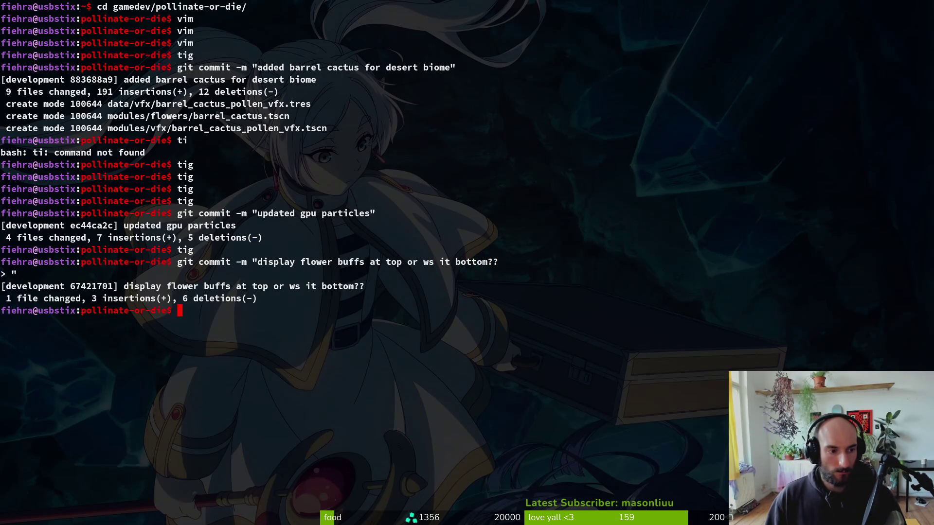
Review the player scene and project.godot diffs, then commit 'reduced iframes duration to 0.79 seconds'.
type("tig")
key("Return")
key("s")
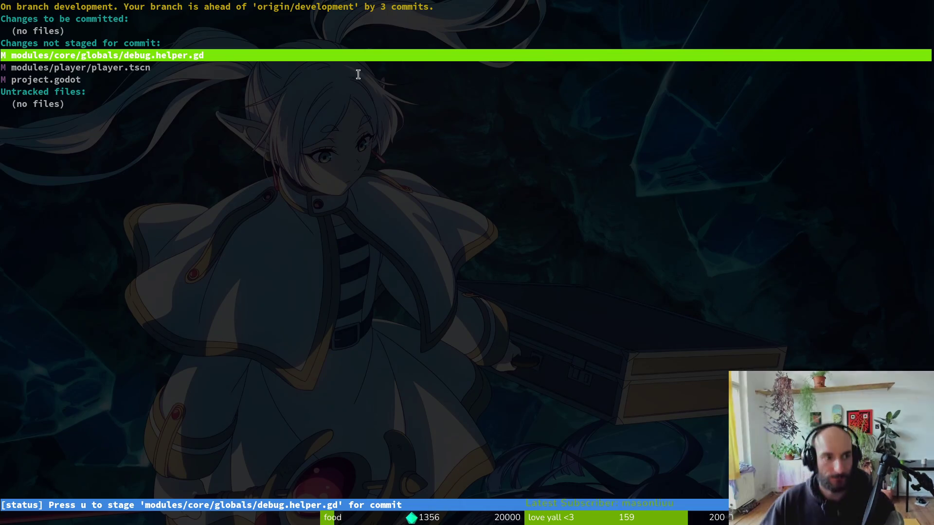
key("Down")
key("Return")
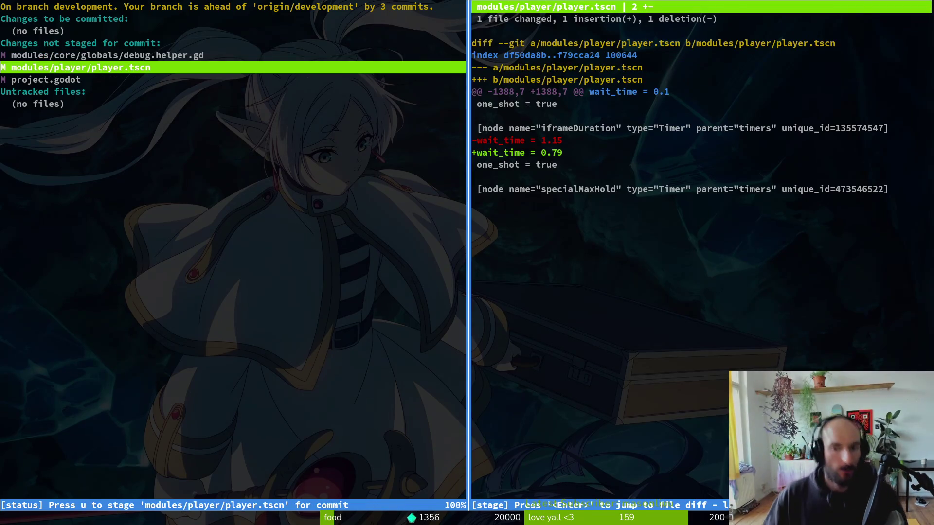
key("Down")
type("qgit")
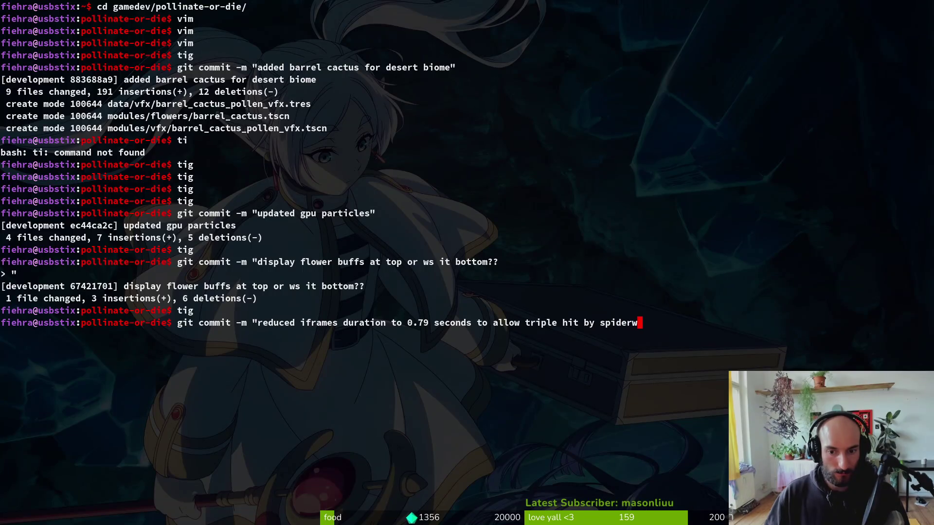
type("eb\"")
key("Return")
type("git push")
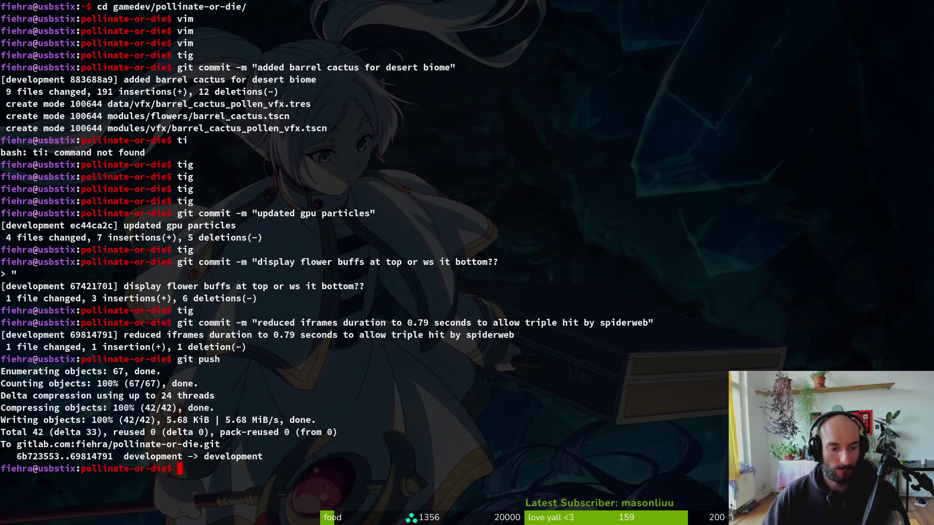
key("alt+Tab")
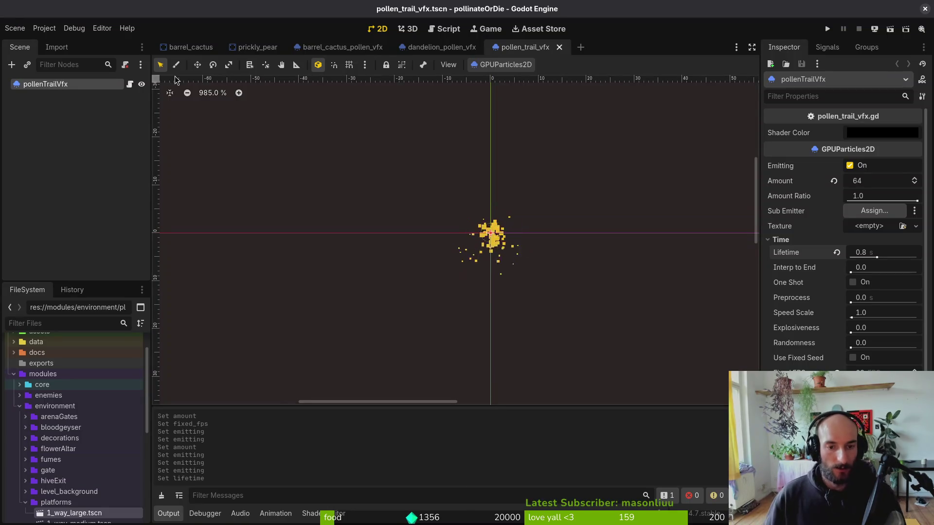
In barrelCactus.aseprite, sample frame 10's light rib green as primary and dark rib green as secondary colour.
key("alt+Tab")
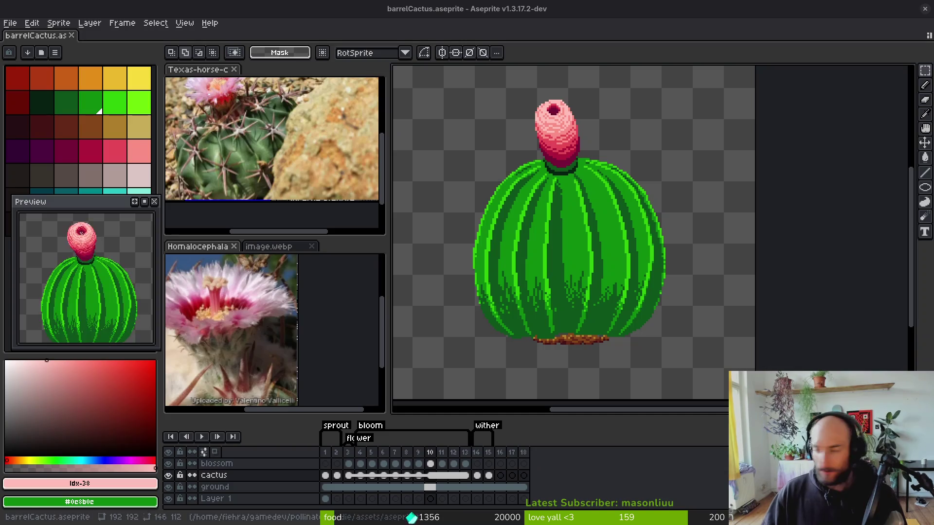
key("Left")
key("Left")
key("Left")
key("i")
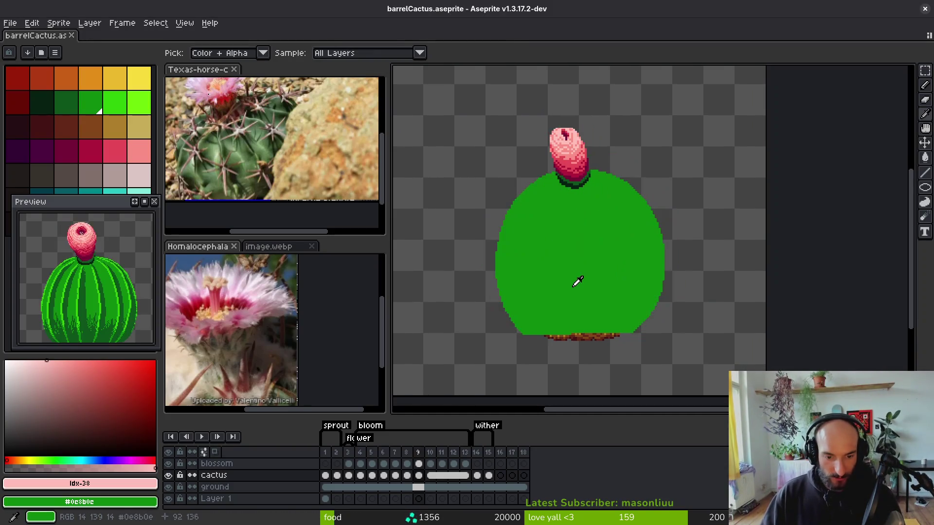
key("Right")
key("Right")
key("Right")
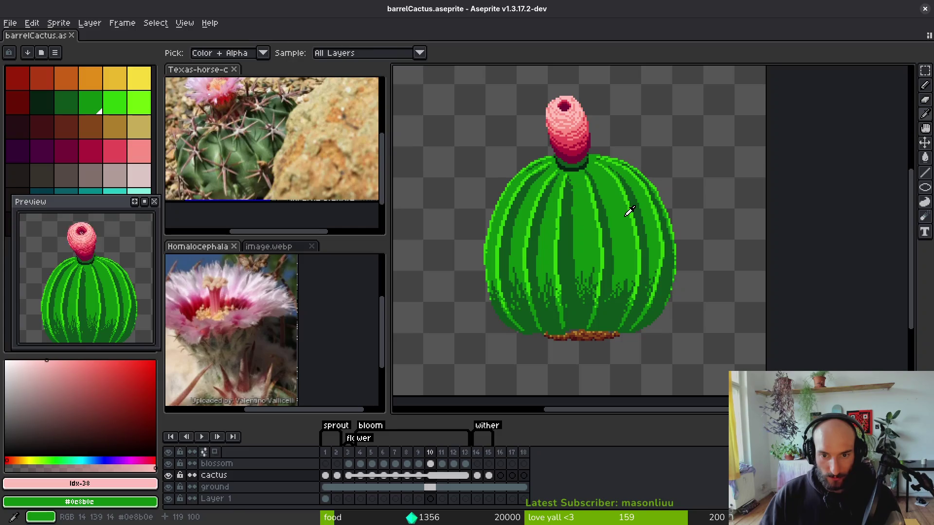
key("m")
scroll(638, 174, "up", 4)
key("i")
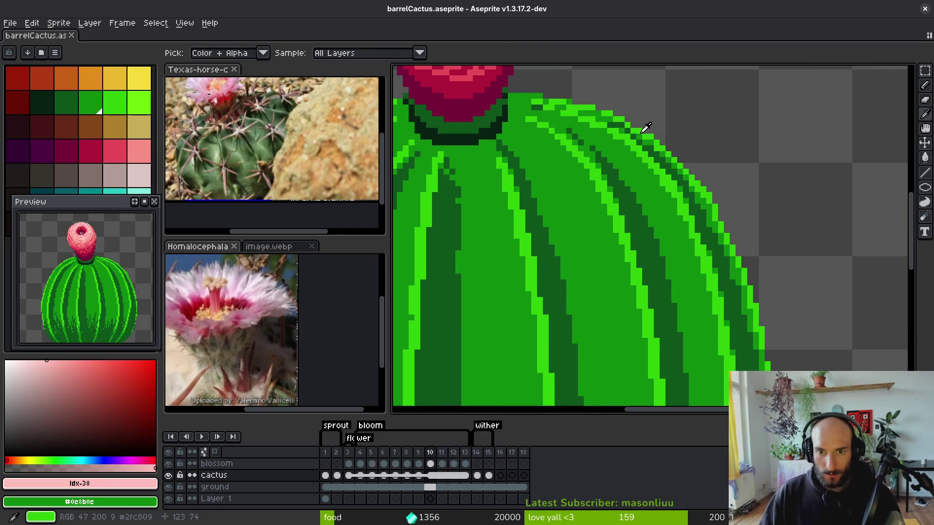
left_click(641, 131)
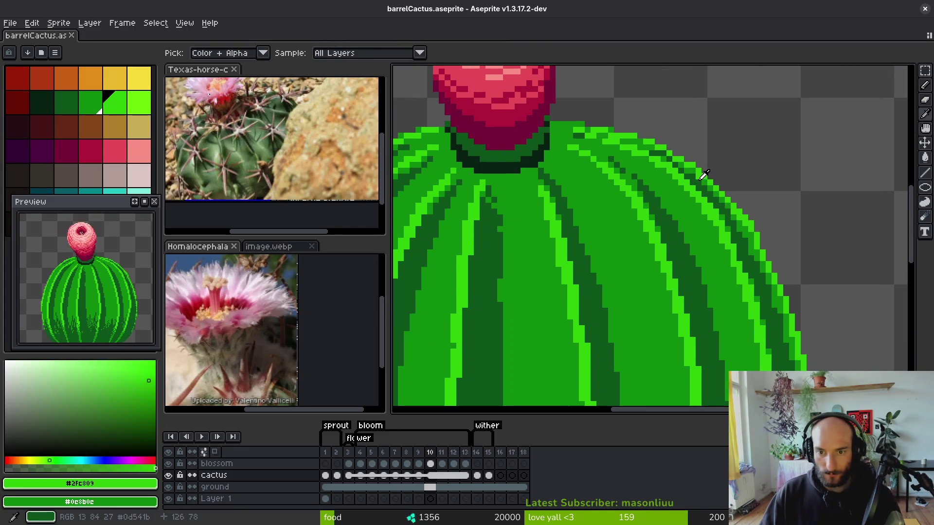
right_click(705, 173, "alt")
On frame 9, draw a light-green rib down the middle of the cactus.
key("comma")
scroll(612, 151, "down", 4)
key("Return")
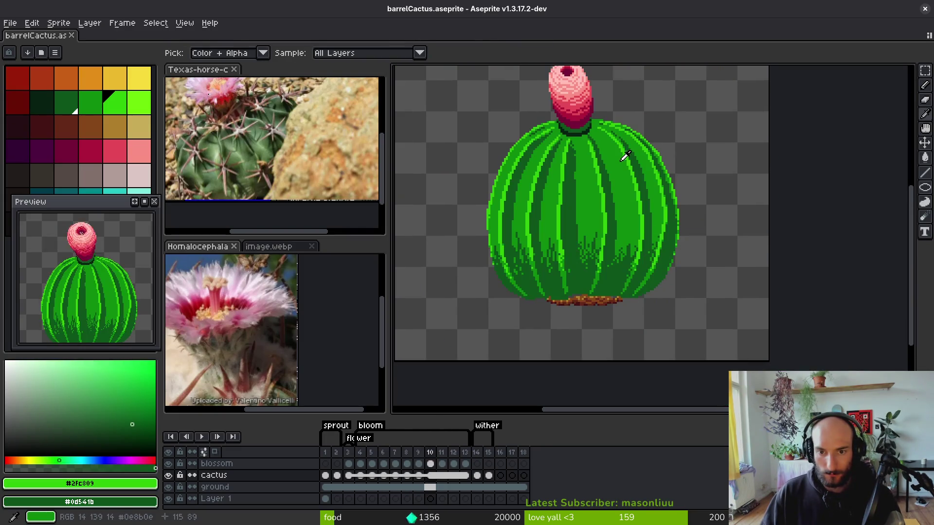
key("Return")
scroll(592, 158, "up", 3)
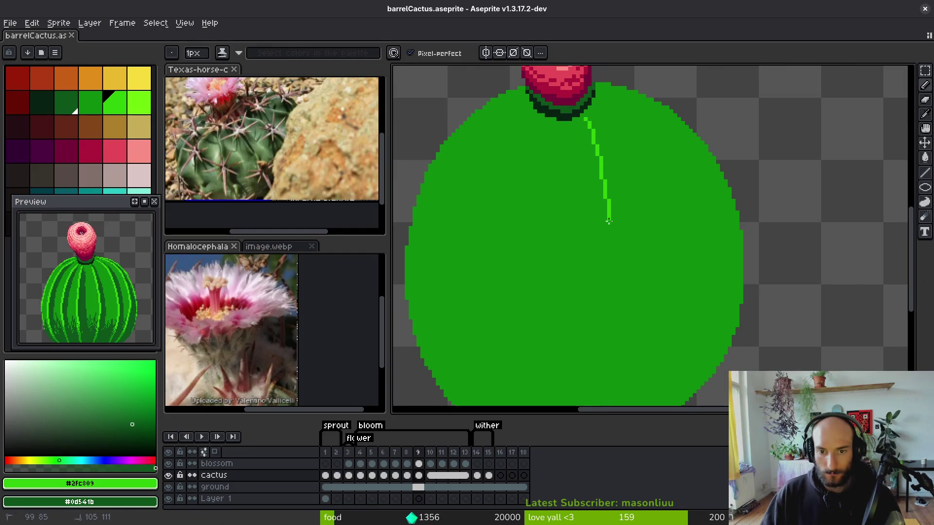
mouse_move(609, 221)
left_mouse_down()
mouse_move(612, 142)
mouse_move(602, 116)
left_mouse_up()
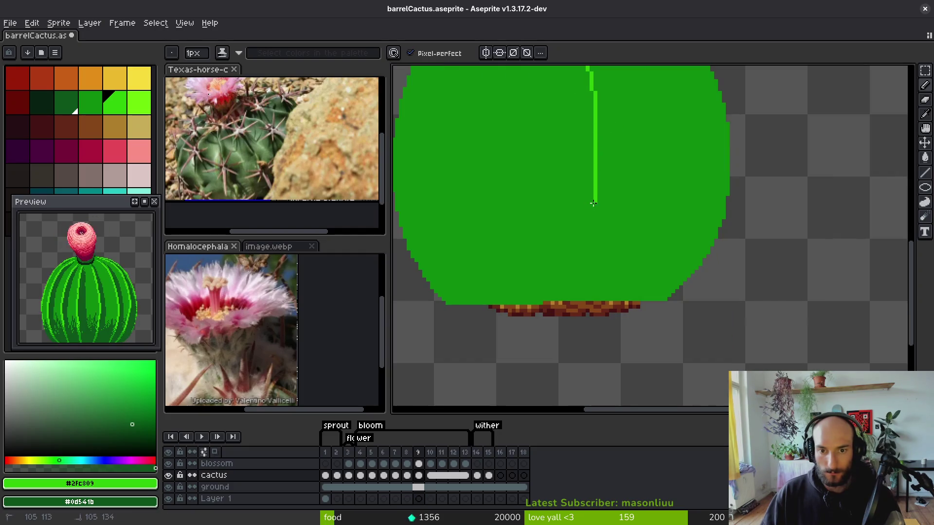
scroll(579, 294, "down", 3)
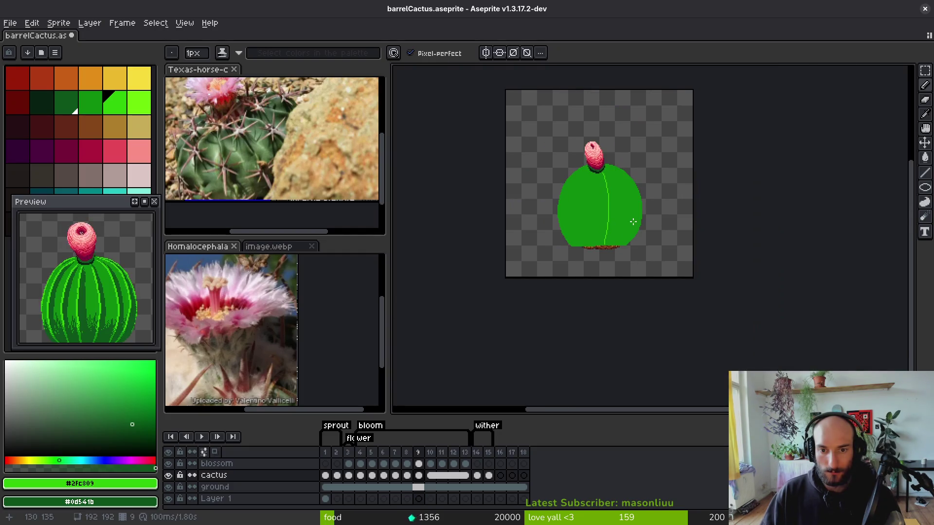
scroll(594, 209, "up", 3)
key("ctrl+z")
key("ctrl+y")
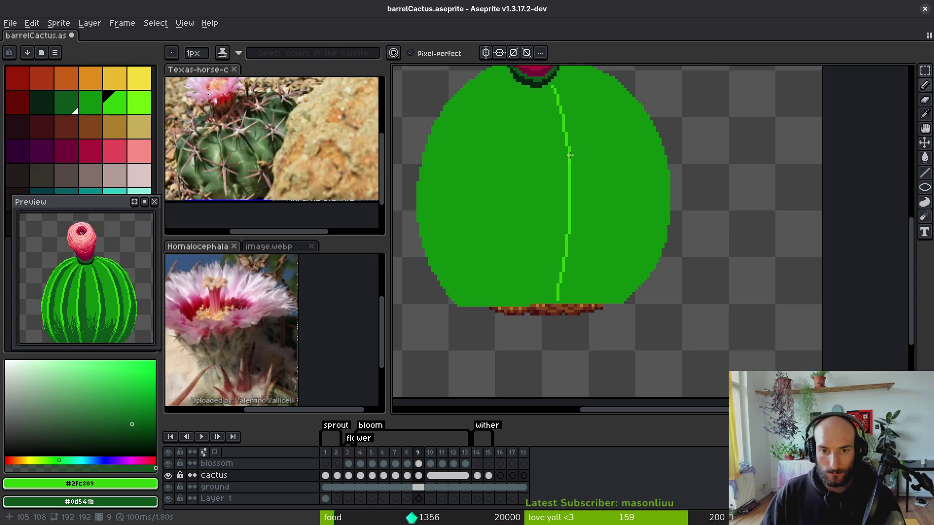
Select the light-green rib with the Magic Wand, nudge it slightly right, and deselect.
key("w")
left_click(569, 178)
scroll(575, 185, "up", 2)
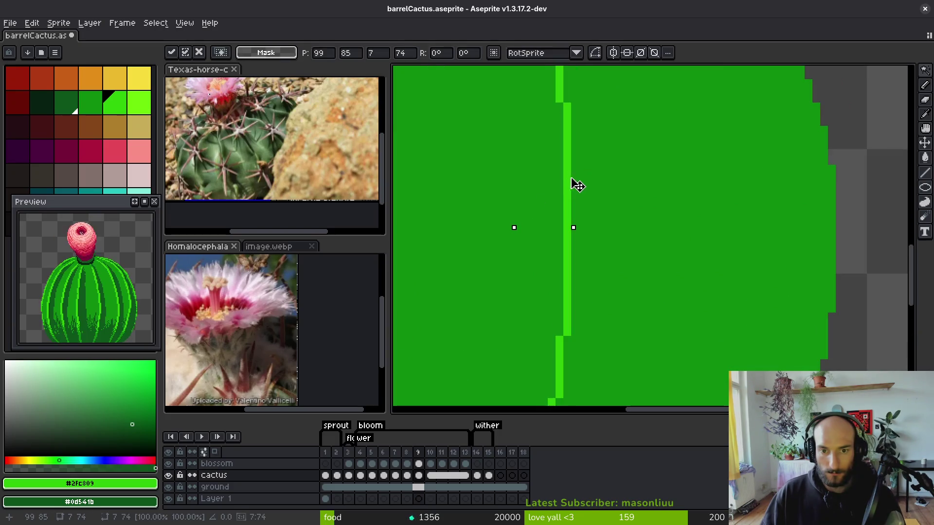
left_click_drag(576, 186, 598, 190)
key("g")
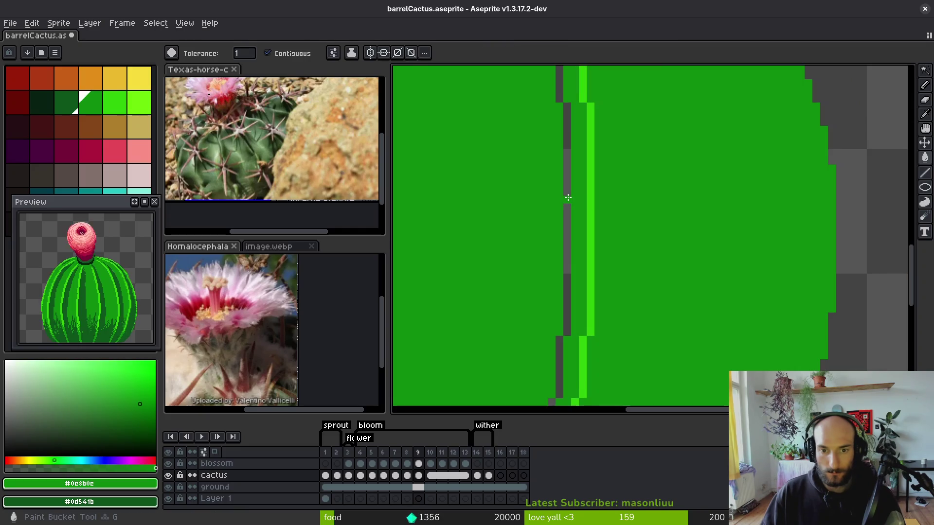
key("ctrl+d")
Lasso the centre strip, replace the transparent gap with green #0e8b0e, and save.
scroll(560, 180, "down", 3)
scroll(561, 174, "up", 2)
key("q")
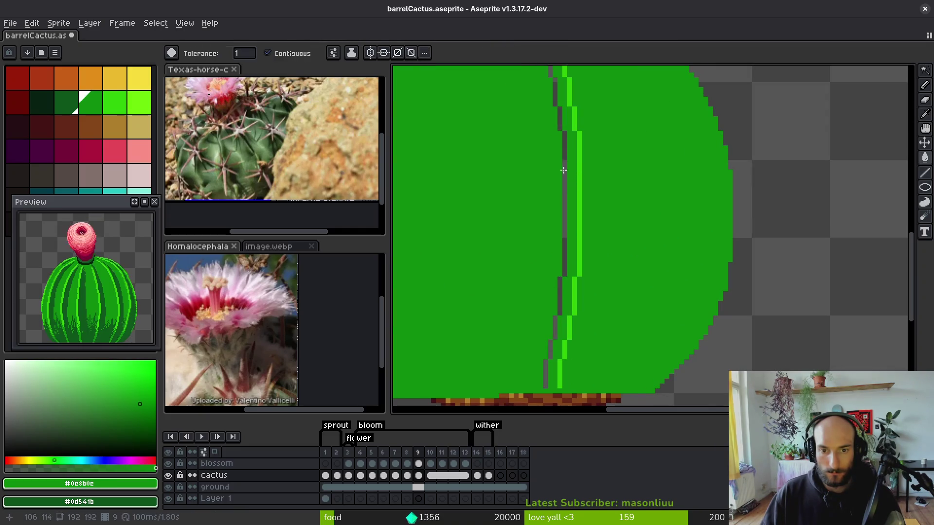
scroll(561, 174, "down", 2)
mouse_move(565, 95)
left_mouse_down()
mouse_move(547, 279)
mouse_move(569, 154)
left_mouse_up()
scroll(571, 321, "up", 2)
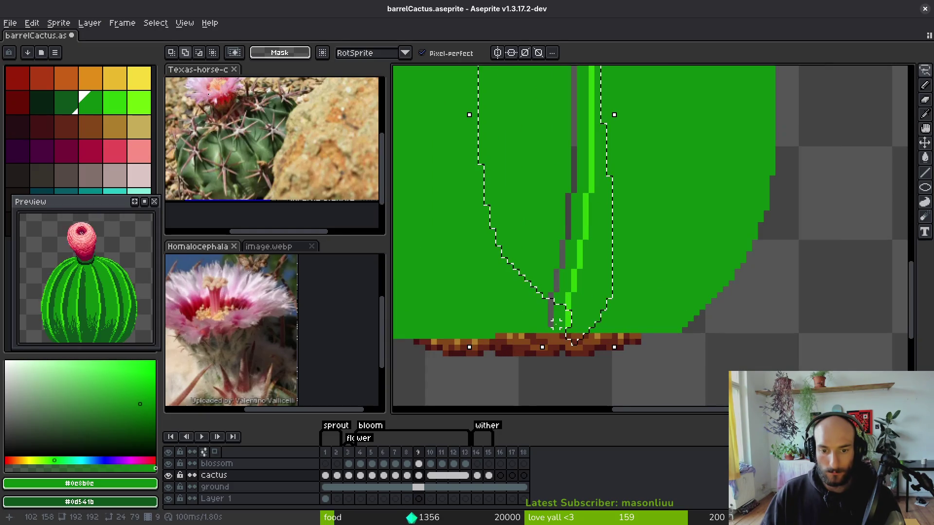
scroll(571, 321, "up", 2)
left_click(559, 265, "alt")
key("shift+r")
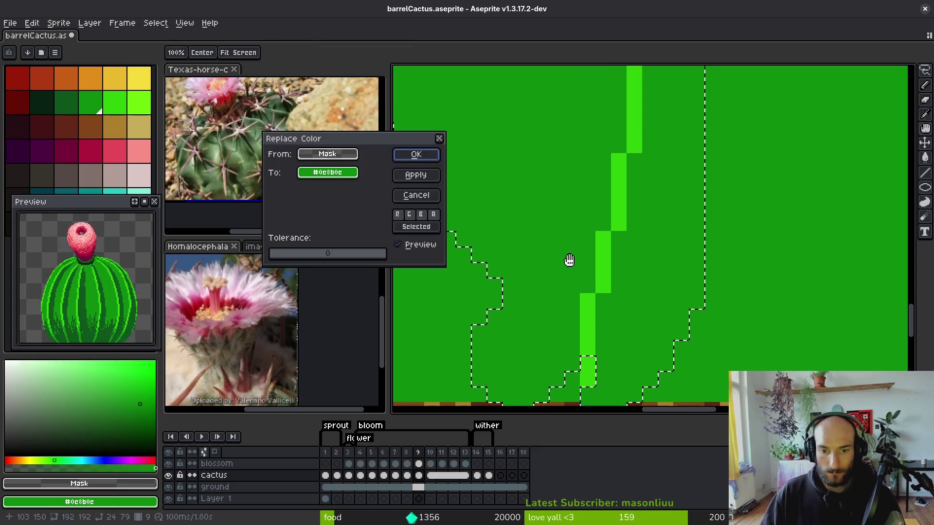
left_click(413, 154)
key("ctrl+s")
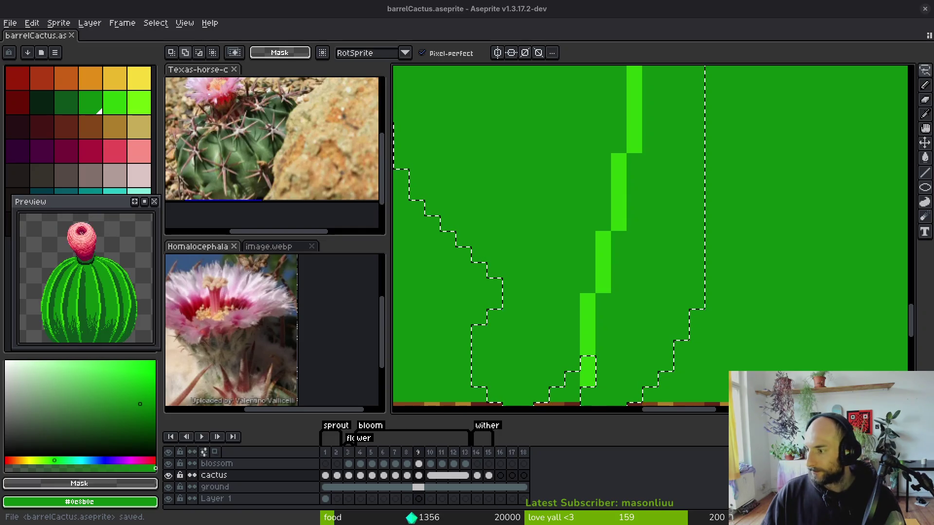
scroll(621, 174, "down", 3)
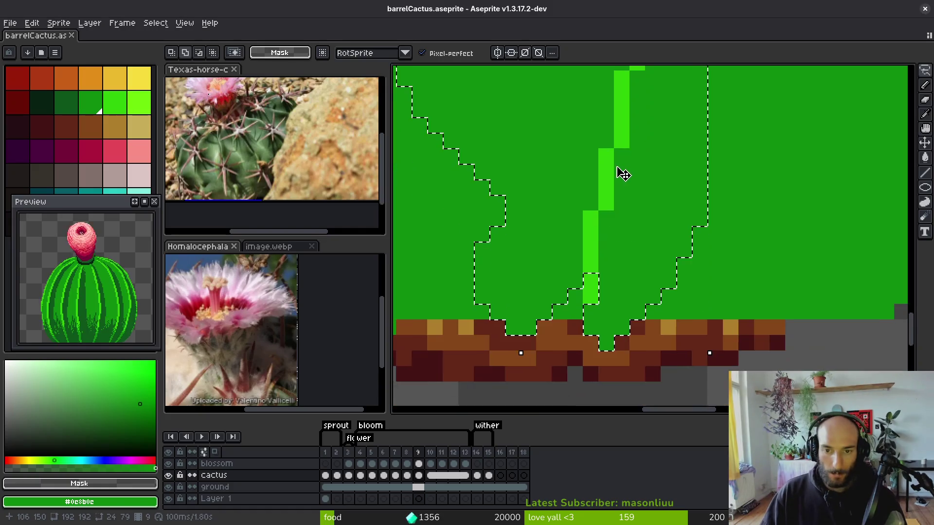